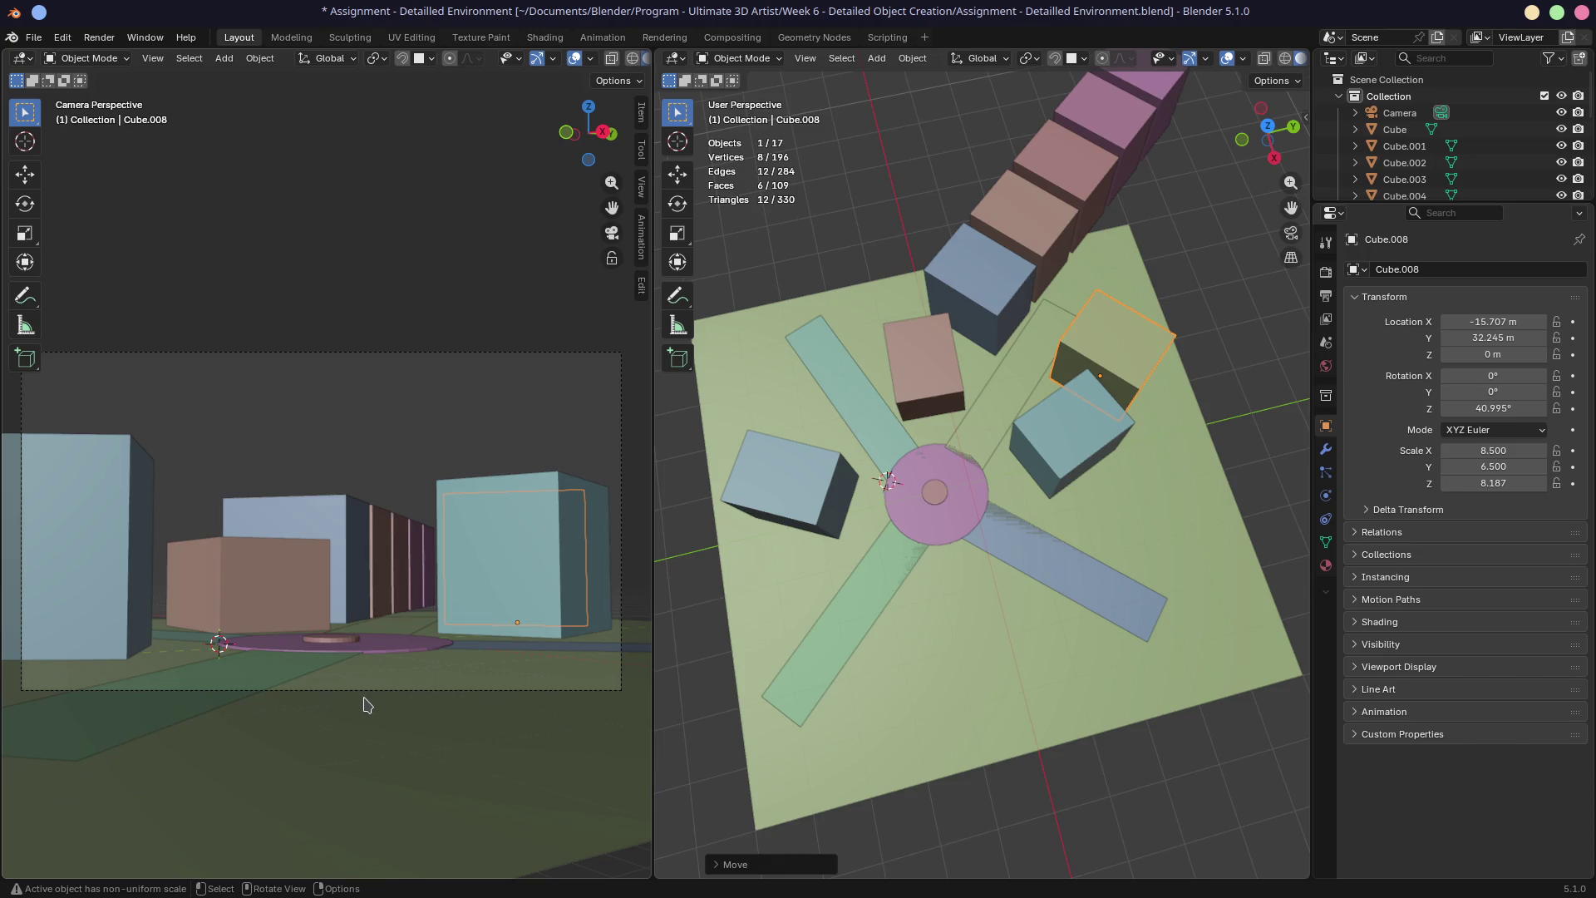
Scale two selected buildings in the long row taller along Z
key("KP_0")
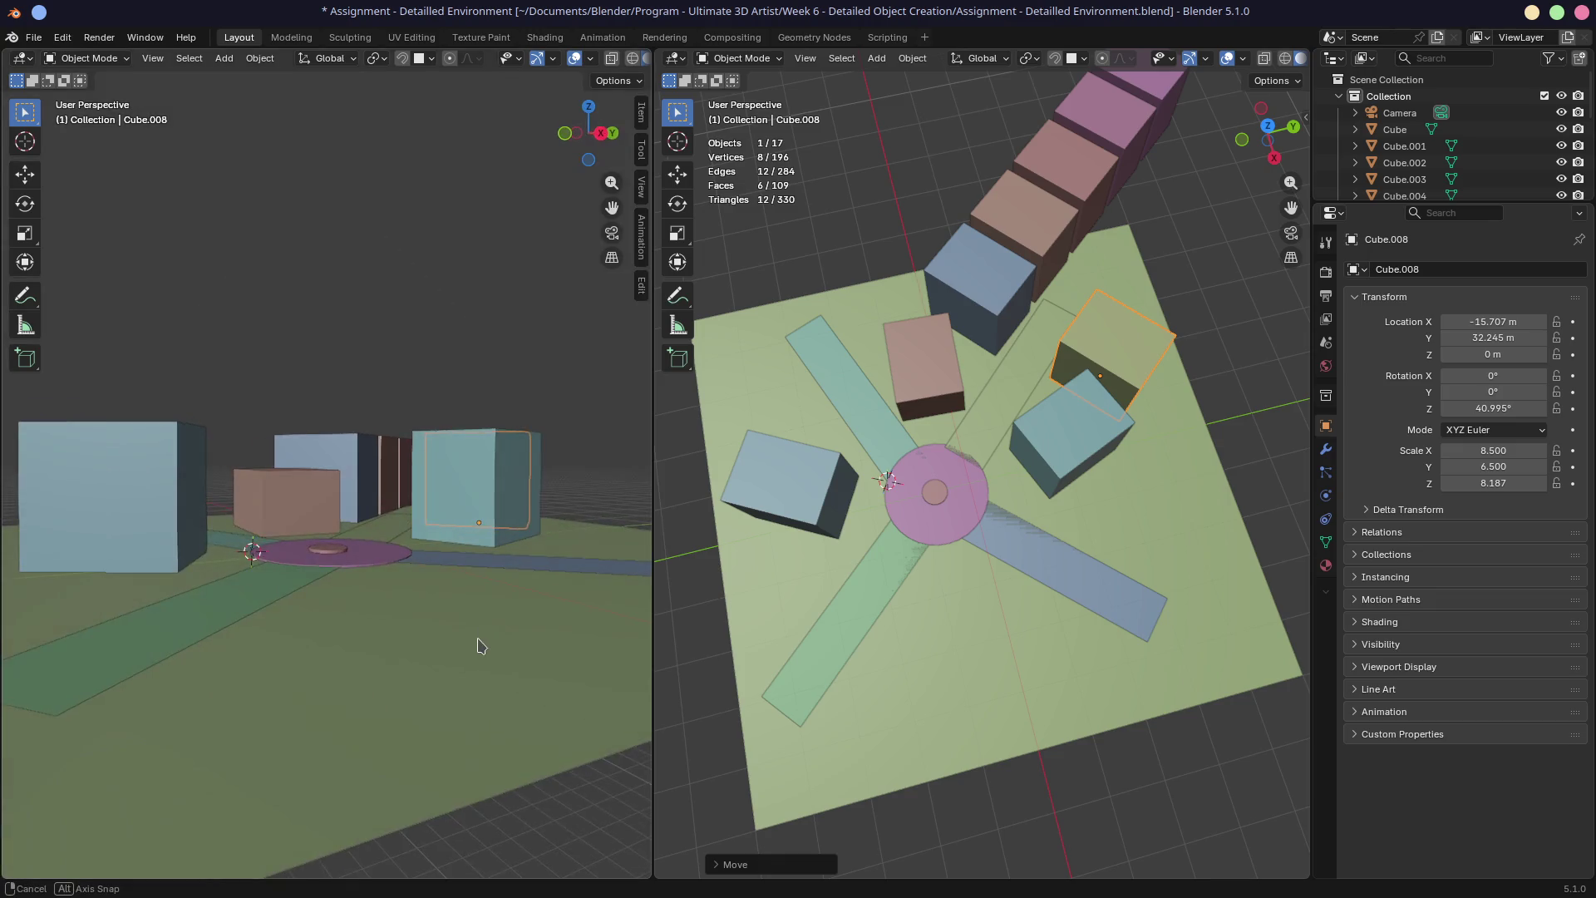
key("KP_0")
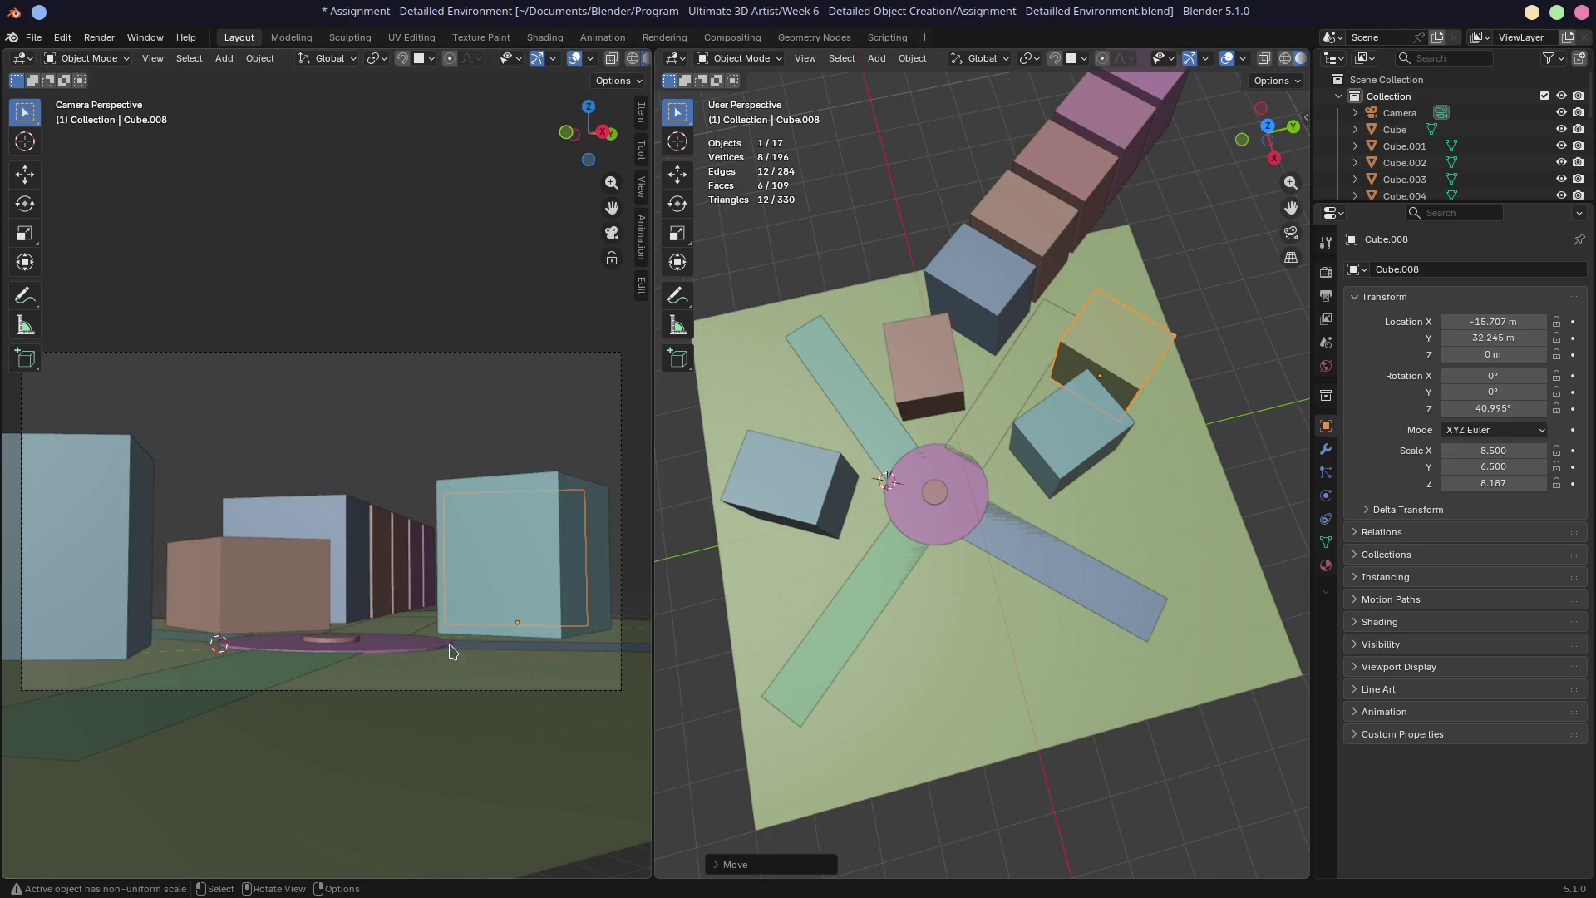
key("KP_0")
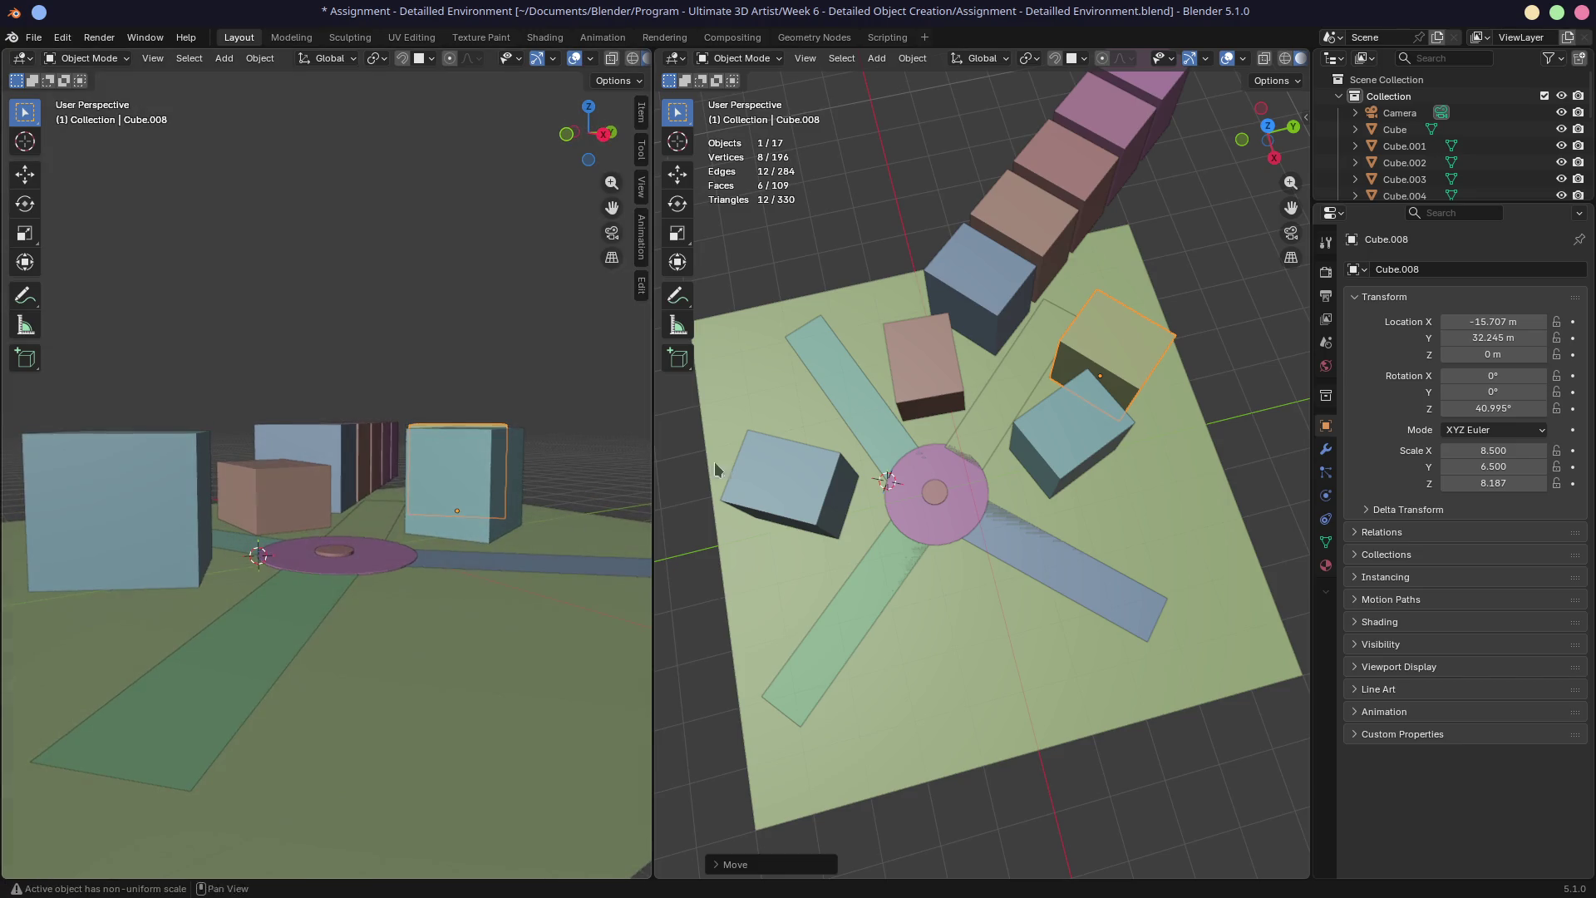
middle_click_drag(678, 487, 877, 331)
left_click(876, 331)
left_click(930, 222, "shift")
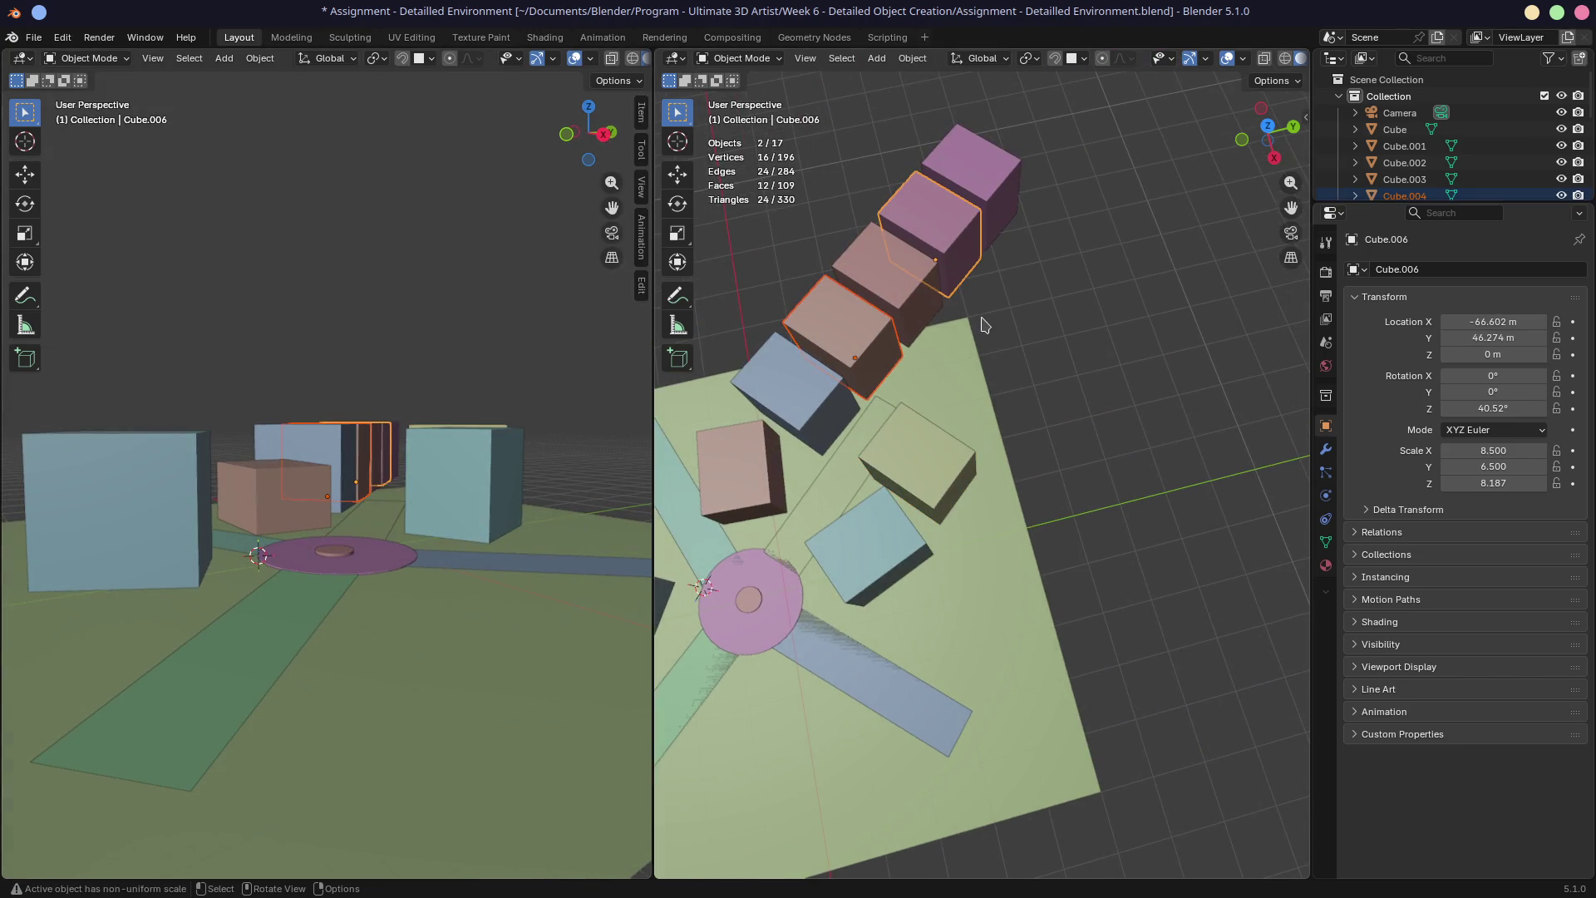
key("s")
key("z")
left_click(987, 320)
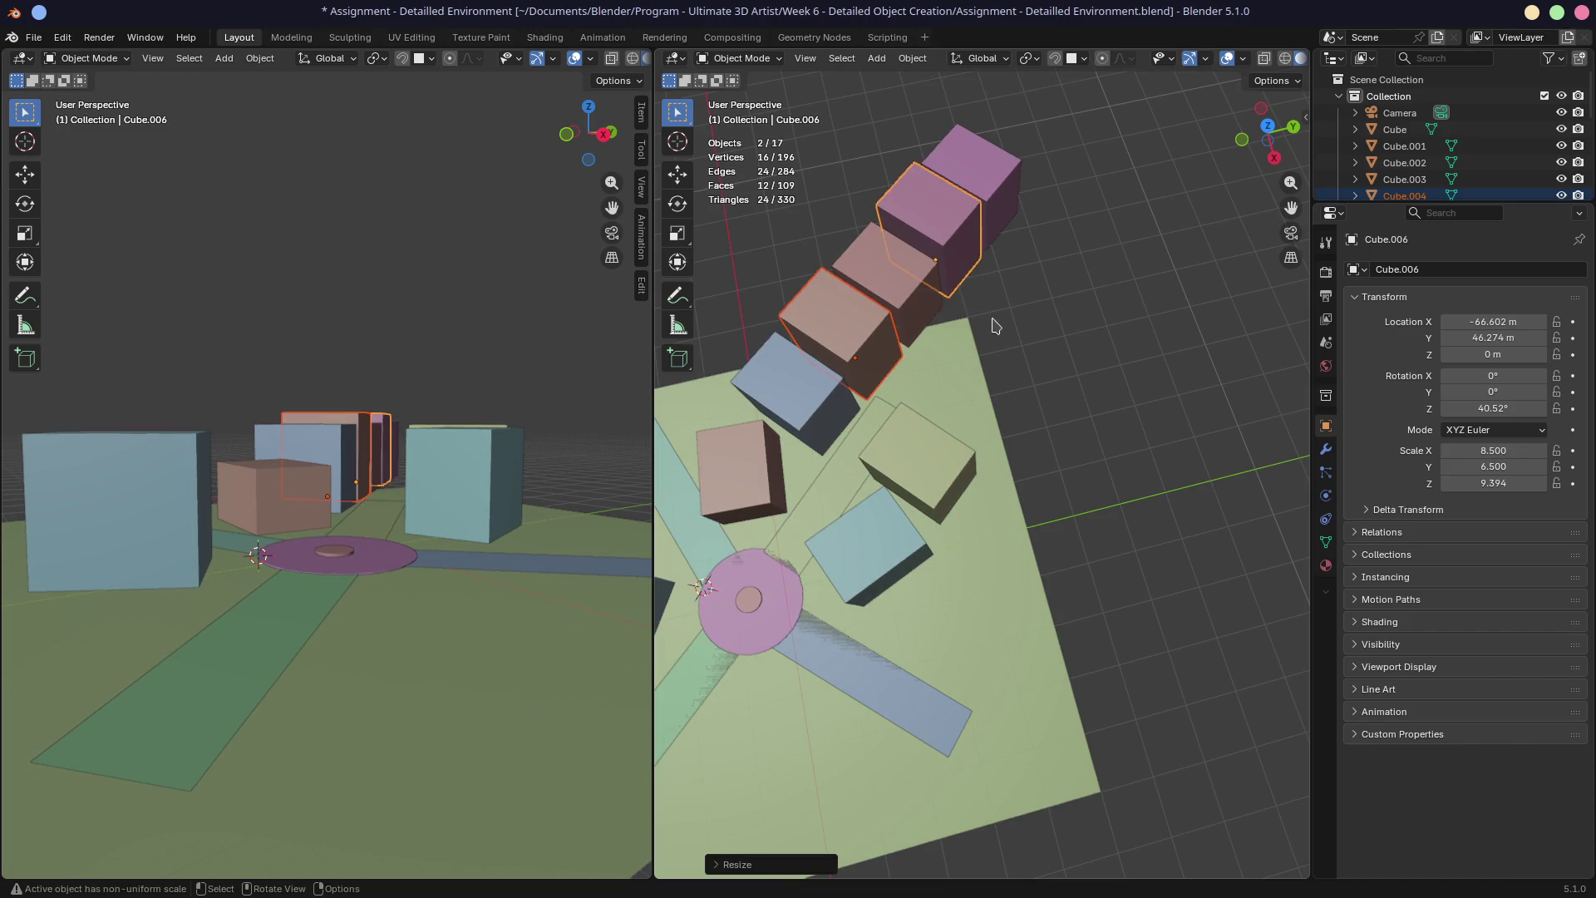
Scale Cube.005 shorter along Z, check the camera view, then select the ground plane
left_click(921, 303)
key("s")
key("z")
left_click(856, 397)
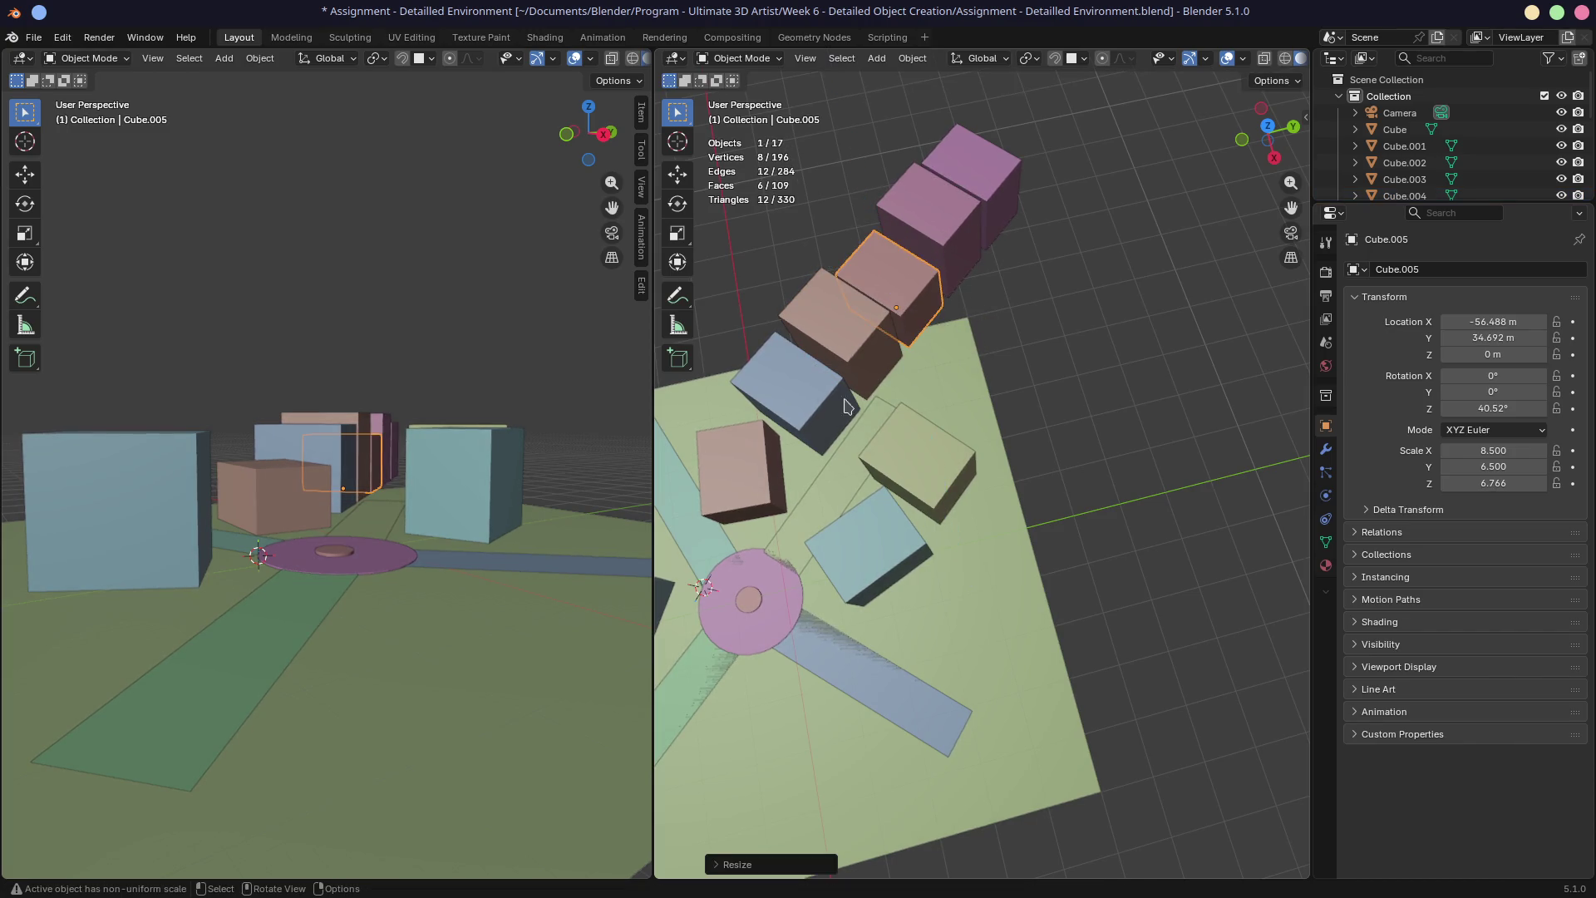
key("KP_0")
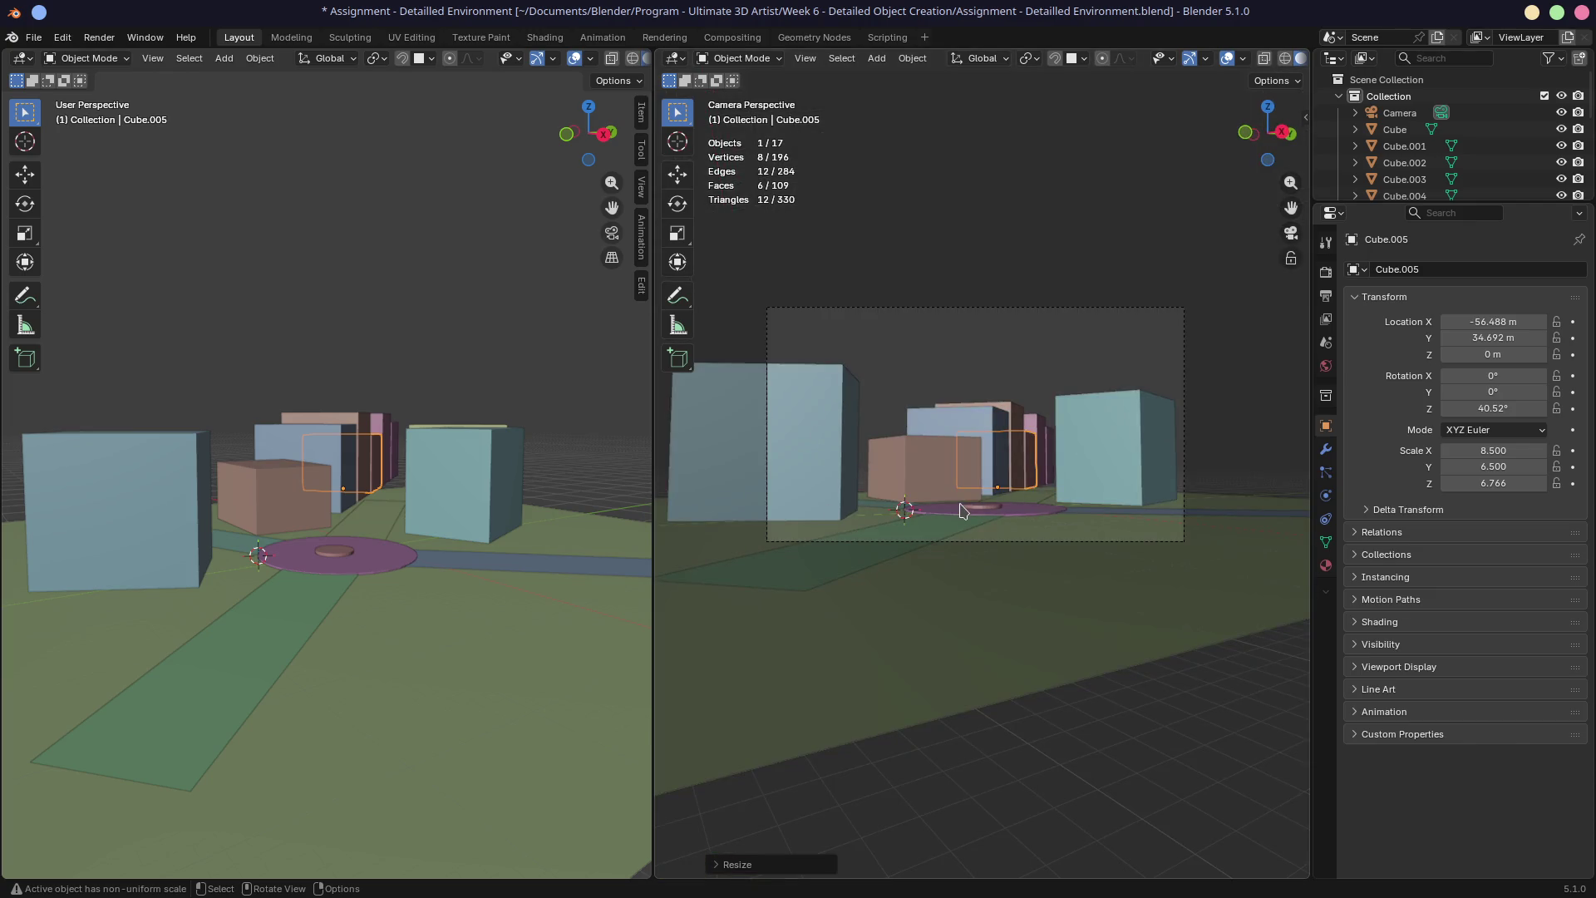
key("KP_0")
left_click(349, 623)
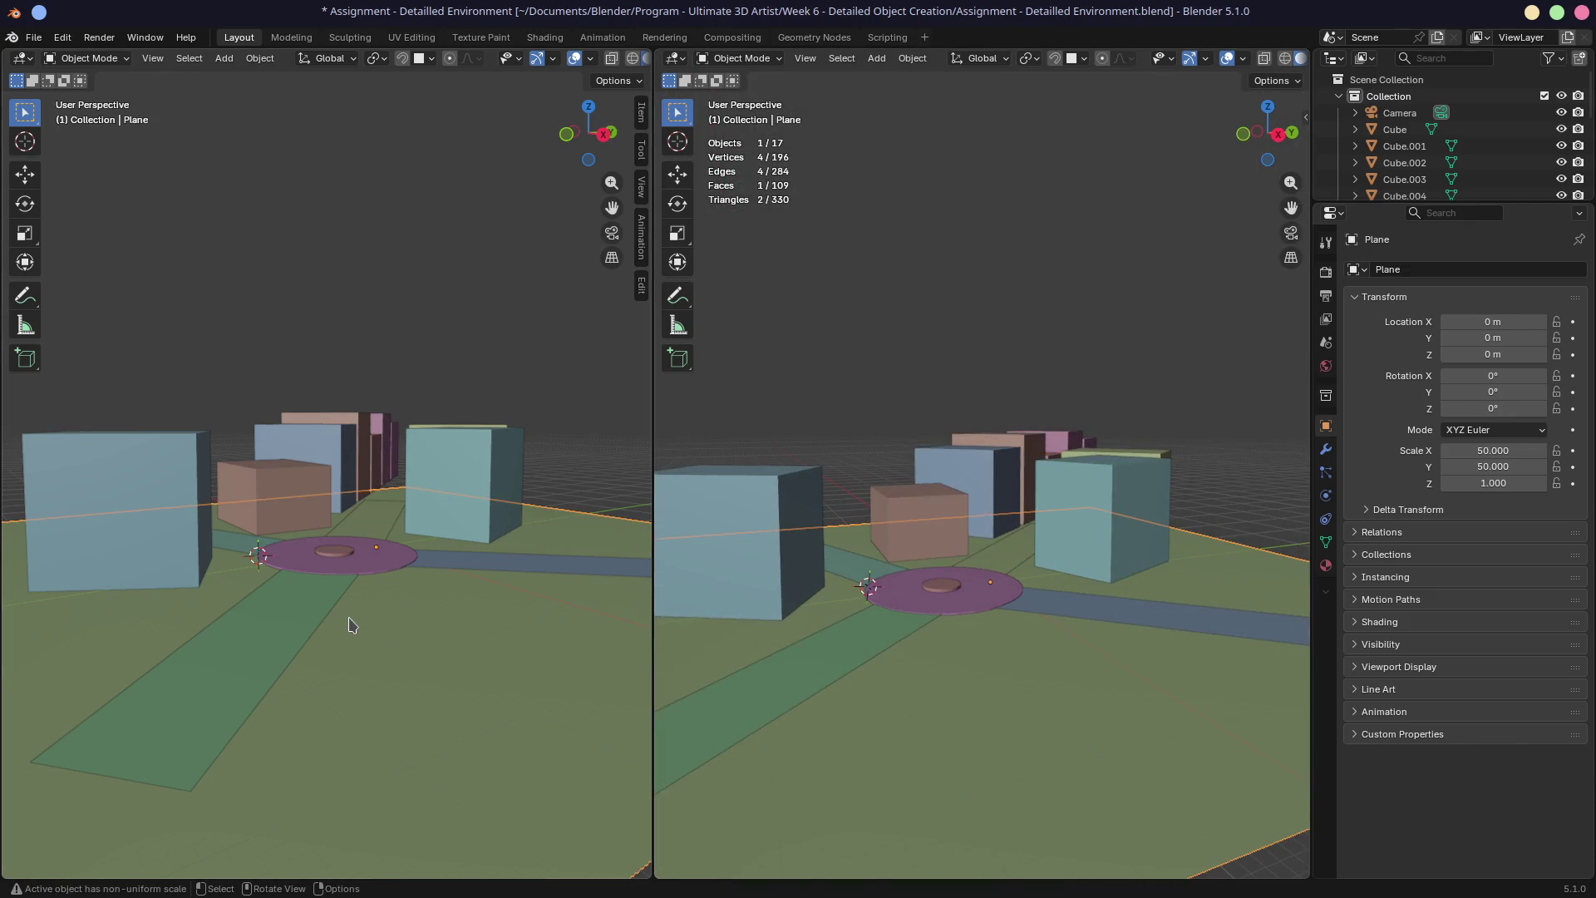
scroll(347, 625, "down", 1)
Show the scene camera in the left viewport, orbit and pan the right view around the plaza, and enable Lock Camera to View
key("KP_0")
middle_click_drag(1097, 631, 1060, 559)
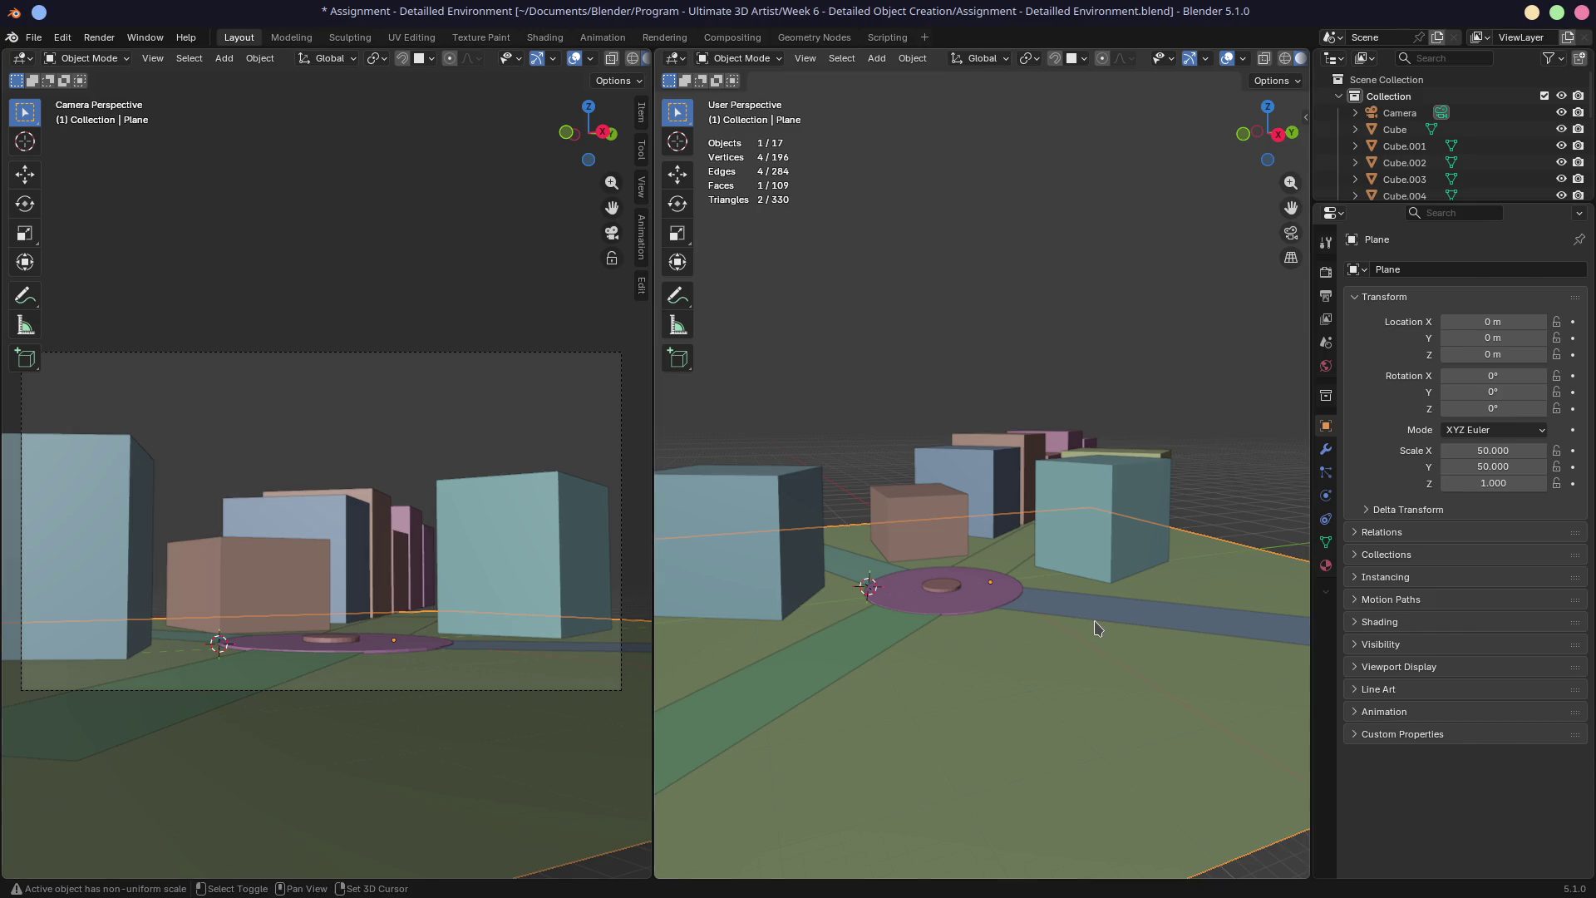
scroll(1054, 549, "up", 2)
scroll(1041, 537, "up", 2)
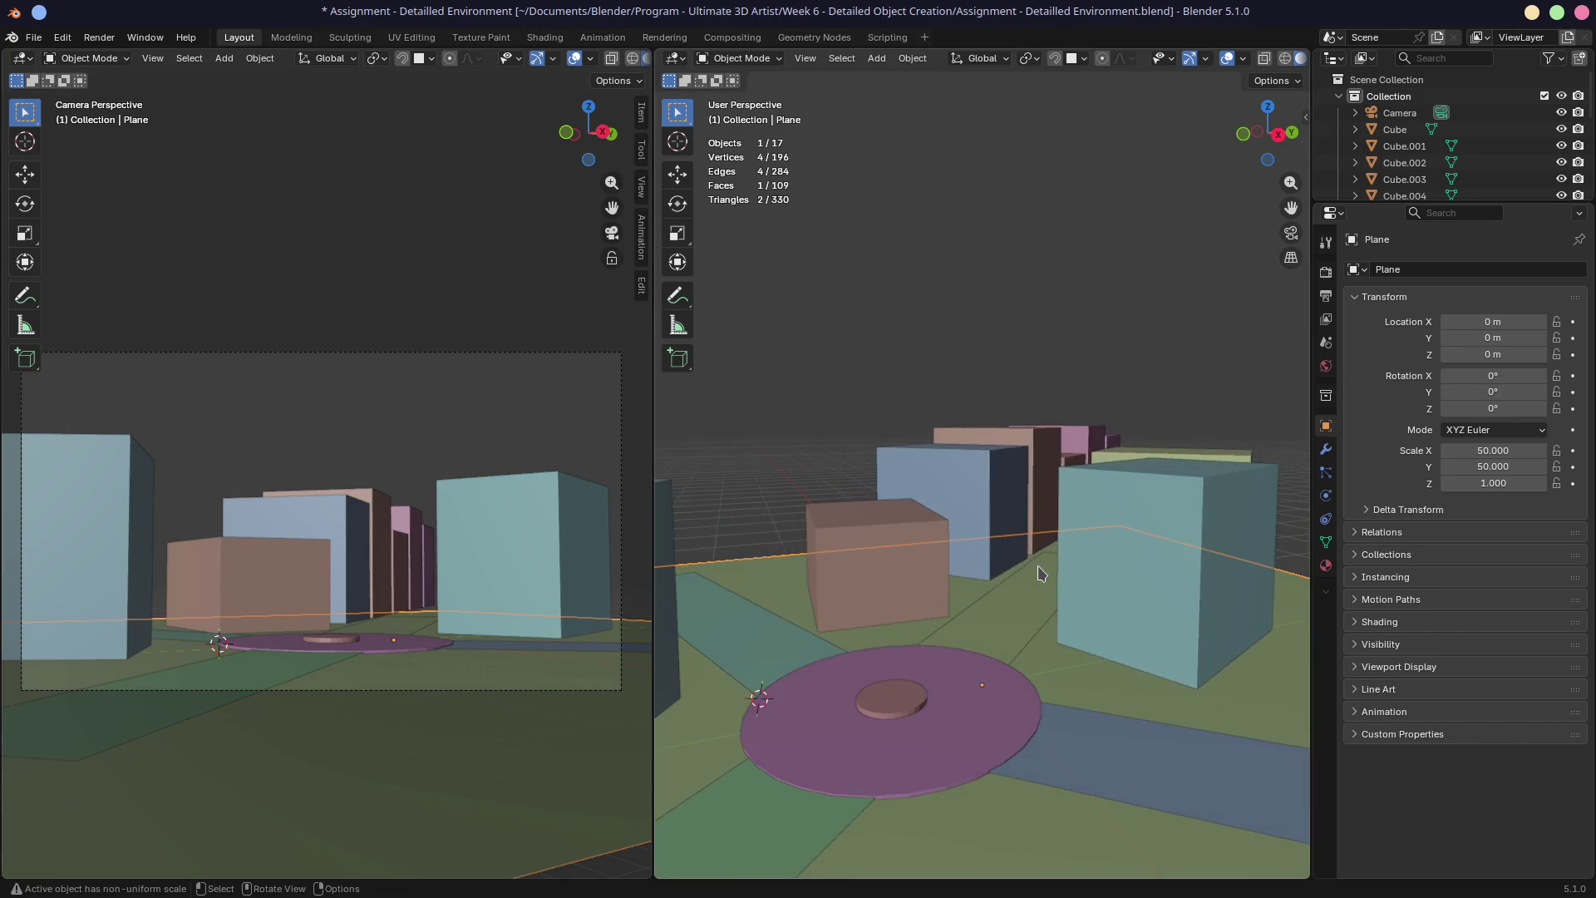
scroll(1026, 527, "up", 2)
middle_click_drag(1026, 527, 1049, 525, "shift")
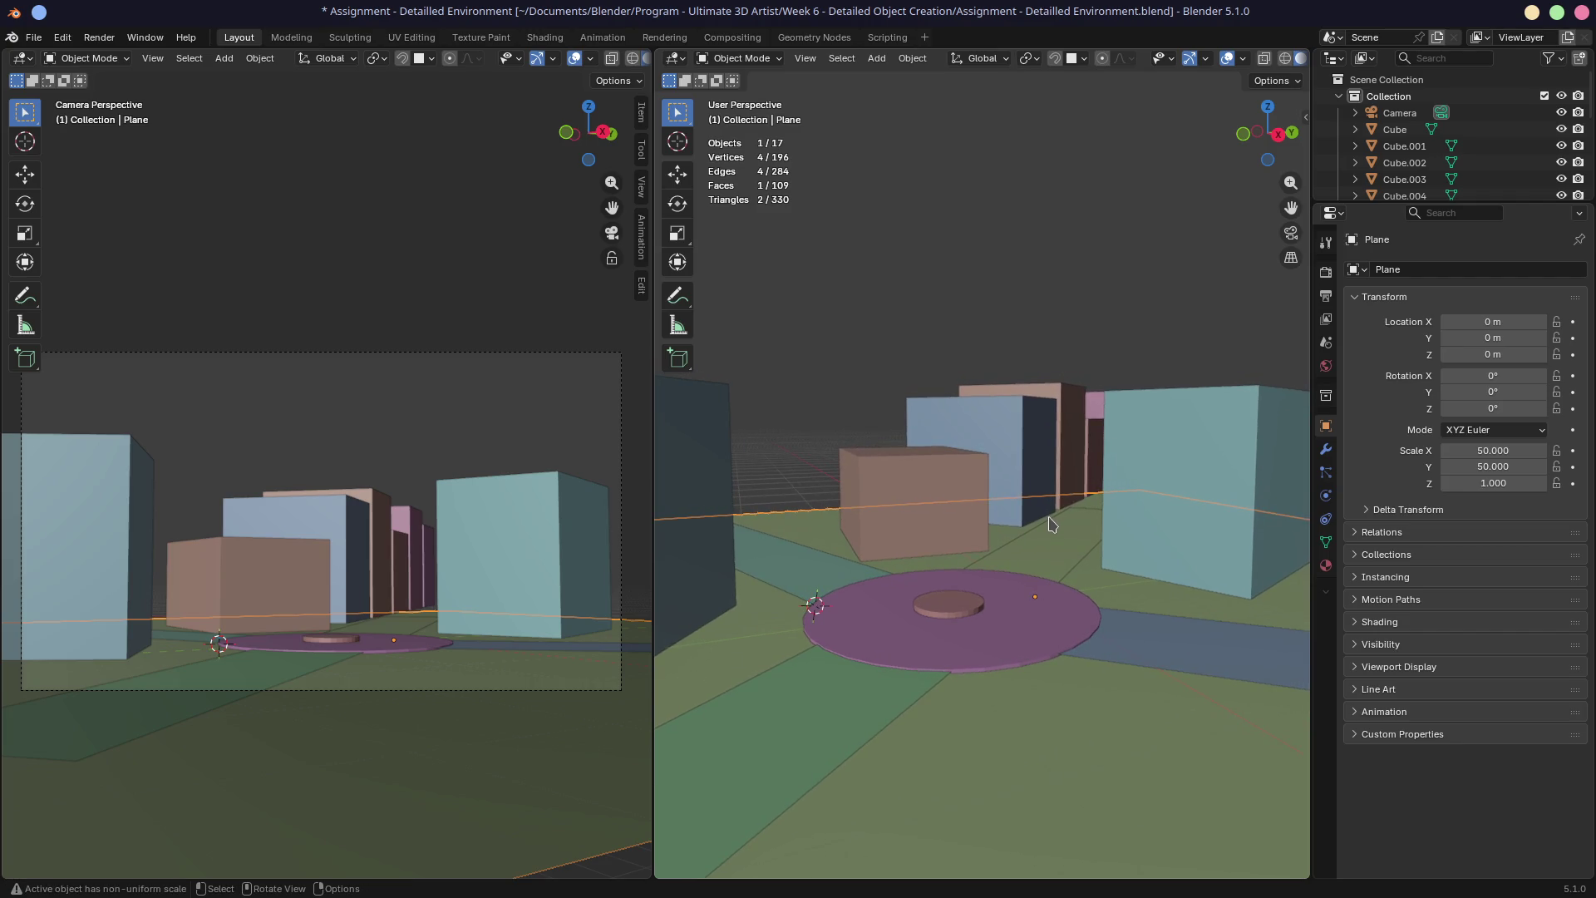
scroll(1049, 525, "up", 2)
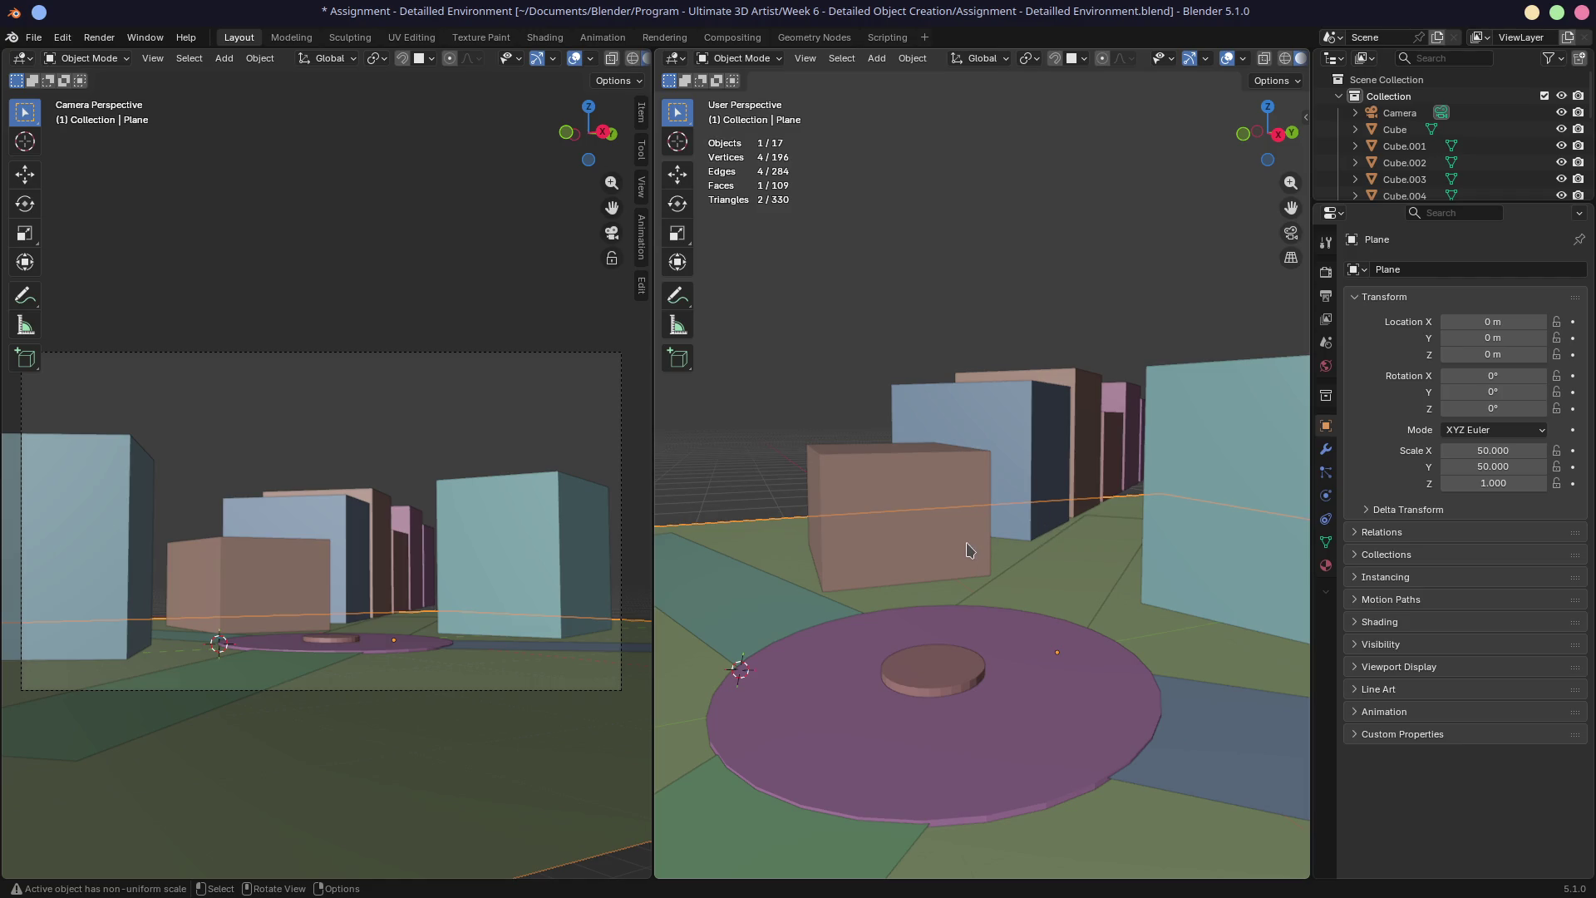
scroll(968, 550, "down", 2)
scroll(969, 550, "down", 2)
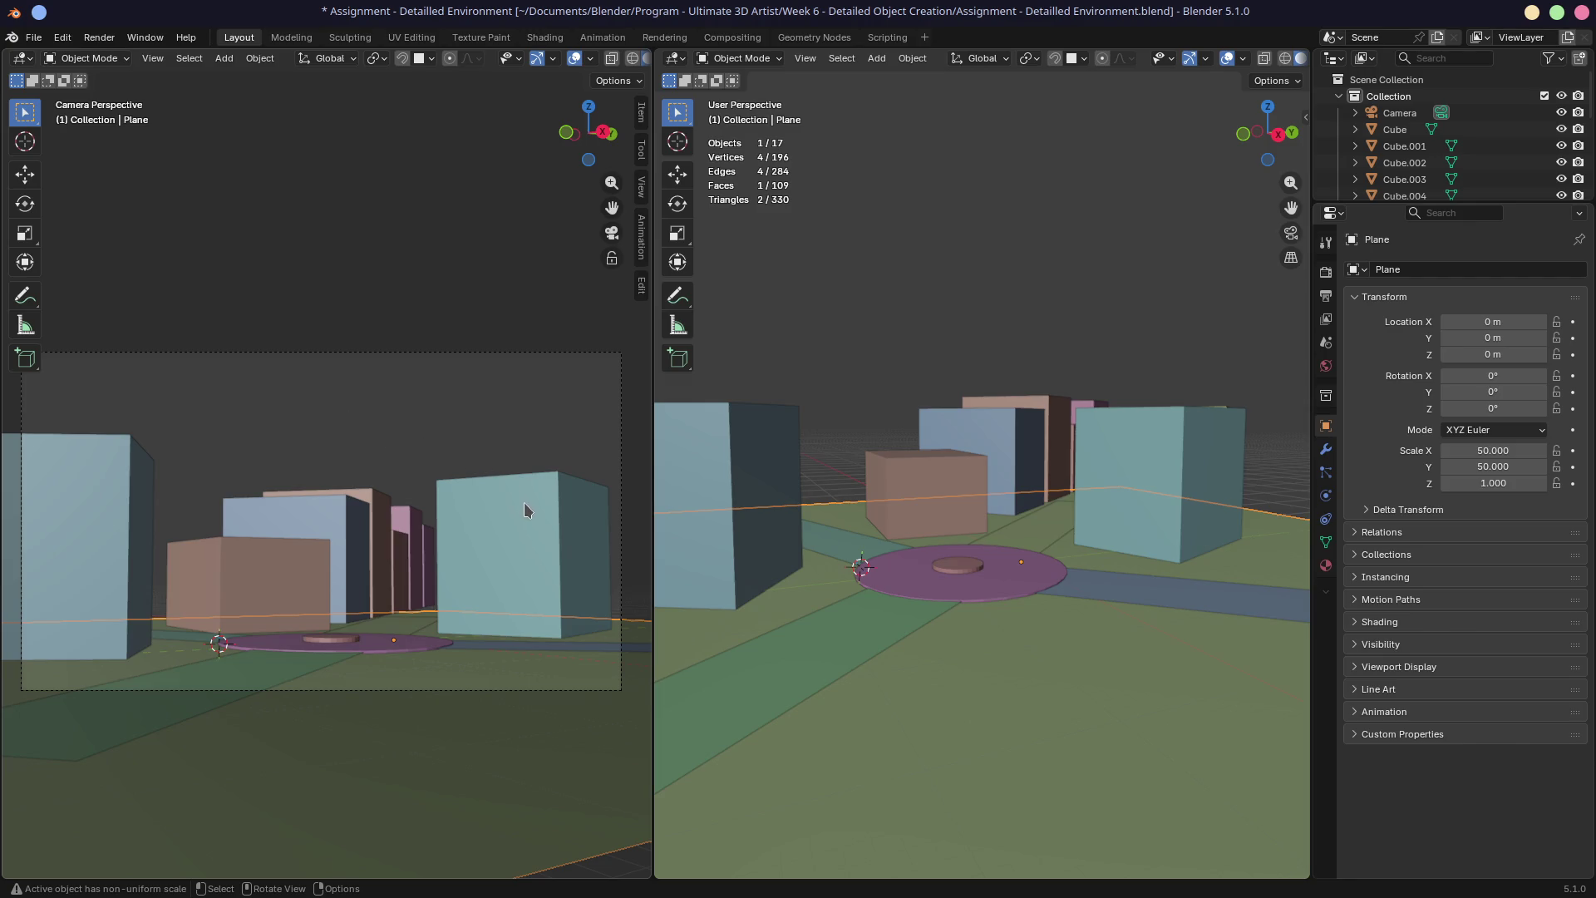
left_click(611, 258)
Rotate and tilt the locked scene camera to reframe the buildings and plaza from a new angle
middle_click_drag(482, 503, 488, 498)
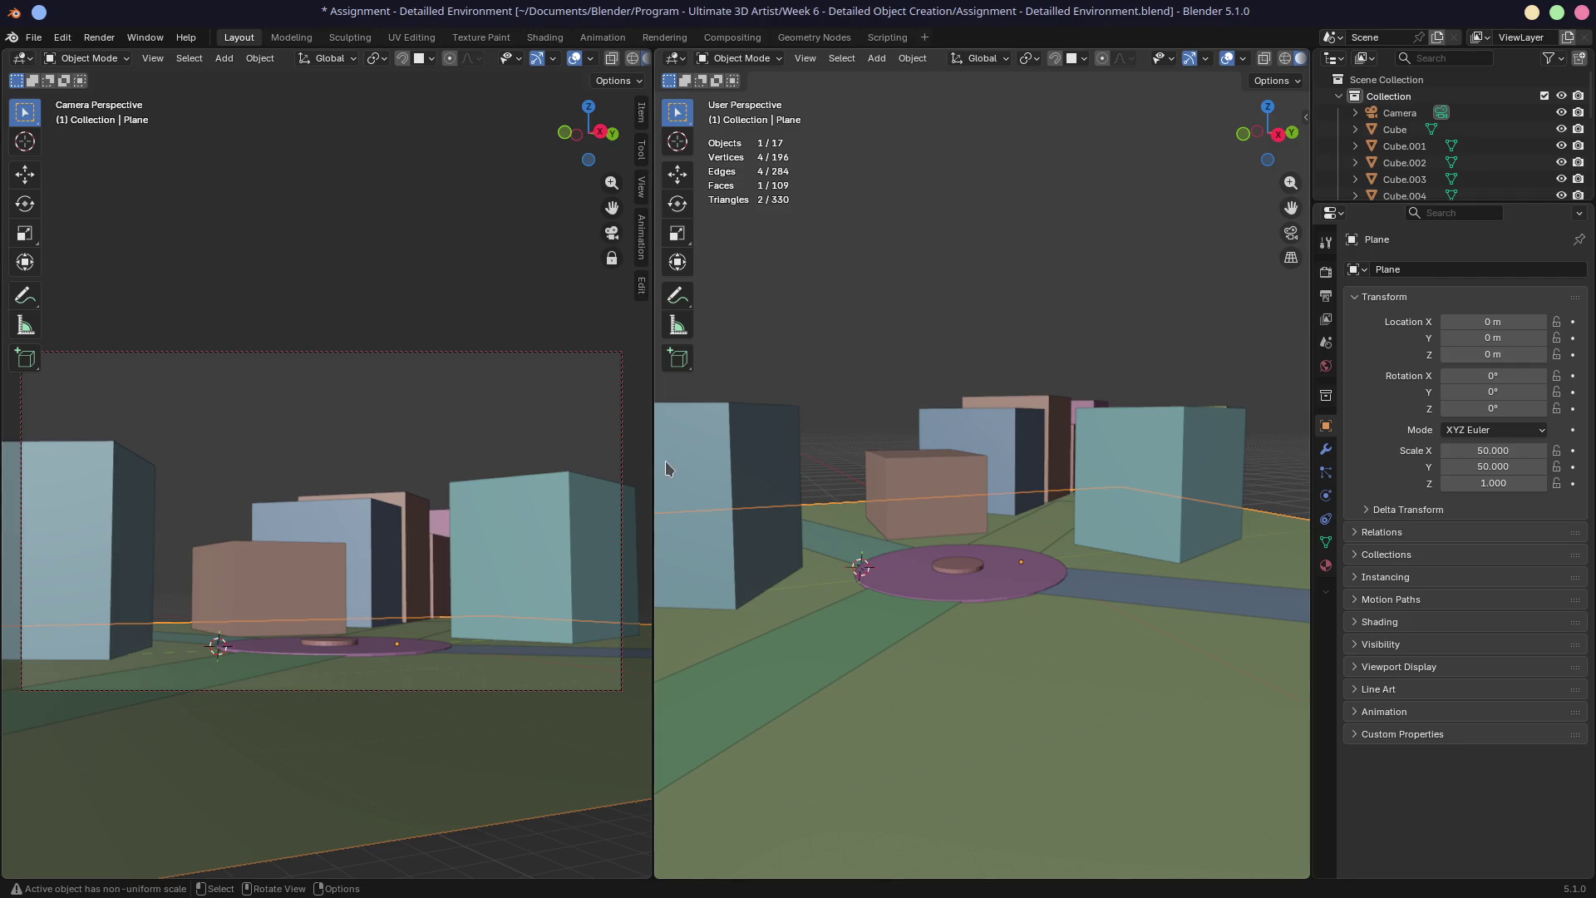
middle_click_drag(573, 524, 537, 506)
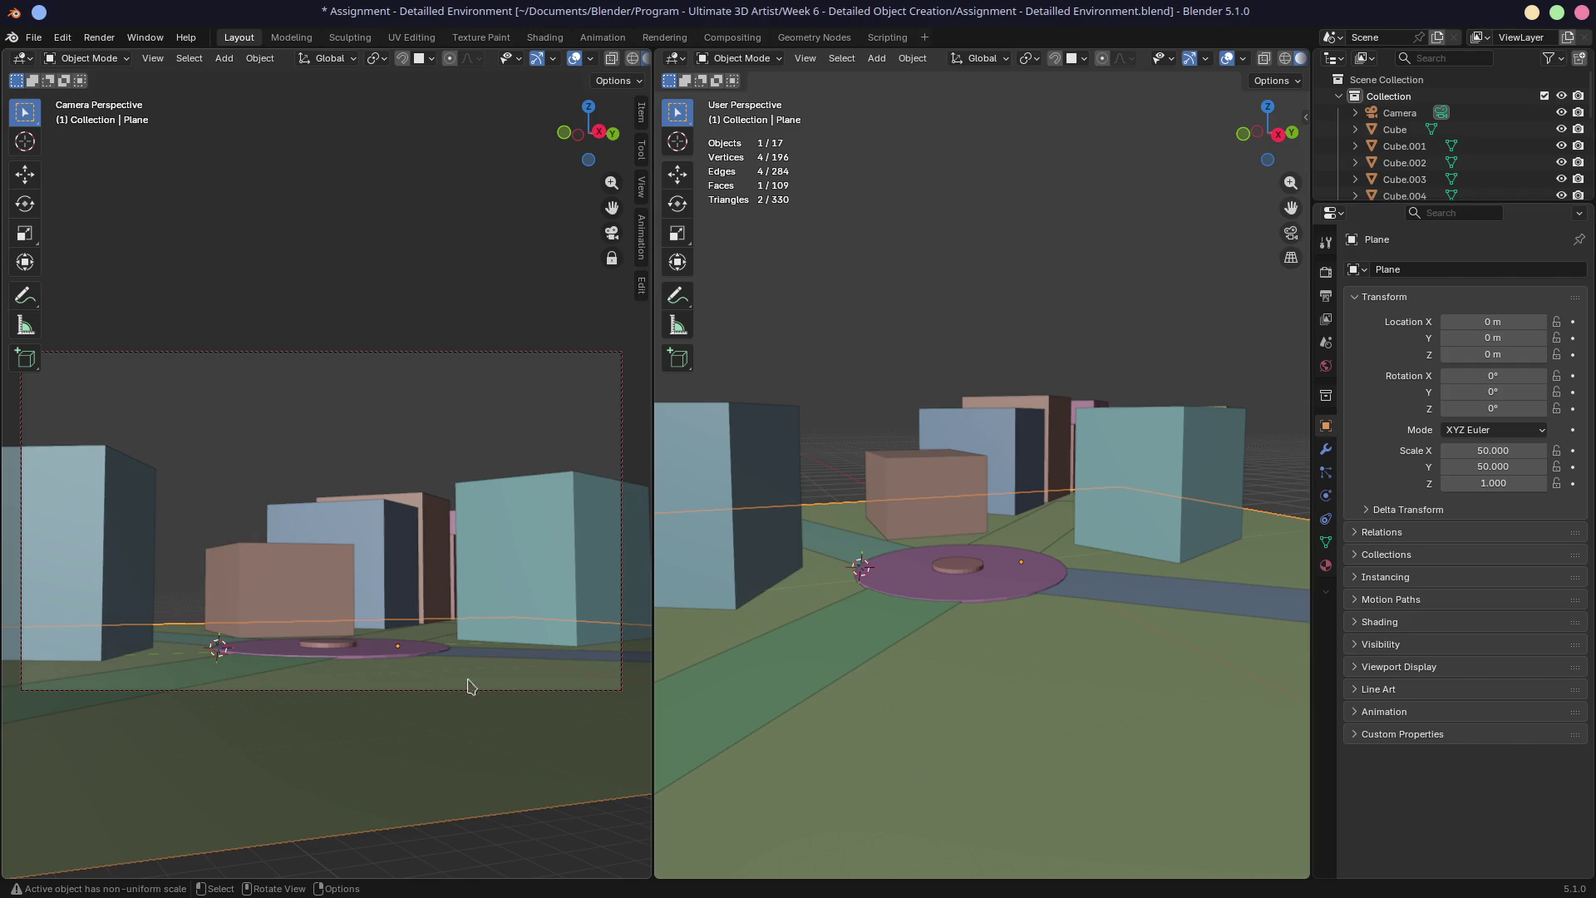
middle_click_drag(427, 589, 419, 556)
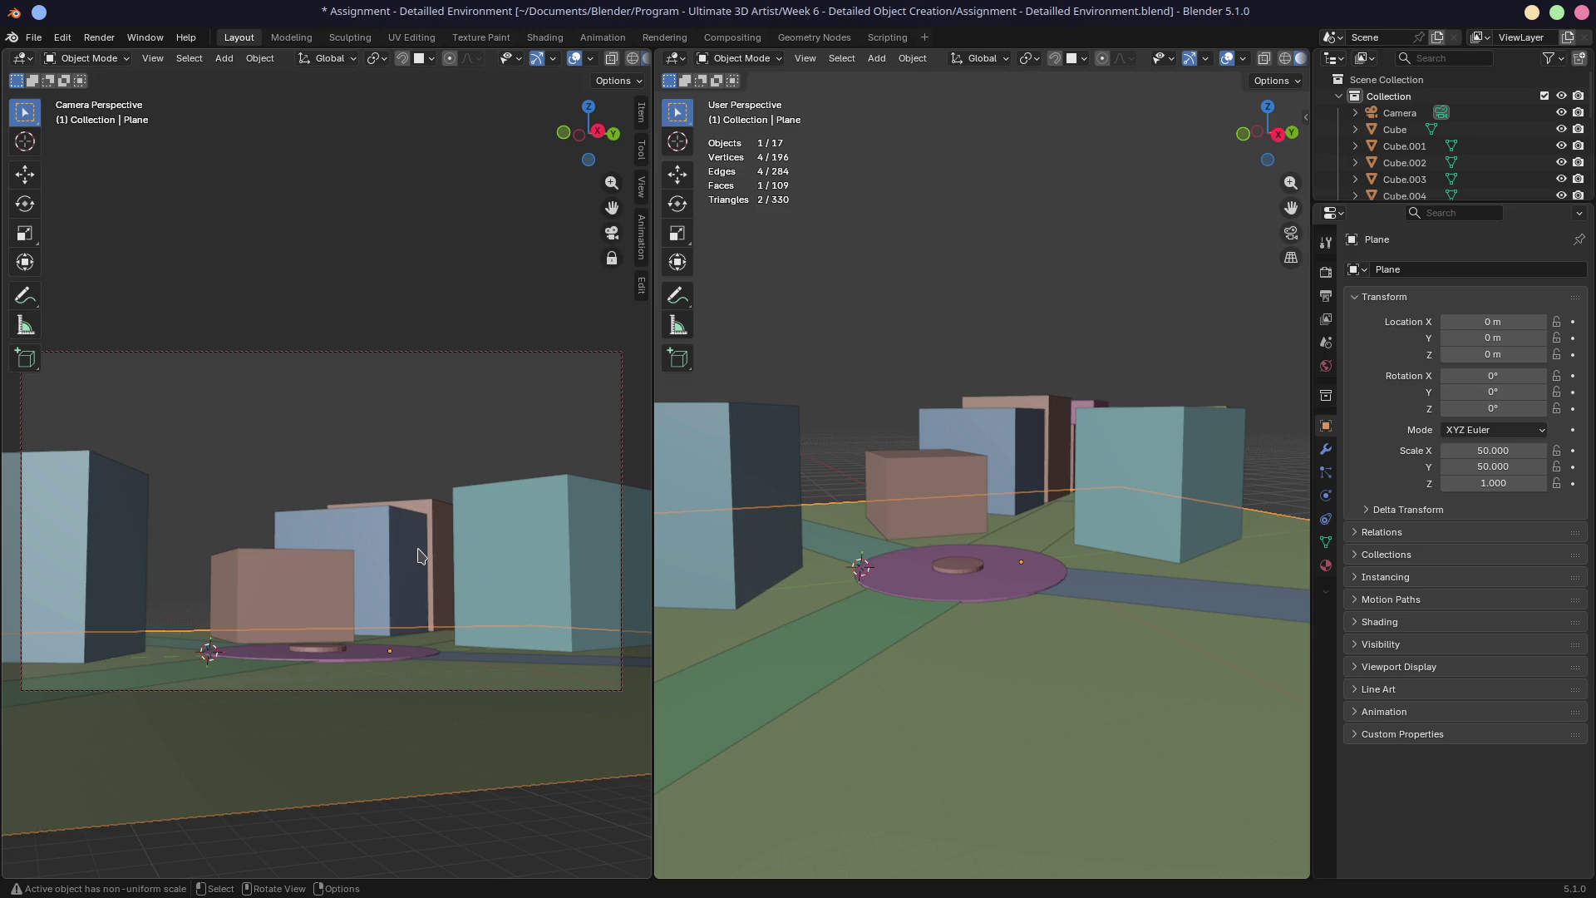
mouse_move(417, 555)
middle_mouse_down()
mouse_move(414, 534)
mouse_move(402, 545)
mouse_move(418, 534)
middle_mouse_up()
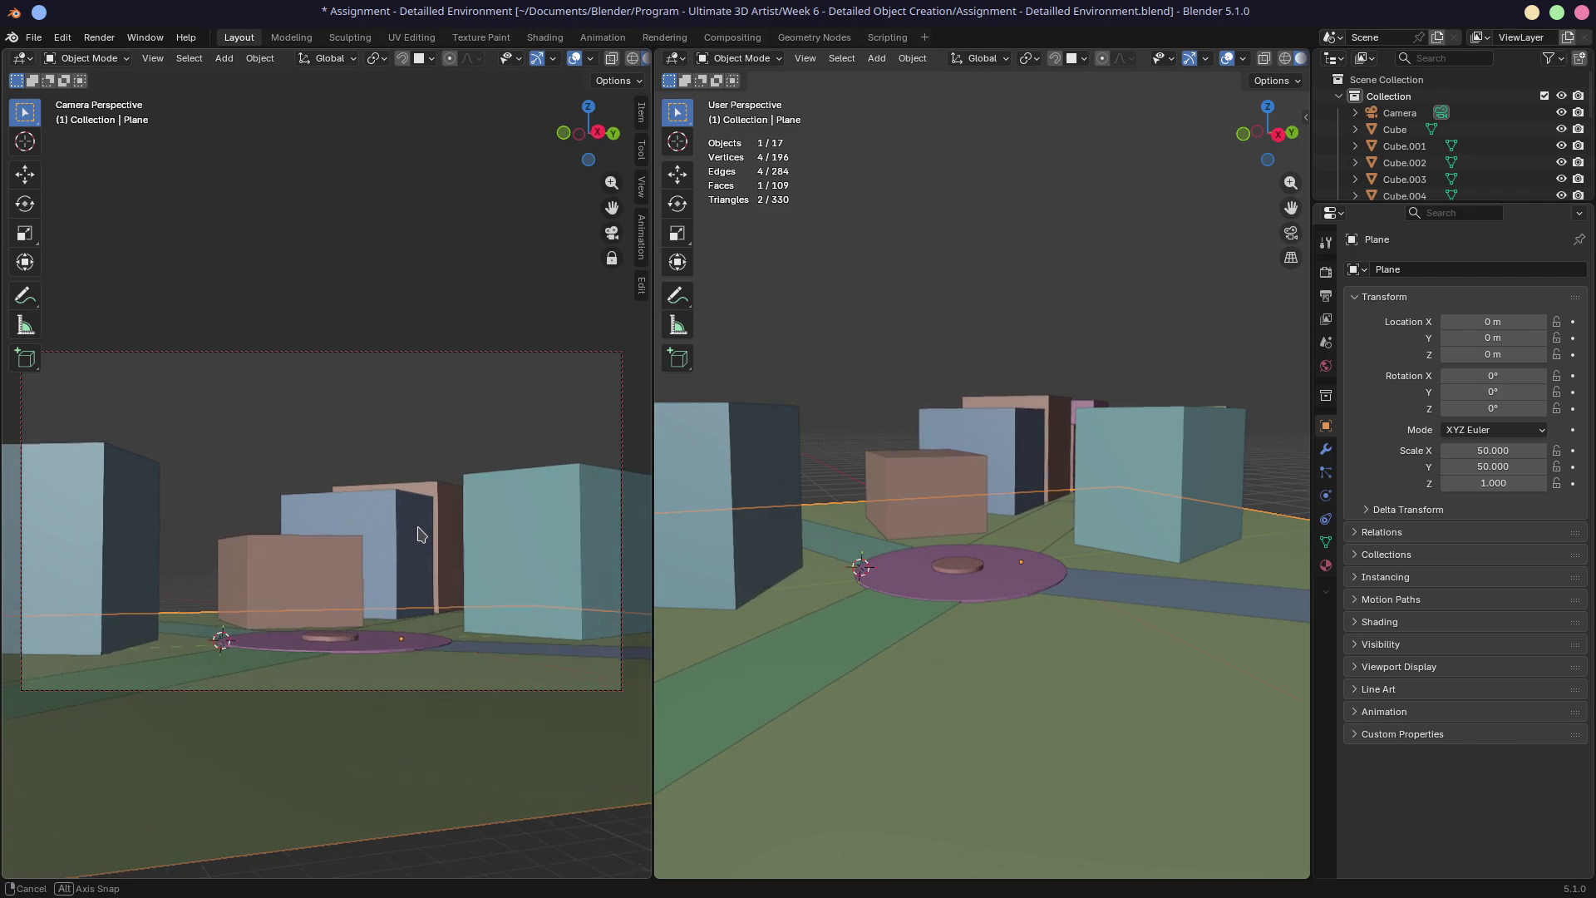
middle_click_drag(418, 534, 498, 519)
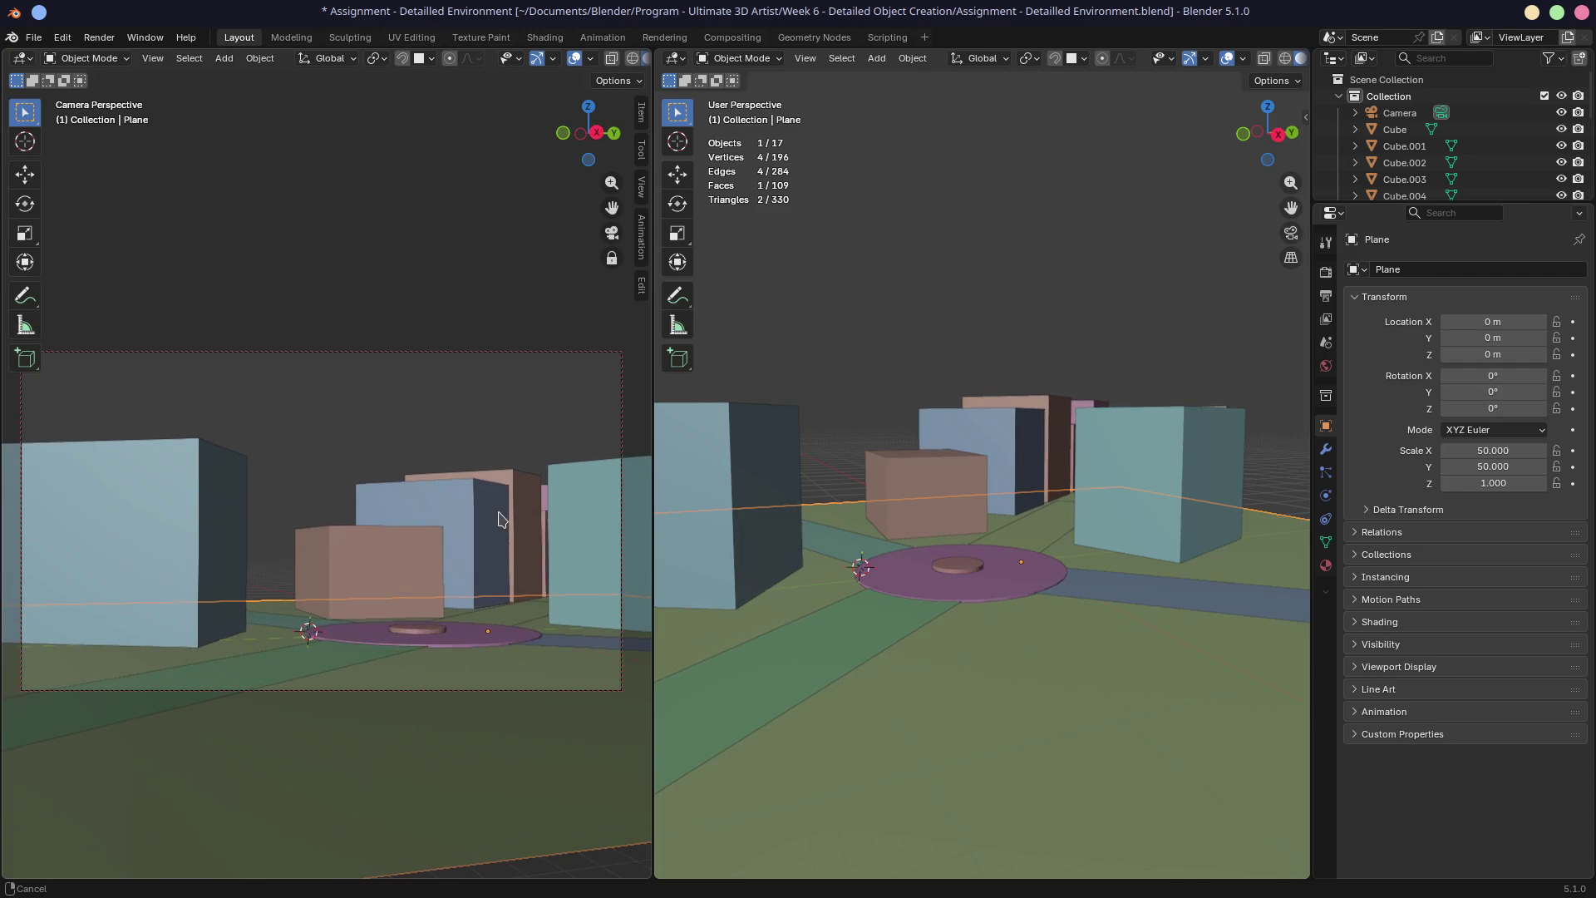
mouse_move(498, 519)
middle_mouse_down()
mouse_move(510, 536)
mouse_move(450, 568)
middle_mouse_up()
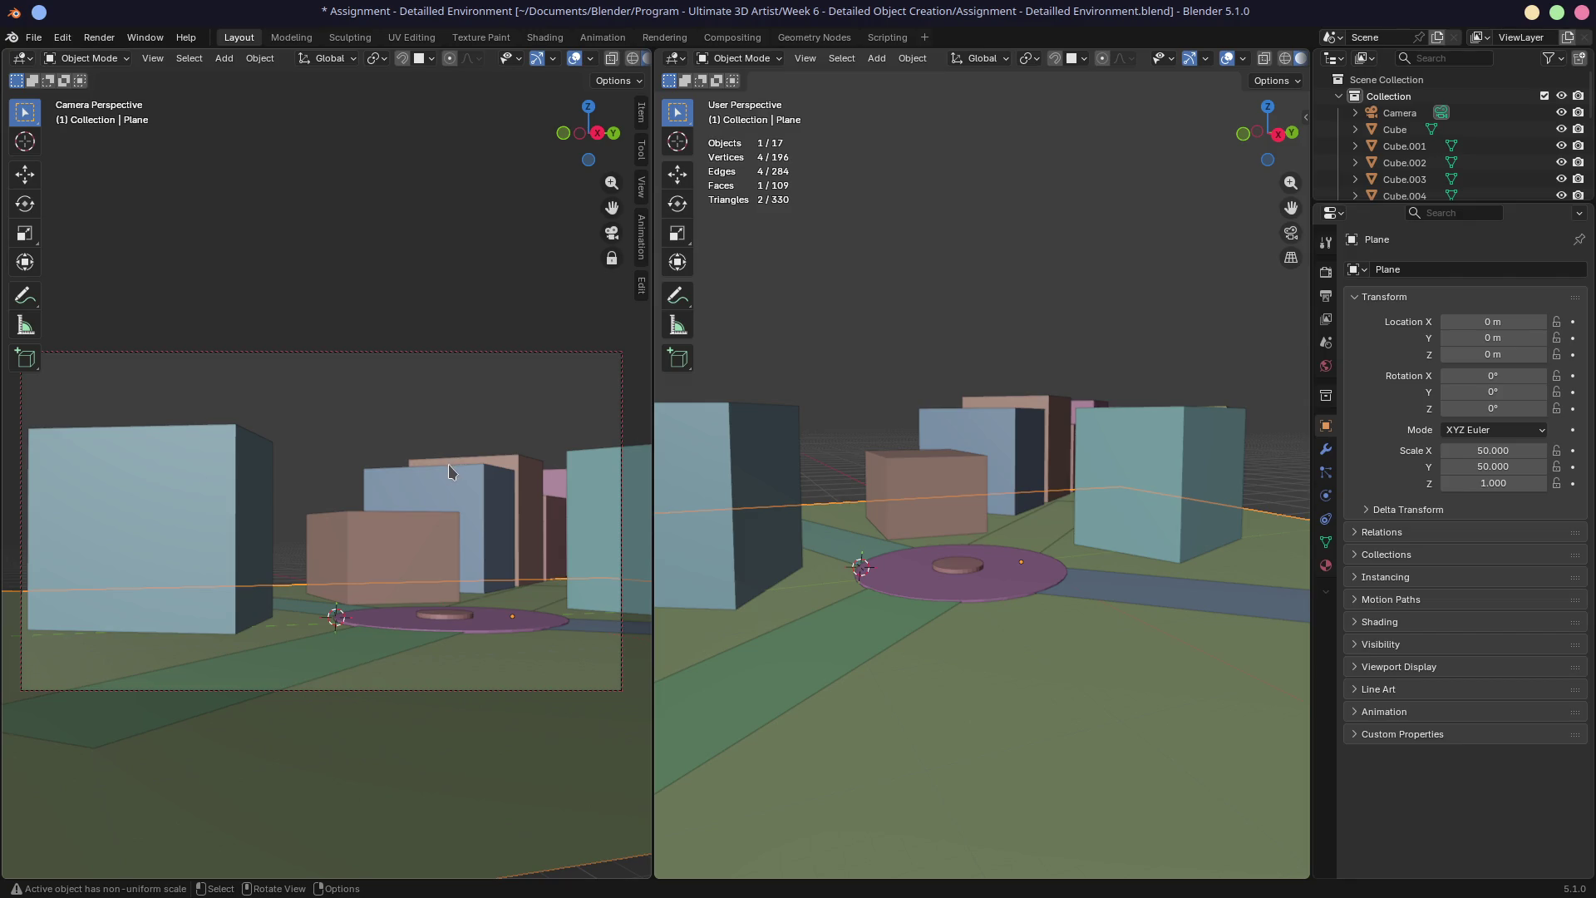
middle_click_drag(461, 520, 488, 522)
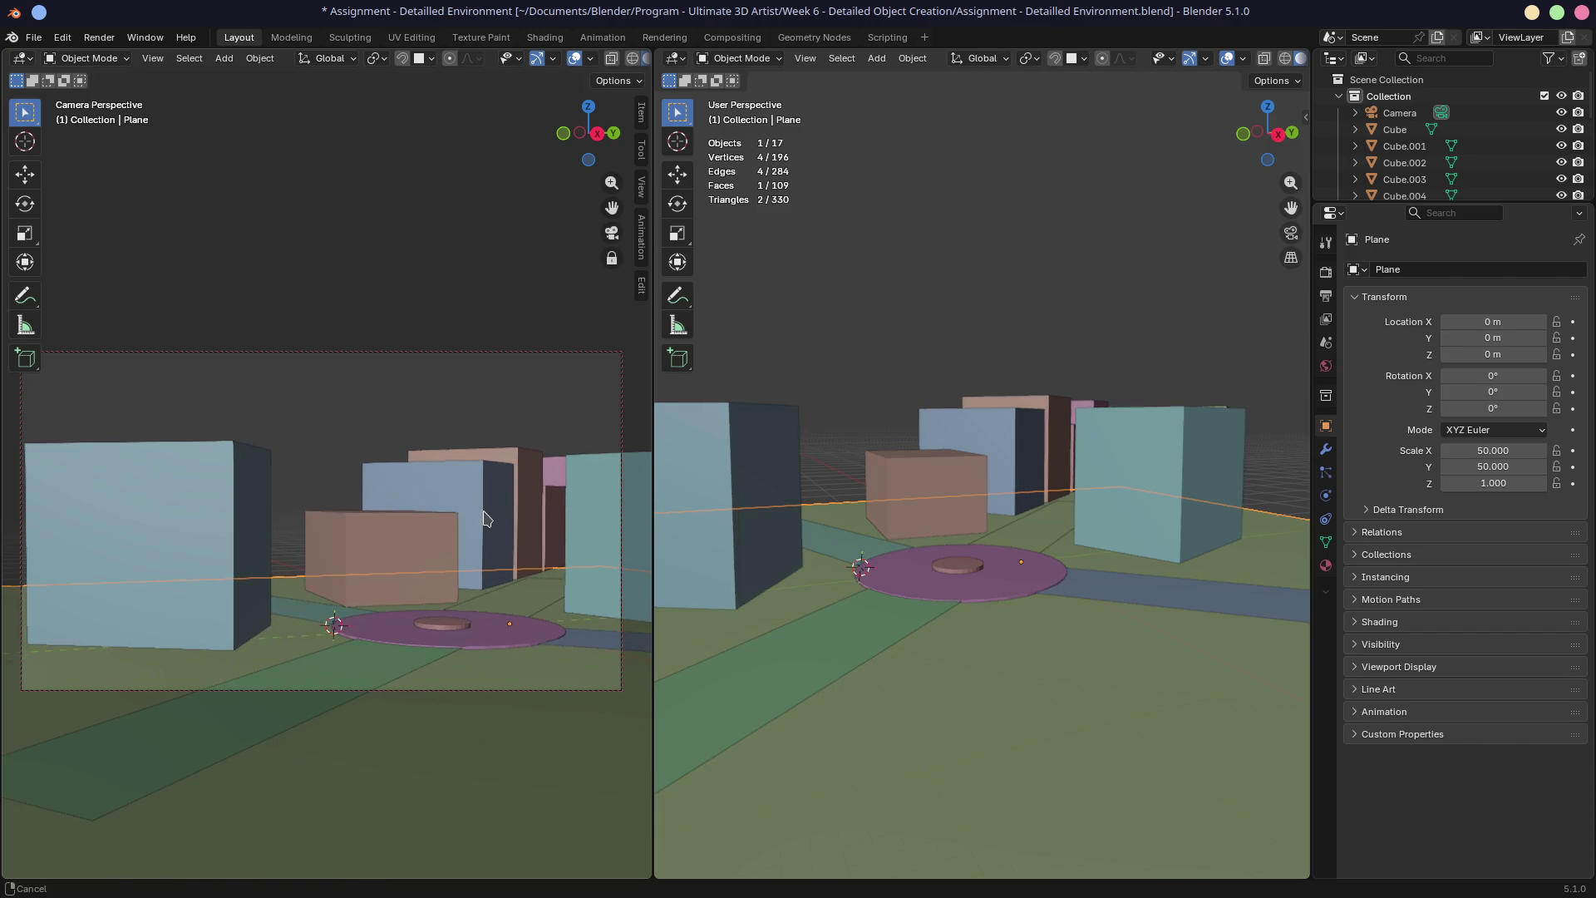
Hide the large blue building Cube.001 and rotate the camera to reframe the plaza shot
left_click(221, 561)
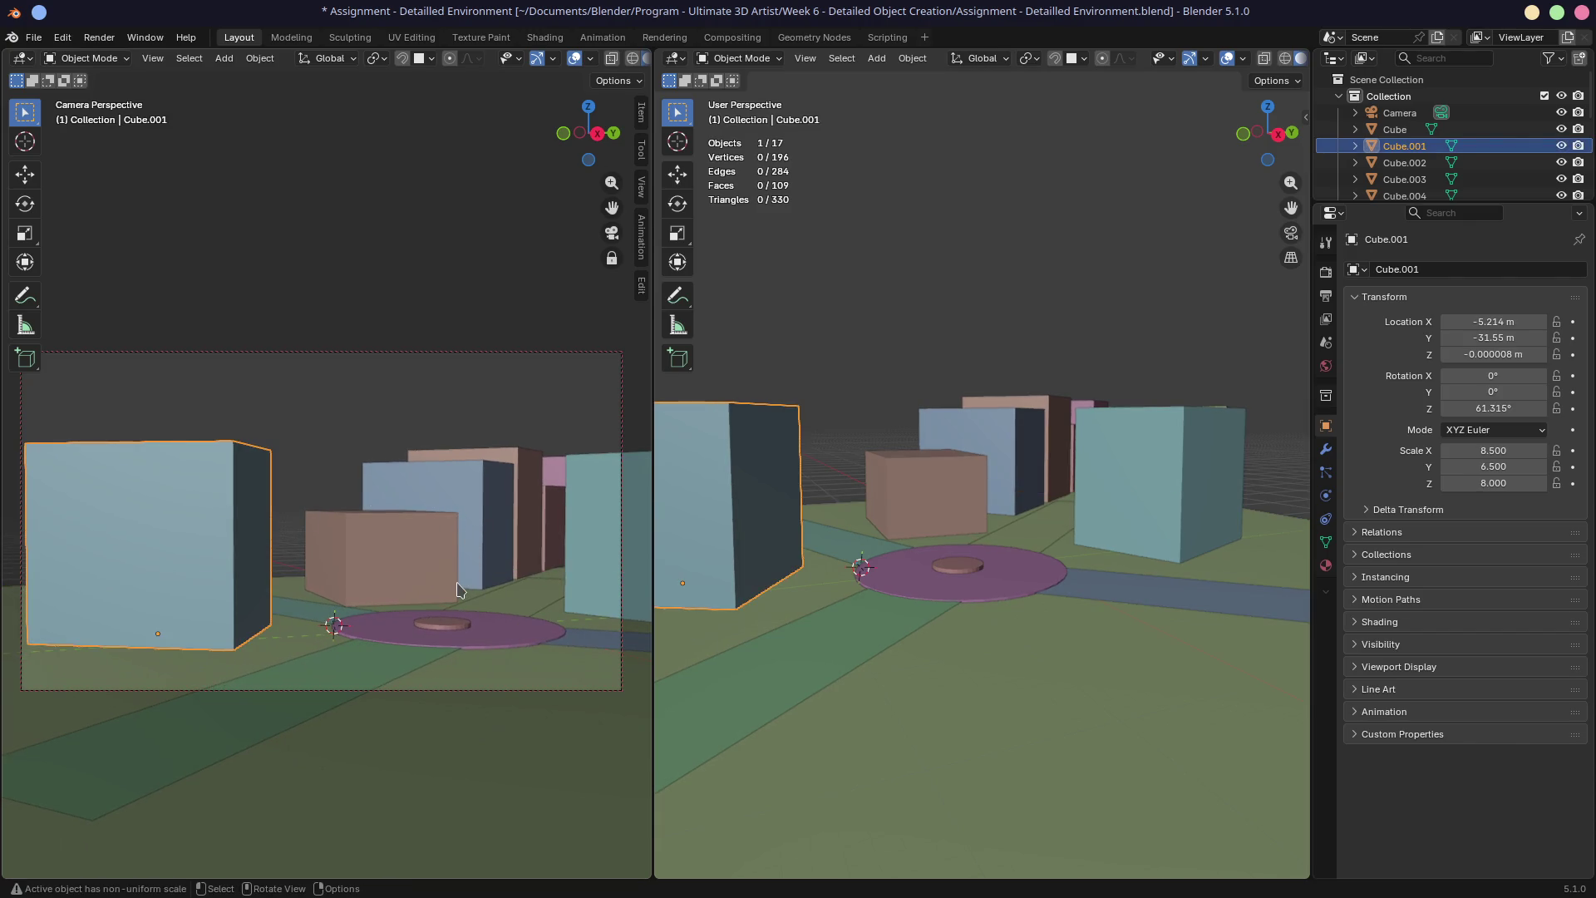
middle_click_drag(459, 589, 562, 572, "shift")
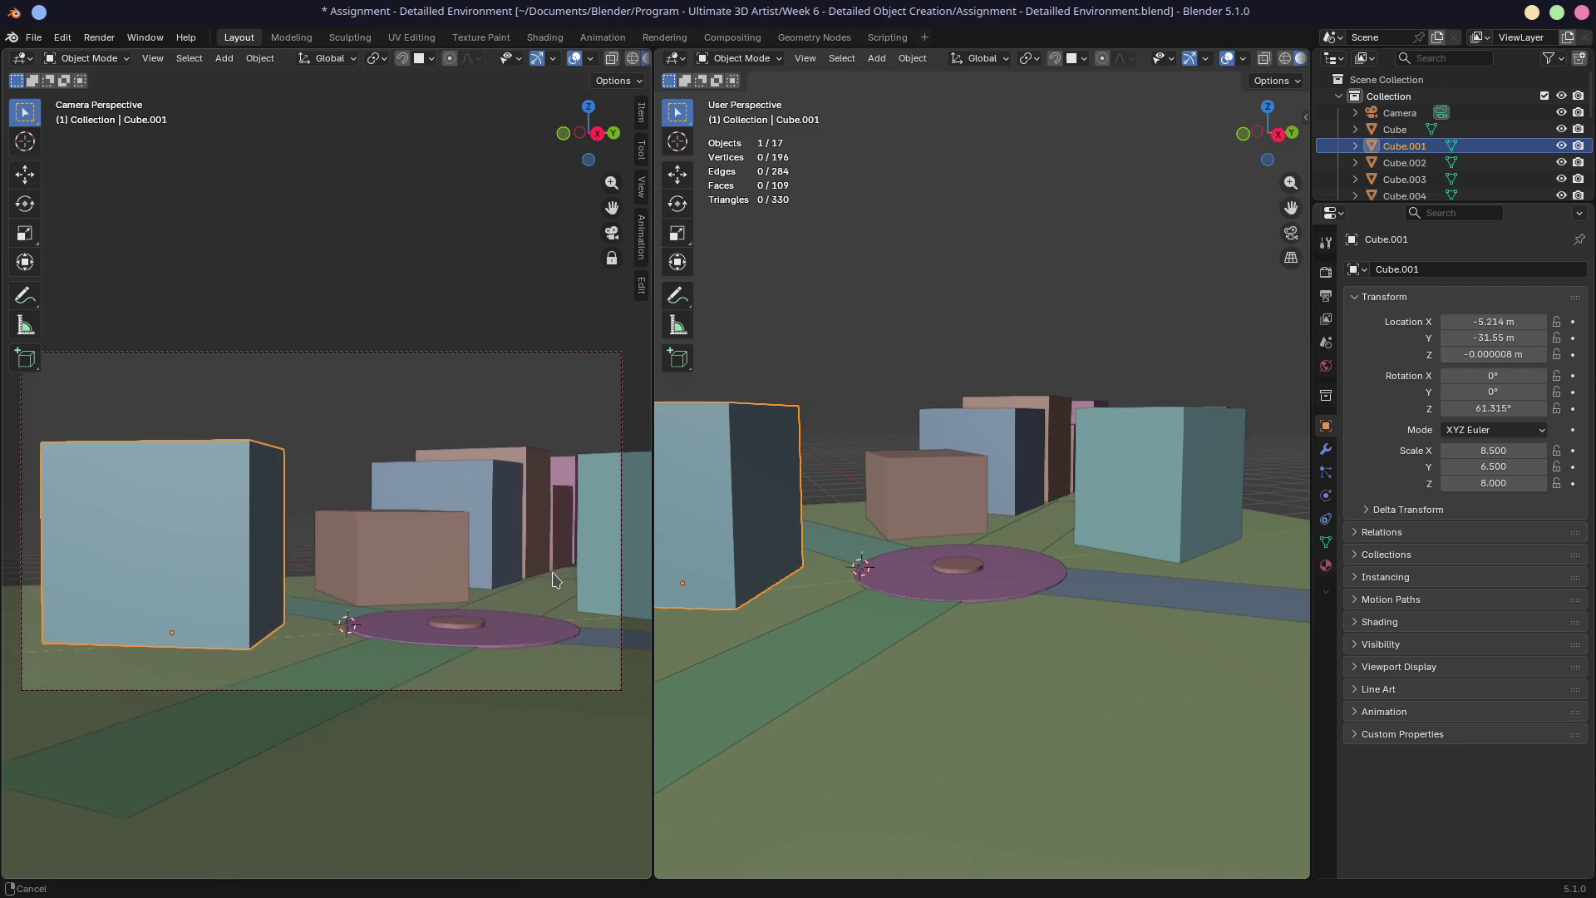
middle_click_drag(563, 572, 497, 623, "shift")
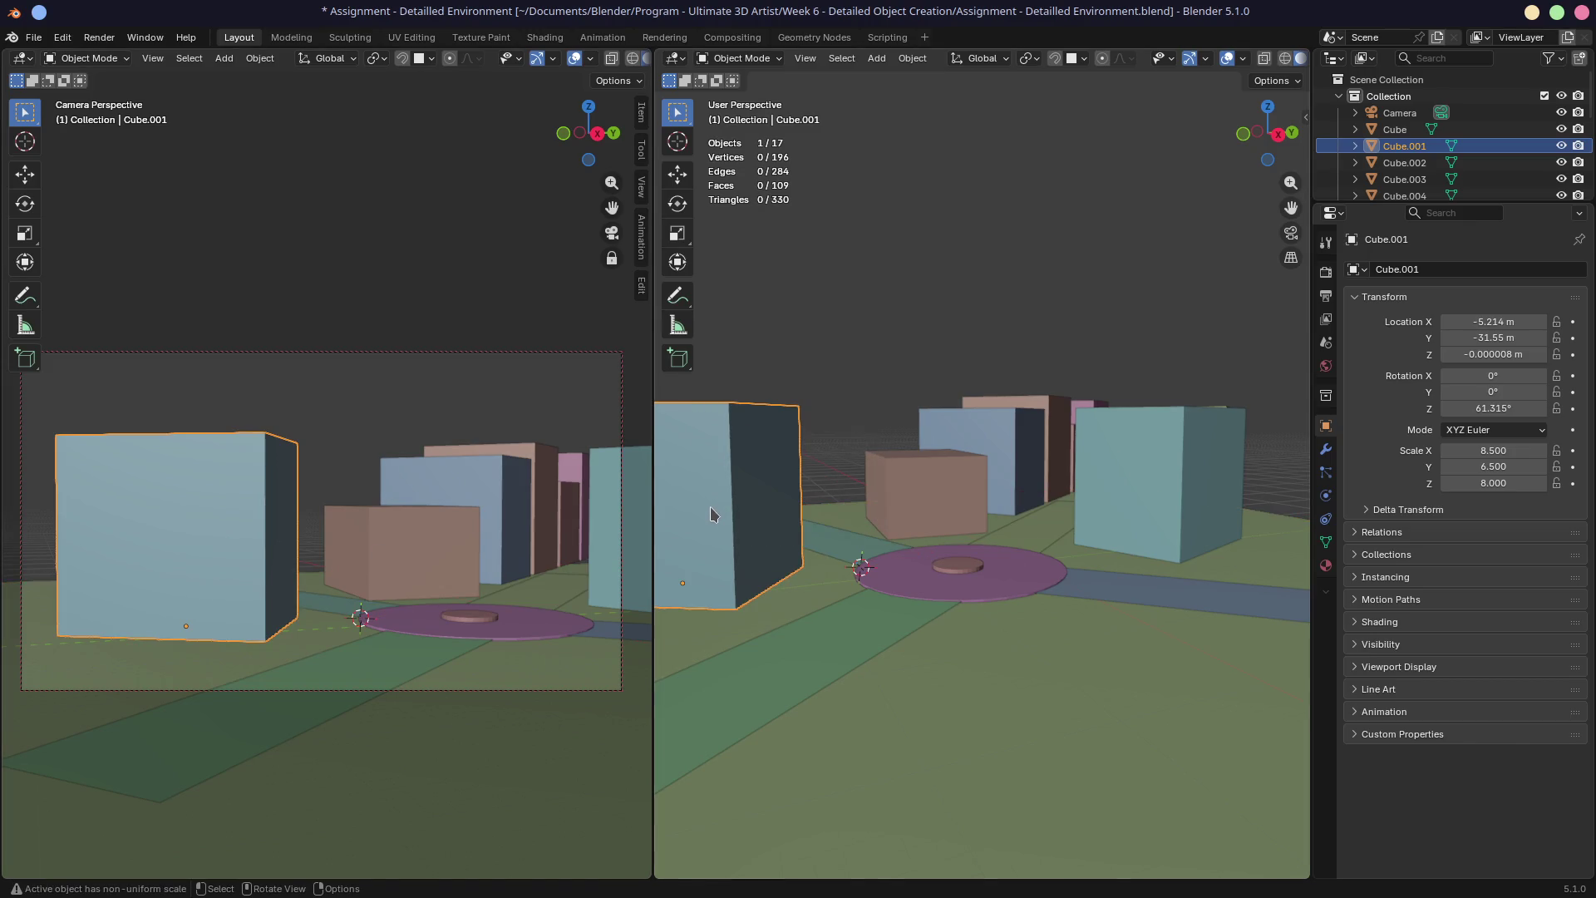
key("h")
middle_click_drag(421, 628, 426, 627)
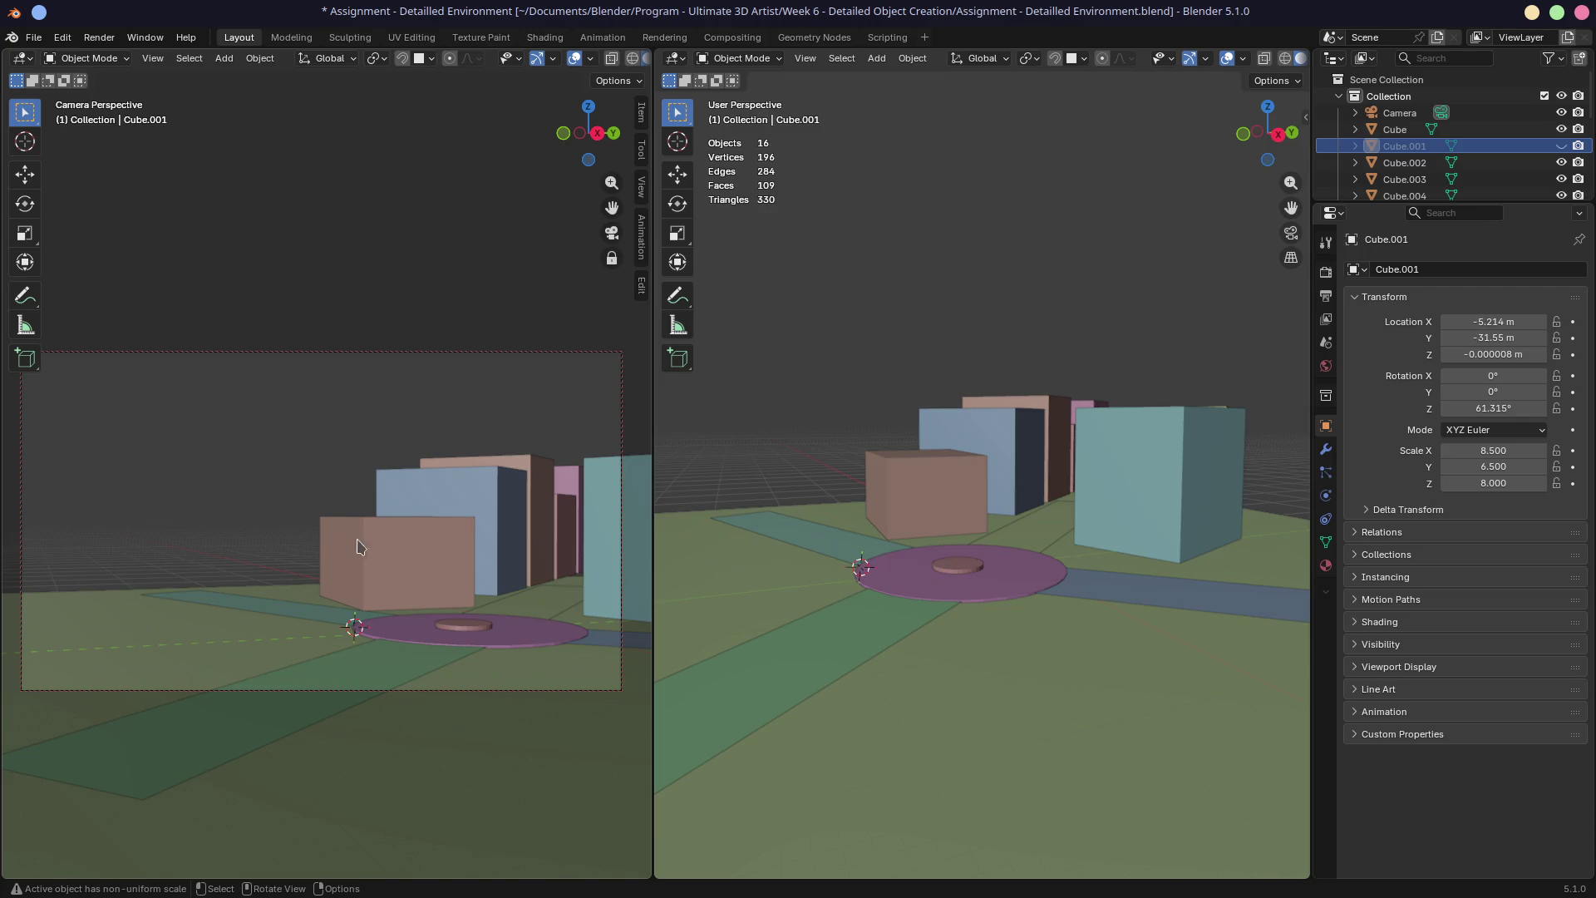
Orbit, tilt and zoom the locked camera to tighten the shot on the buildings
middle_click_drag(455, 613, 448, 594)
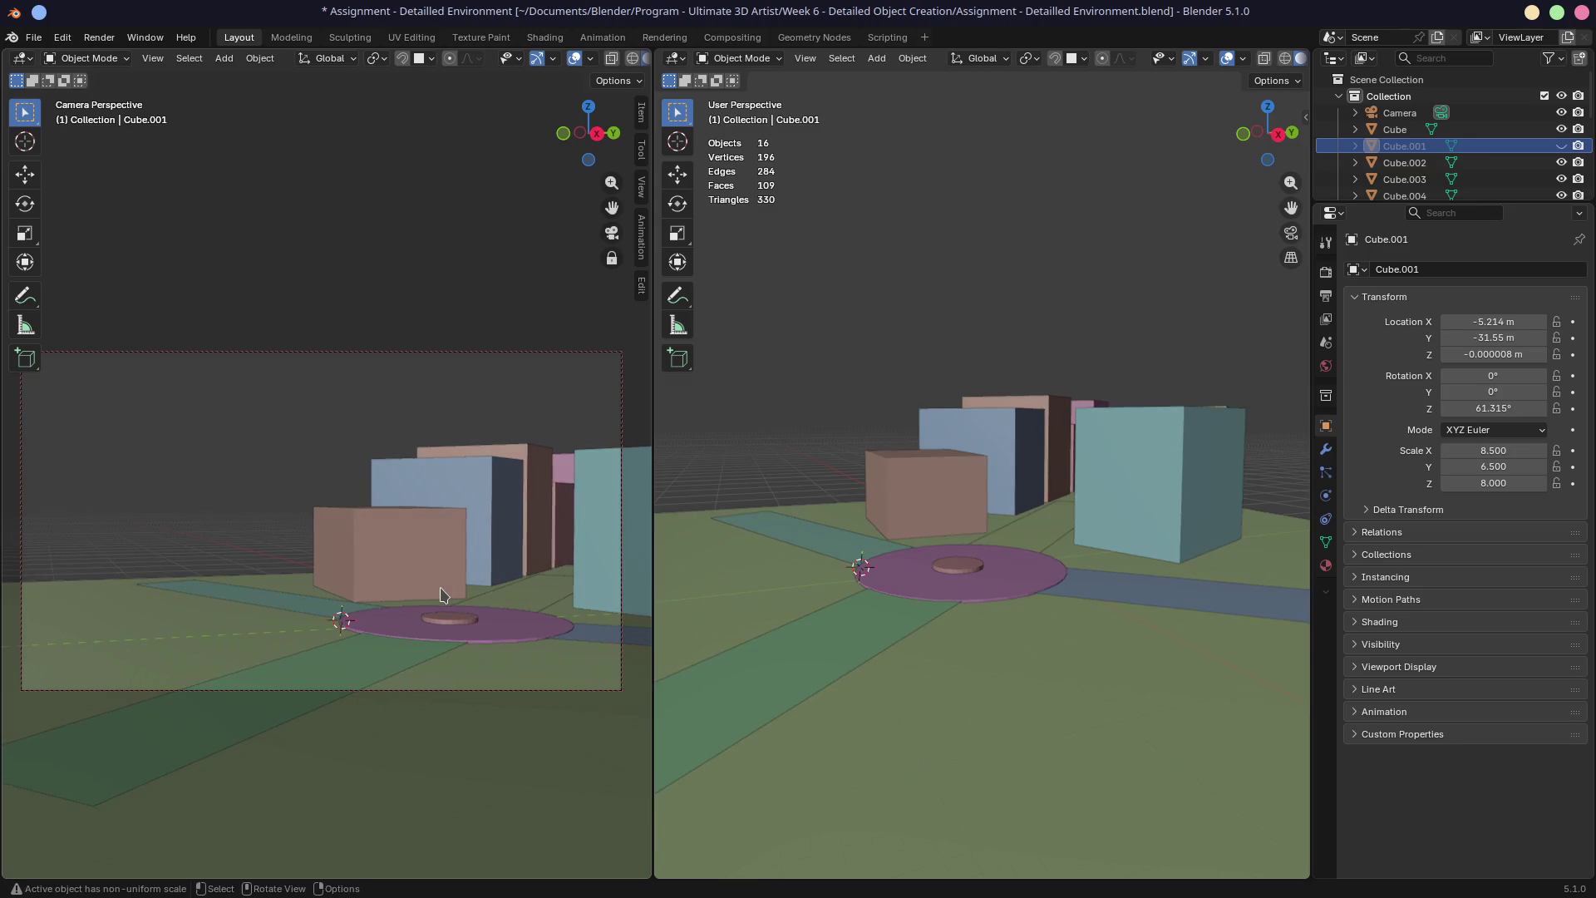
middle_click_drag(443, 595, 452, 590)
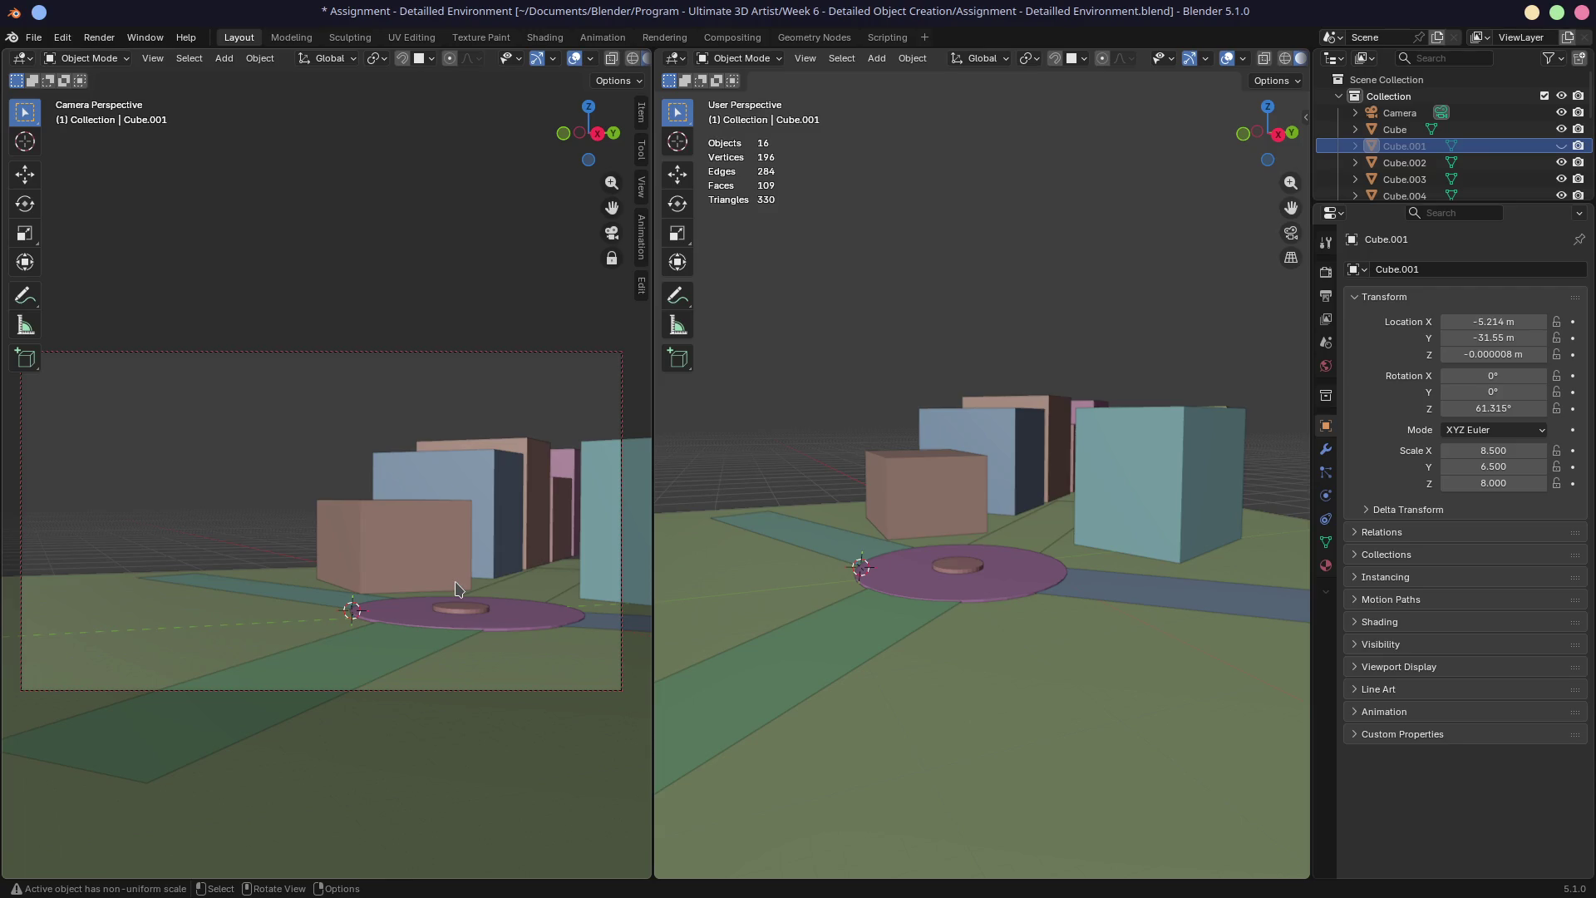
middle_click_drag(486, 578, 346, 599, "shift")
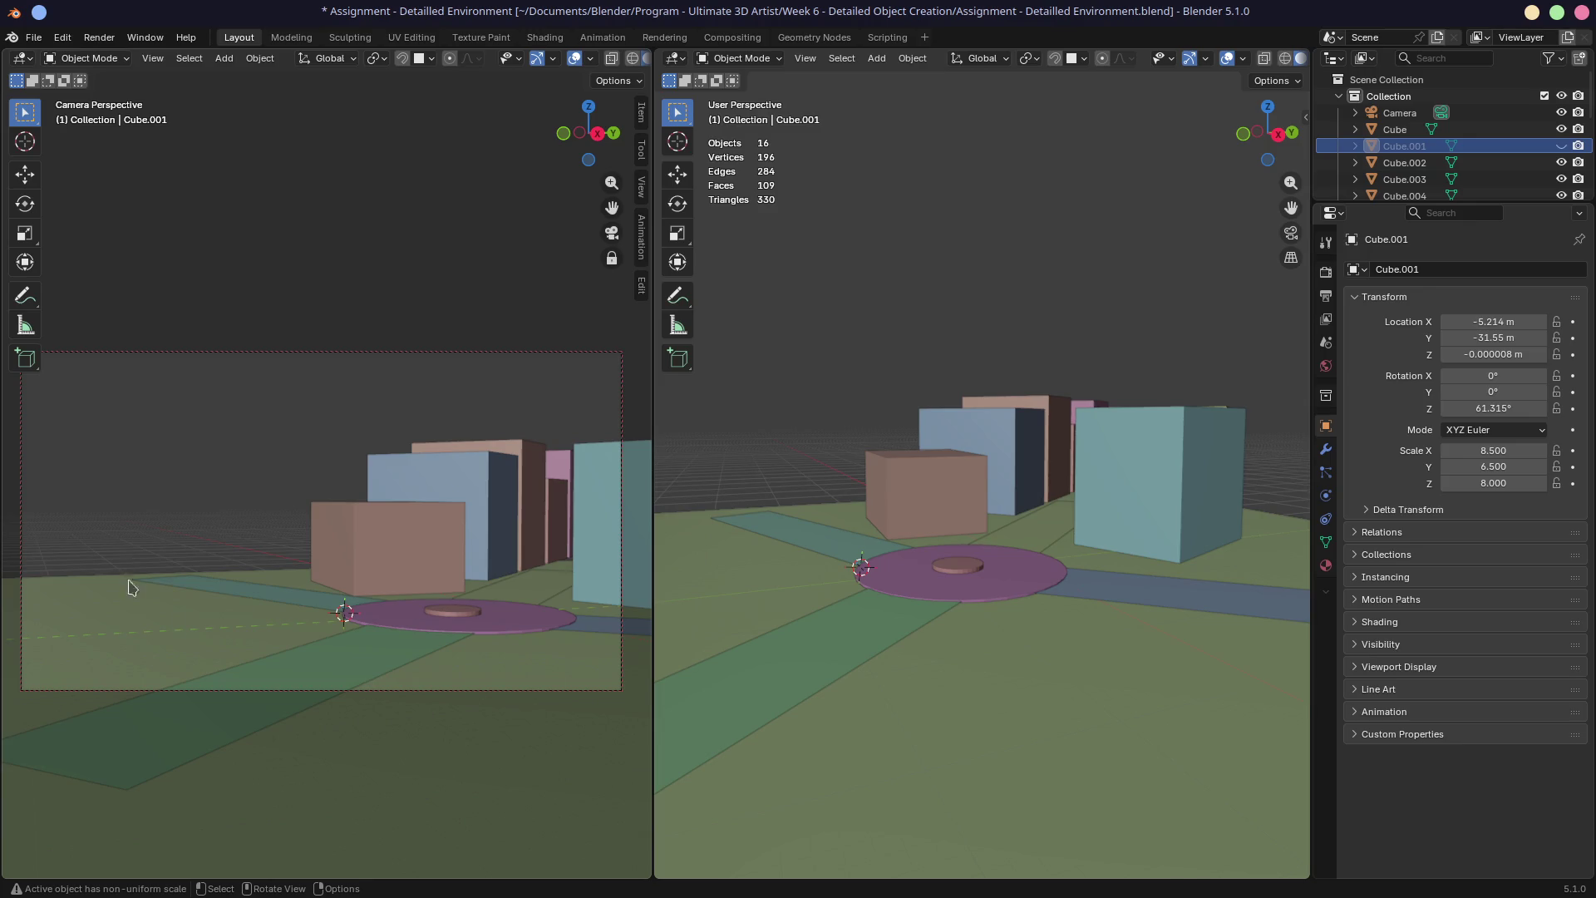
mouse_move(250, 612)
middle_mouse_down()
mouse_move(278, 627)
mouse_move(274, 599)
middle_mouse_up()
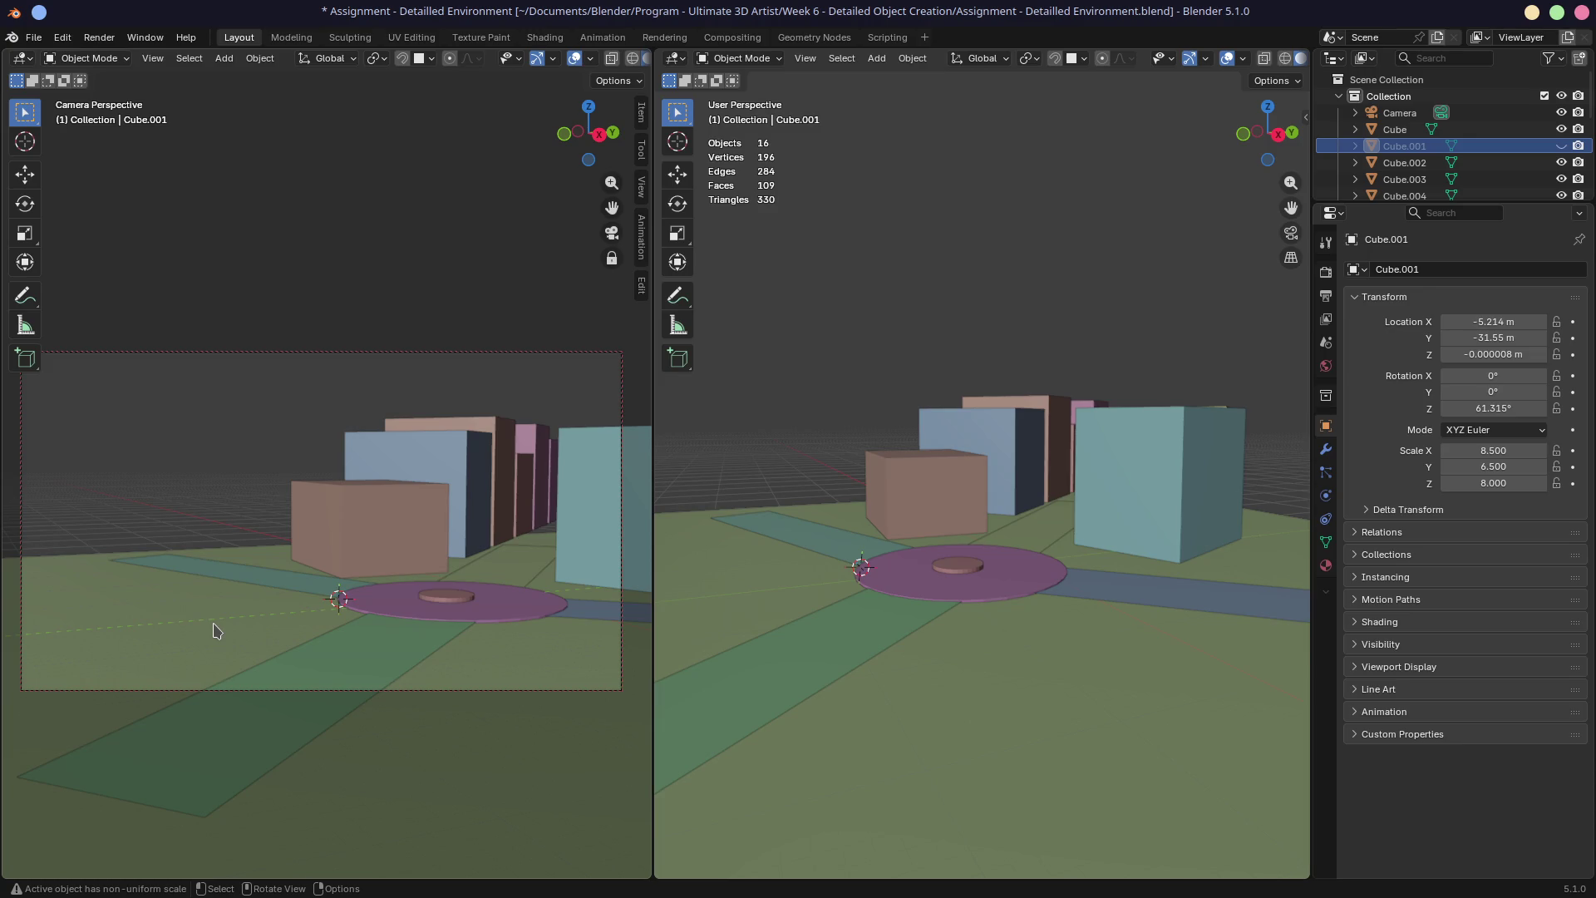
left_click_drag(357, 593, 381, 586)
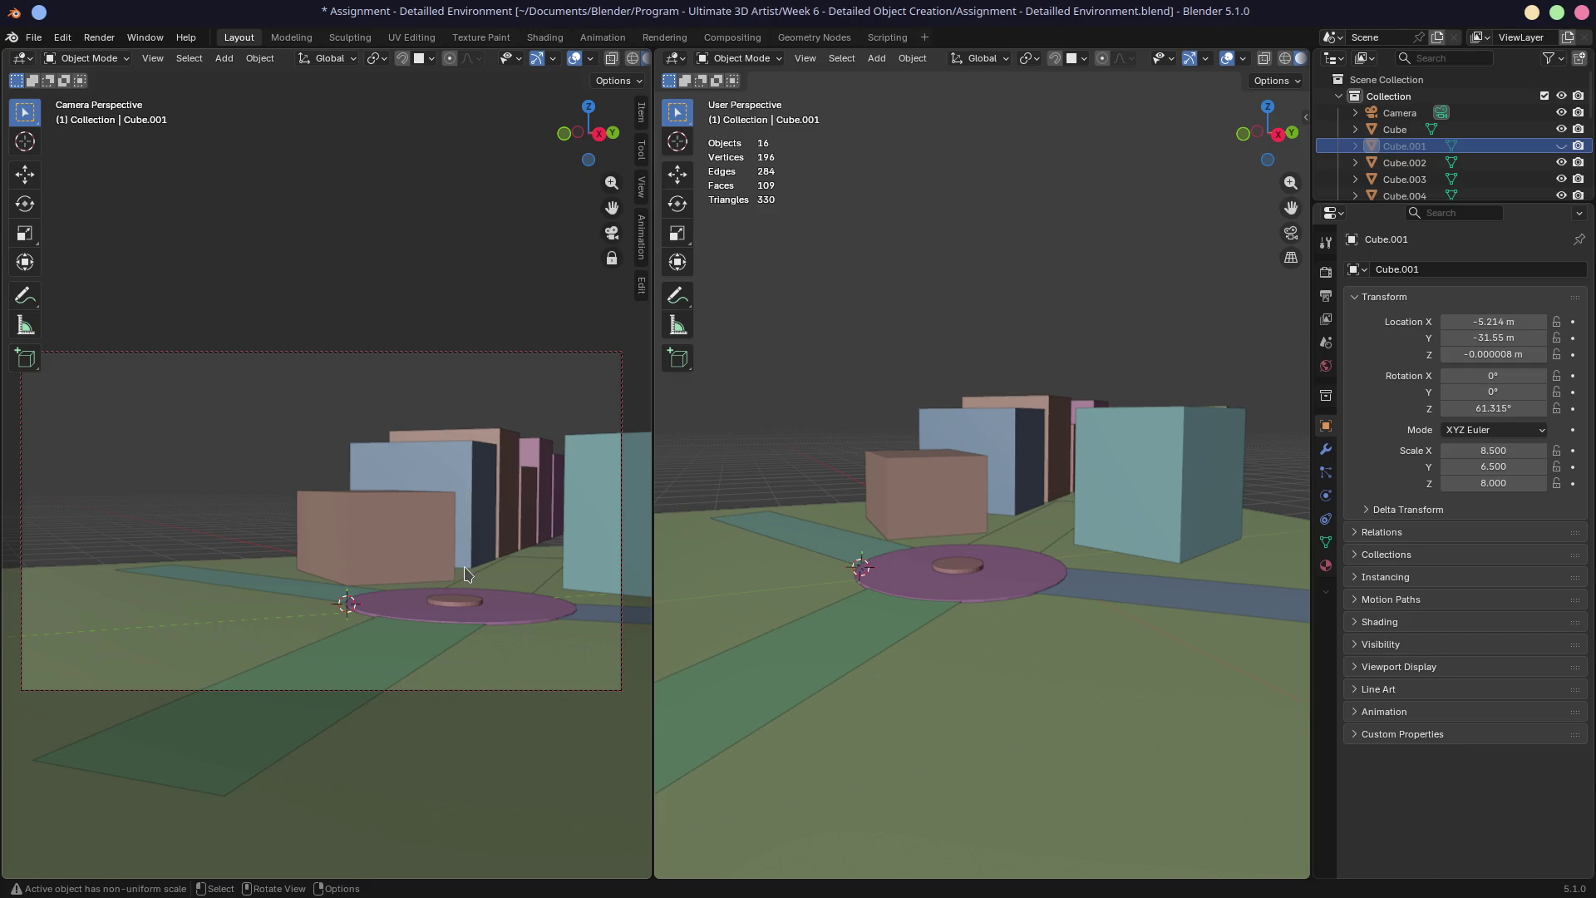
key("ctrl")
middle_click_drag(472, 570, 494, 577, "ctrl")
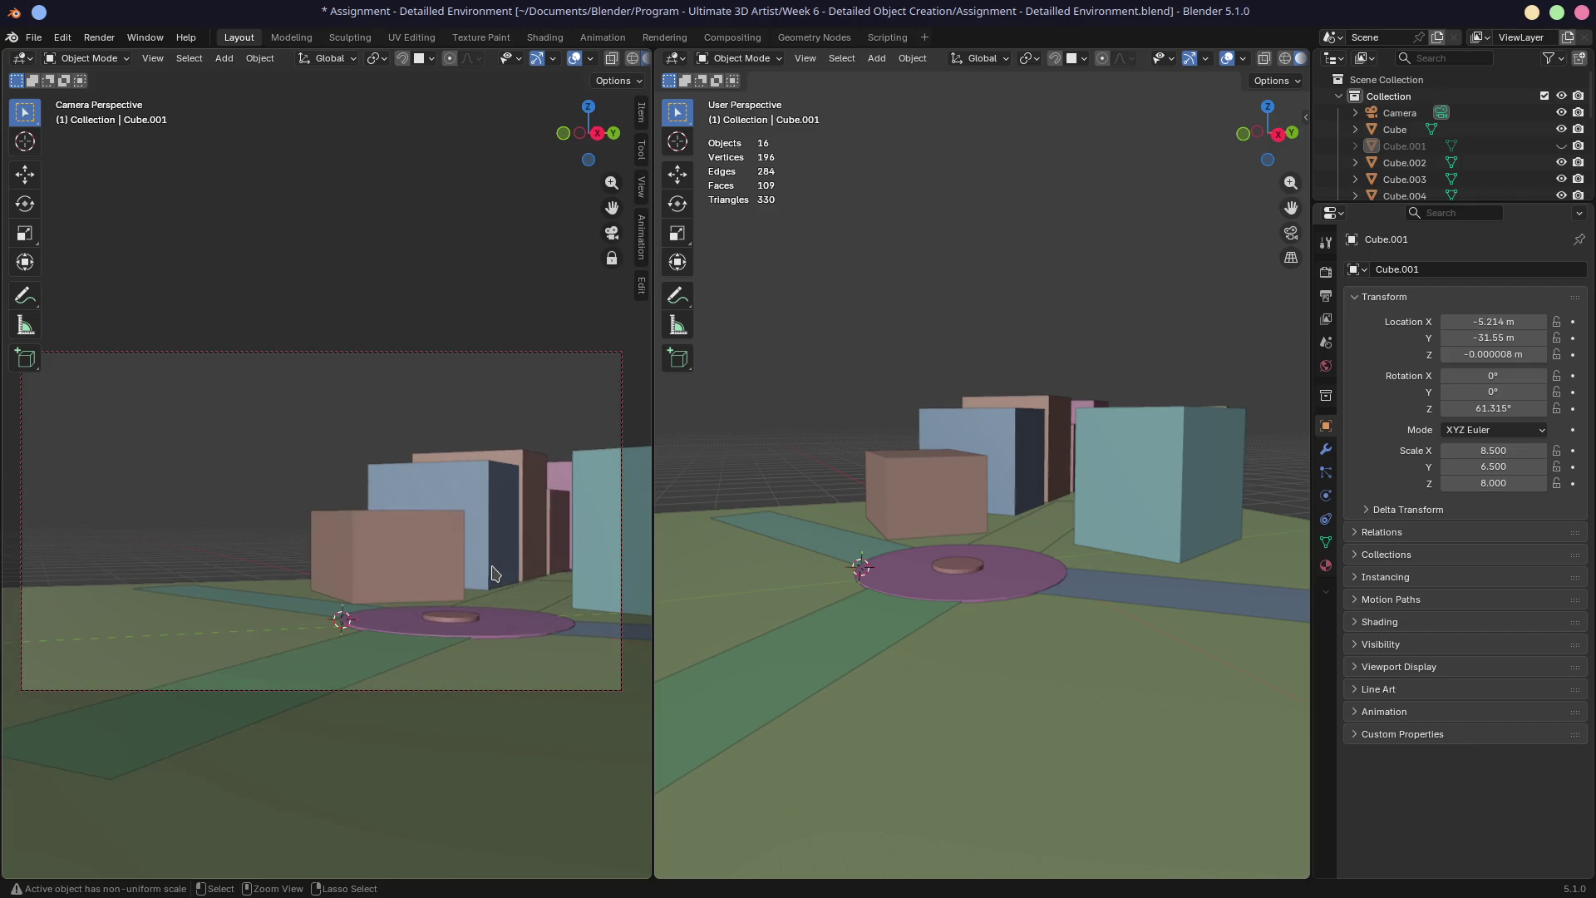
Unhide Cube.001 with Alt+H so the large light-blue building returns to the scene
mouse_move(961, 680)
middle_mouse_down()
mouse_move(912, 603)
mouse_move(891, 607)
middle_mouse_up()
key("alt+h")
Nudge the camera framing around the plaza, then hide Cube.001 again from the Outliner
mouse_move(346, 611)
middle_mouse_down()
mouse_move(395, 594)
mouse_move(355, 588)
middle_mouse_up()
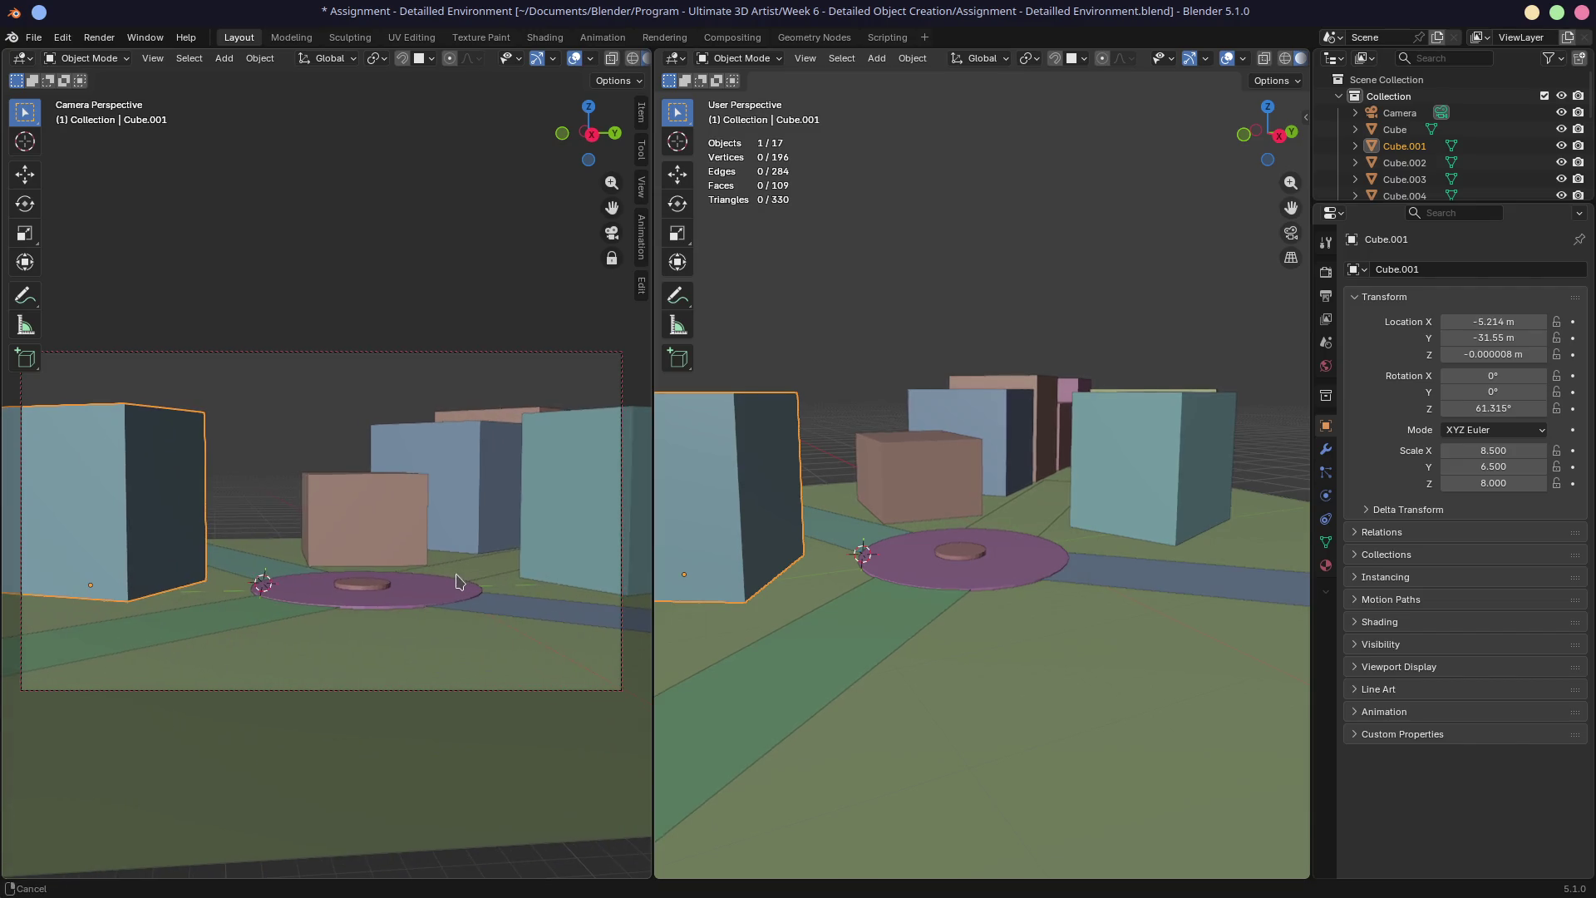
mouse_move(386, 596)
middle_mouse_down()
mouse_move(487, 608)
mouse_move(455, 602)
middle_mouse_up()
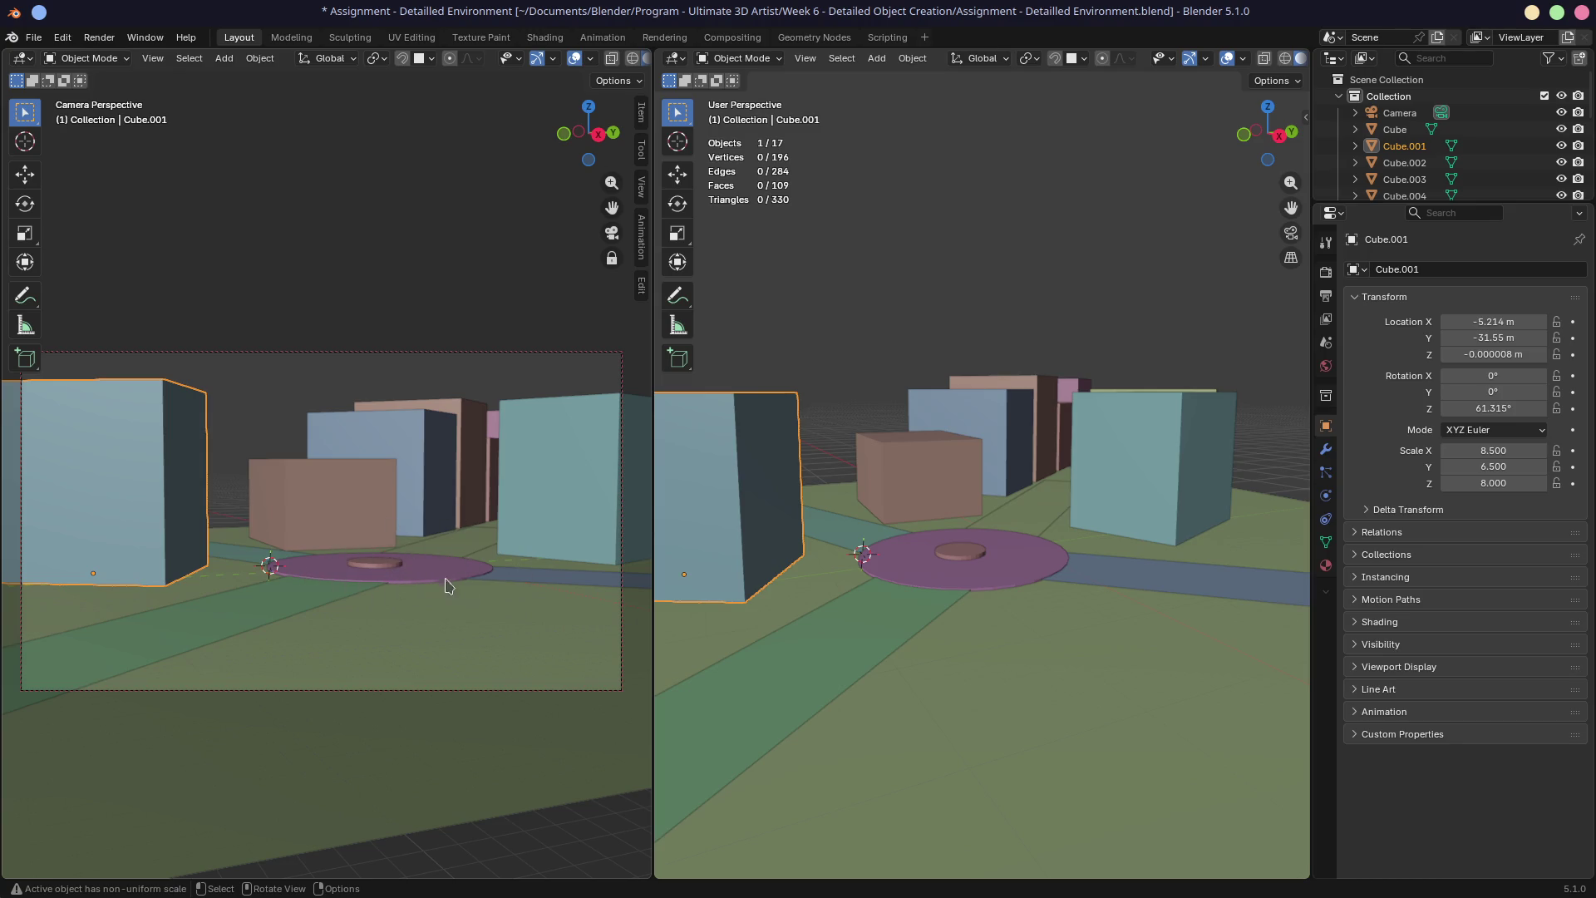
middle_click_drag(489, 545, 460, 547, "shift")
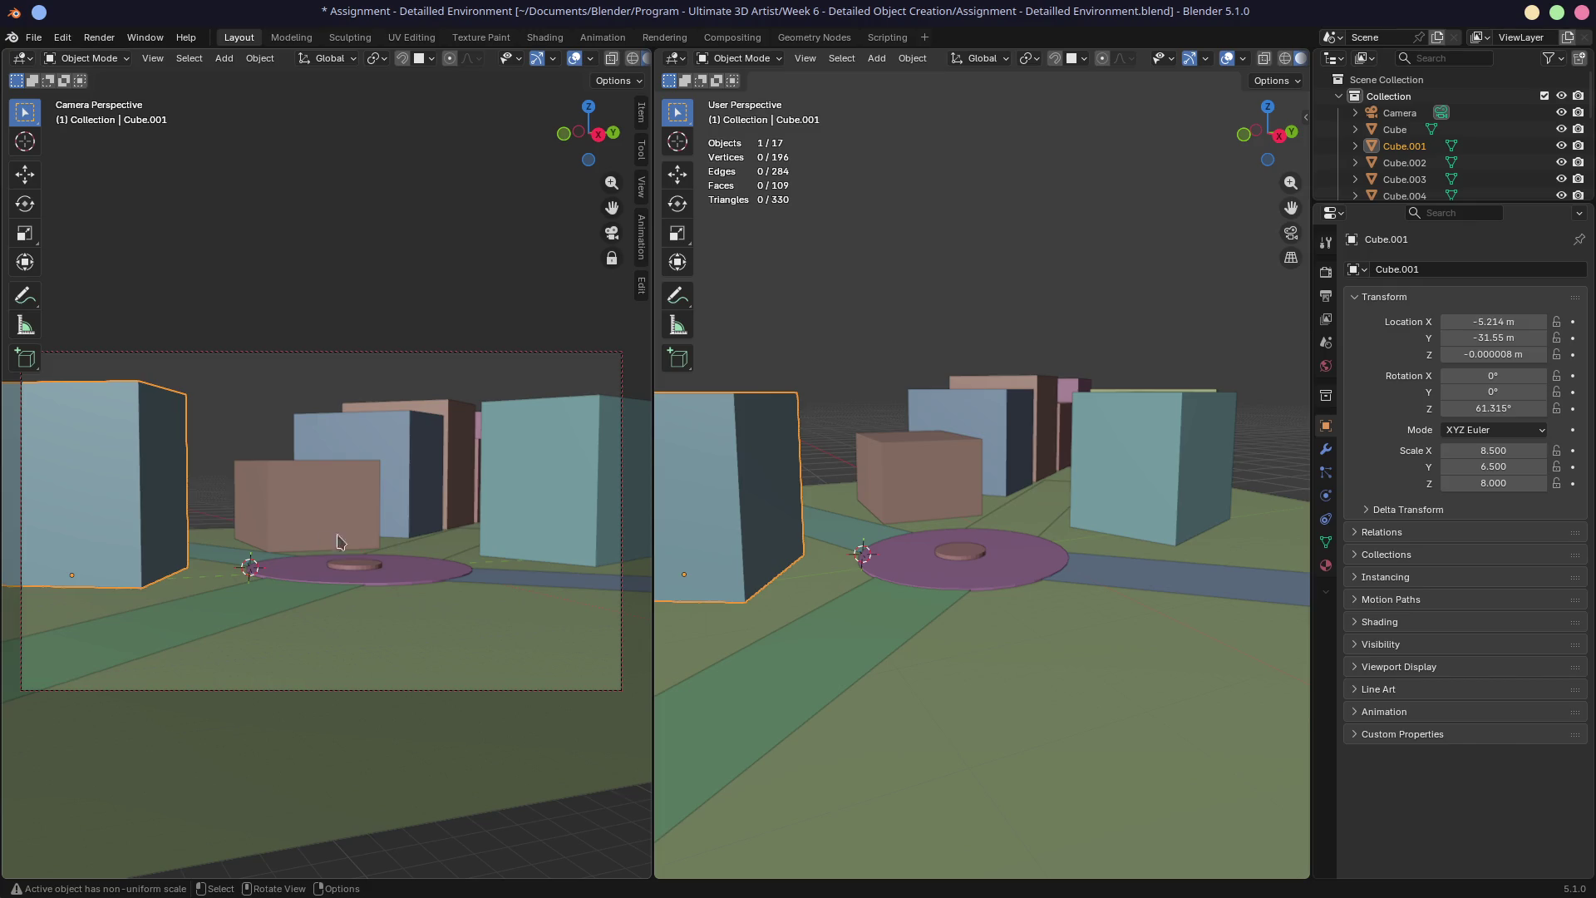
left_click(121, 532)
key("h")
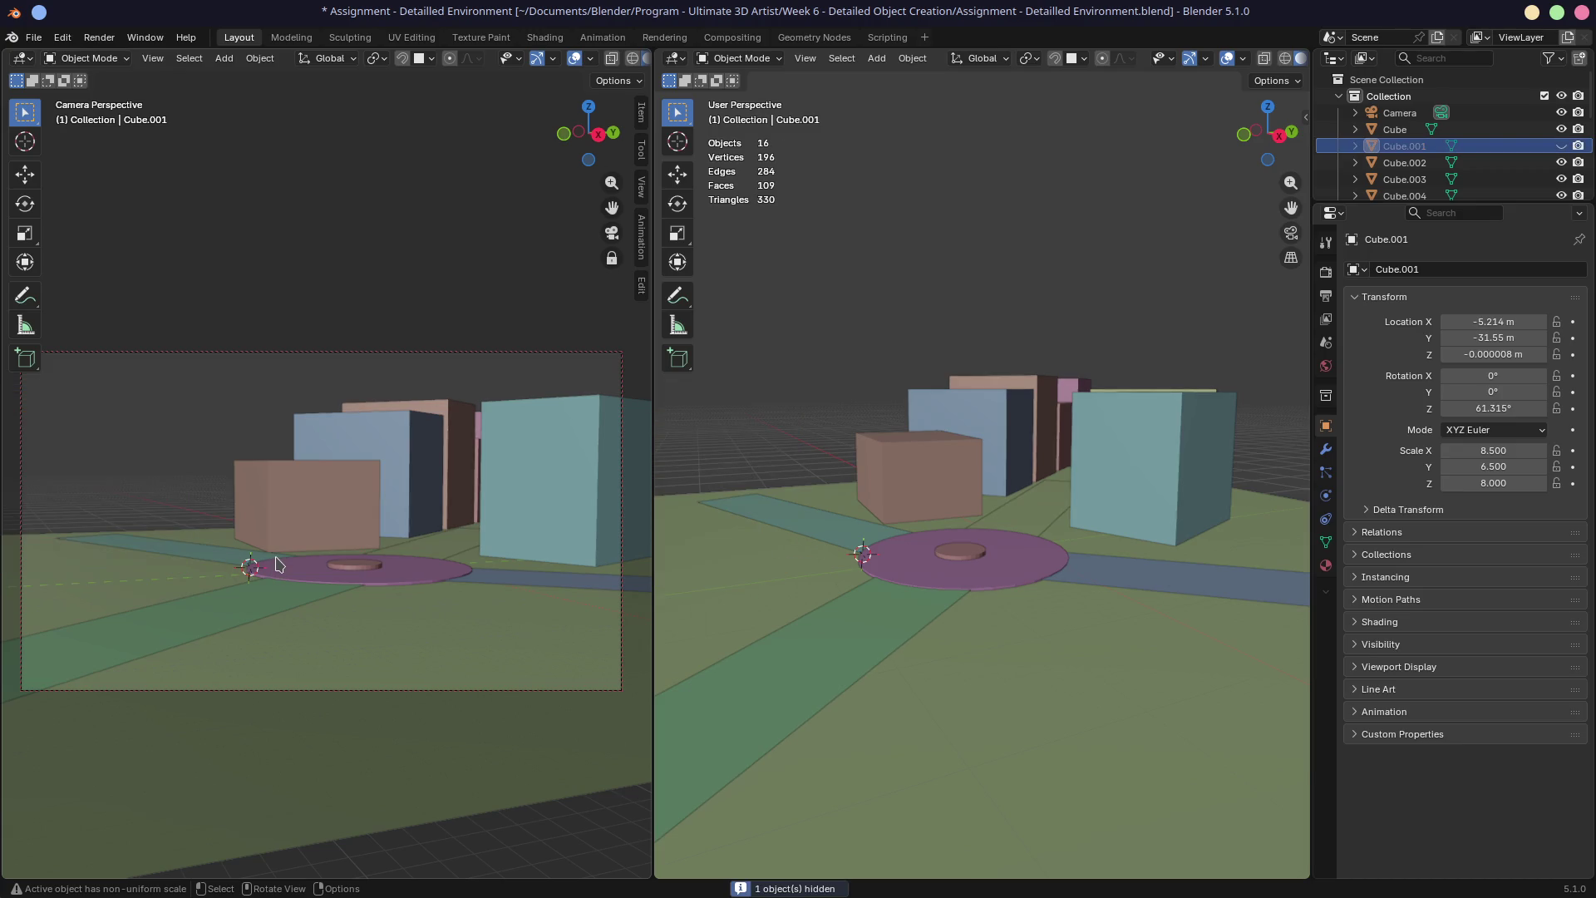
Slide the locked camera so the plaza and buildings shift right, then start moving the view with G
mouse_move(302, 563)
middle_mouse_down("shift")
mouse_move(375, 576)
mouse_move(410, 552)
middle_mouse_up("shift")
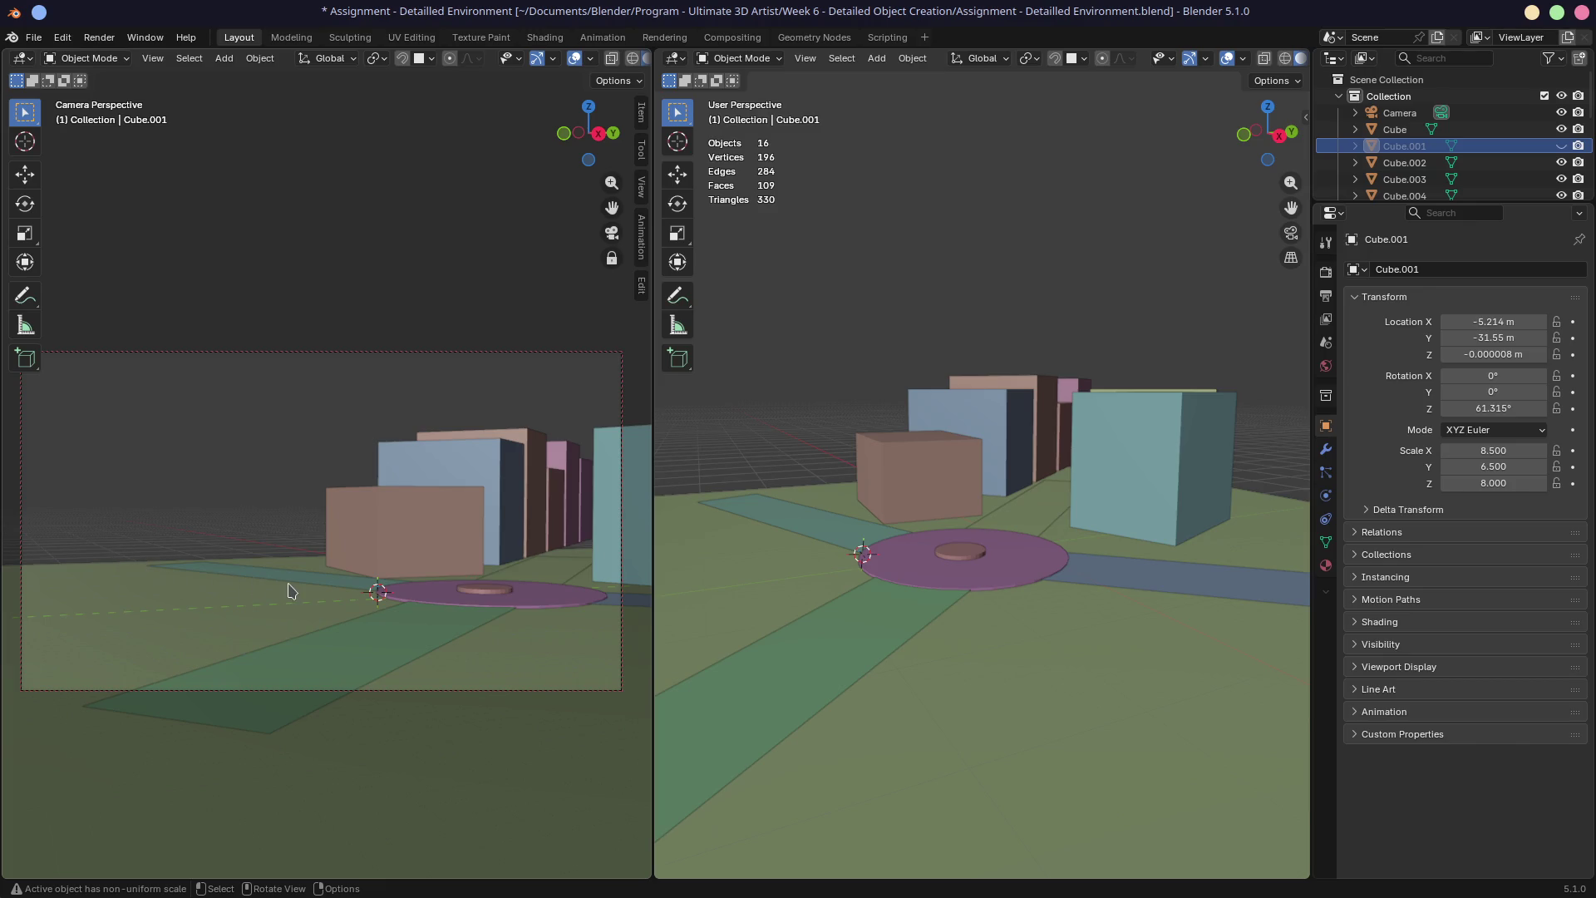
key("g")
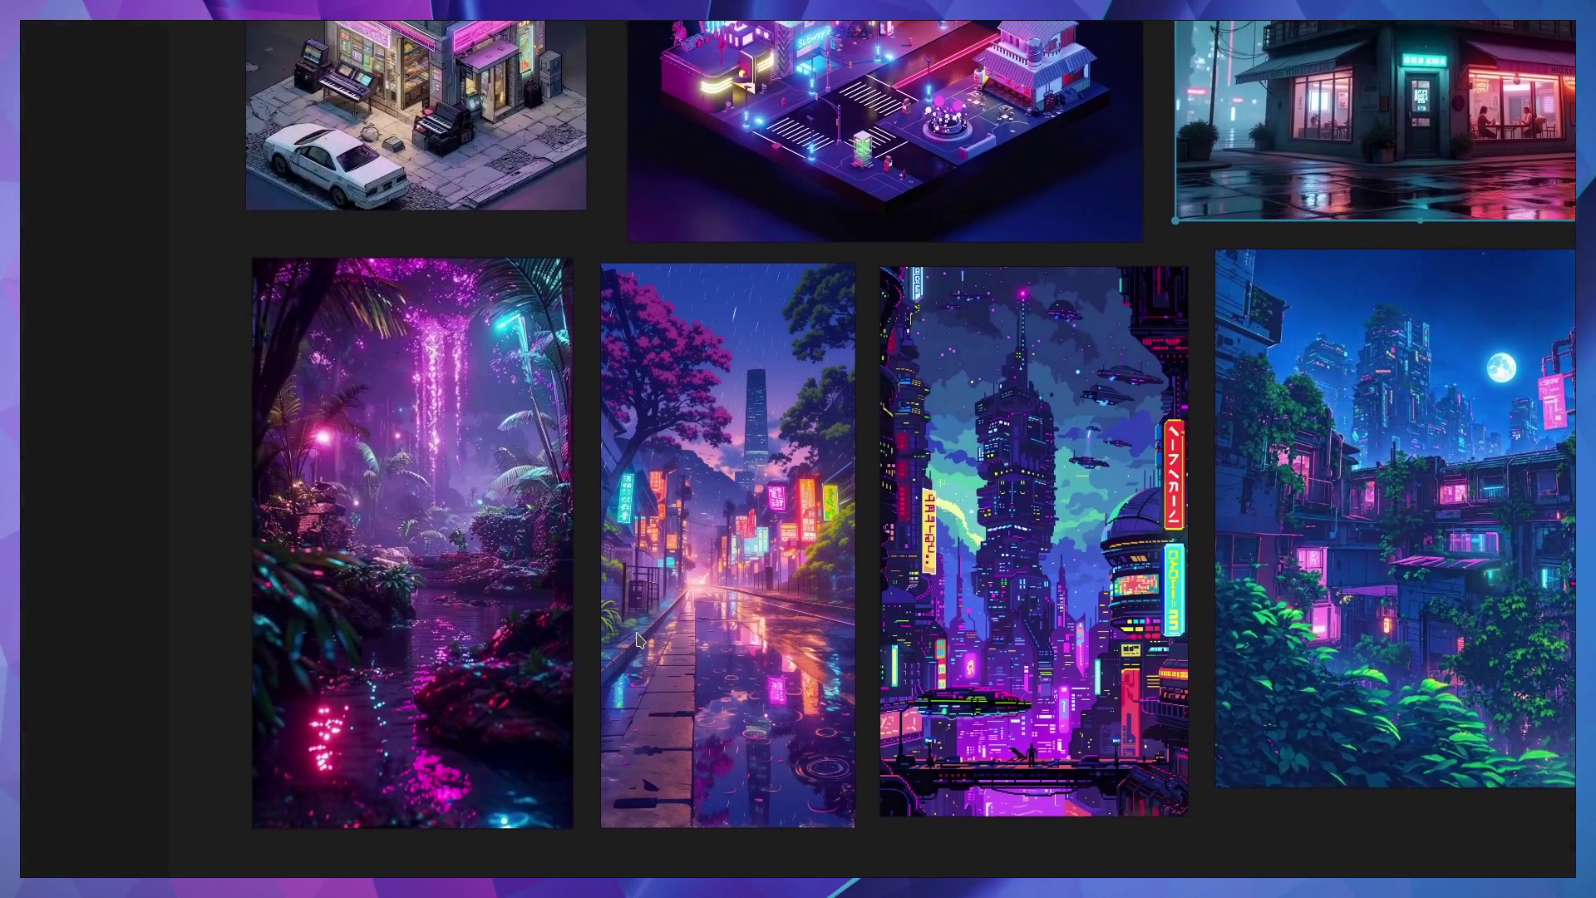
scroll(675, 670, "up", 2)
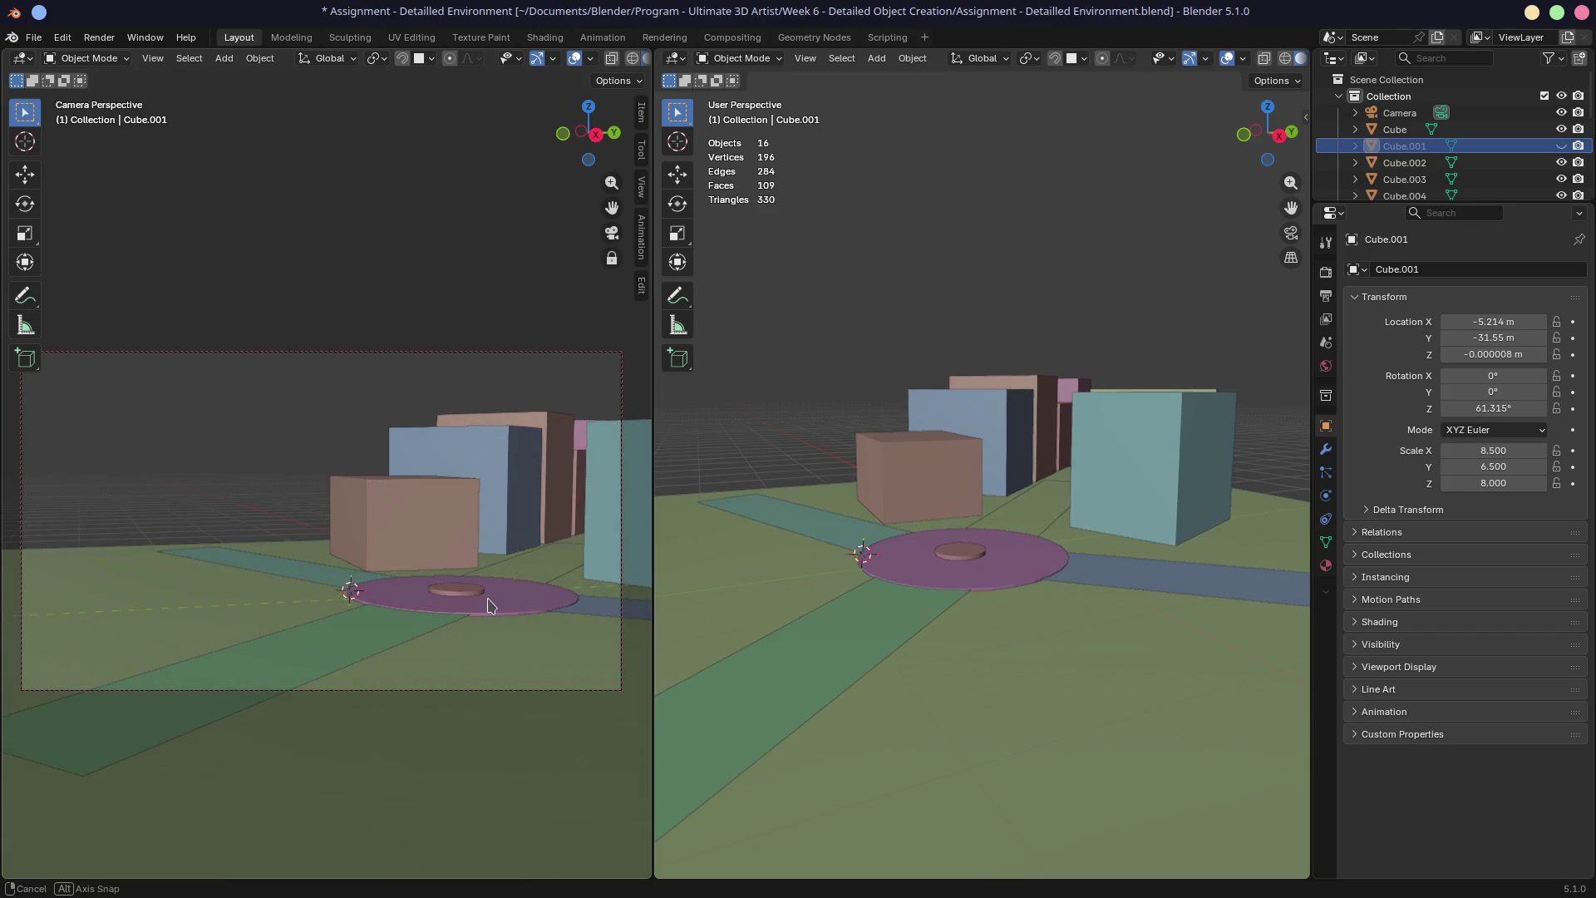
Lower and orbit the locked camera so the plaza sits low in frame with buildings behind
middle_click_drag(488, 604, 485, 600)
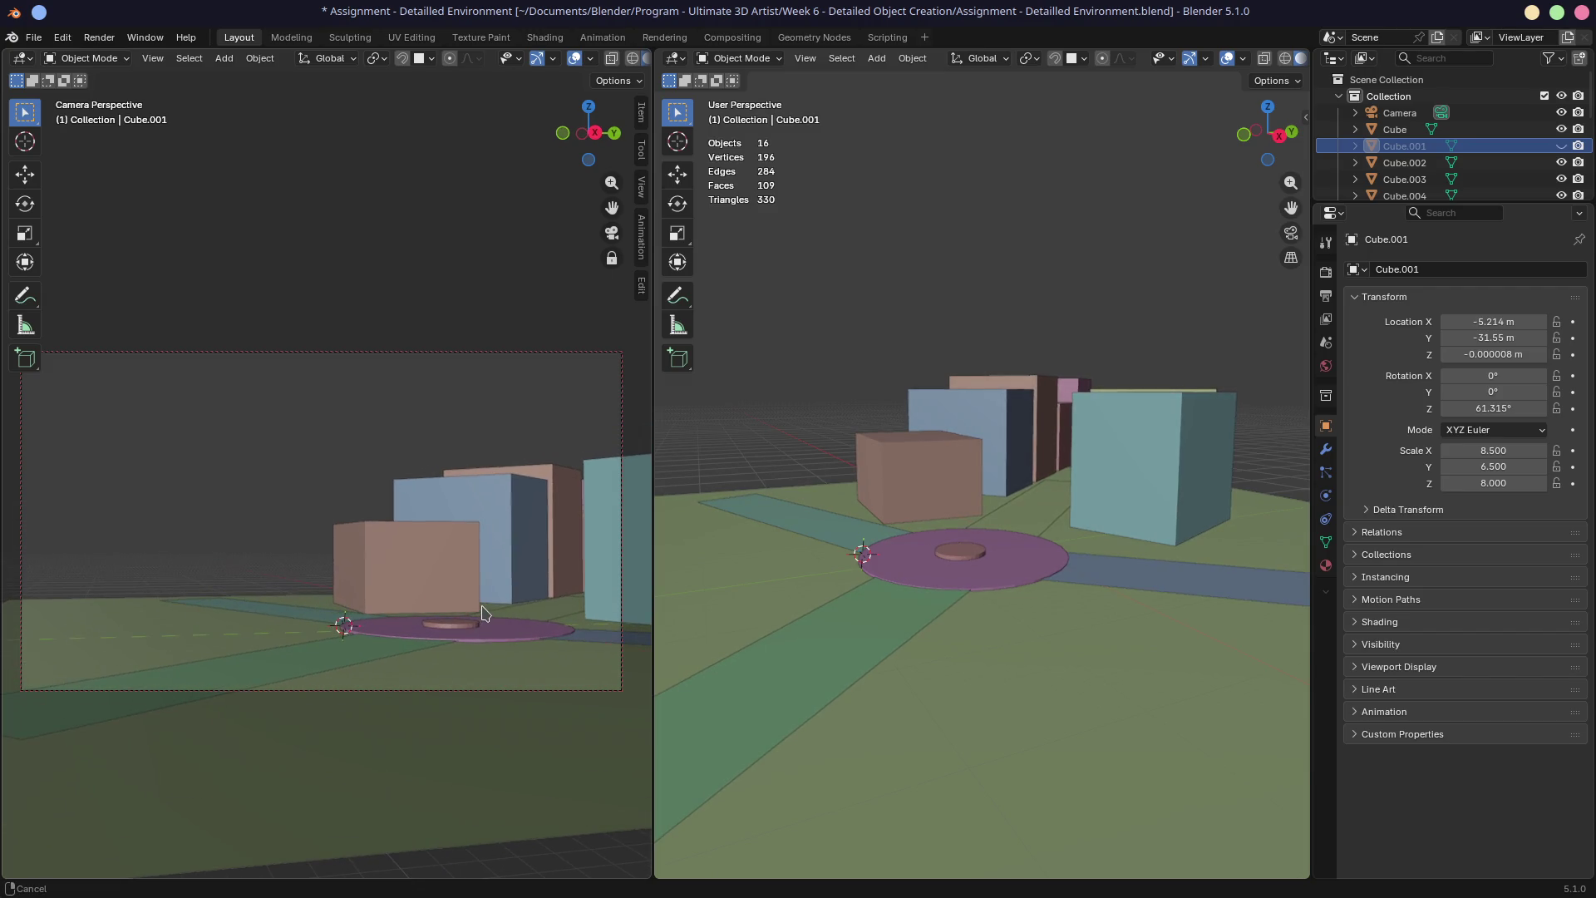
middle_click_drag(485, 600, 424, 587, "shift")
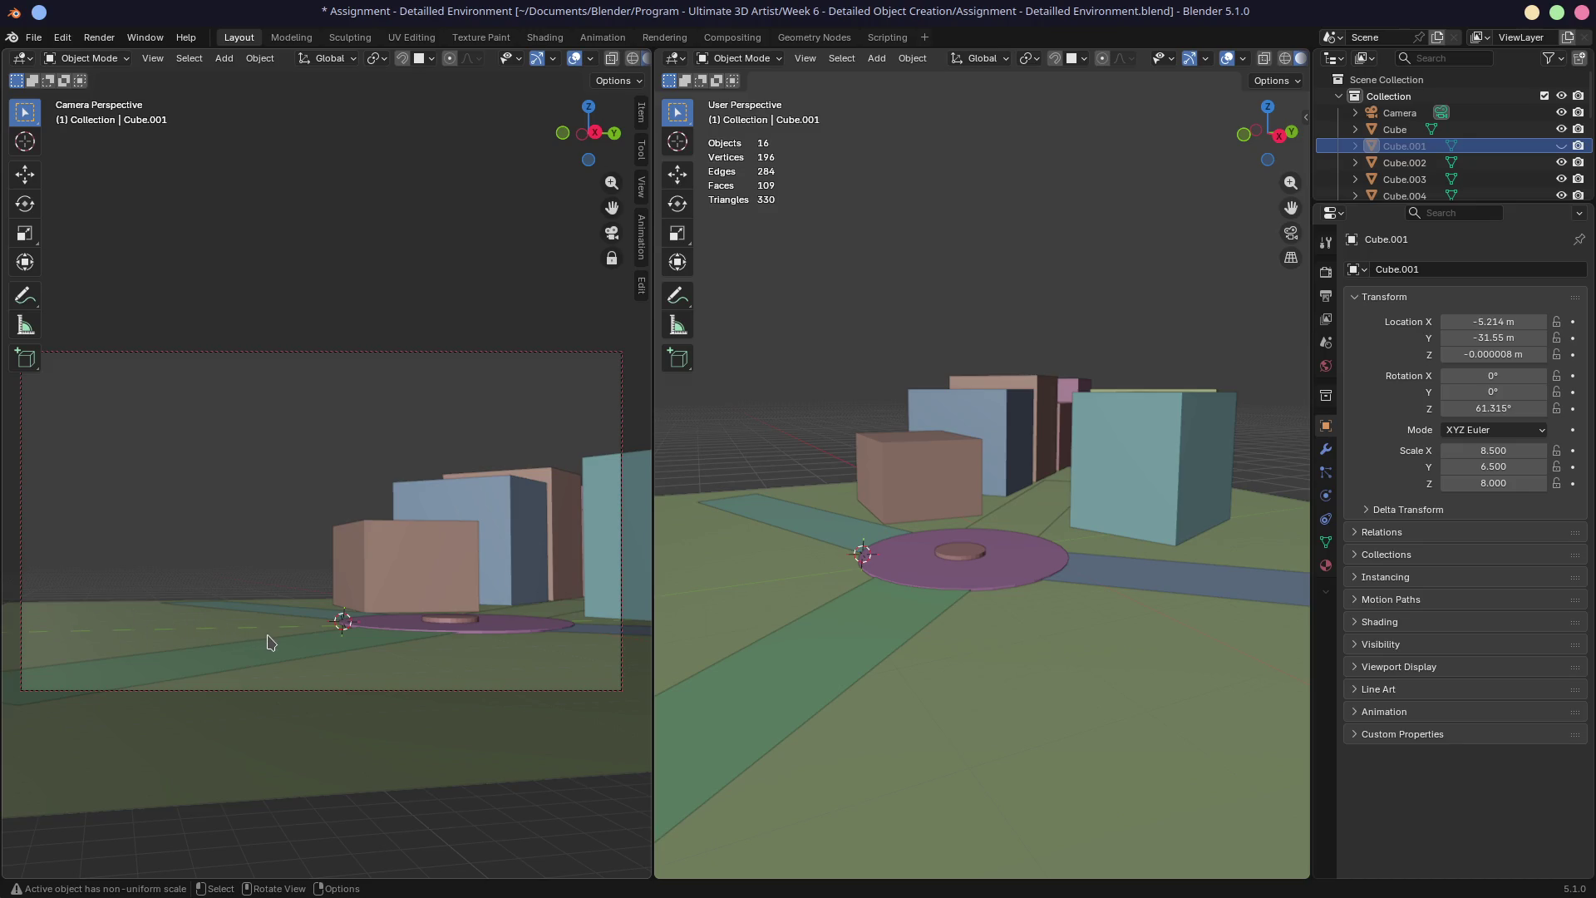
mouse_move(311, 582)
middle_mouse_down()
mouse_move(346, 600)
mouse_move(374, 588)
middle_mouse_up()
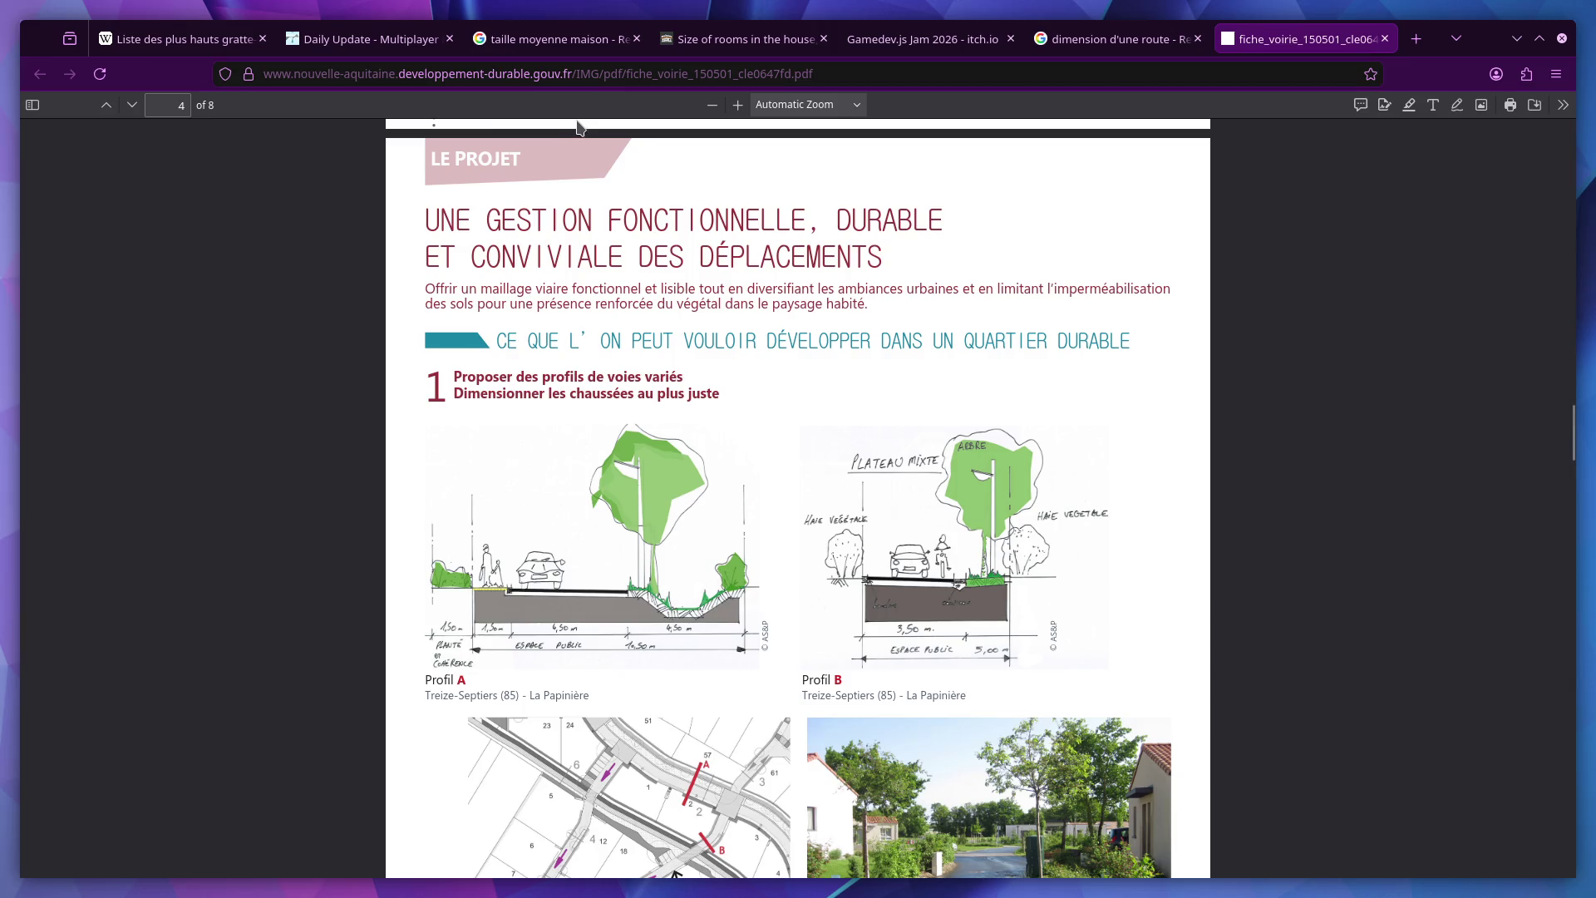
Step through the open reference tabs from the Gamedev.js Jam page back to the first, then start a new blank tab
left_click(877, 38)
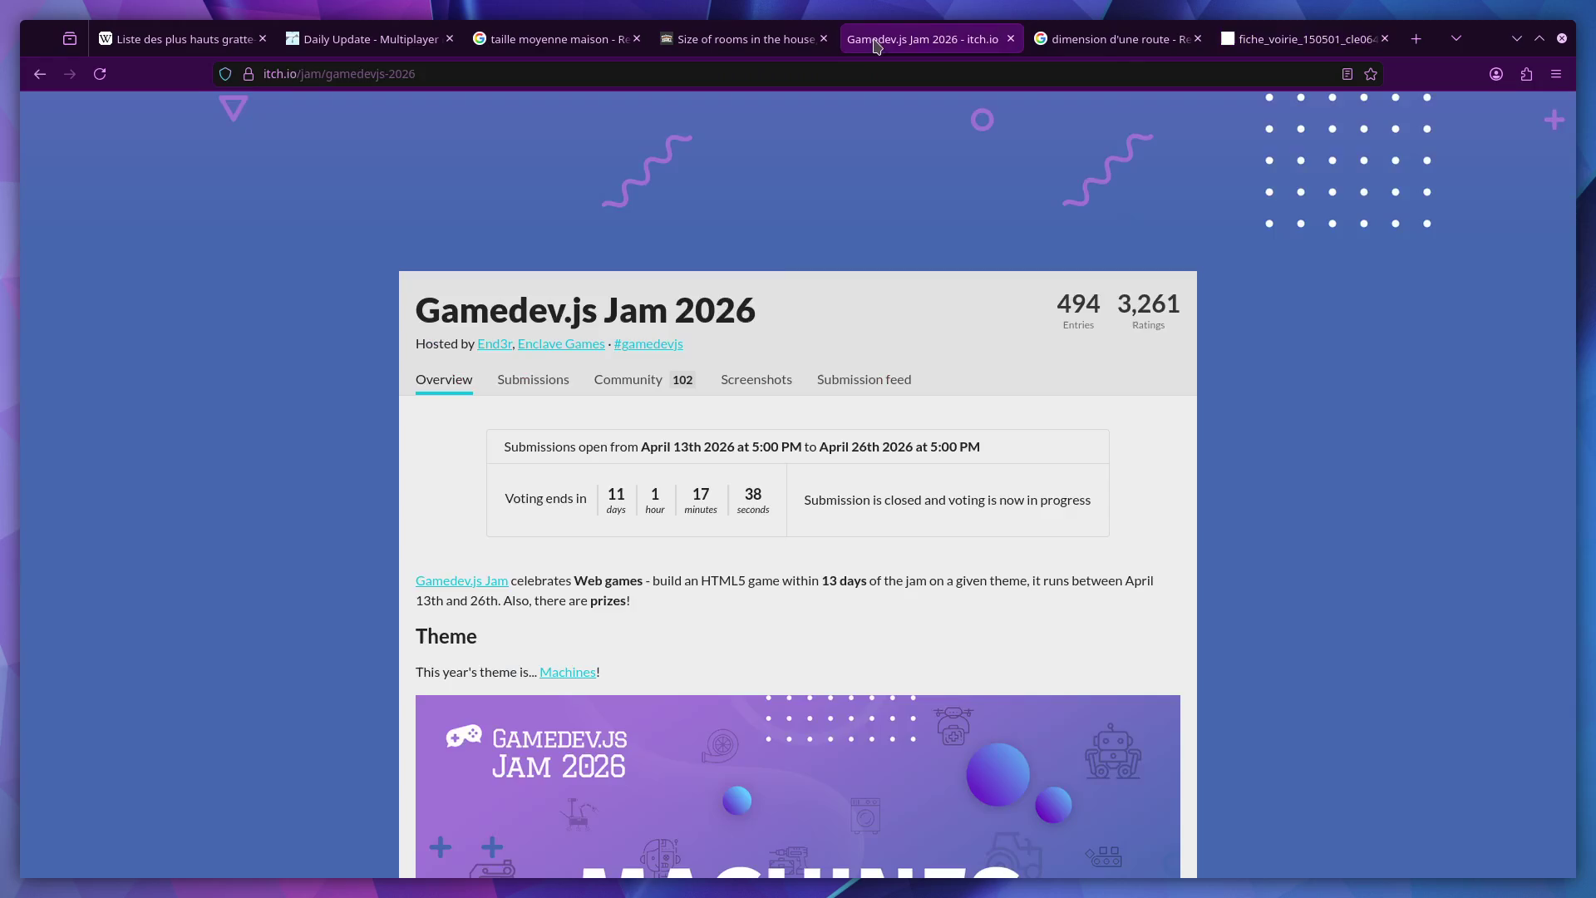
left_click(724, 39)
left_click(549, 38)
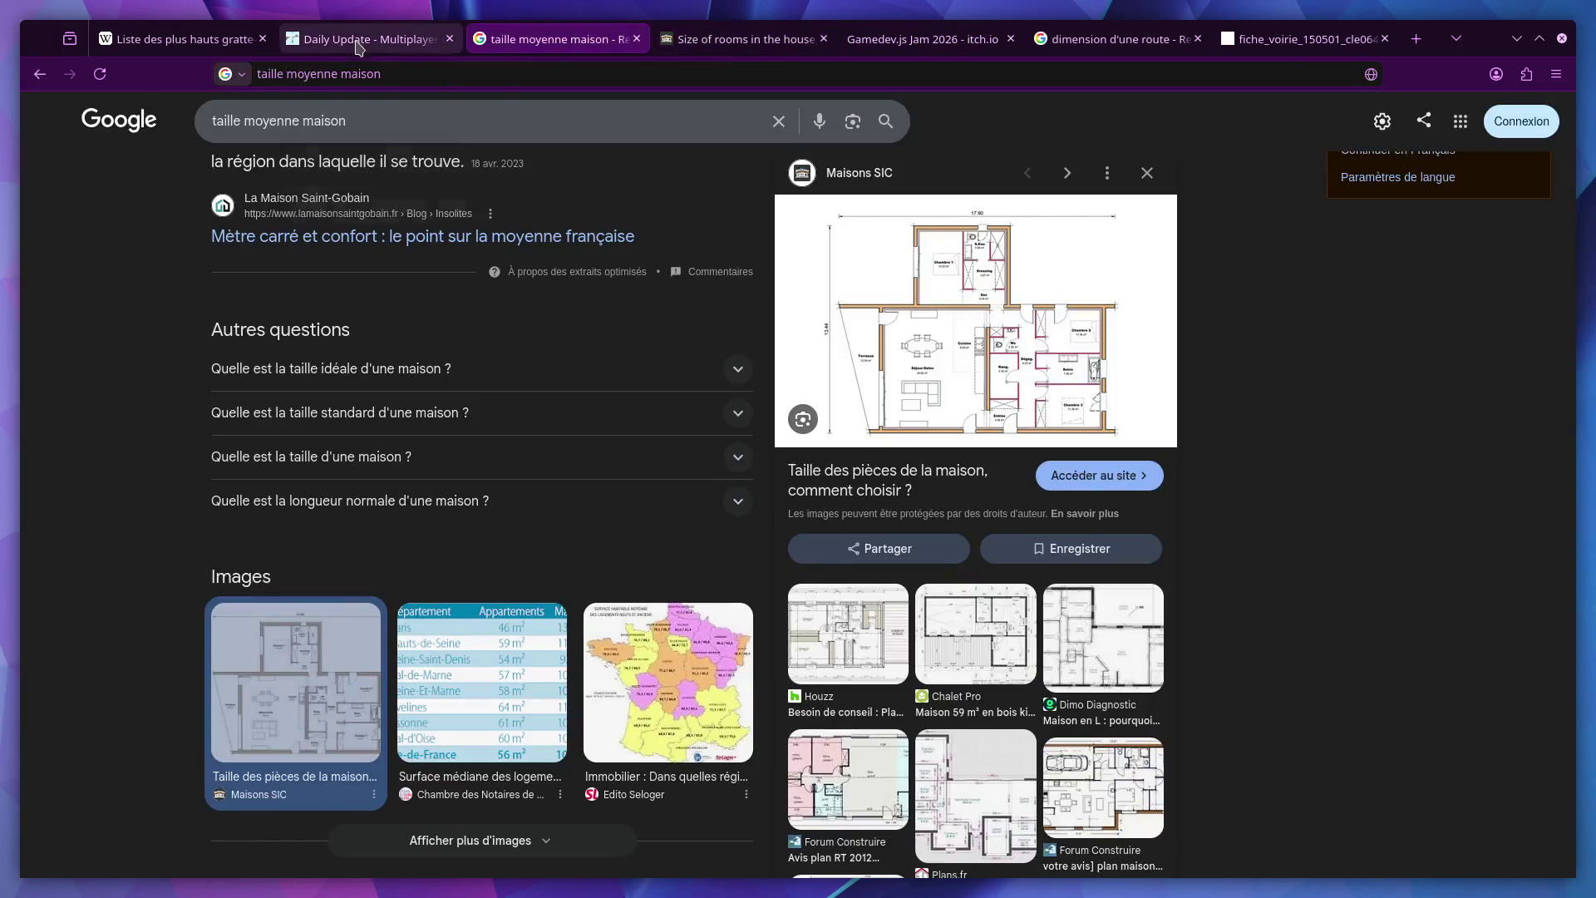
left_click(367, 38)
left_click(184, 41)
left_click(1415, 38)
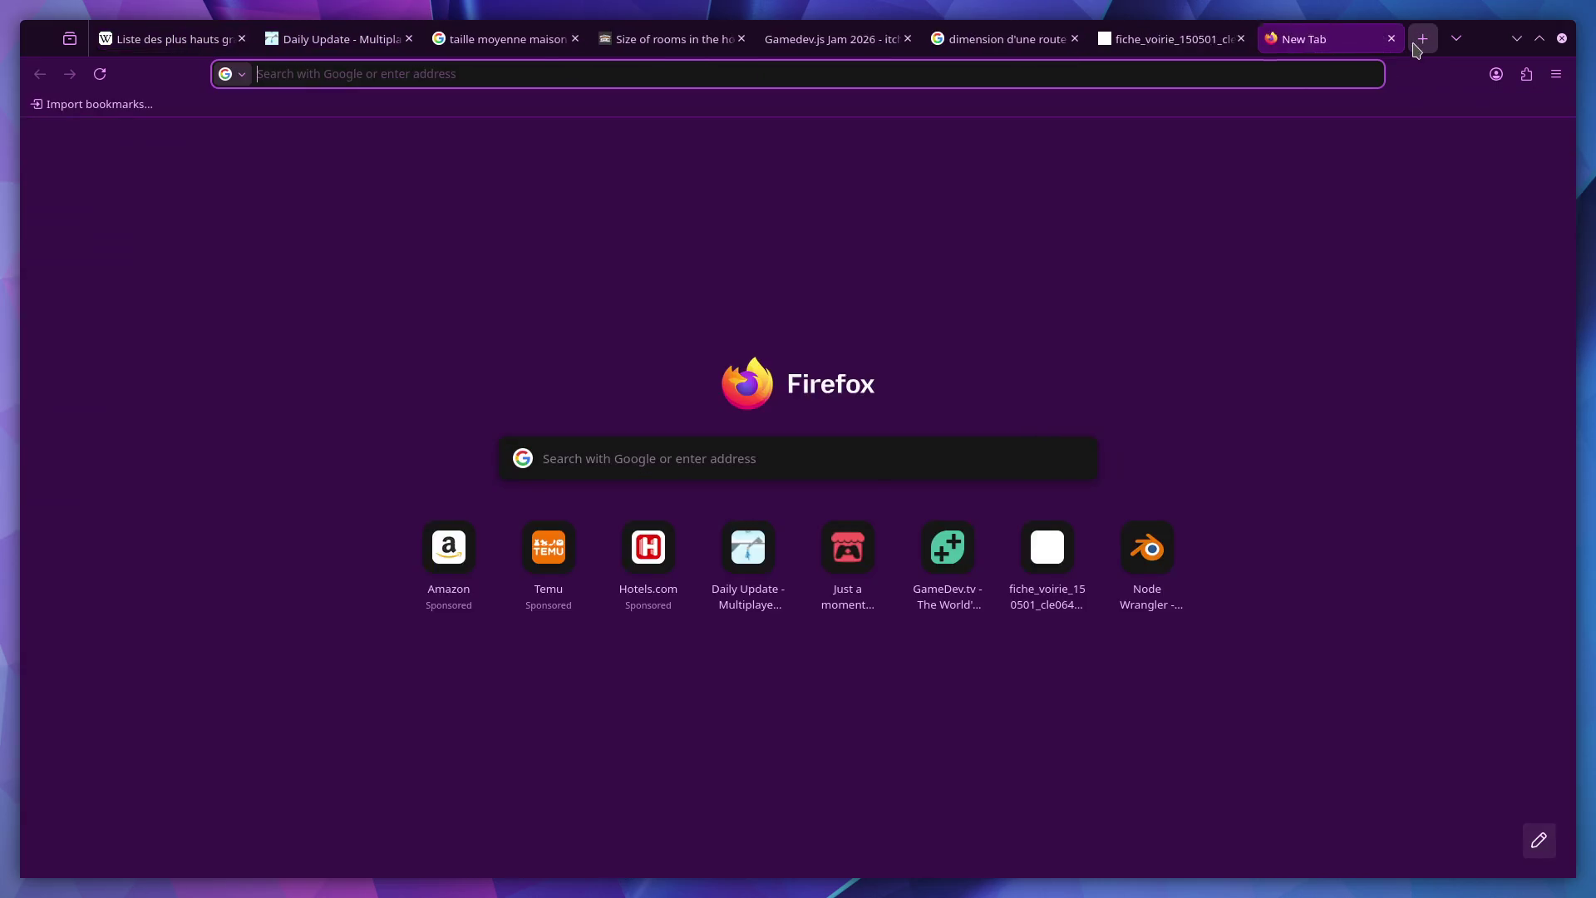
type("gamedev.tv")
Load gamedev.tv and navigate Products > Programs to the Ultimate 3D Artist page
key("Return")
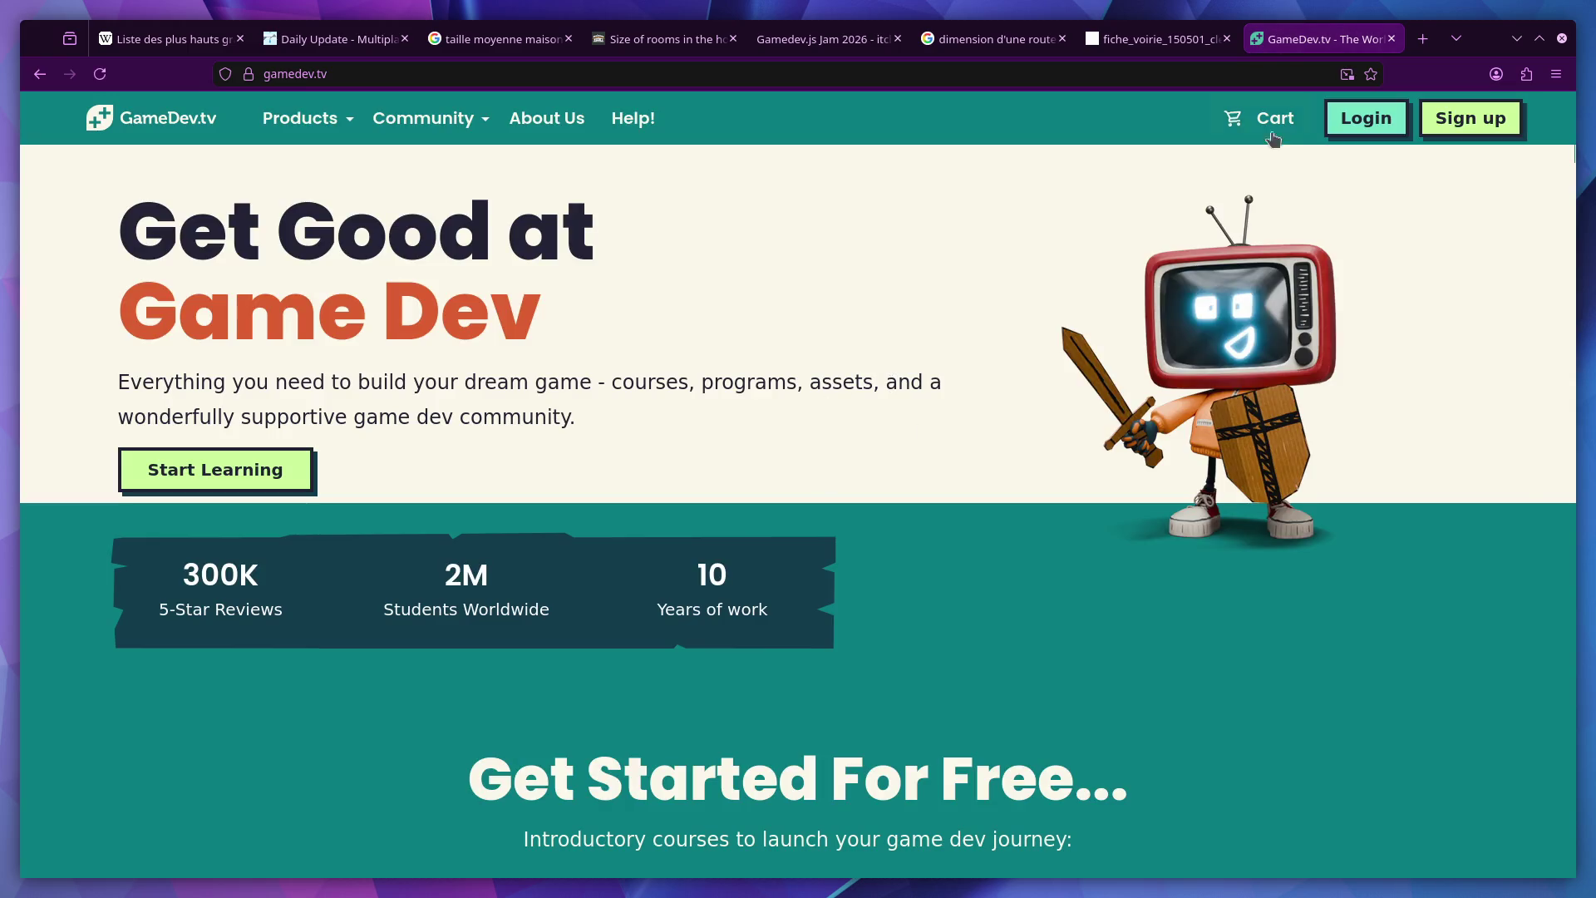
left_click(1261, 117)
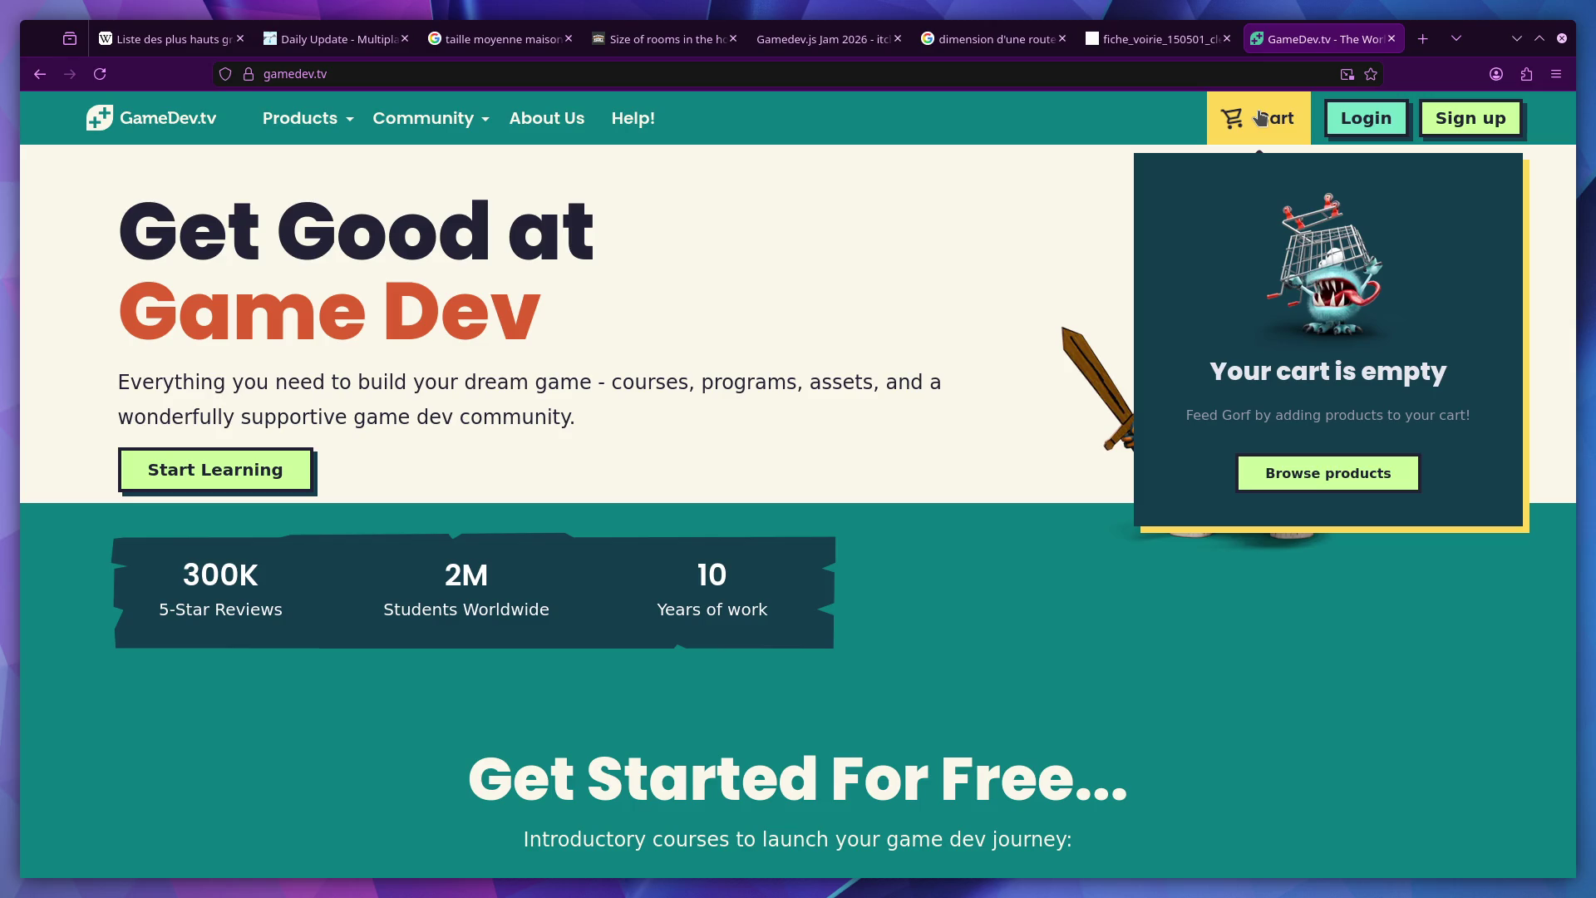
mouse_move(422, 119)
left_click(361, 274)
scroll(958, 745, "down", 2)
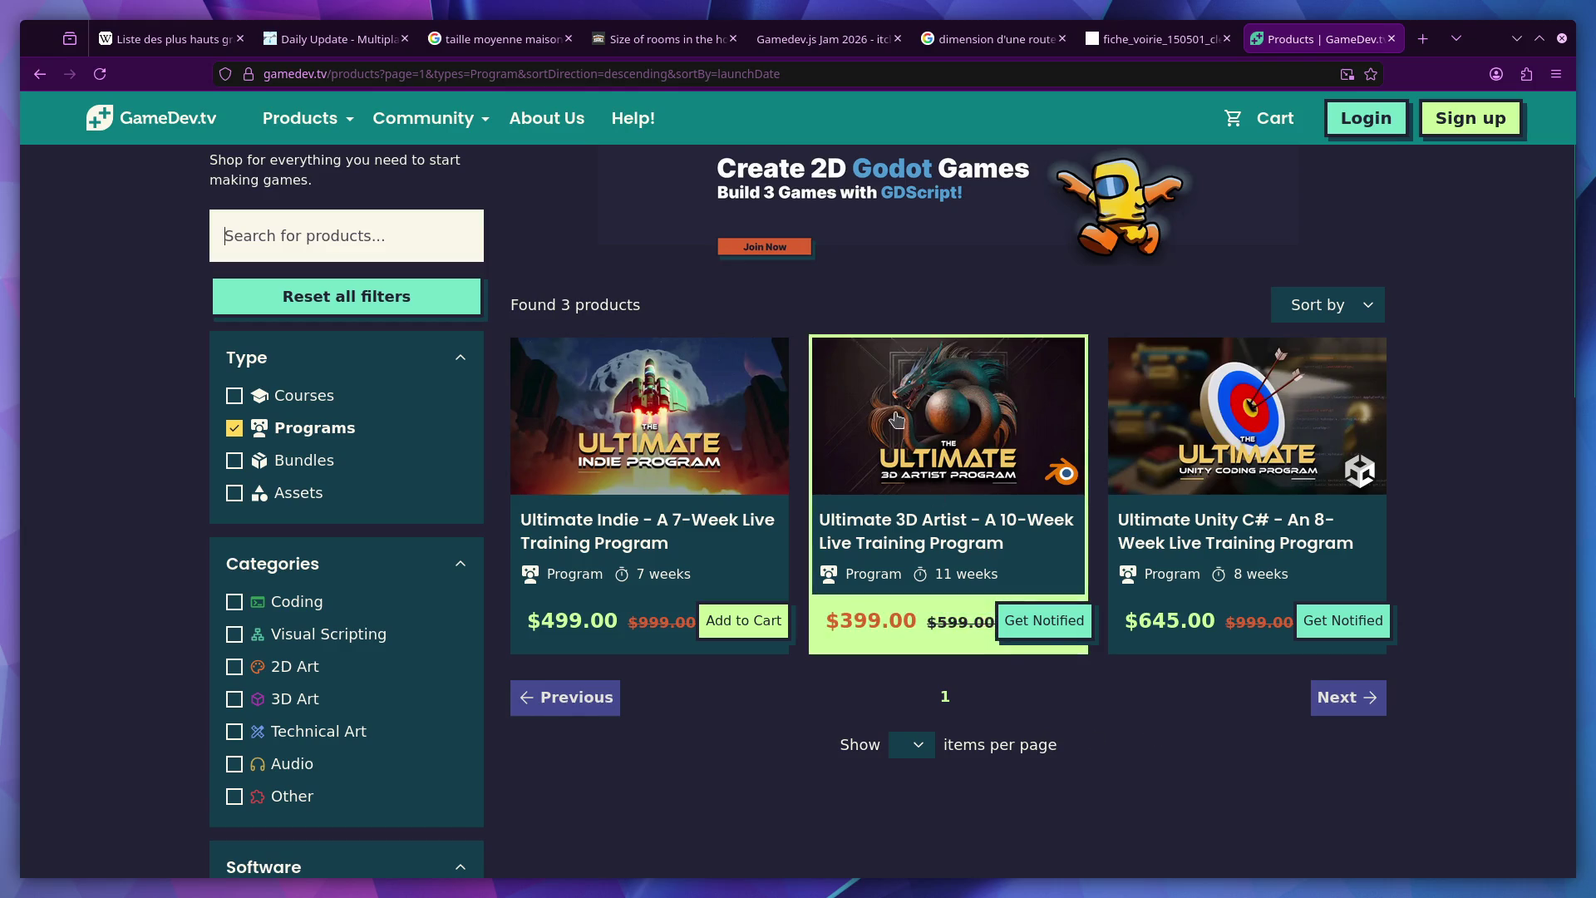
left_click(968, 605)
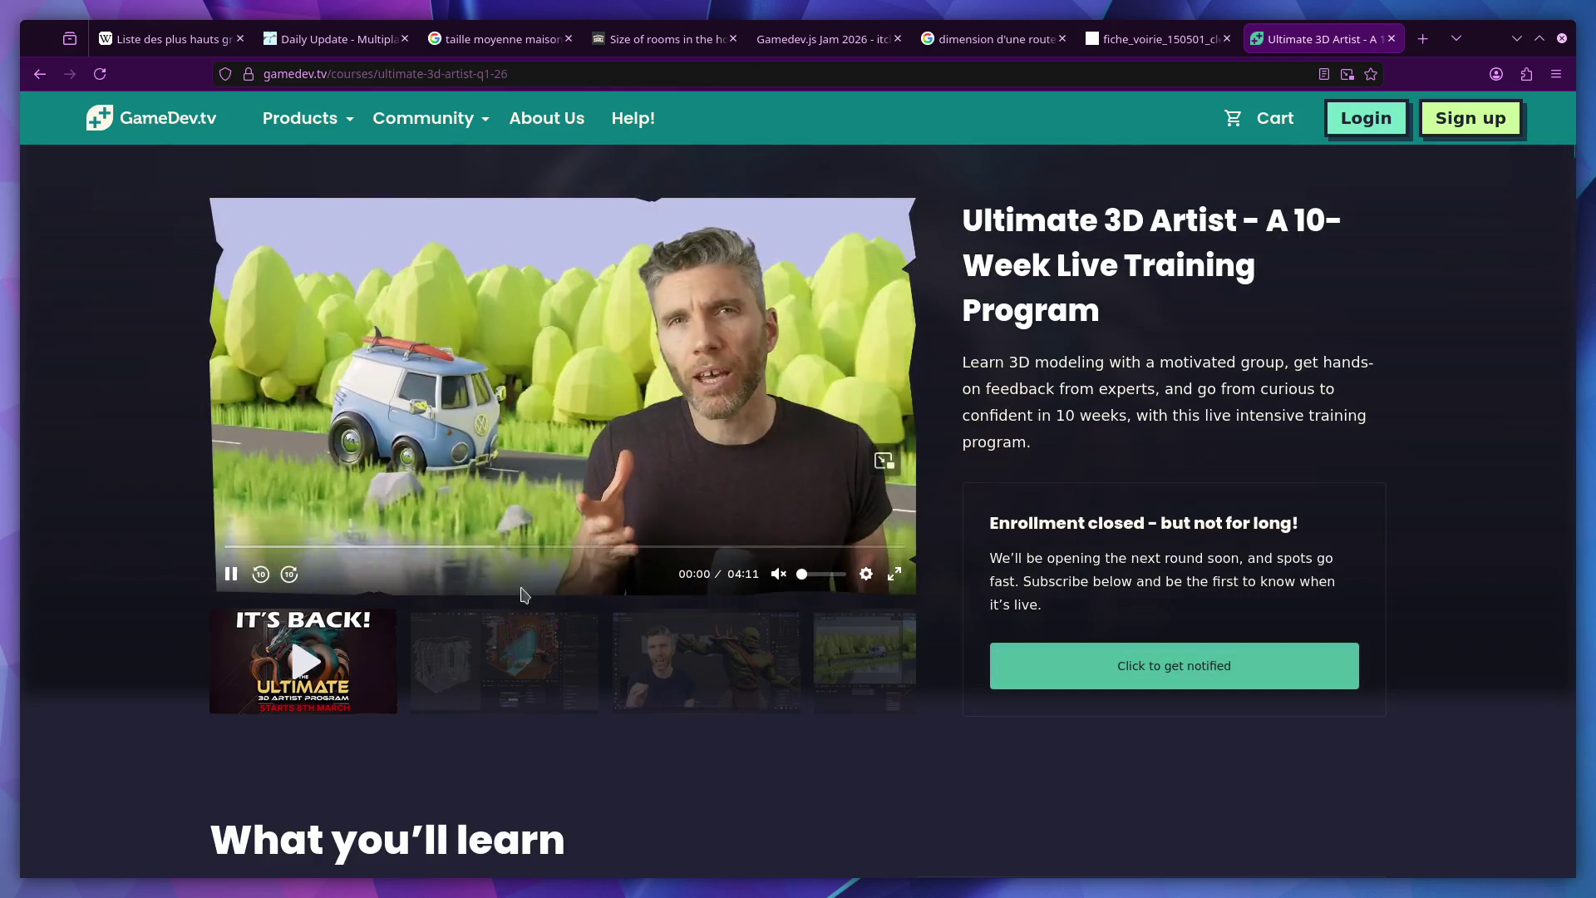
Scrub and play the promo video, browse the media gallery to the van scene, then close the page
mouse_move(558, 549)
left_mouse_down()
mouse_move(889, 551)
mouse_move(407, 540)
left_mouse_up()
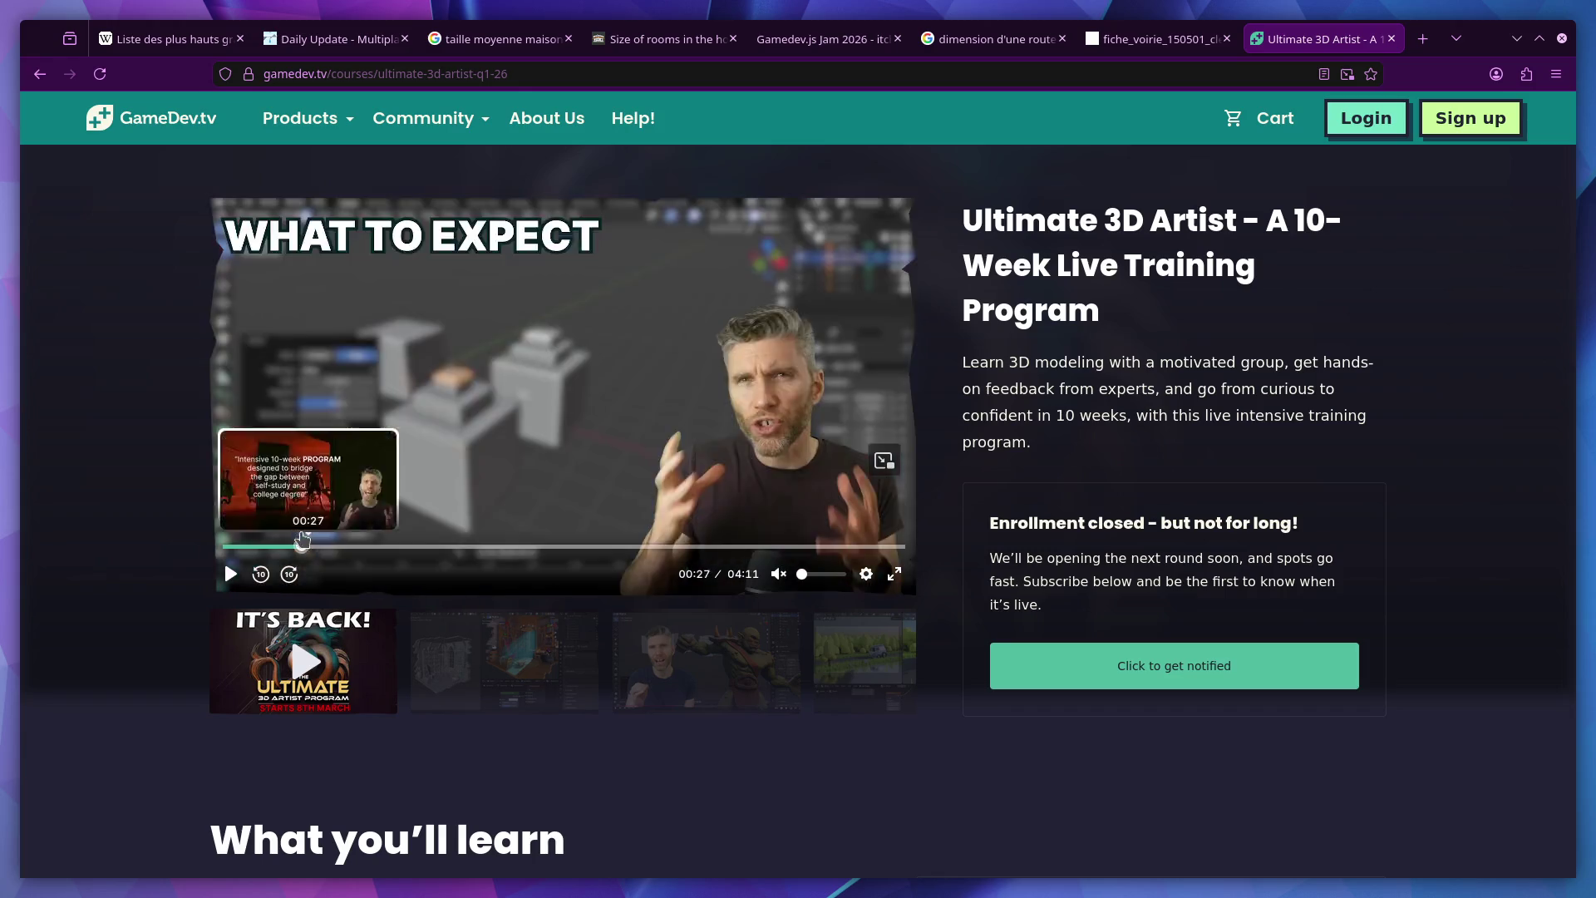
left_click_drag(408, 541, 285, 546)
scroll(474, 674, "down", 1)
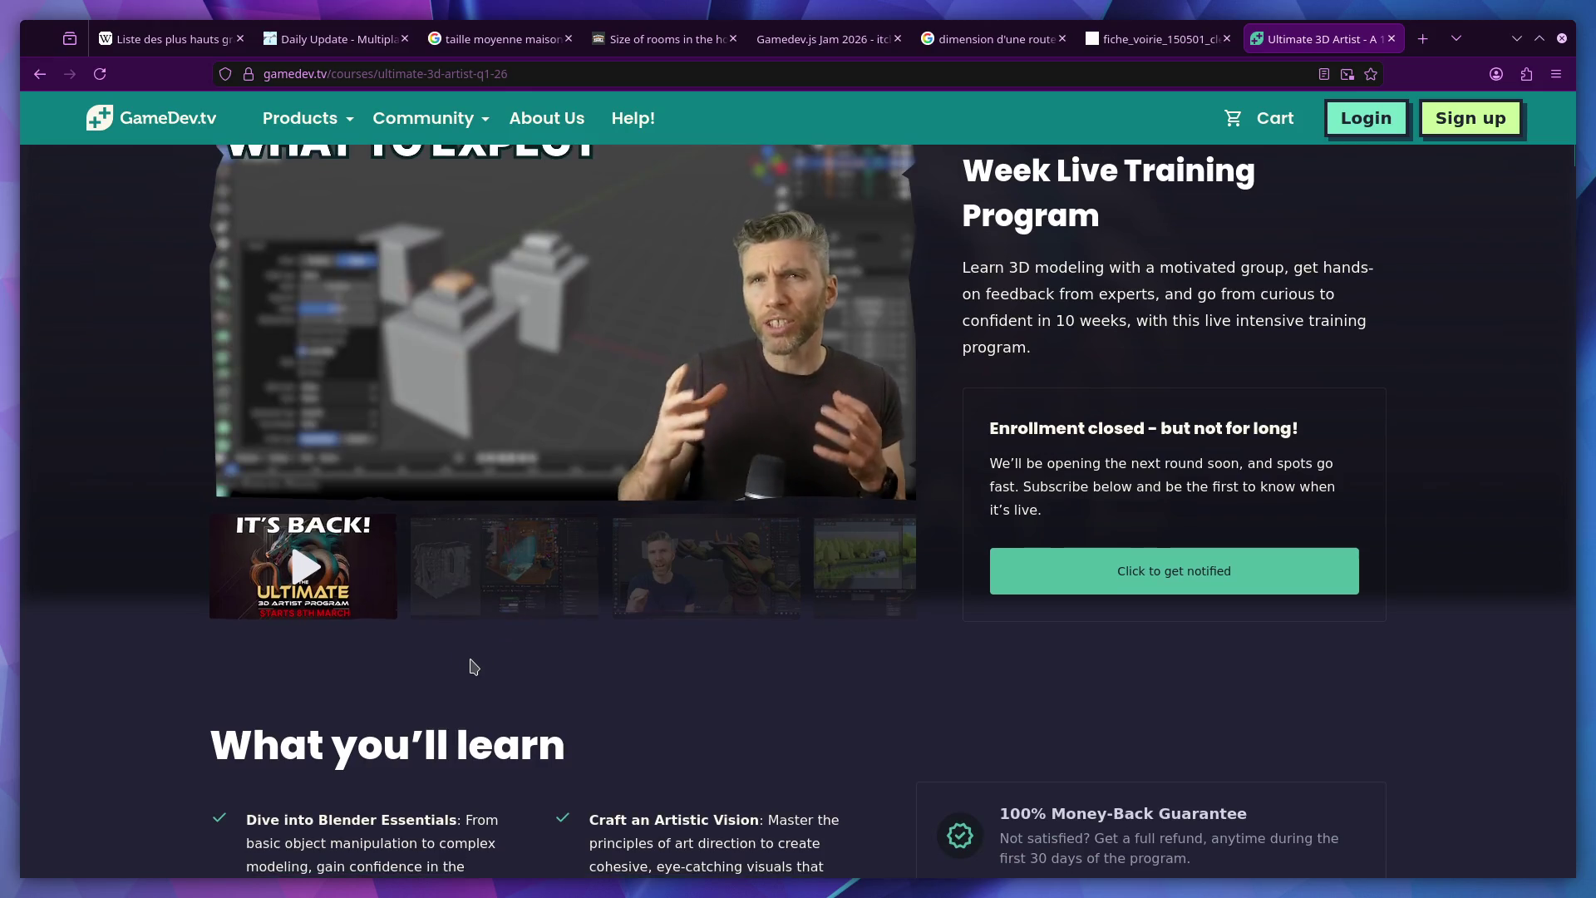
scroll(404, 565, "up", 1)
left_click_drag(382, 547, 299, 546)
left_click(489, 481)
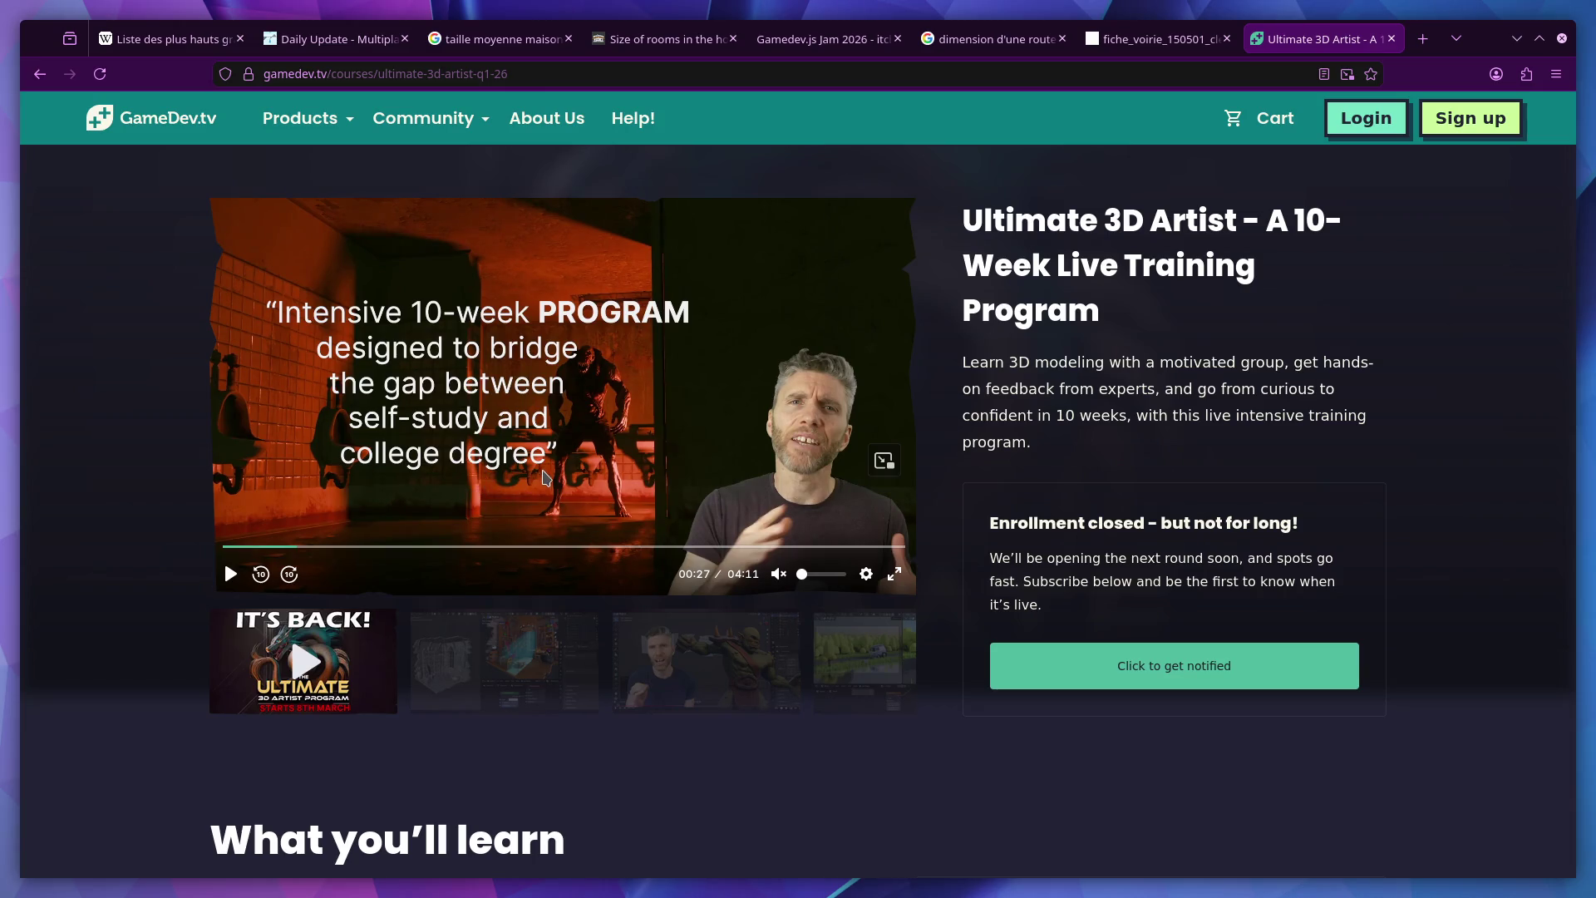
left_click(492, 667)
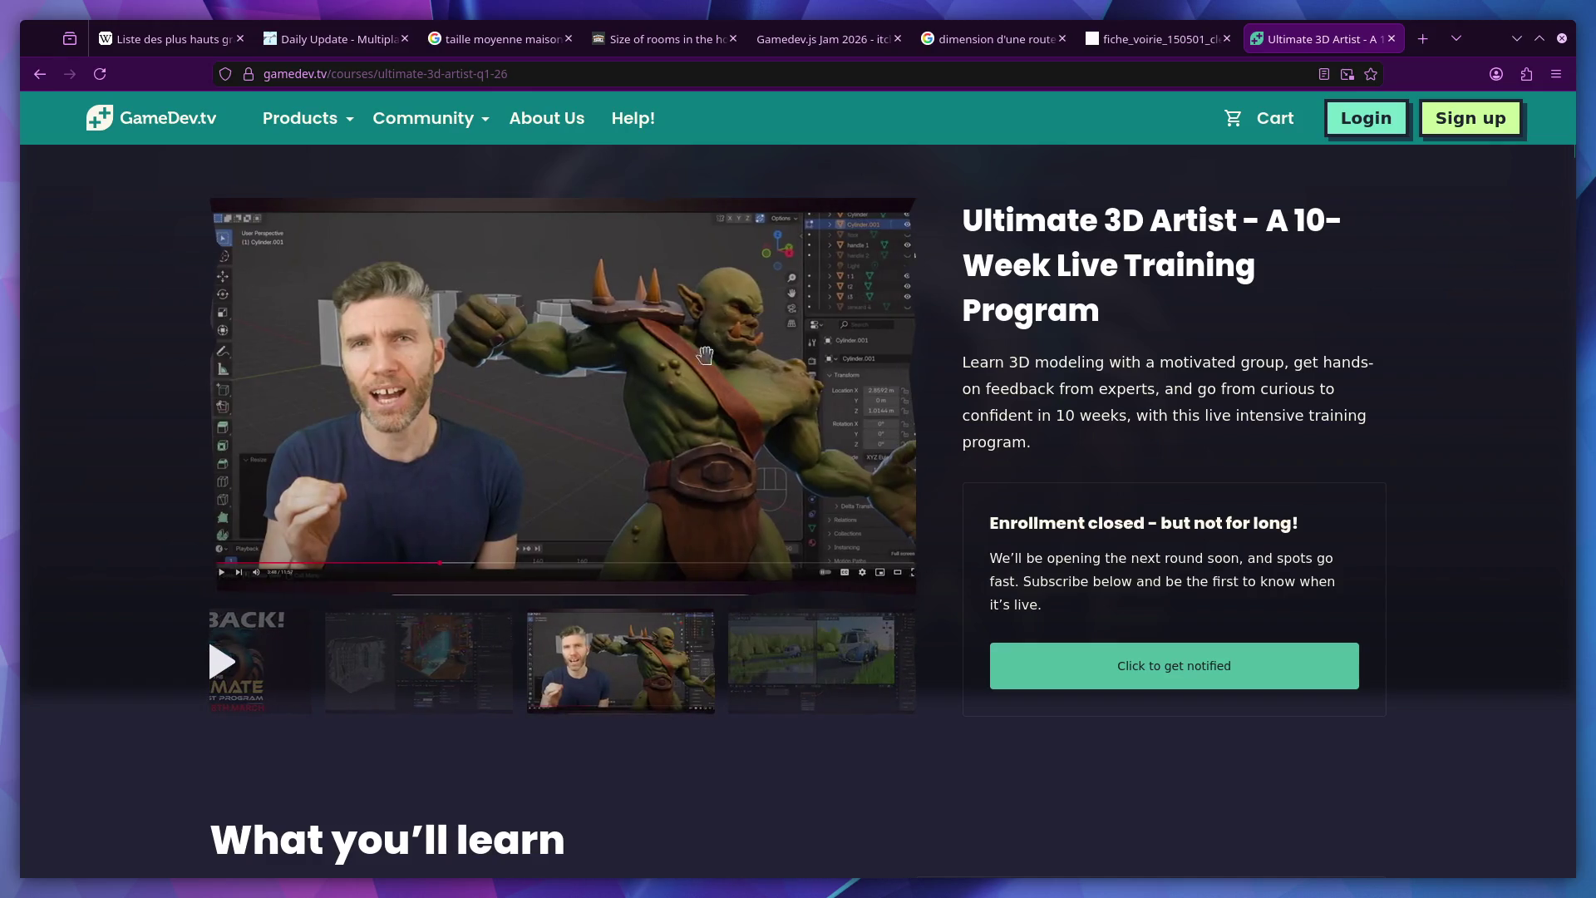
left_click(796, 699)
scroll(749, 721, "down", 5)
scroll(742, 713, "down", 5)
scroll(732, 705, "down", 4)
scroll(732, 705, "down", 5)
scroll(733, 705, "down", 2)
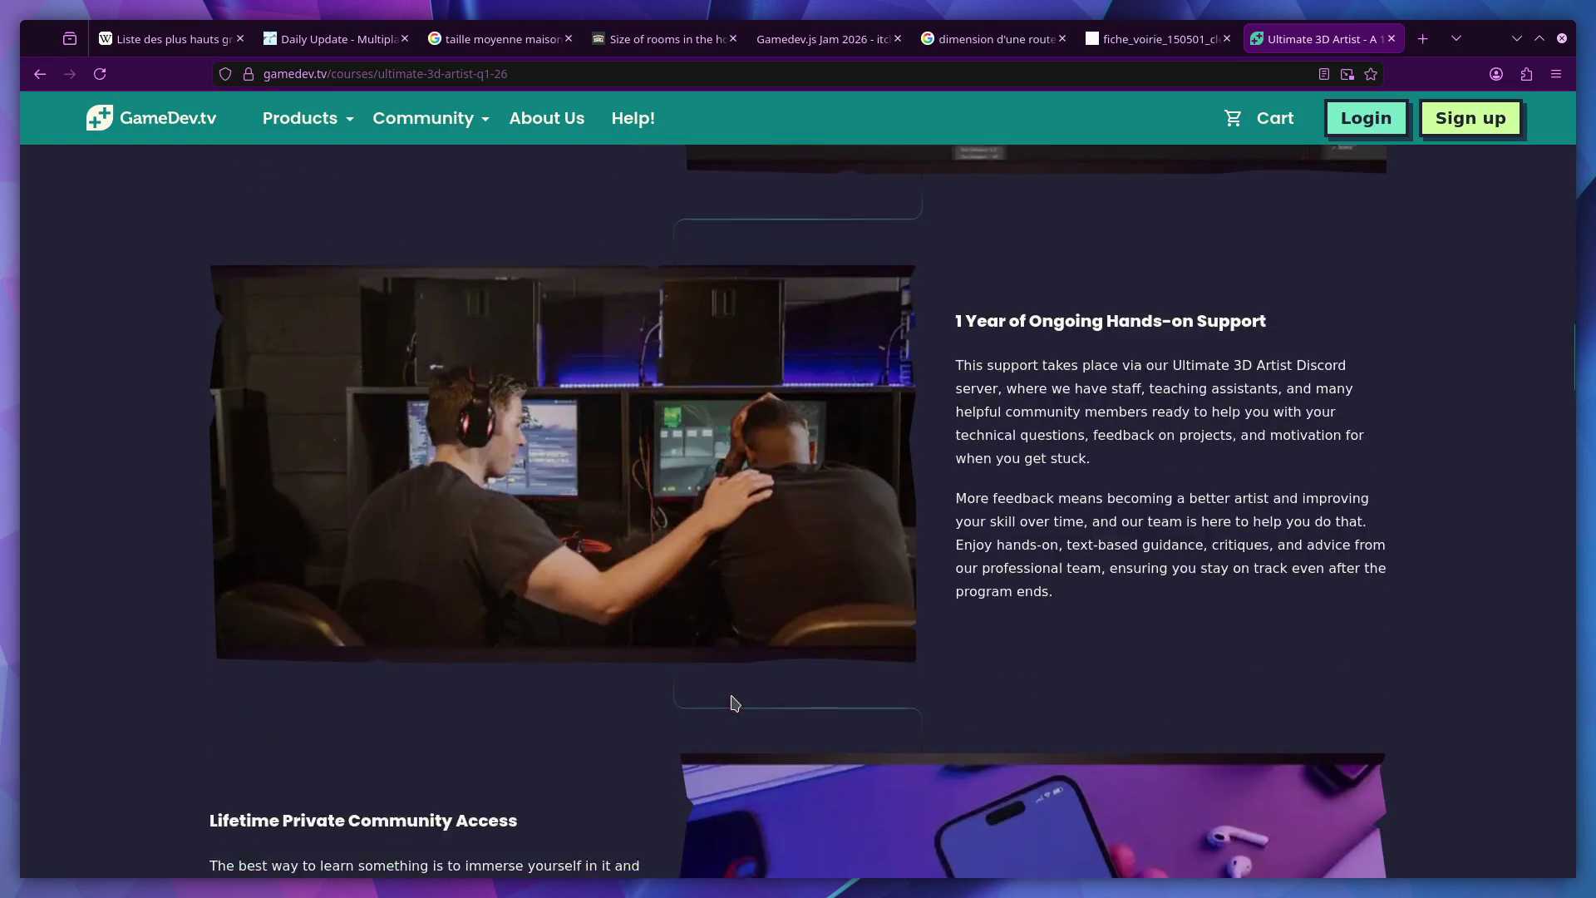
scroll(733, 703, "down", 5)
scroll(733, 701, "down", 5)
scroll(735, 702, "down", 3)
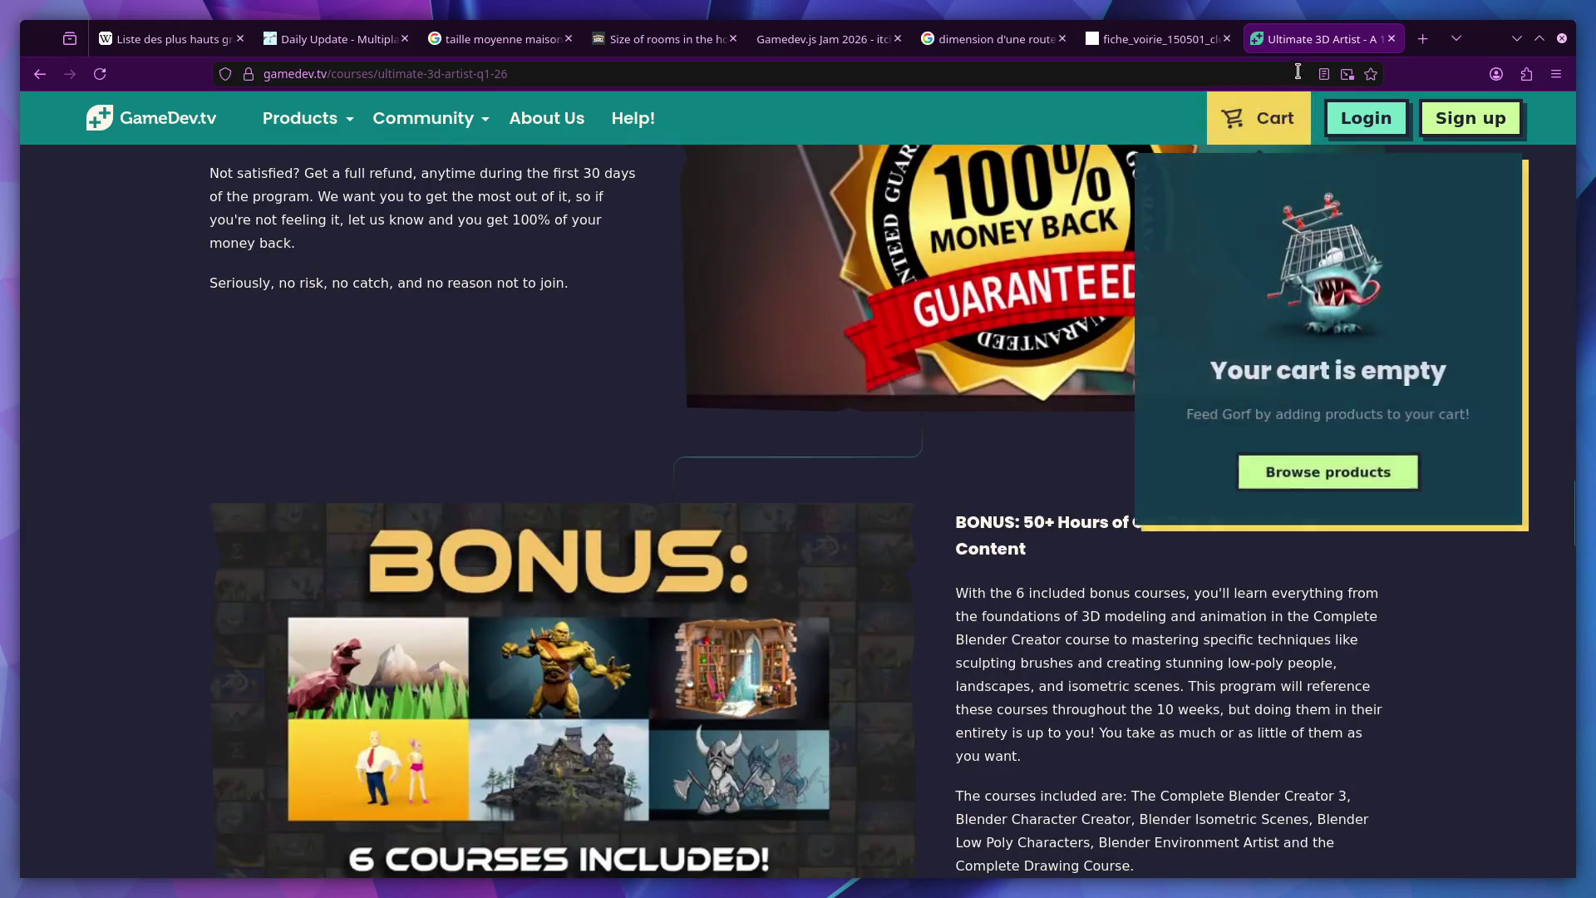
left_click(1392, 39)
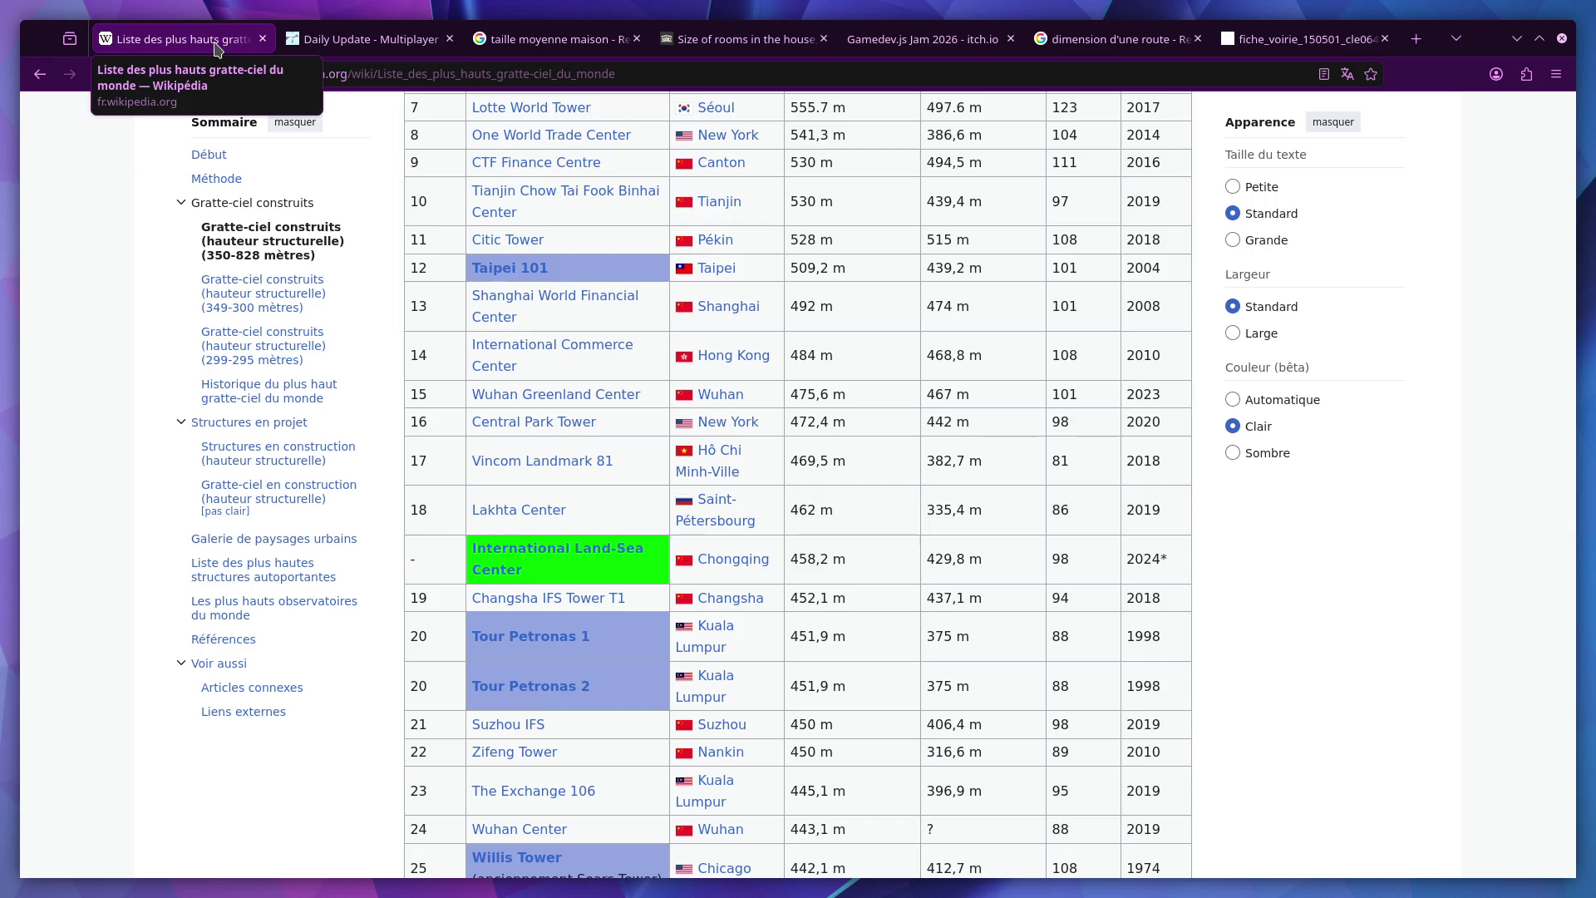
Close the Wikipedia skyscraper list tab, bringing Blender's city blockout back
middle_click(215, 51)
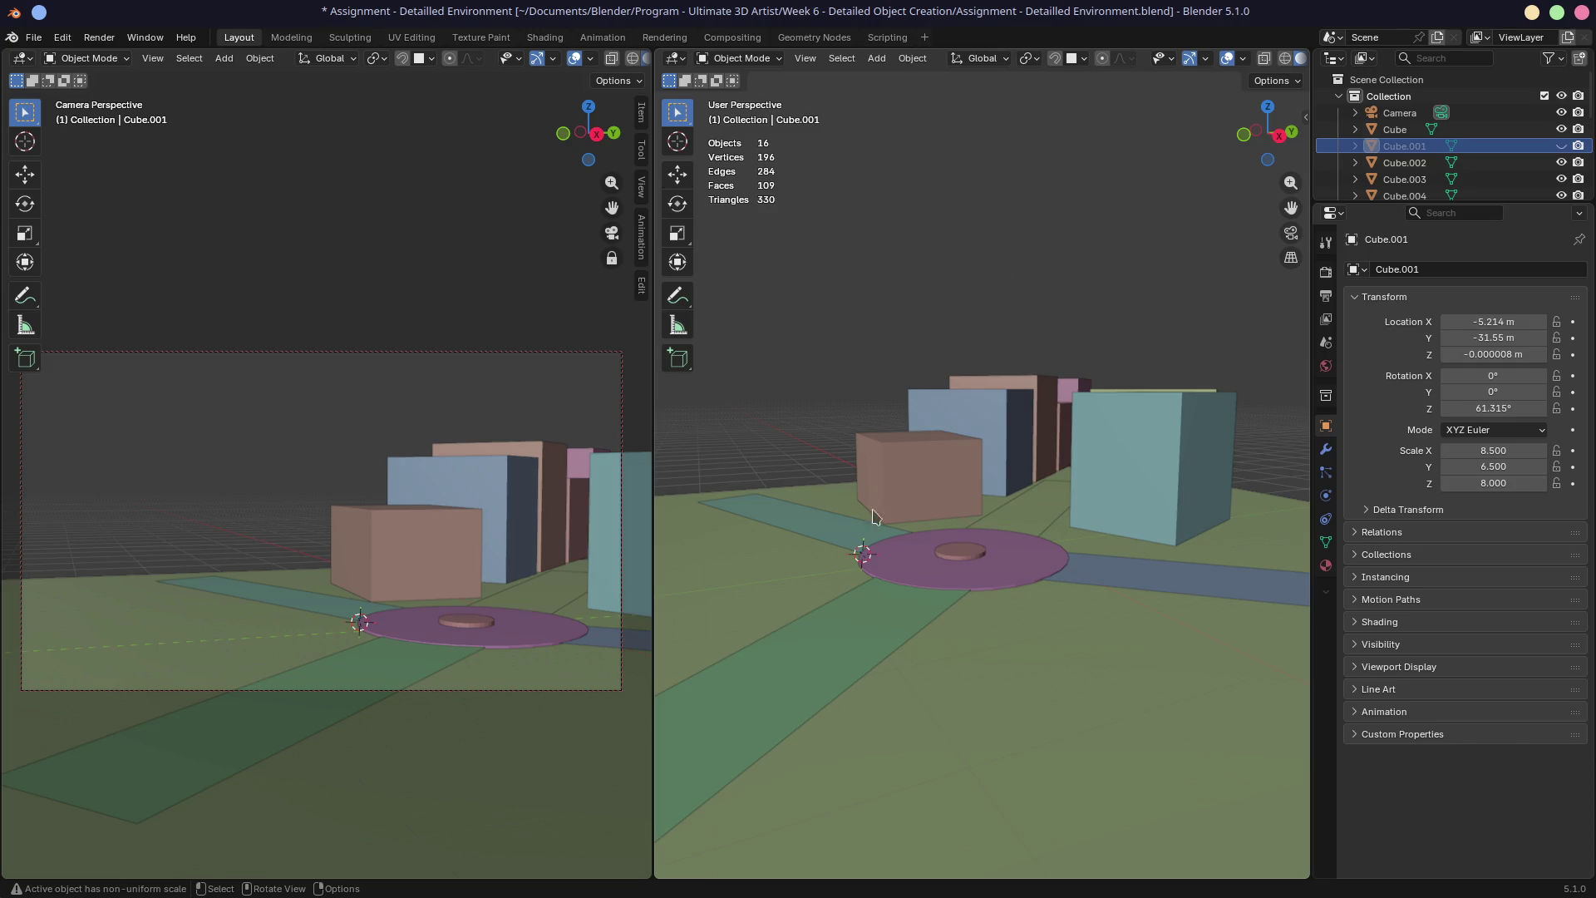
Look through the scene camera, lock it to the view to nudge the framing, then unlock it
key("KP_0")
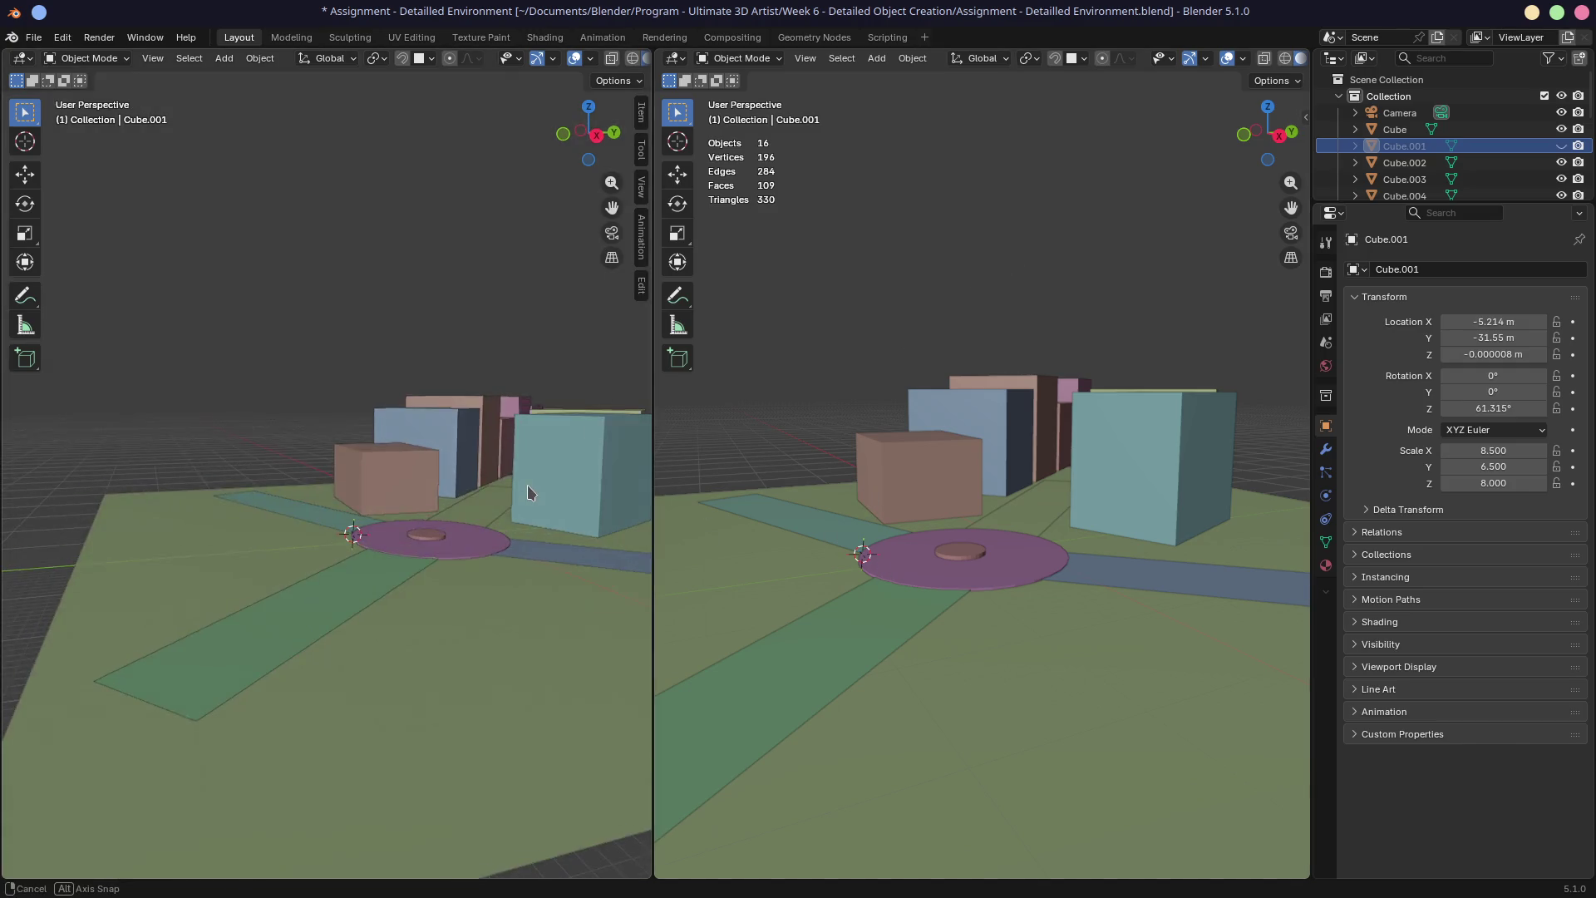
scroll(954, 560, "up", 4)
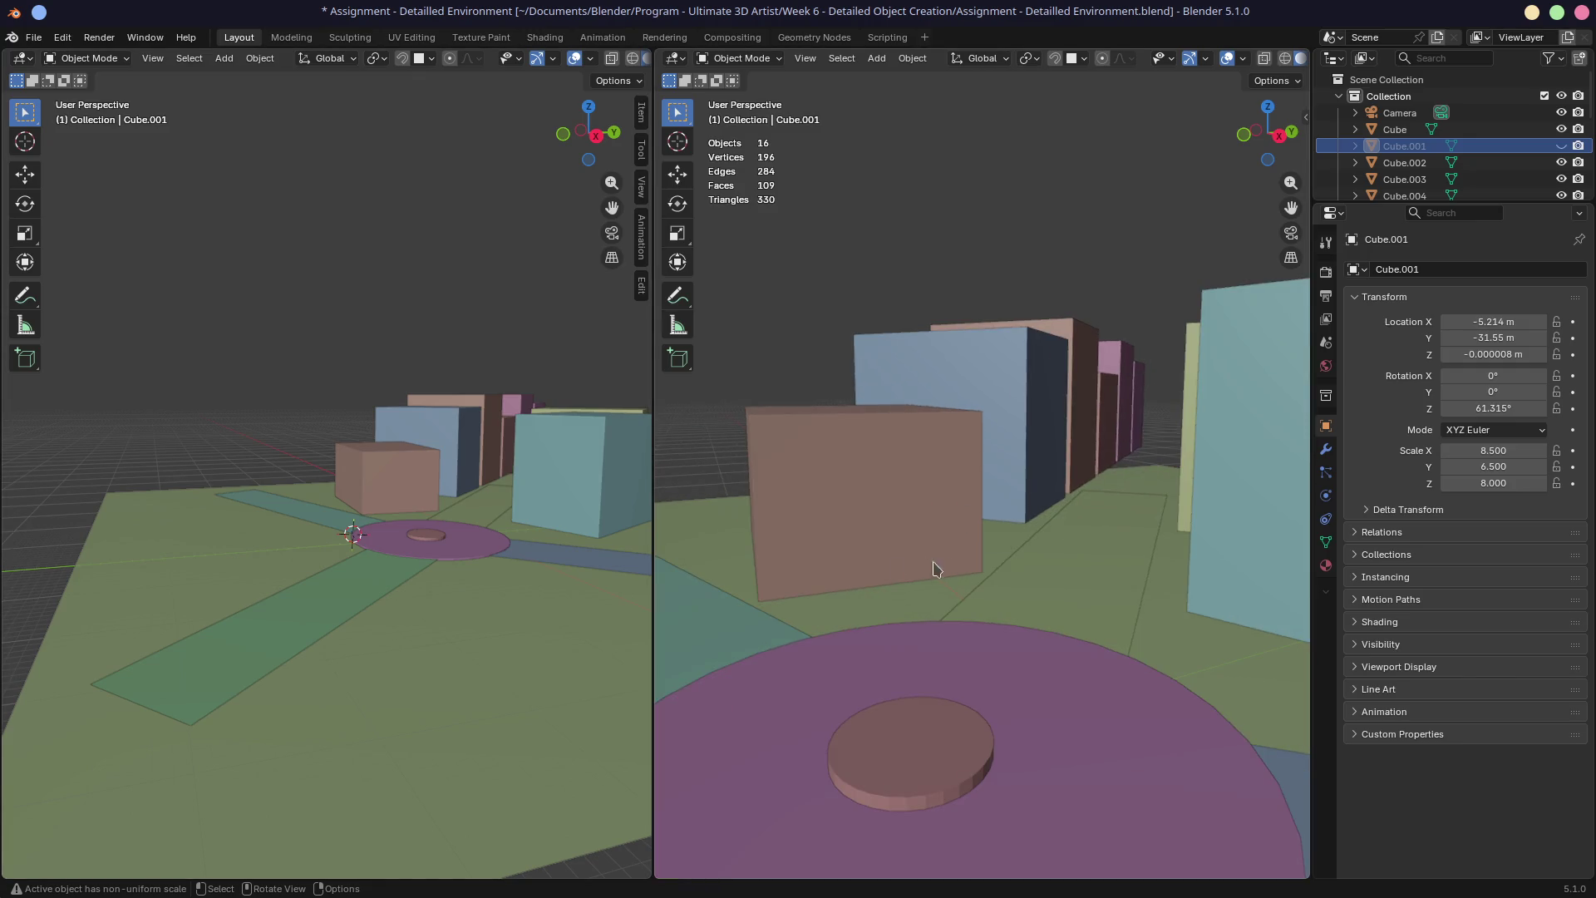
scroll(879, 568, "up", 1)
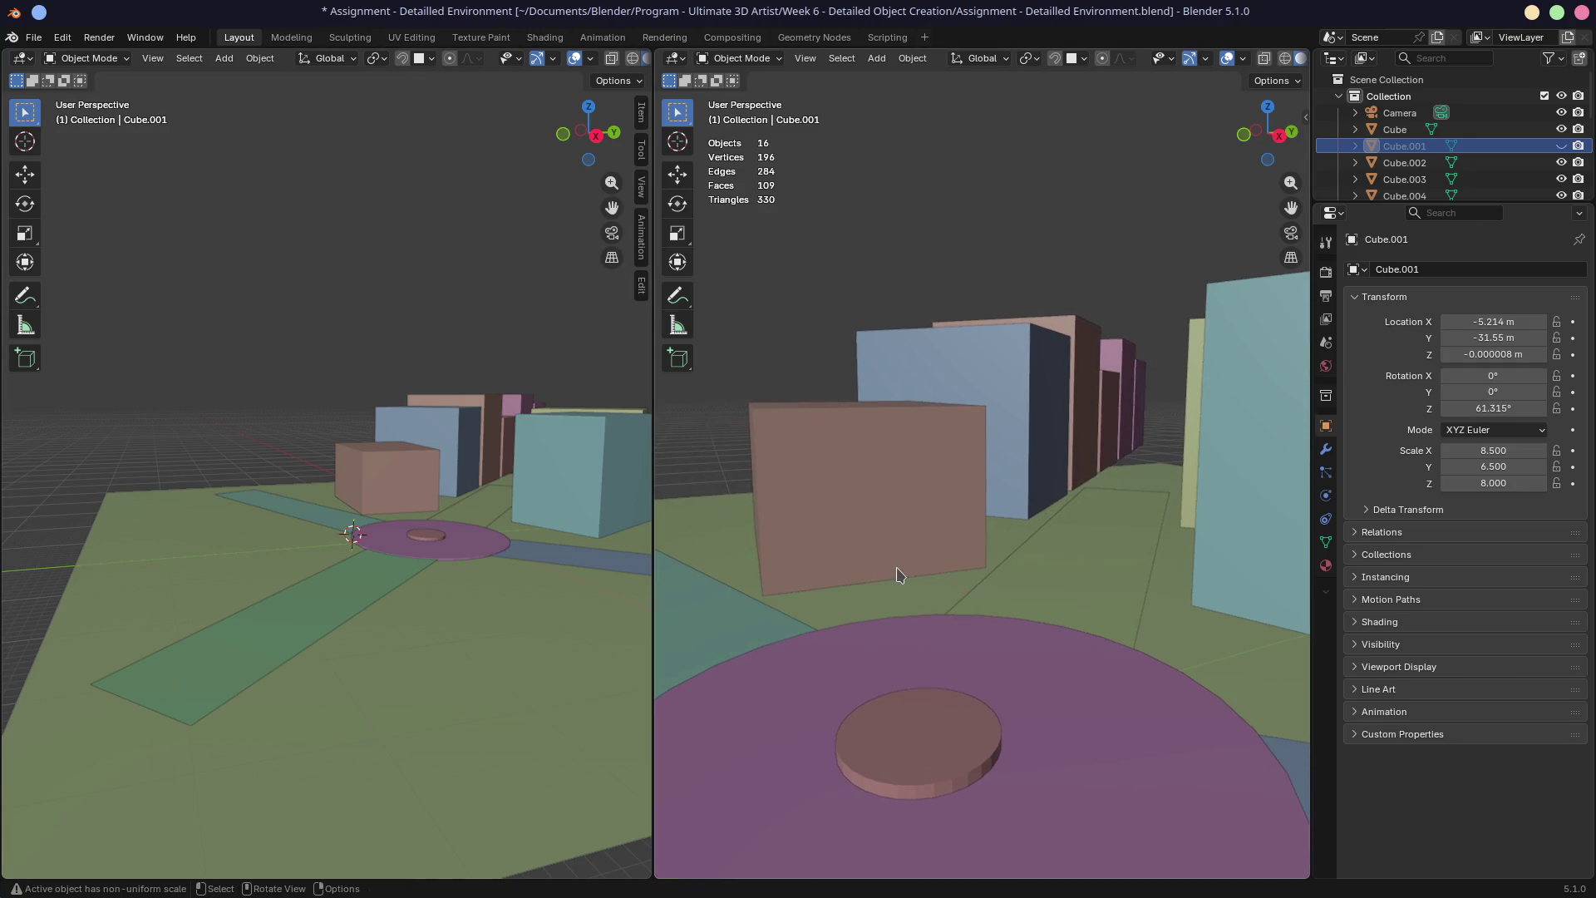
left_click(611, 233)
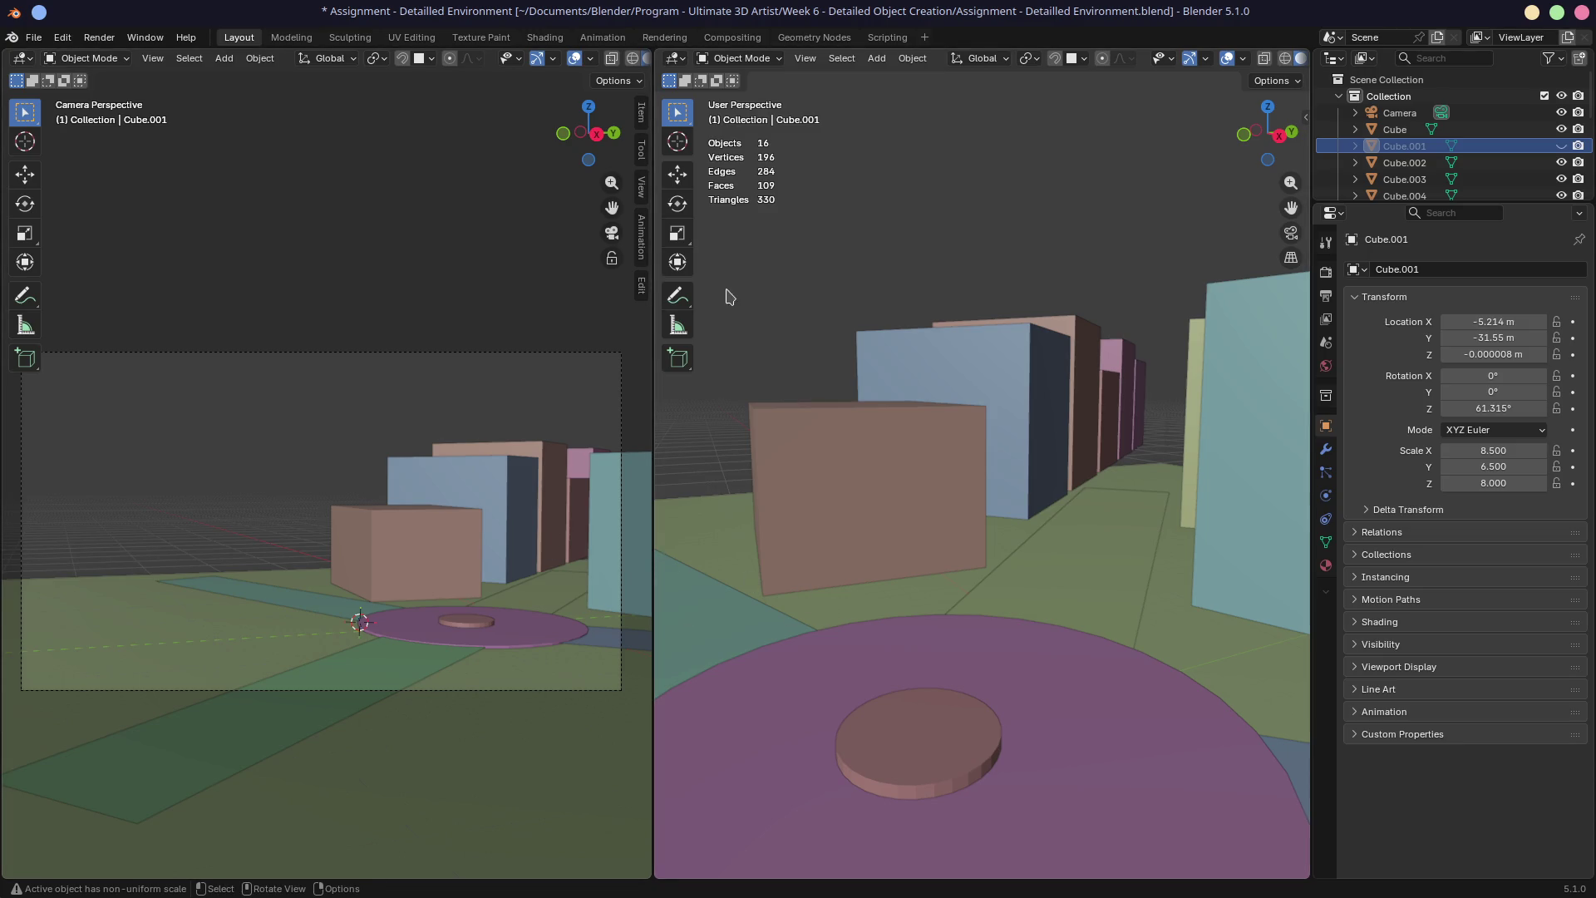
left_click(611, 258)
mouse_move(613, 403)
middle_mouse_down()
mouse_move(516, 391)
mouse_move(487, 406)
middle_mouse_up()
left_click(611, 259)
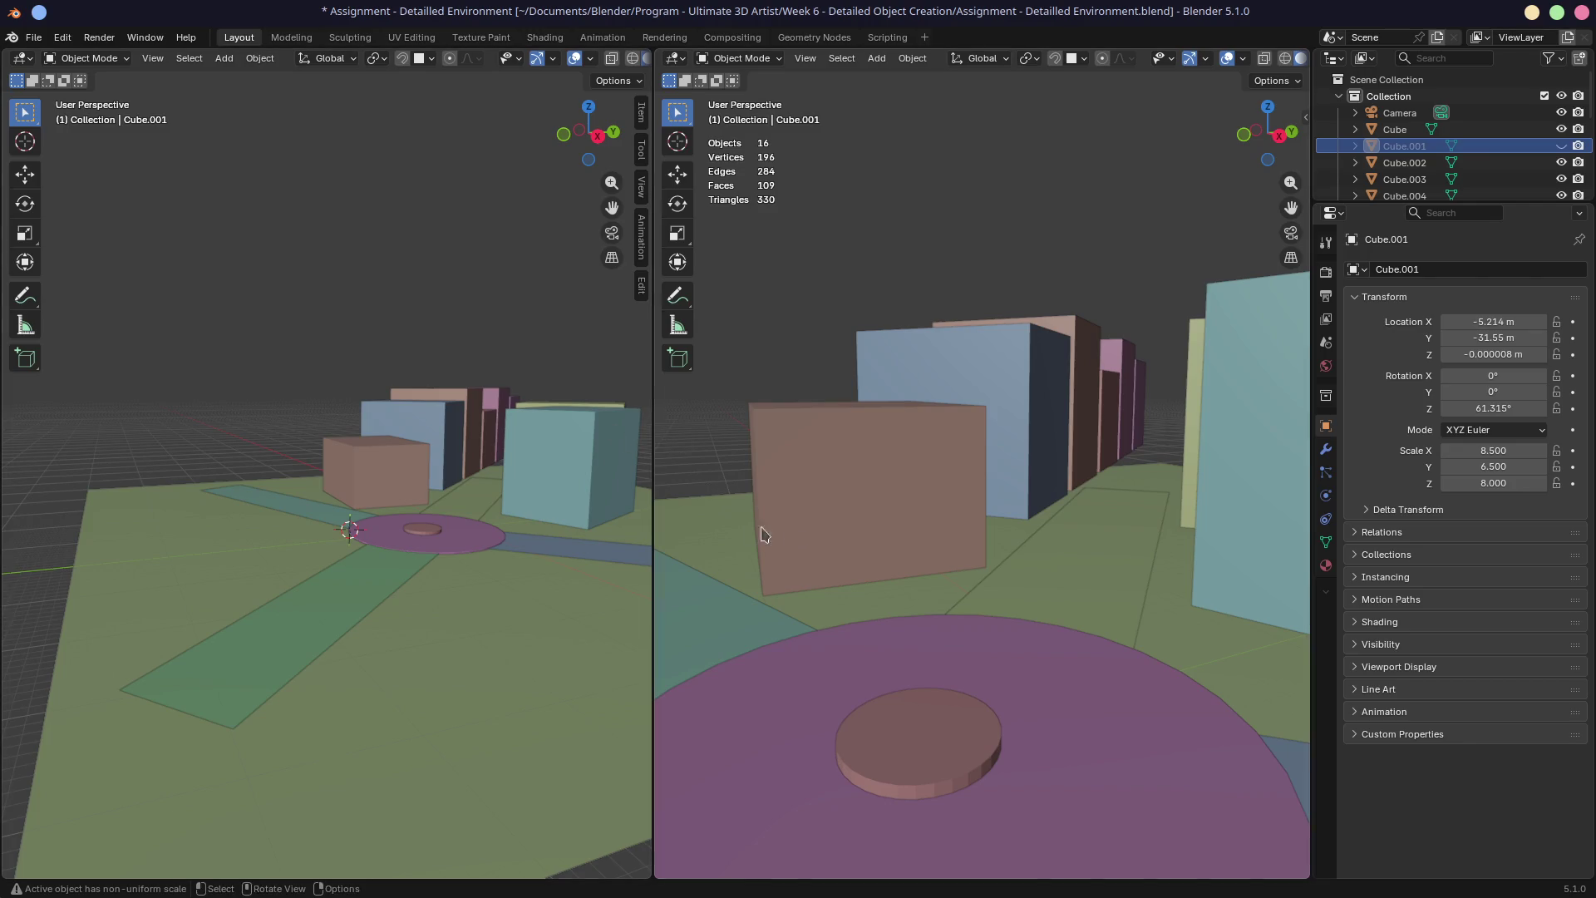
left_click(611, 231)
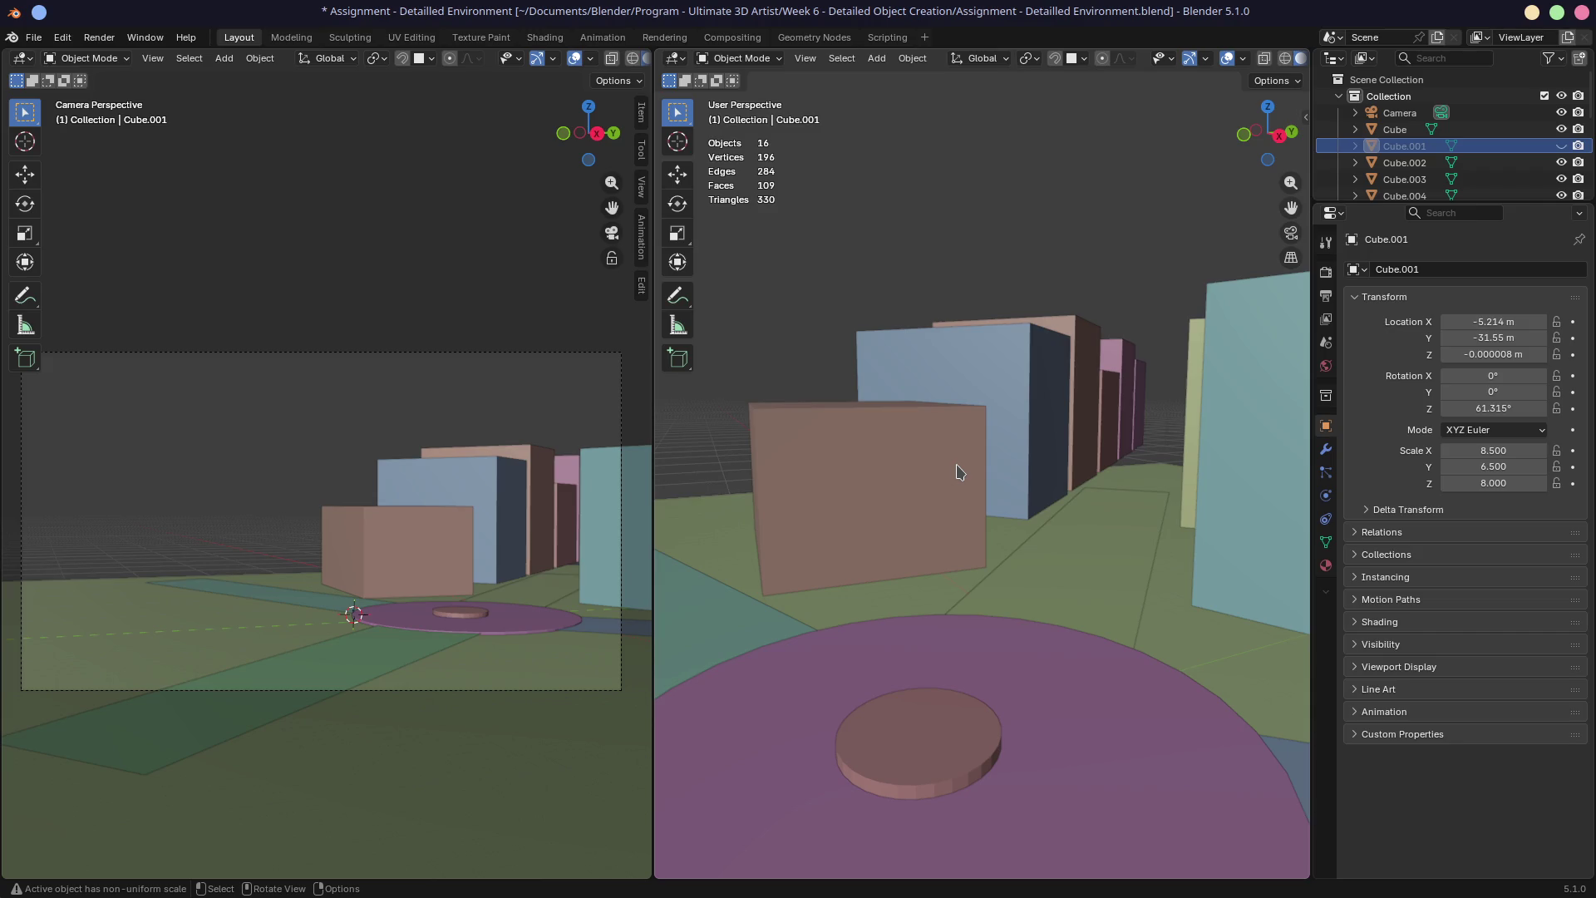
Widen the free 3D view, orbit to a higher plaza overview, and restore the left view's camera shot
left_click_drag(652, 447, 627, 446)
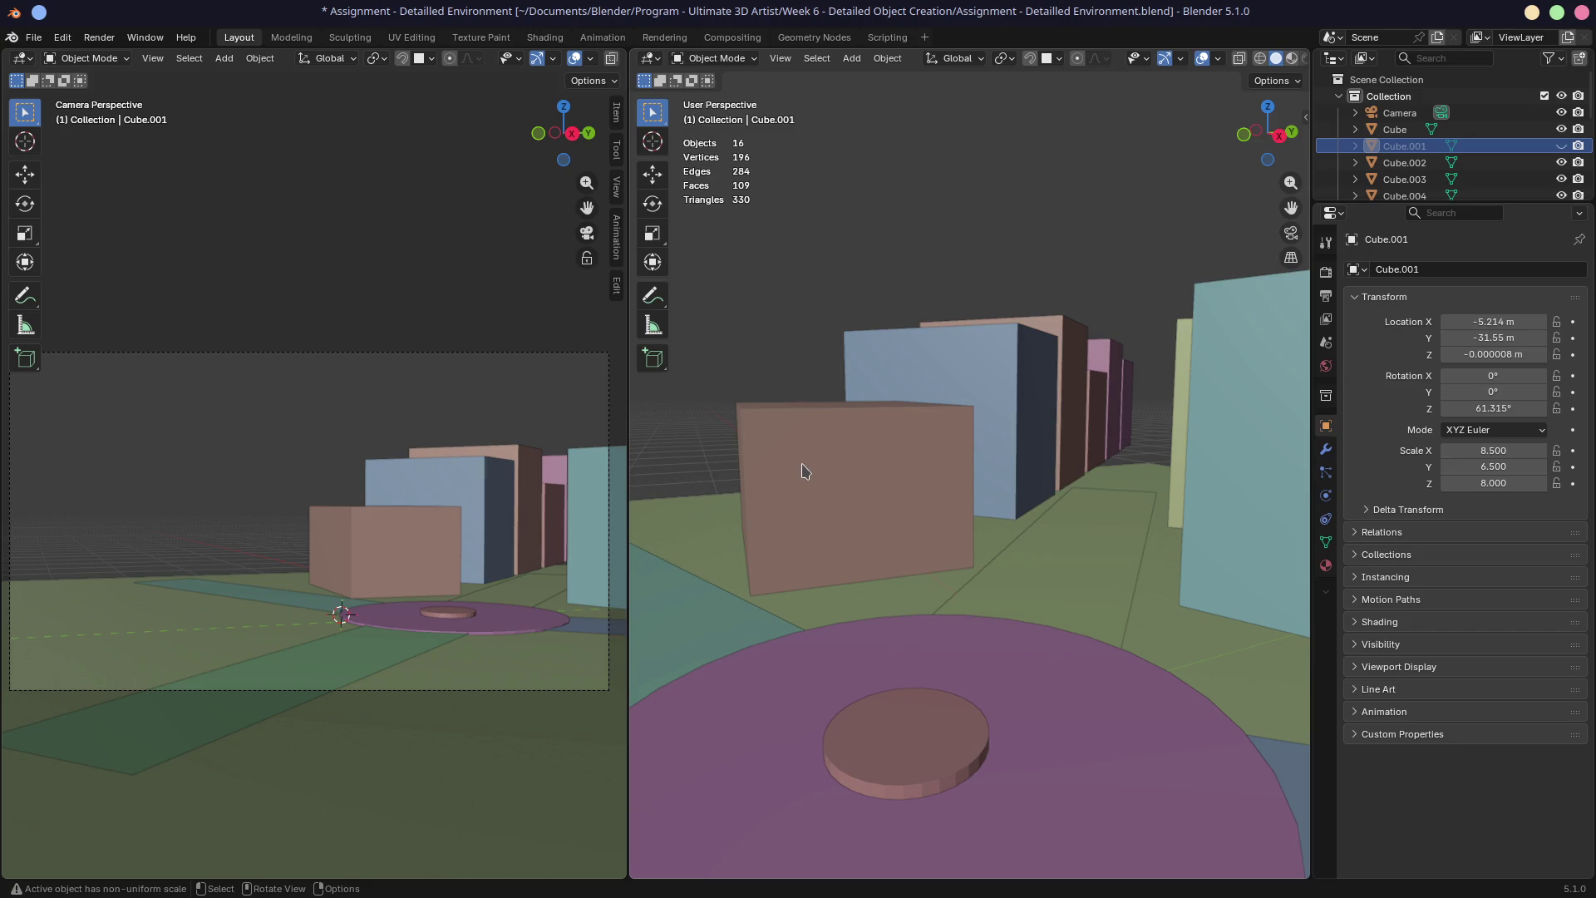
mouse_move(812, 463)
middle_mouse_down()
mouse_move(896, 438)
mouse_move(908, 473)
mouse_move(986, 451)
middle_mouse_up()
scroll(907, 473, "down", 2)
scroll(909, 482, "down", 2)
scroll(908, 473, "up", 2)
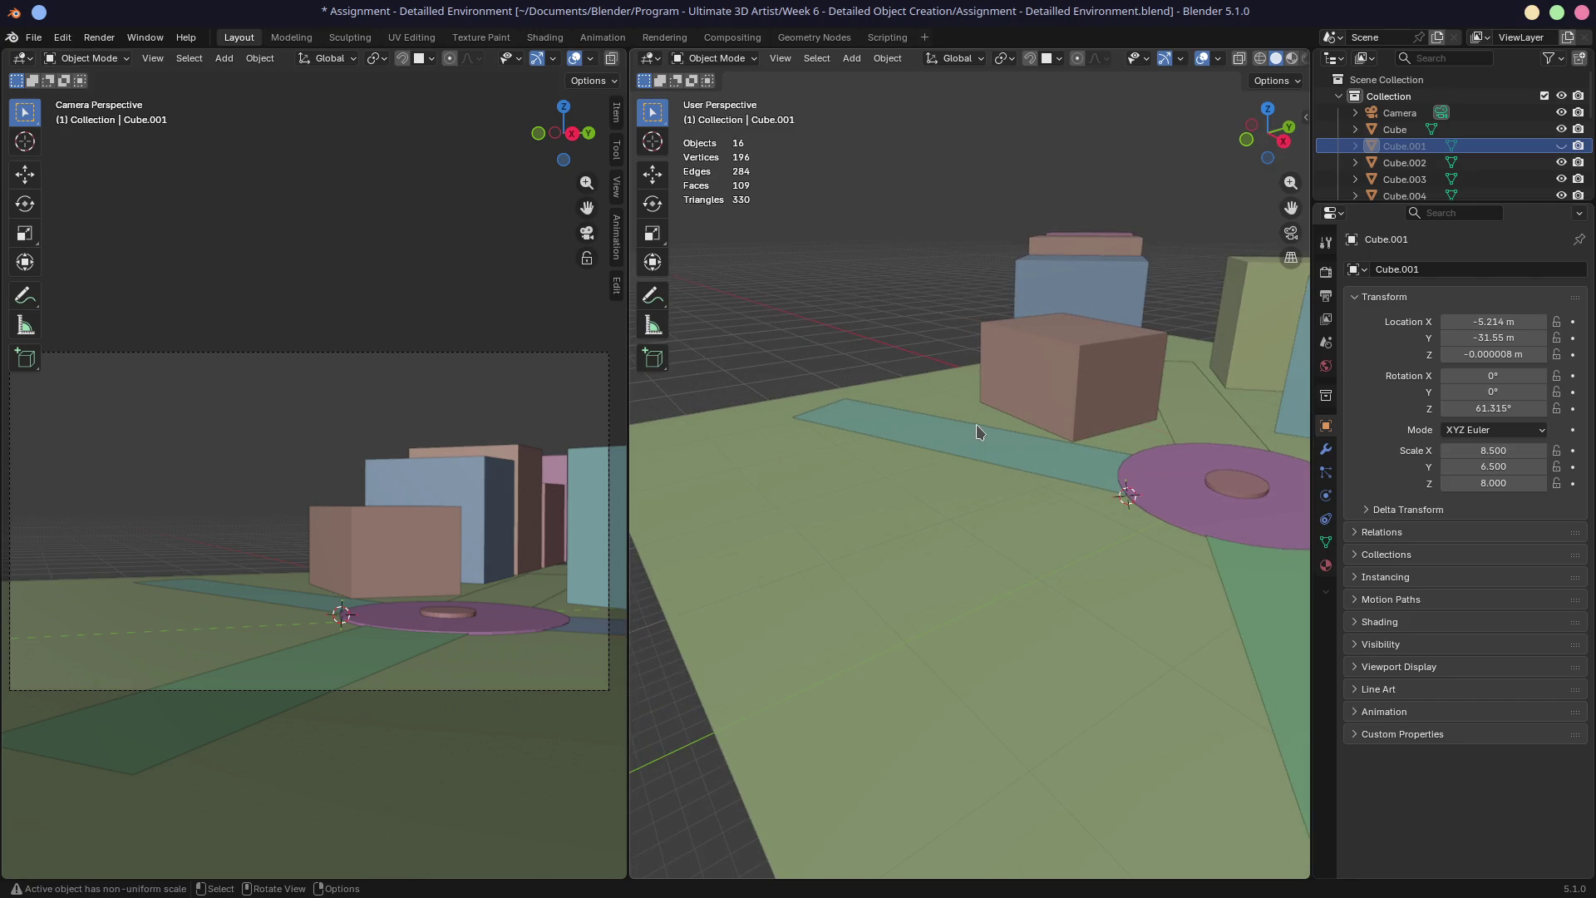
mouse_move(1011, 406)
middle_mouse_down()
mouse_move(986, 384)
mouse_move(1011, 380)
middle_mouse_up()
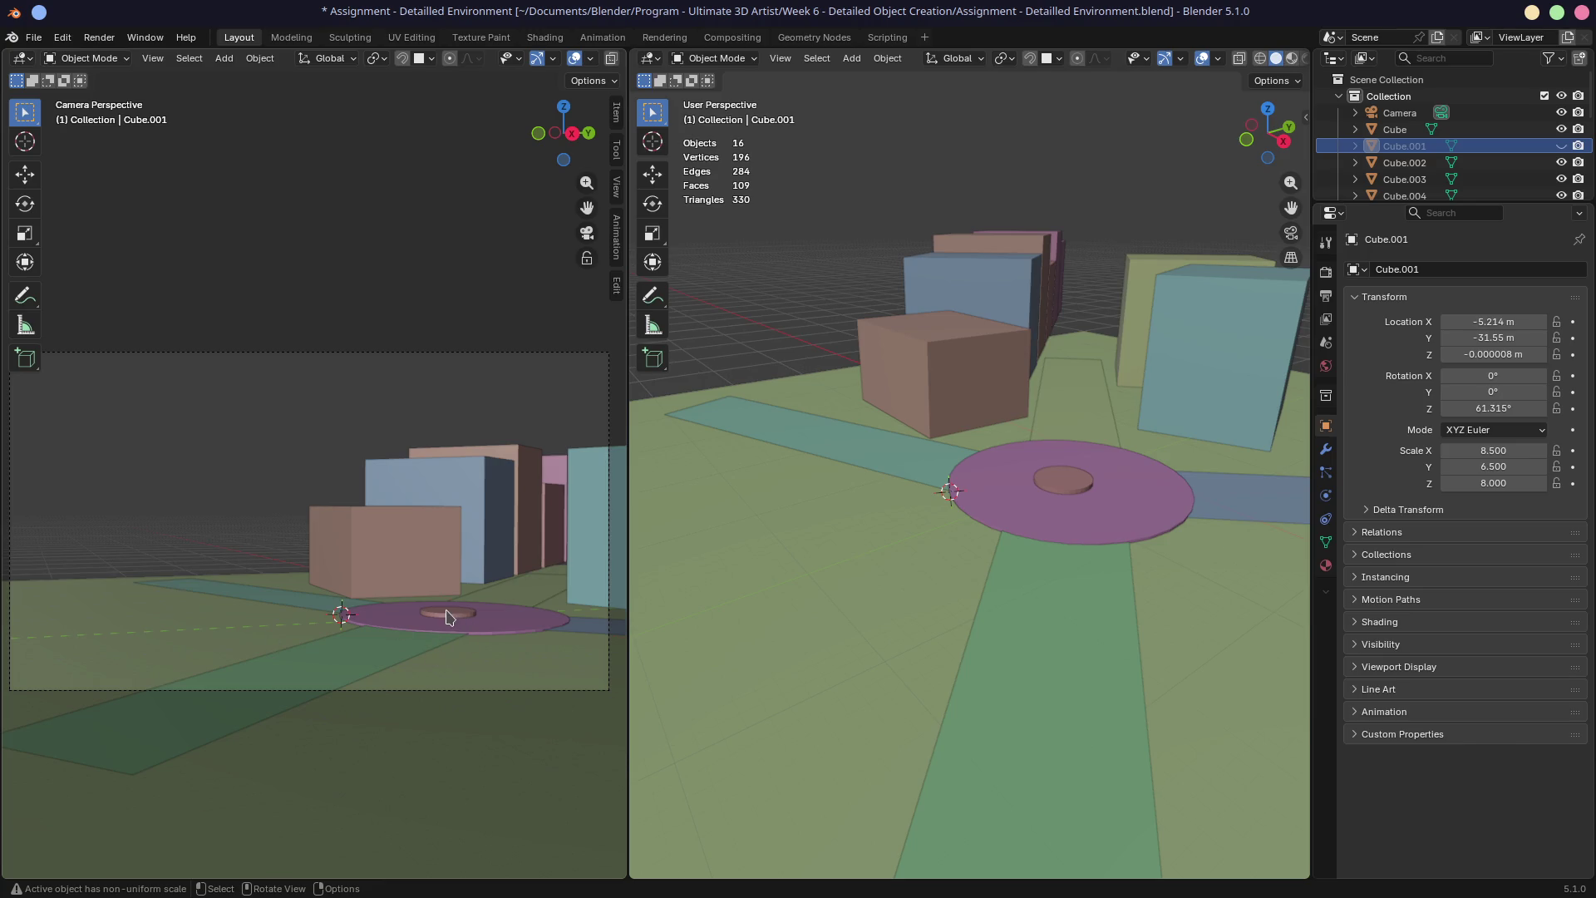
middle_click_drag(321, 595, 322, 621)
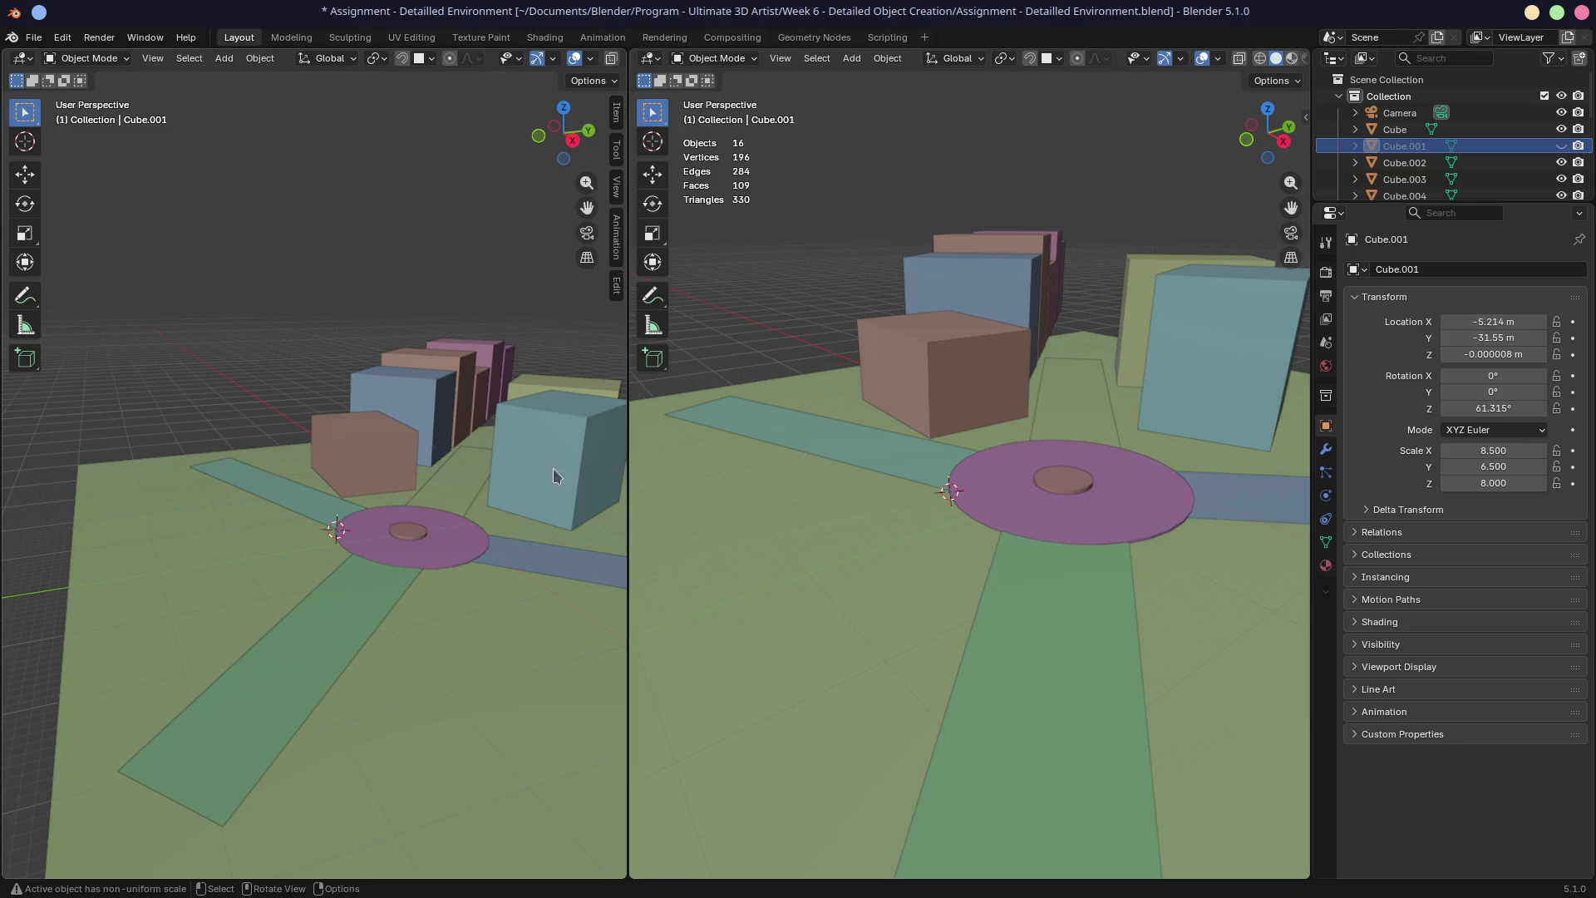
left_click(586, 232)
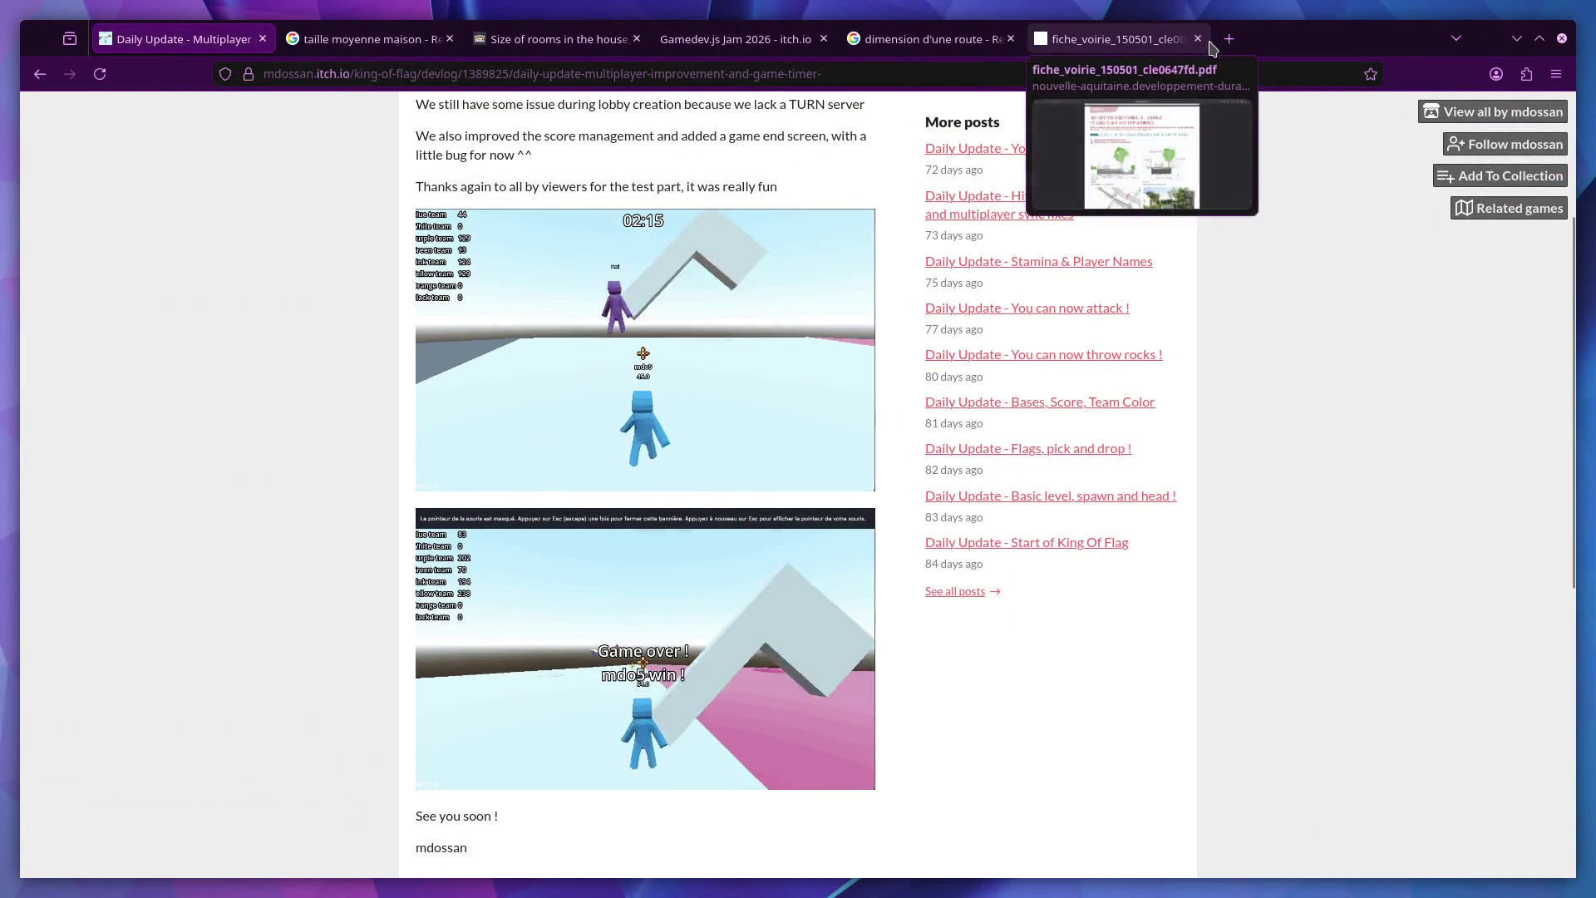
Open a new blank browser tab beside the itch.io devlog
left_click(1229, 39)
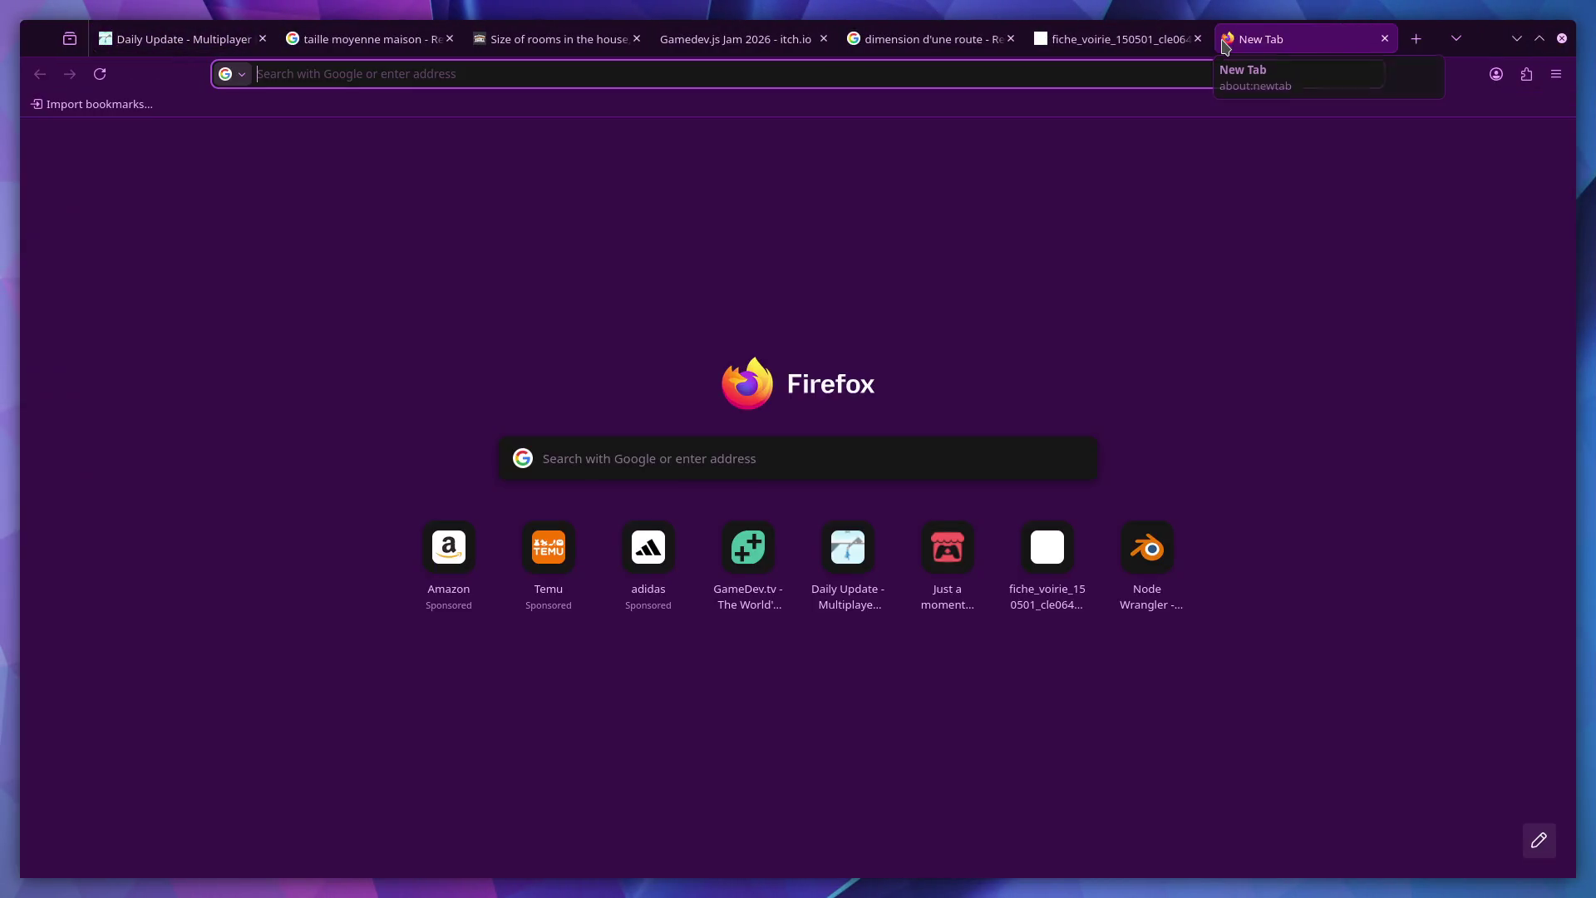
type("paasticity 3")
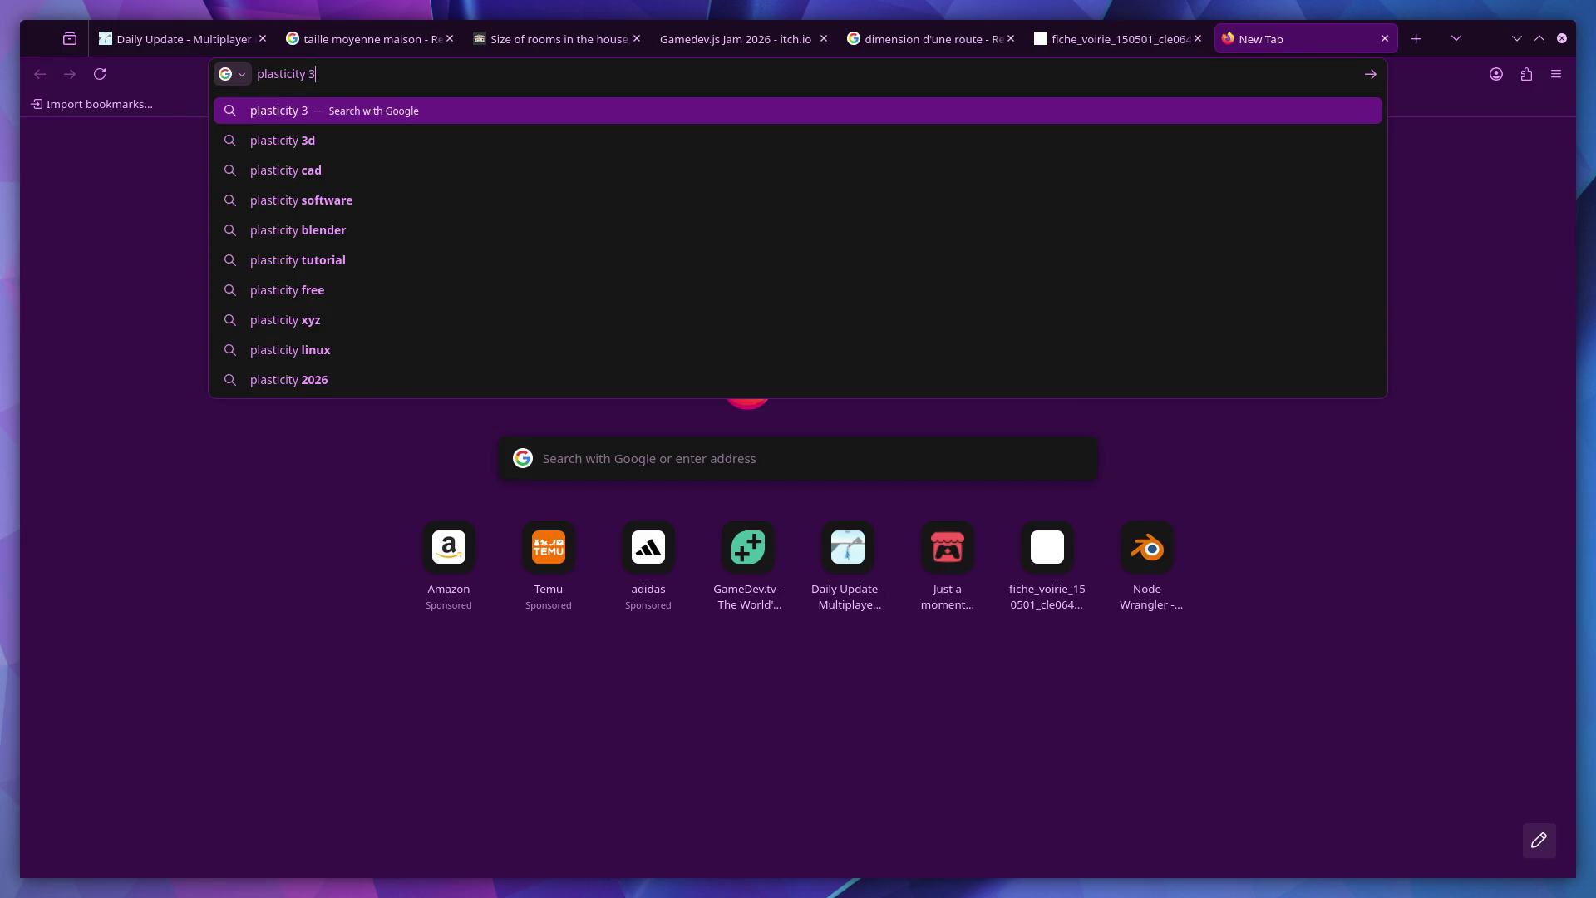
type("d")
Search 'plasticity 3d', open plasticity.xyz and view its pricing page
key("Return")
left_click(240, 277)
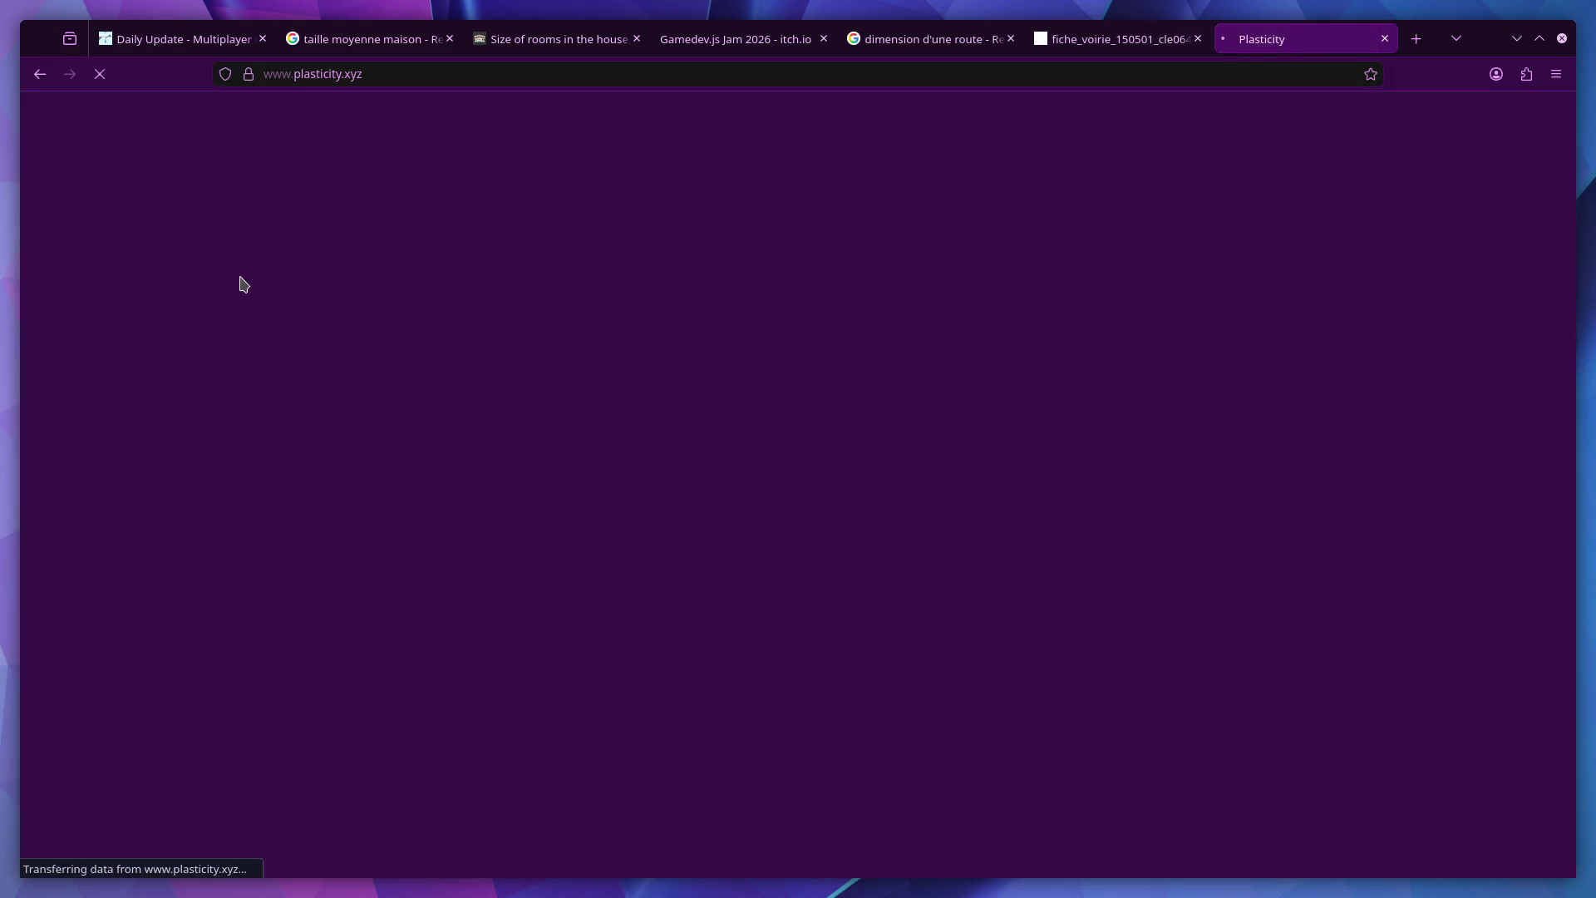
scroll(447, 444, "down", 3)
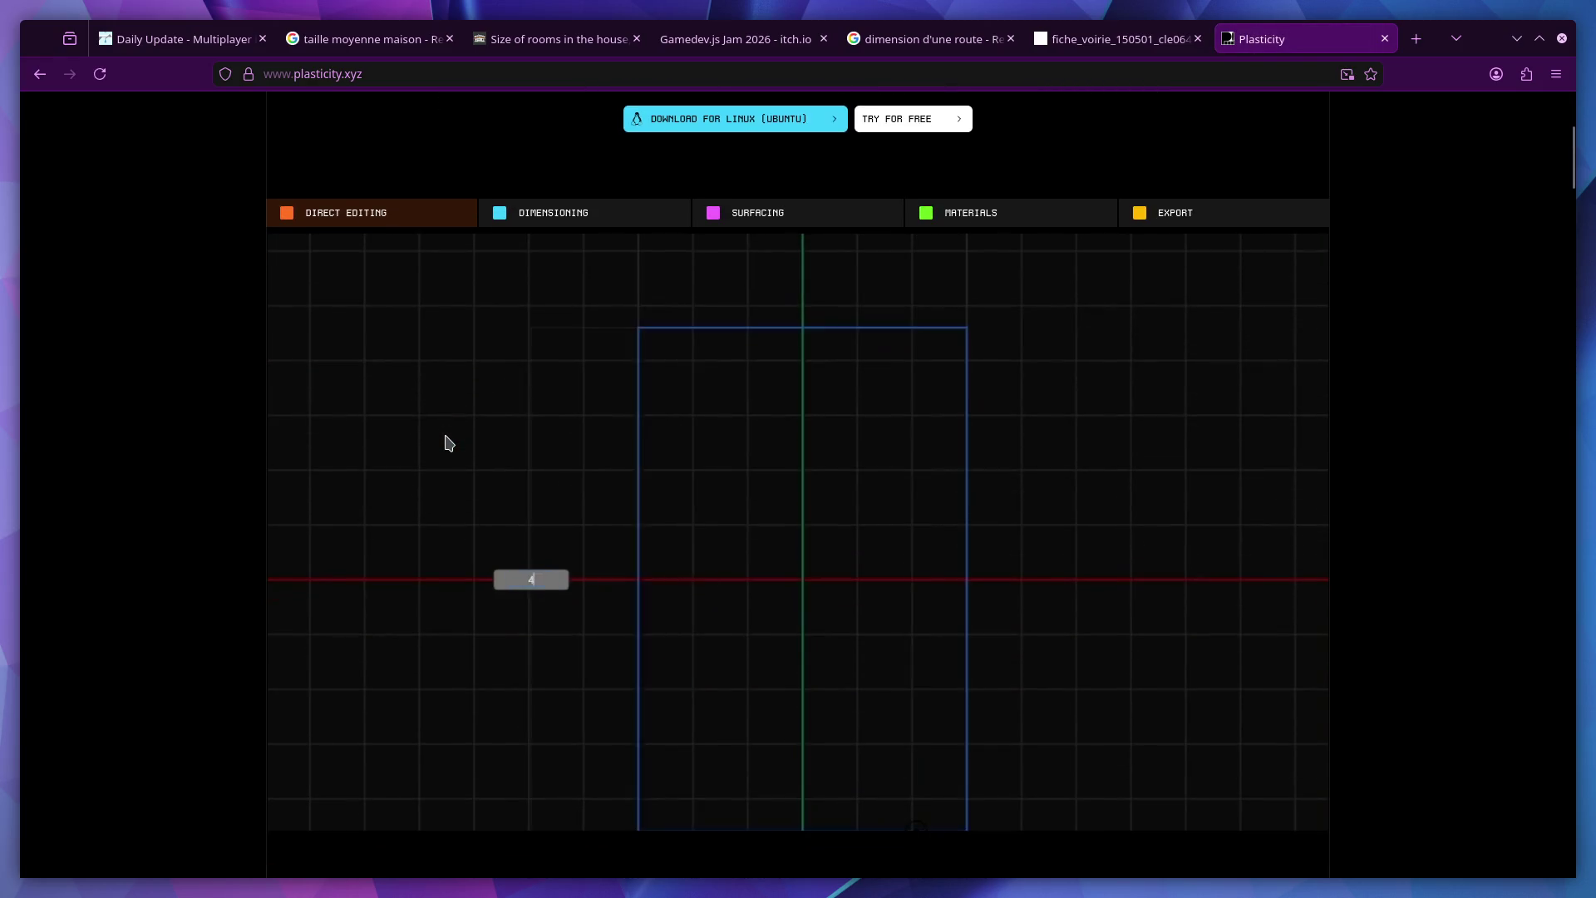
scroll(447, 442, "up", 3)
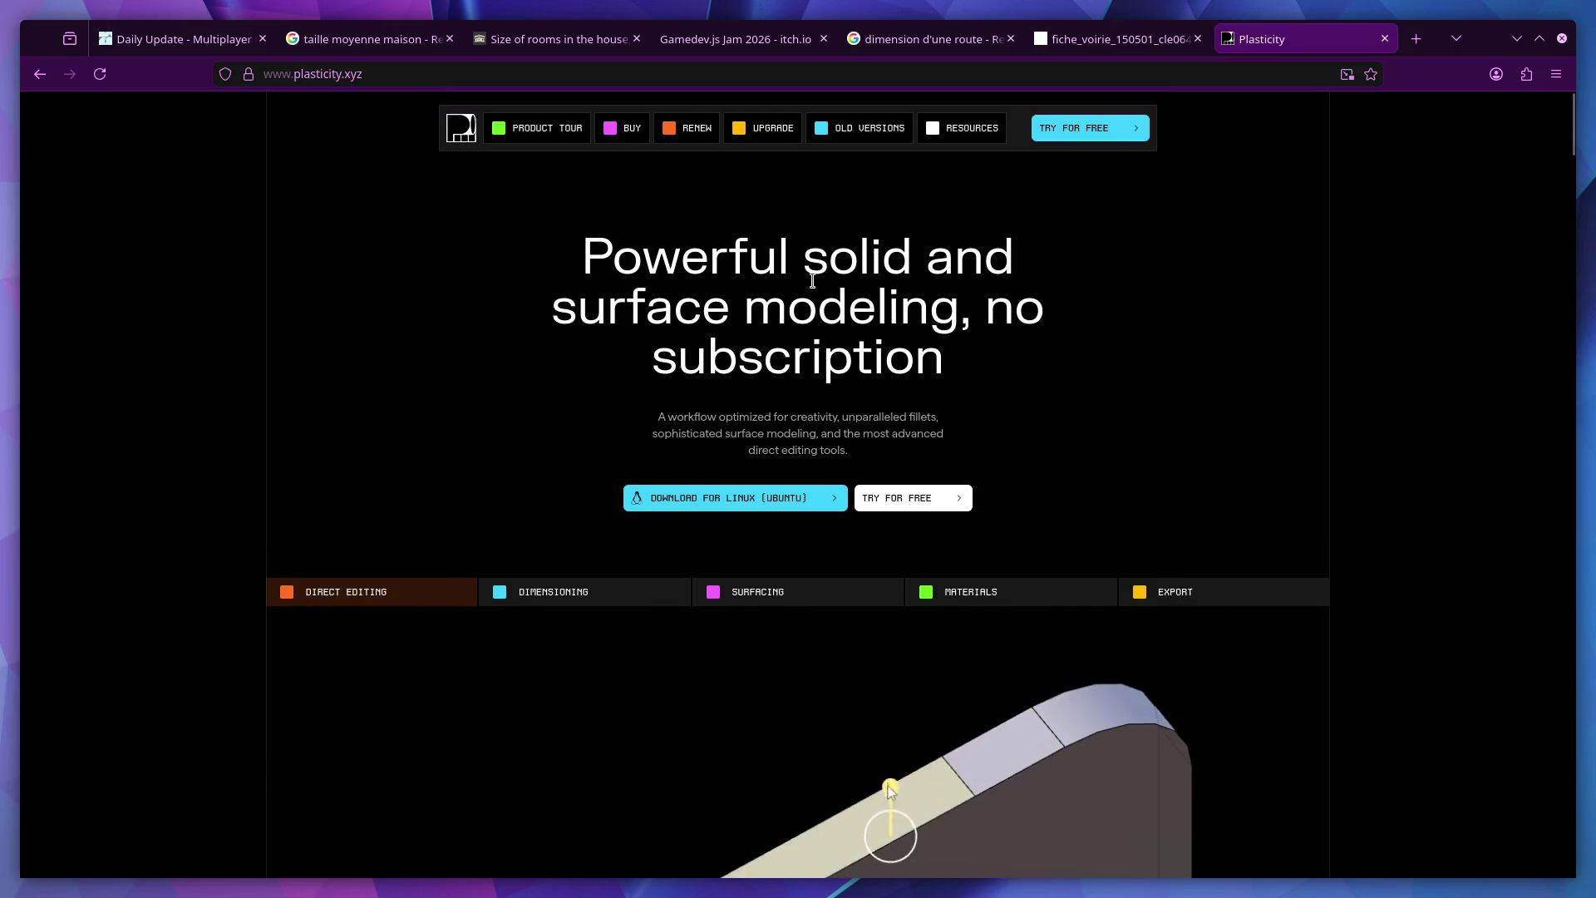
scroll(578, 386, "down", 2)
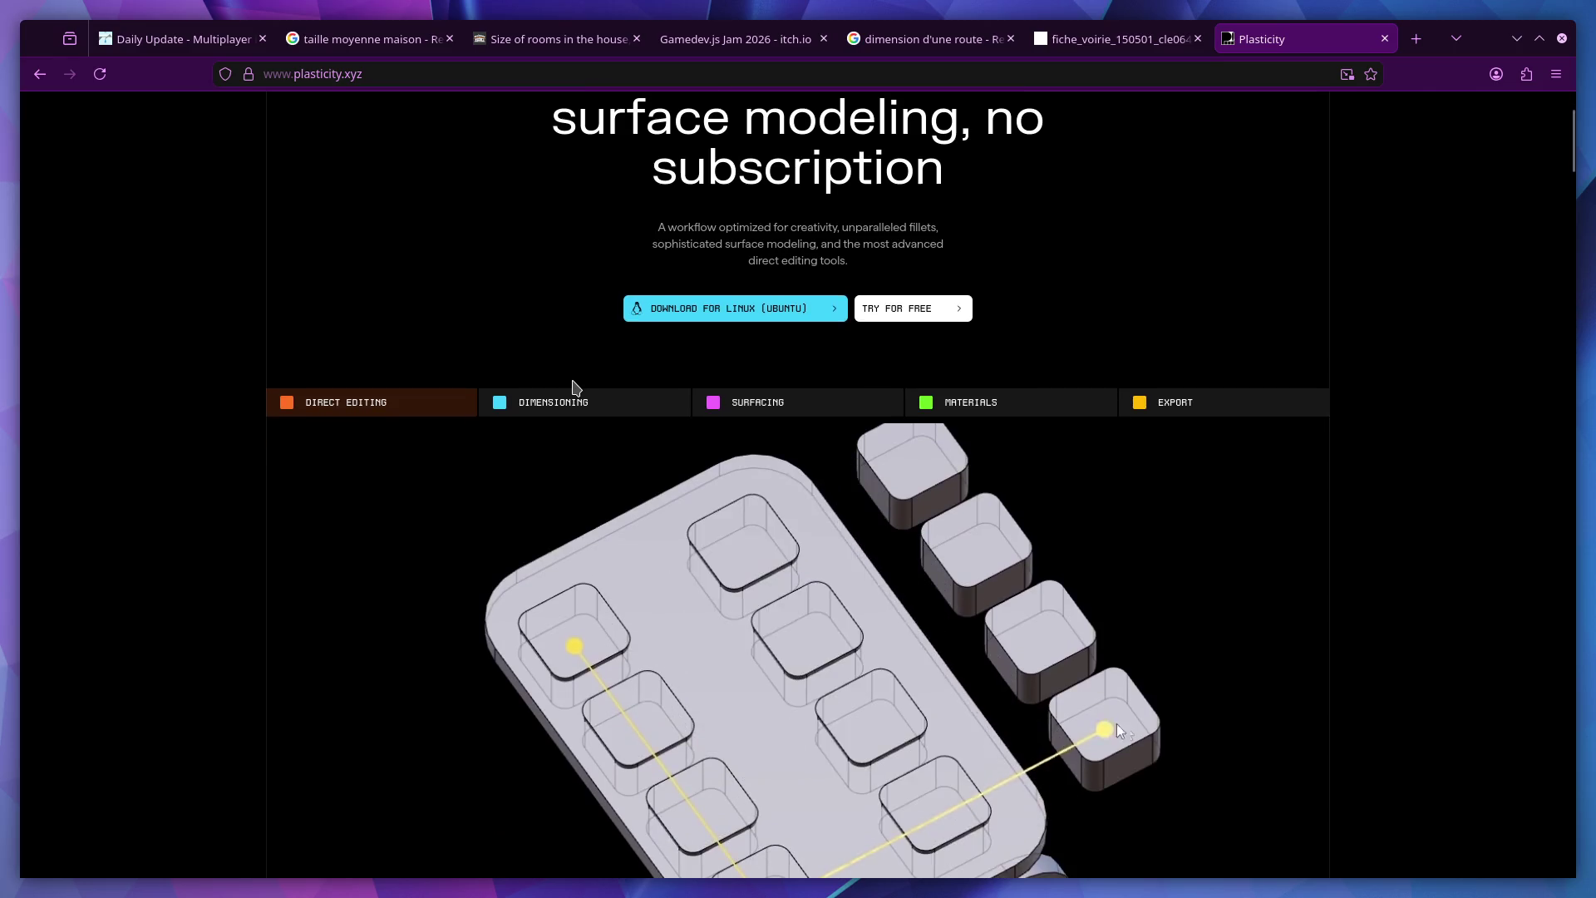
scroll(573, 388, "down", 2)
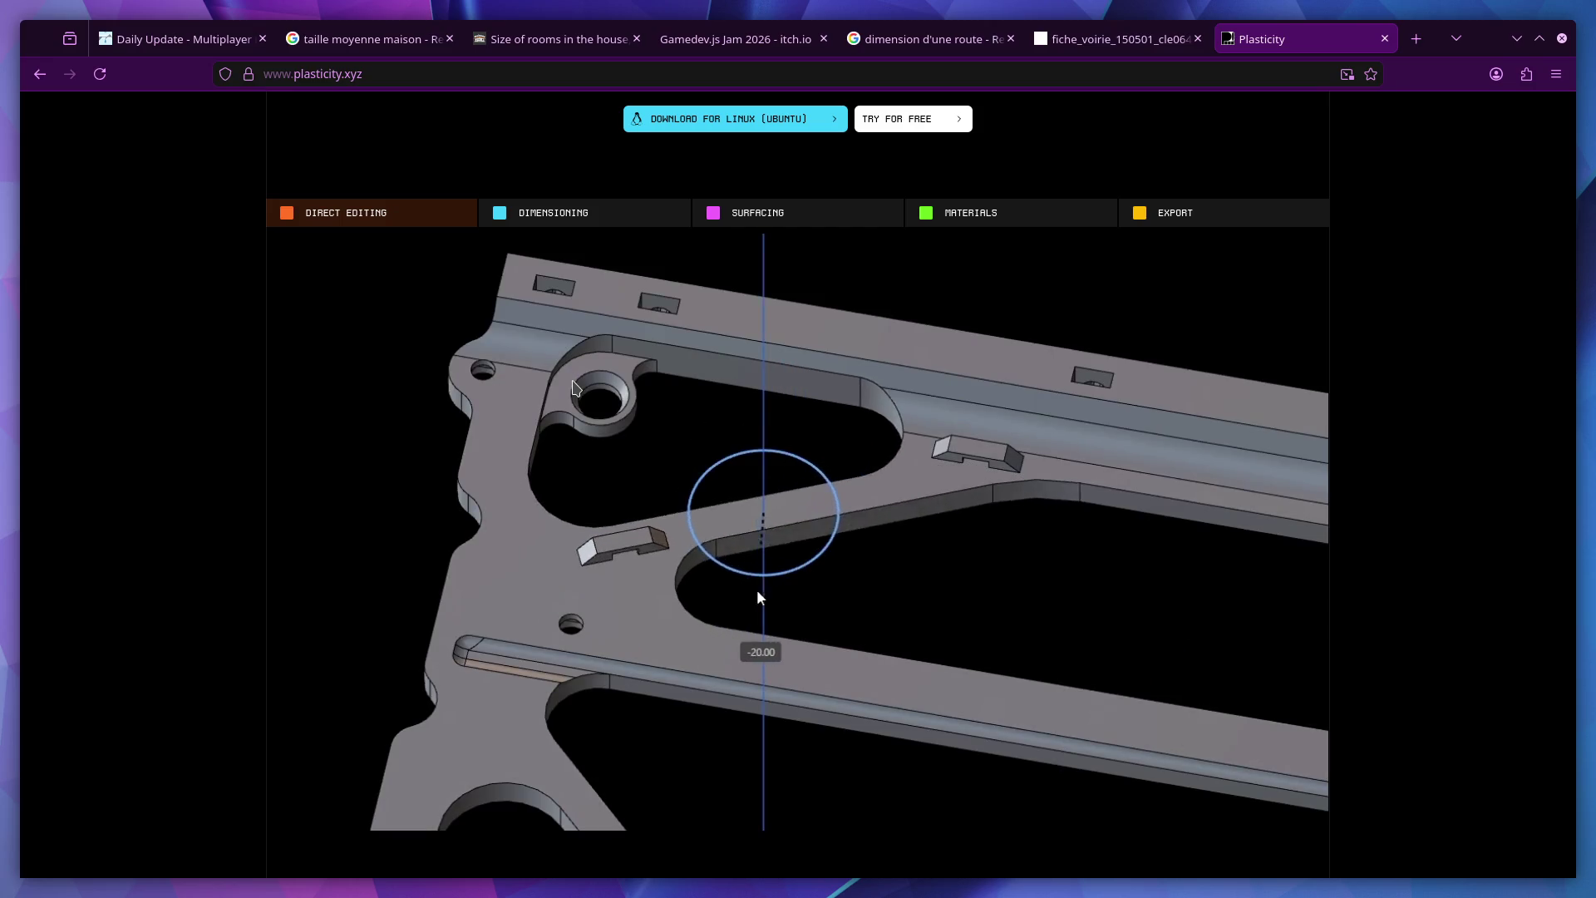
scroll(574, 388, "down", 1)
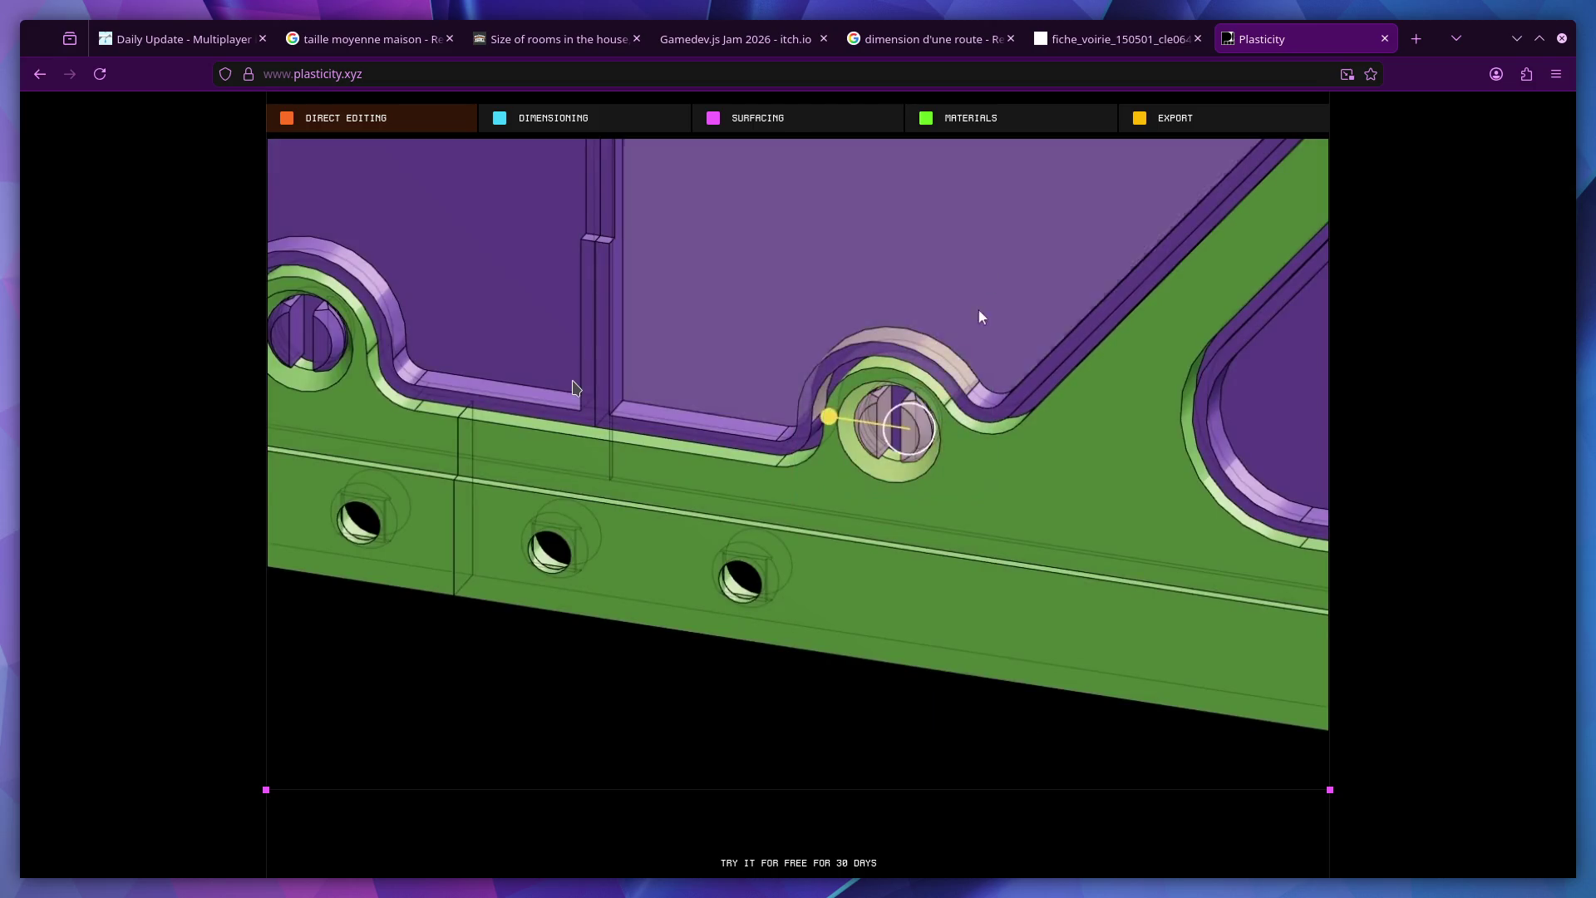
scroll(573, 388, "down", 4)
scroll(575, 389, "down", 2)
scroll(574, 389, "down", 3)
scroll(572, 389, "down", 3)
scroll(573, 390, "down", 2)
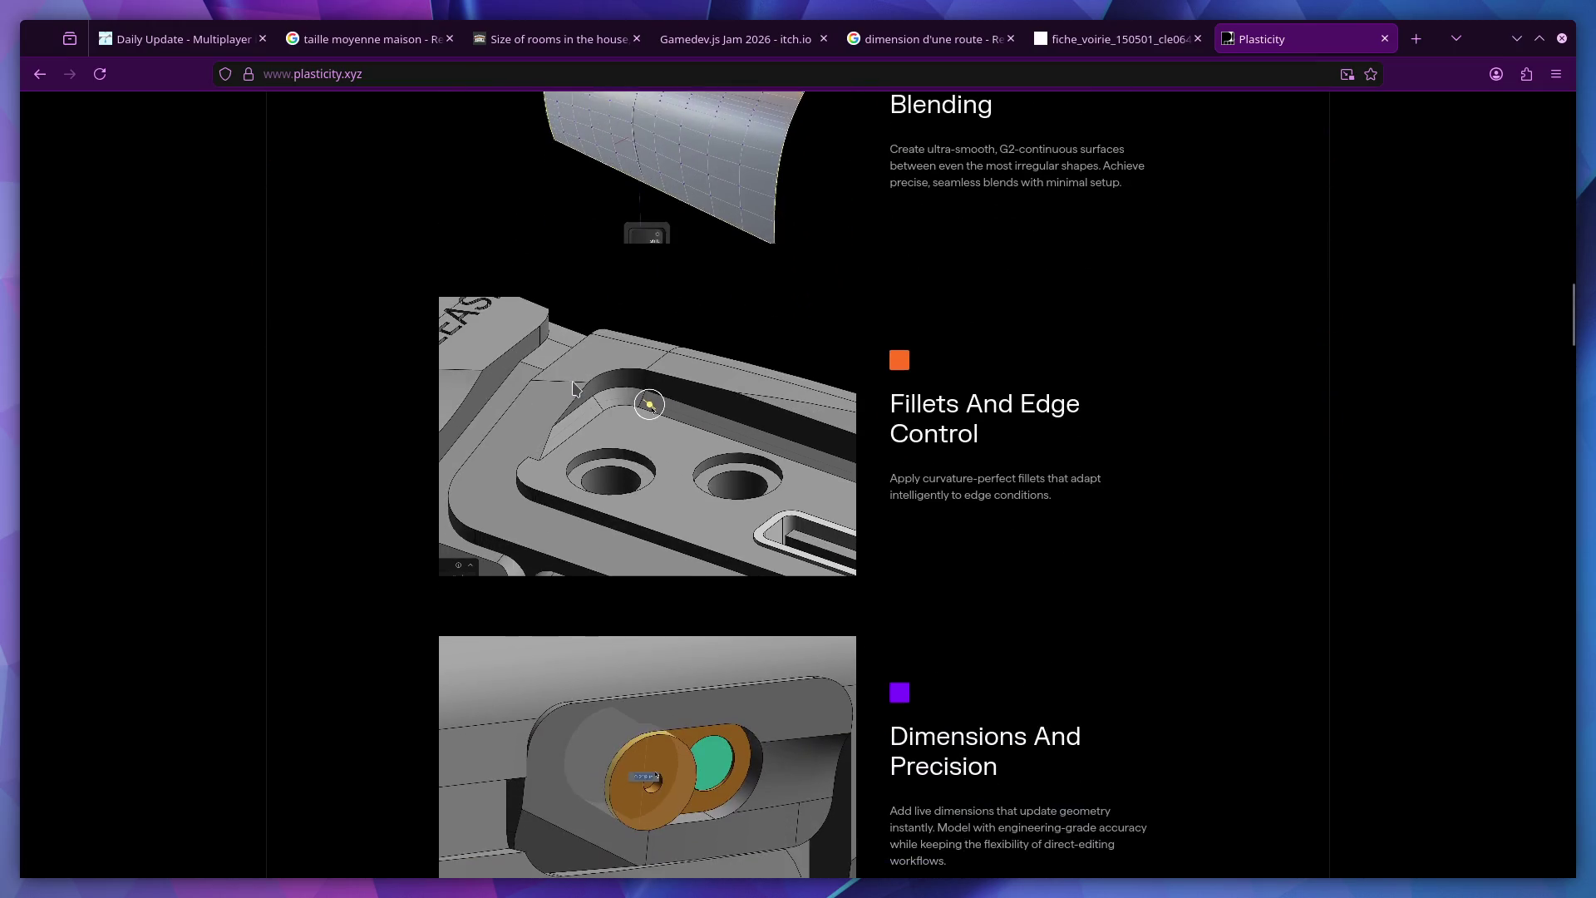
scroll(572, 389, "down", 2)
scroll(572, 390, "down", 2)
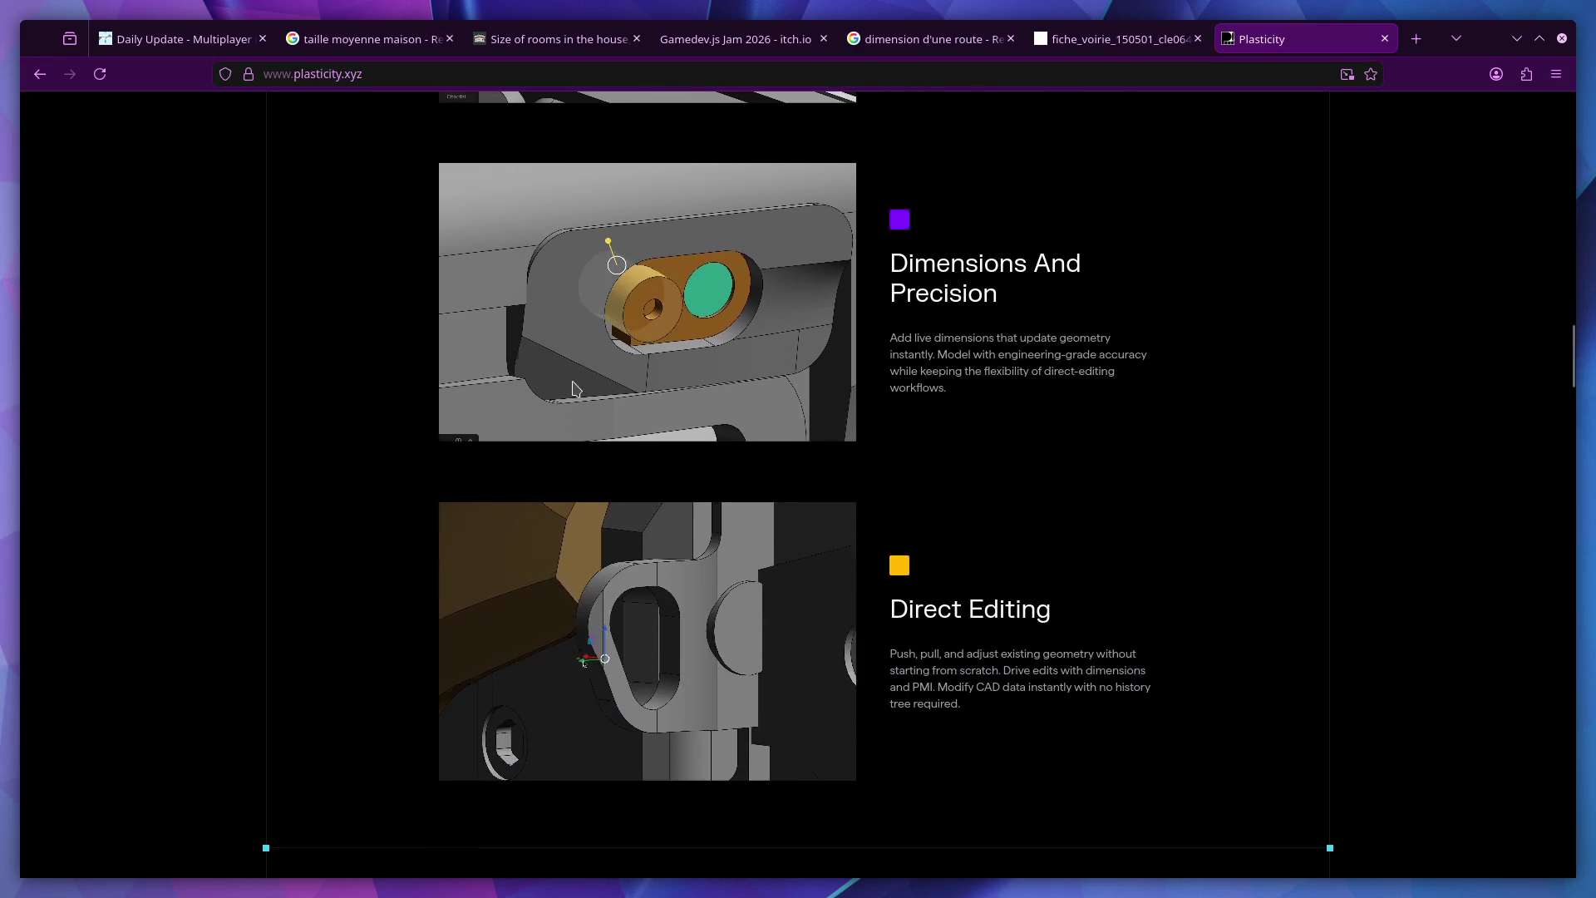
key("Home")
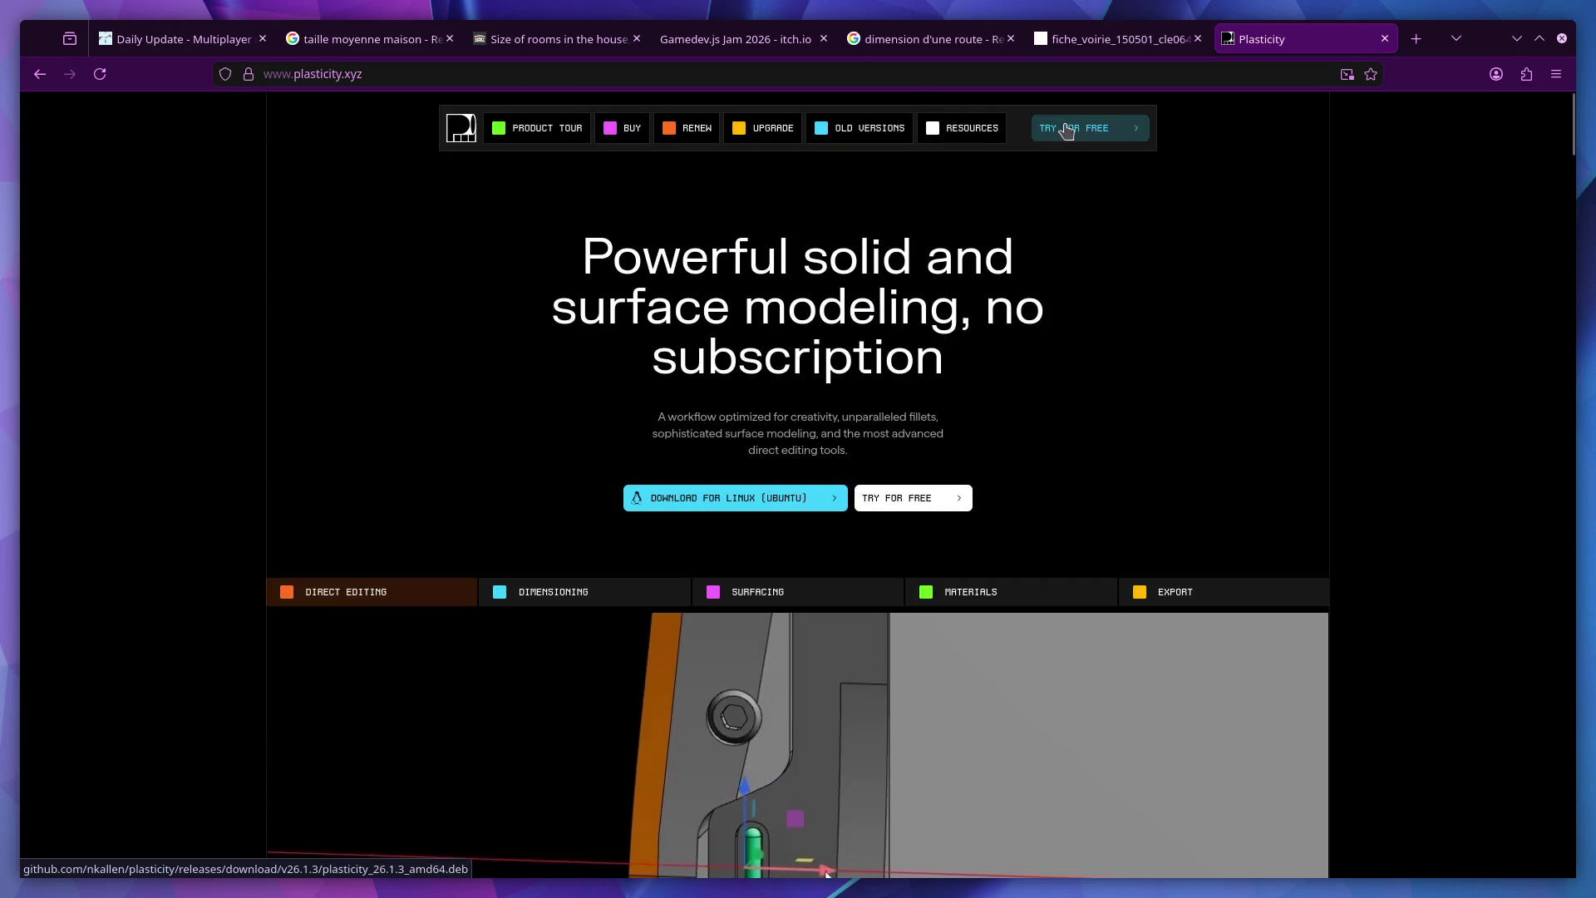
left_click(626, 134)
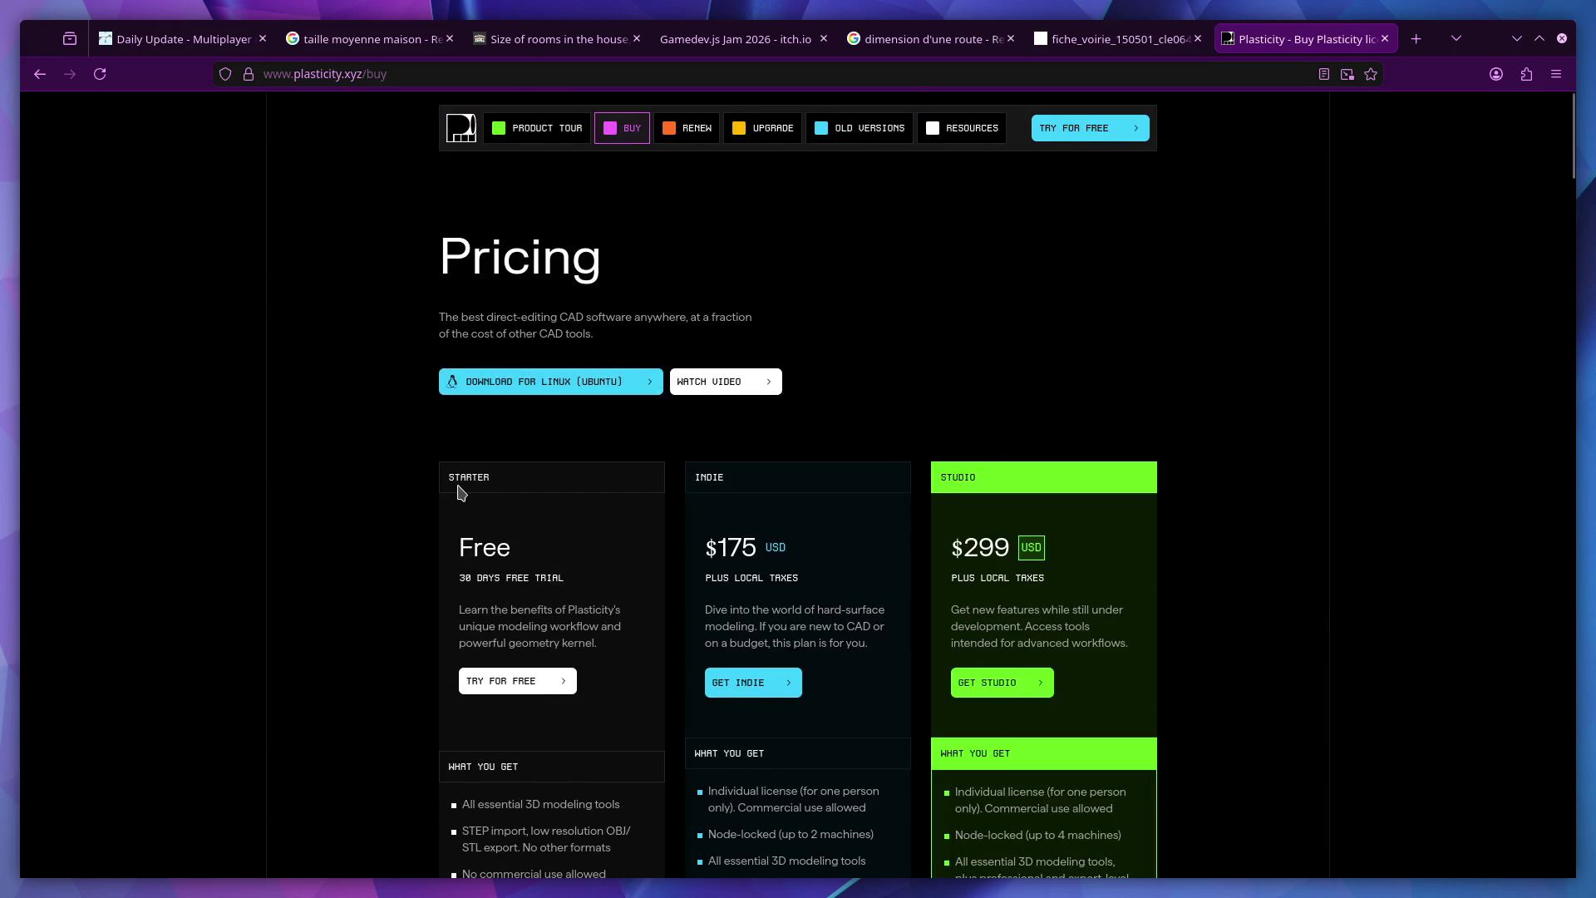
scroll(462, 492, "down", 1)
scroll(754, 587, "down", 3)
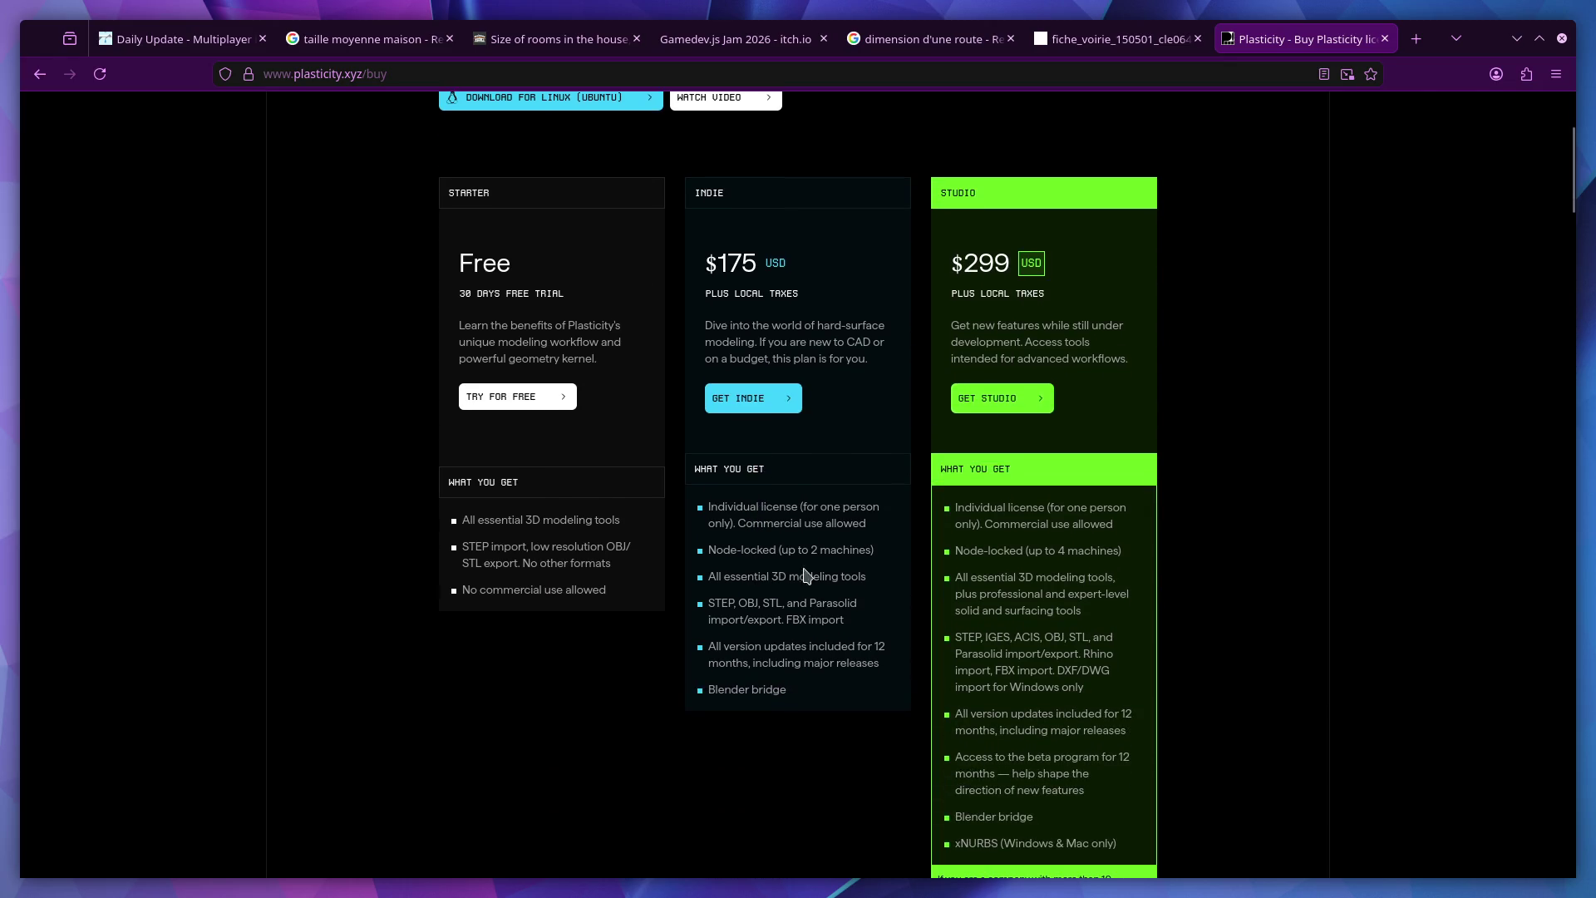
scroll(844, 562, "down", 1)
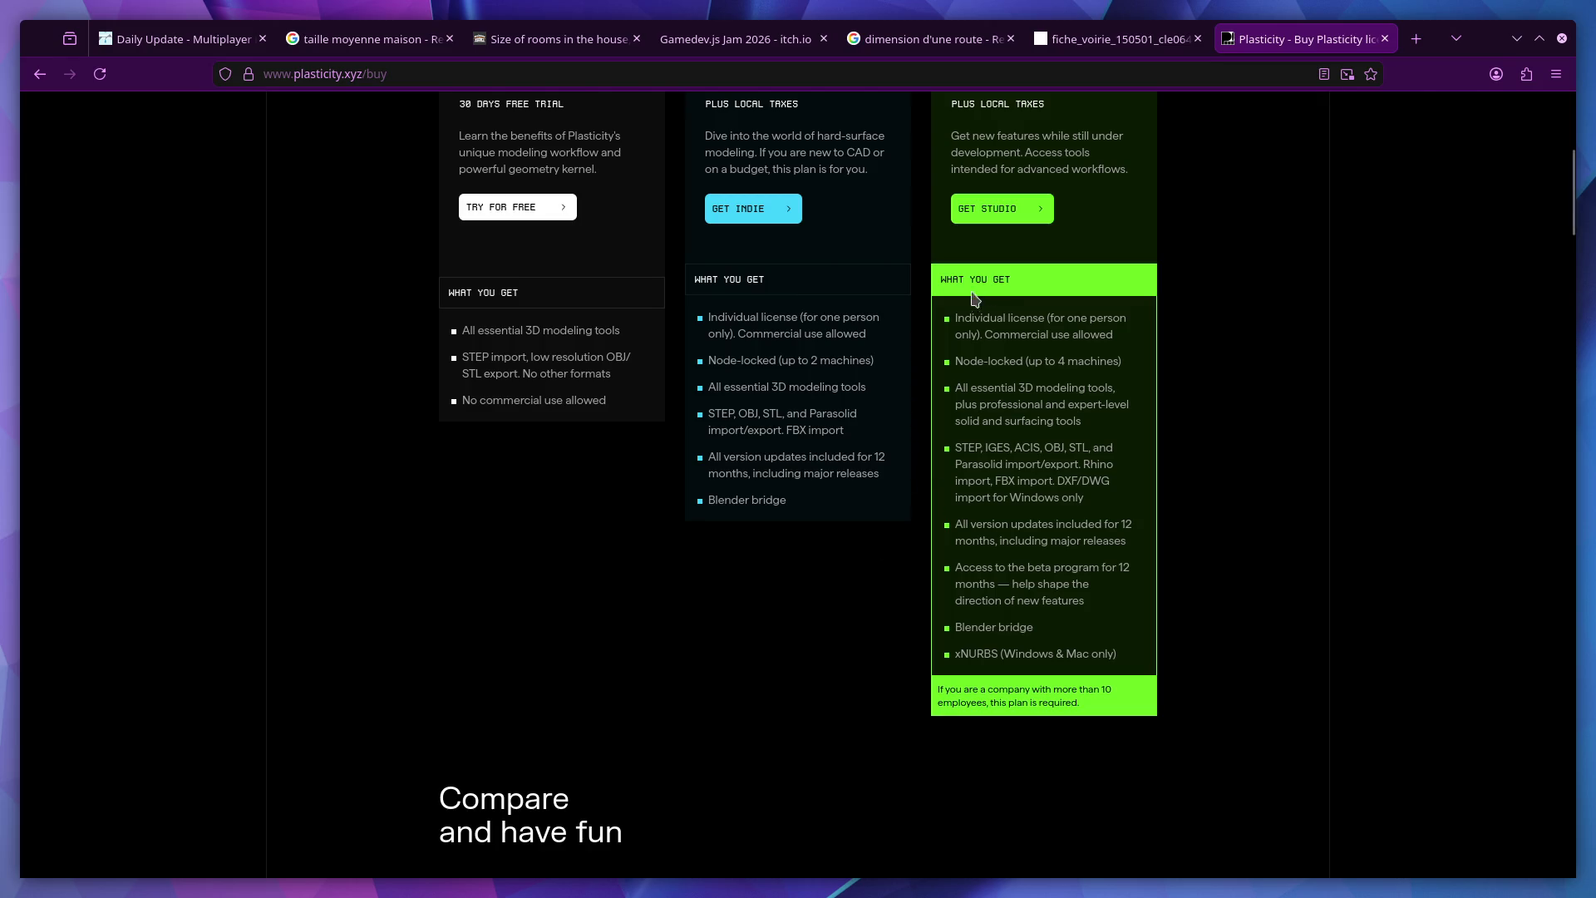
scroll(874, 374, "up", 5)
Back on the home page, view the Surfacing, Materials and Export demos, then close the site
left_click(457, 130)
scroll(758, 493, "down", 3)
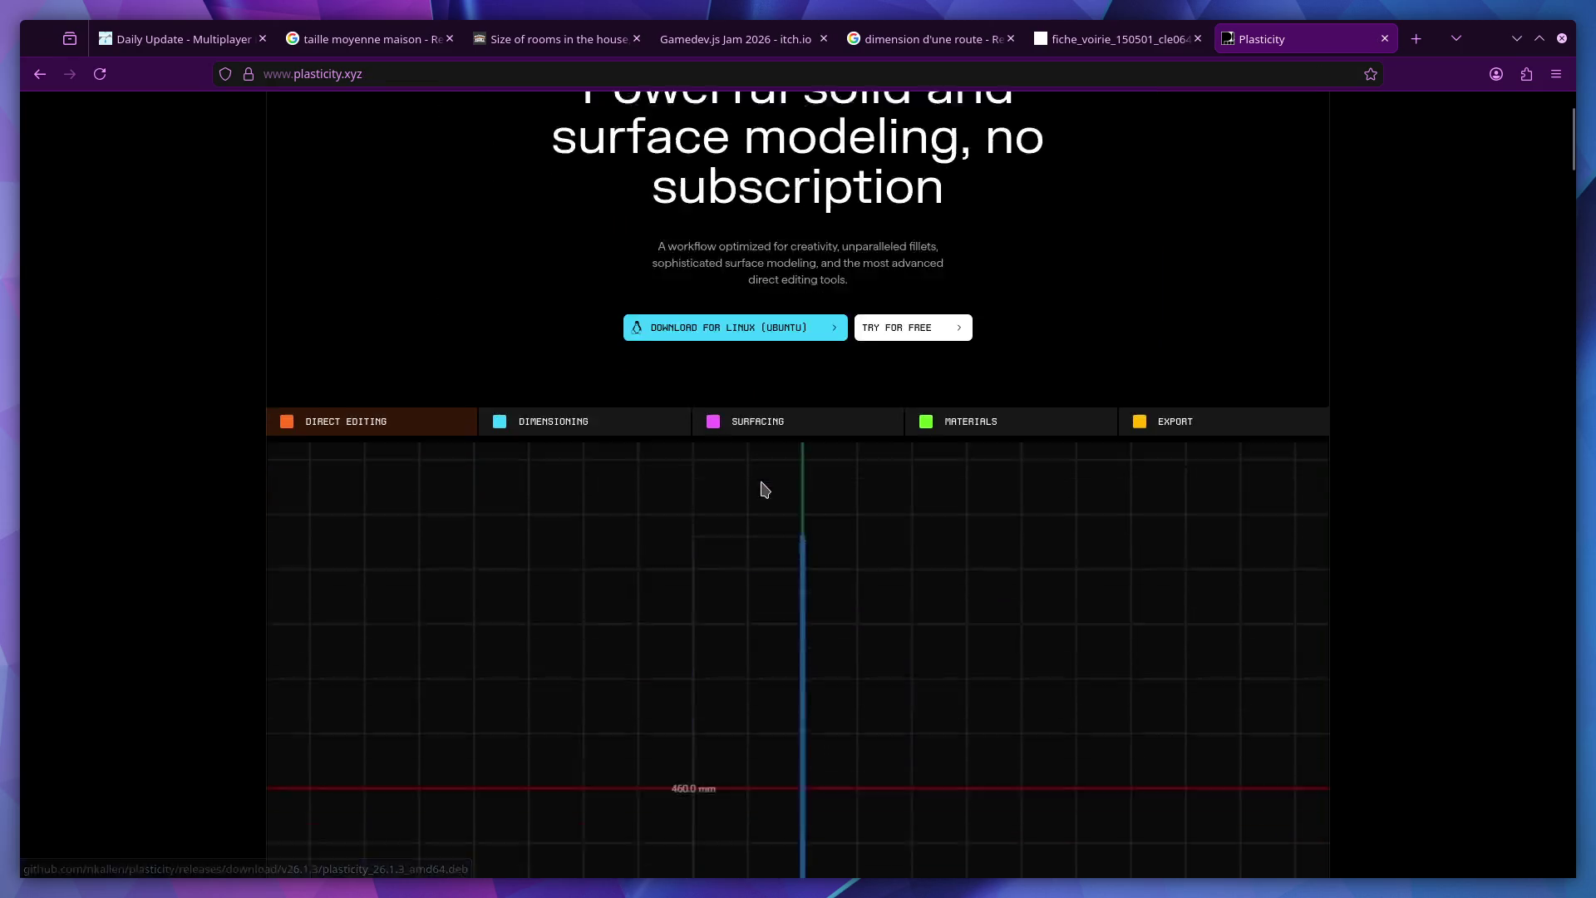
scroll(698, 396, "down", 1)
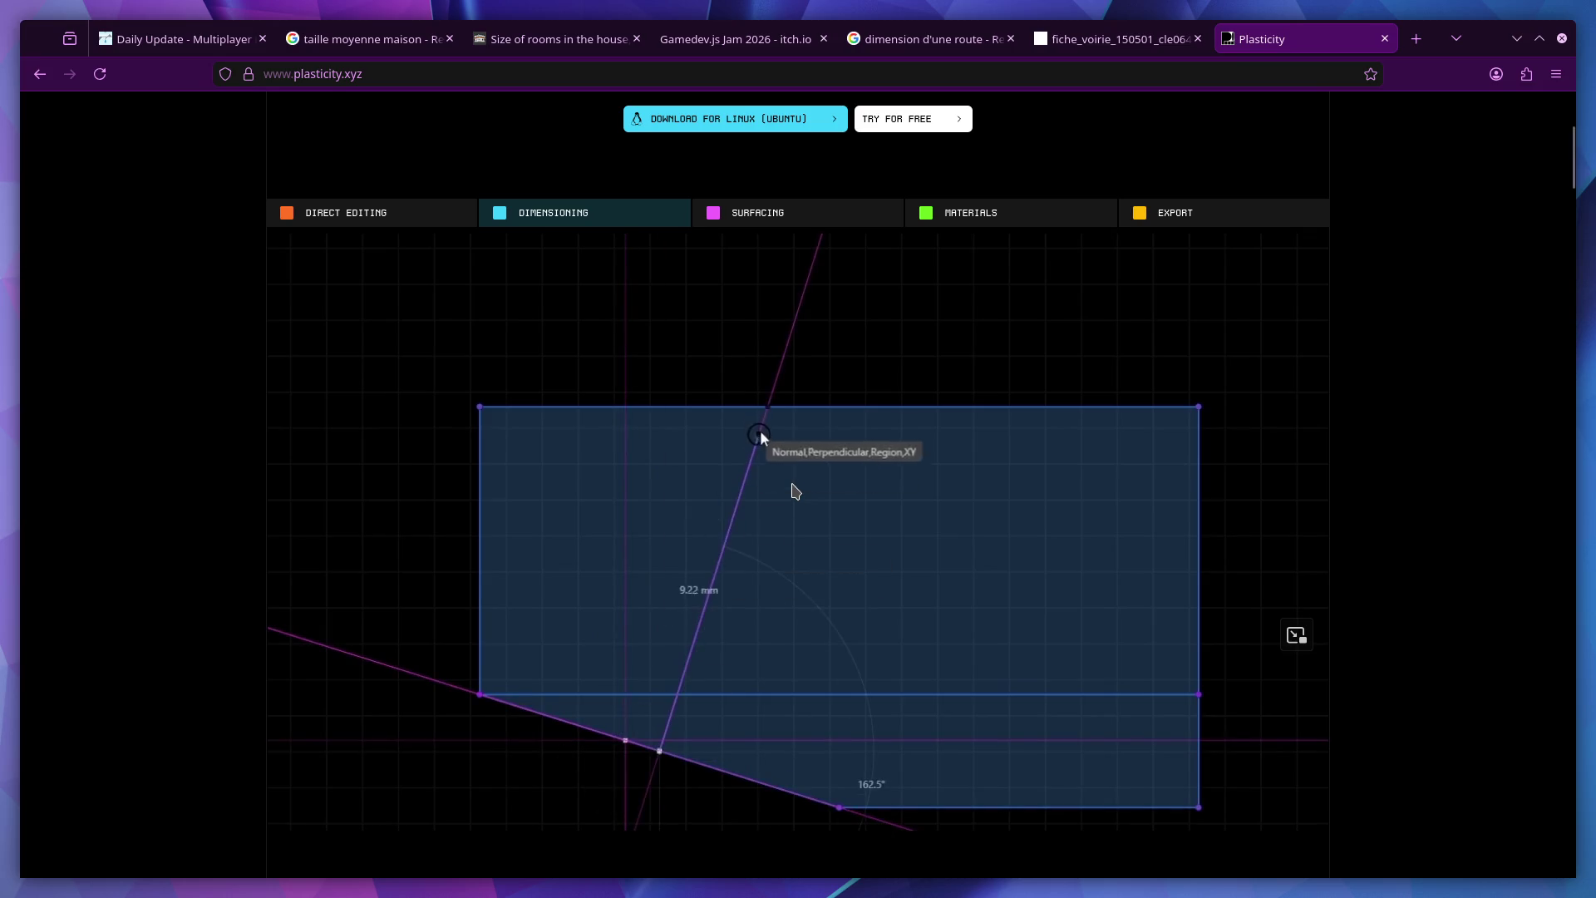
left_click(792, 224)
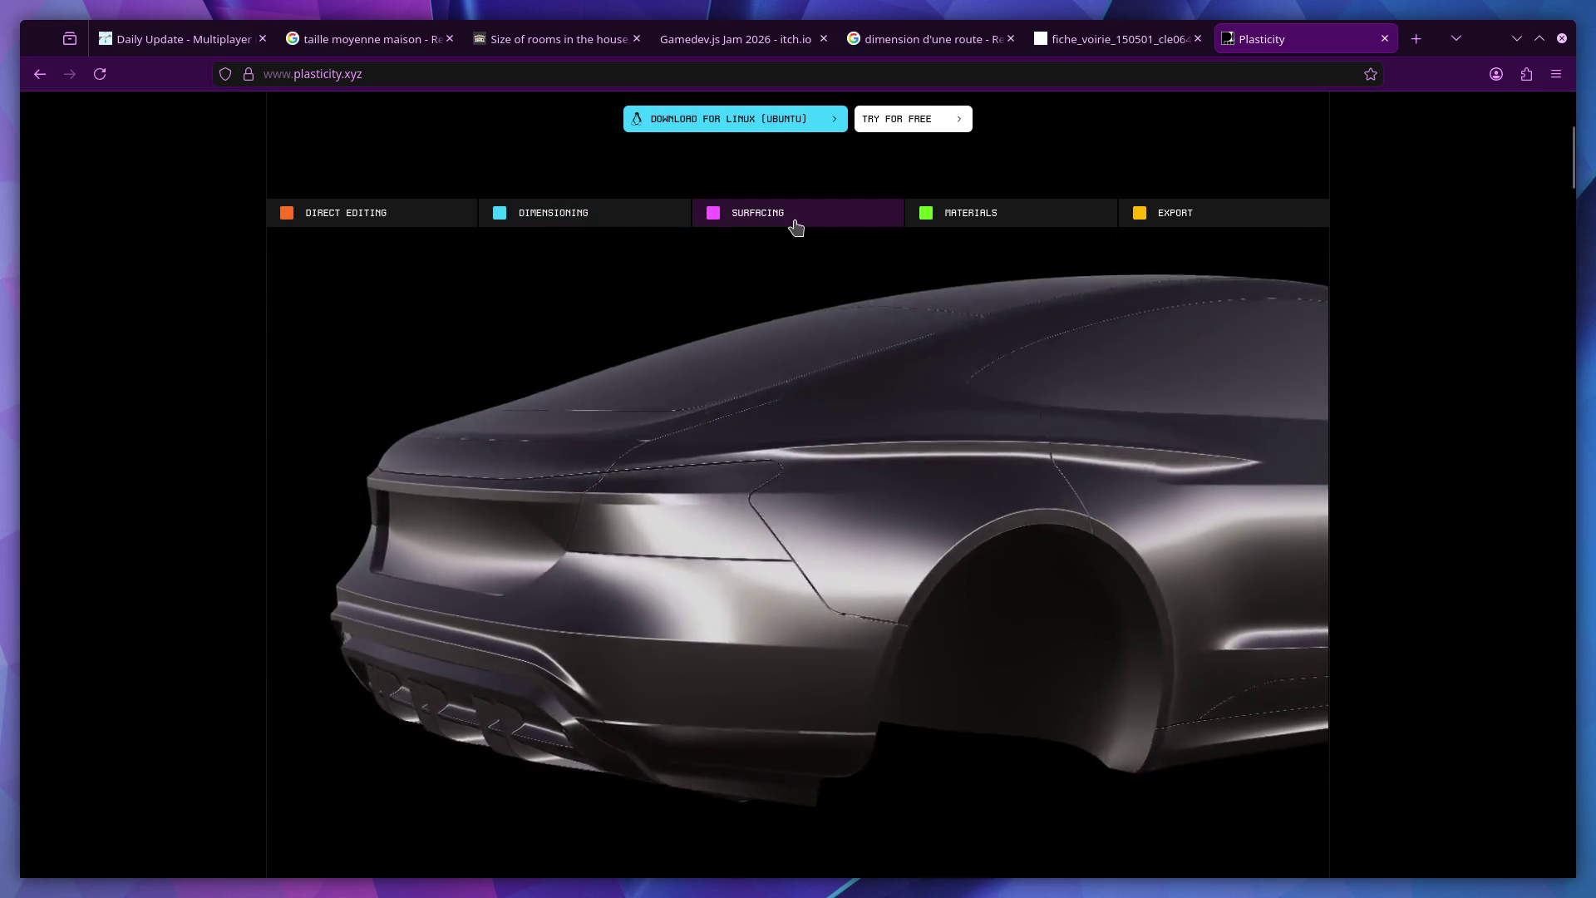
scroll(886, 492, "down", 2)
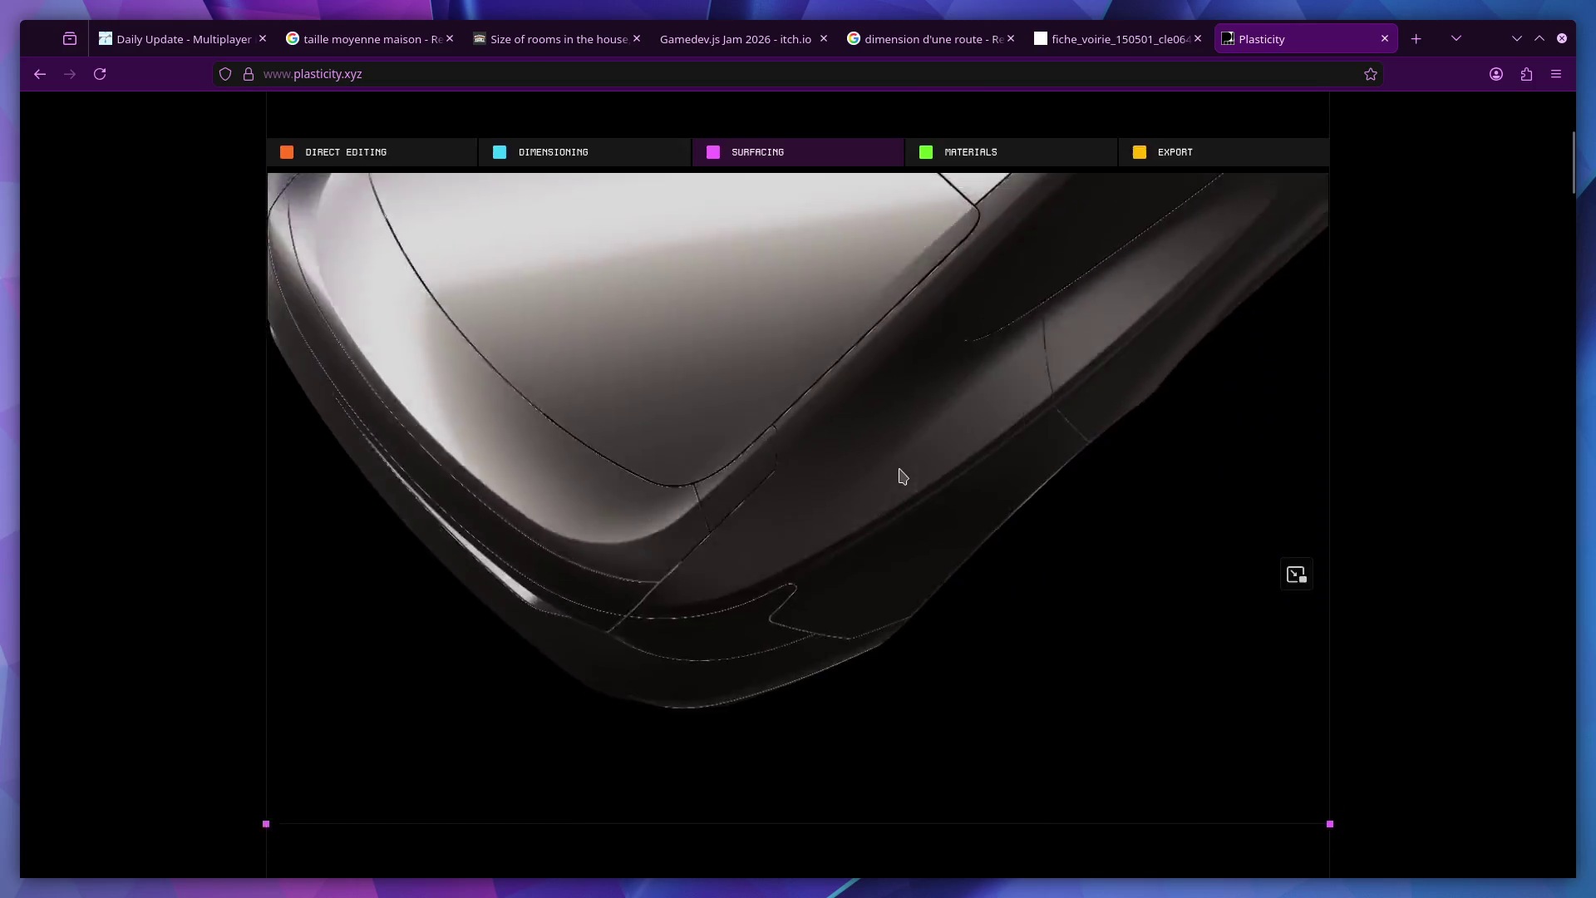
scroll(975, 292, "up", 2)
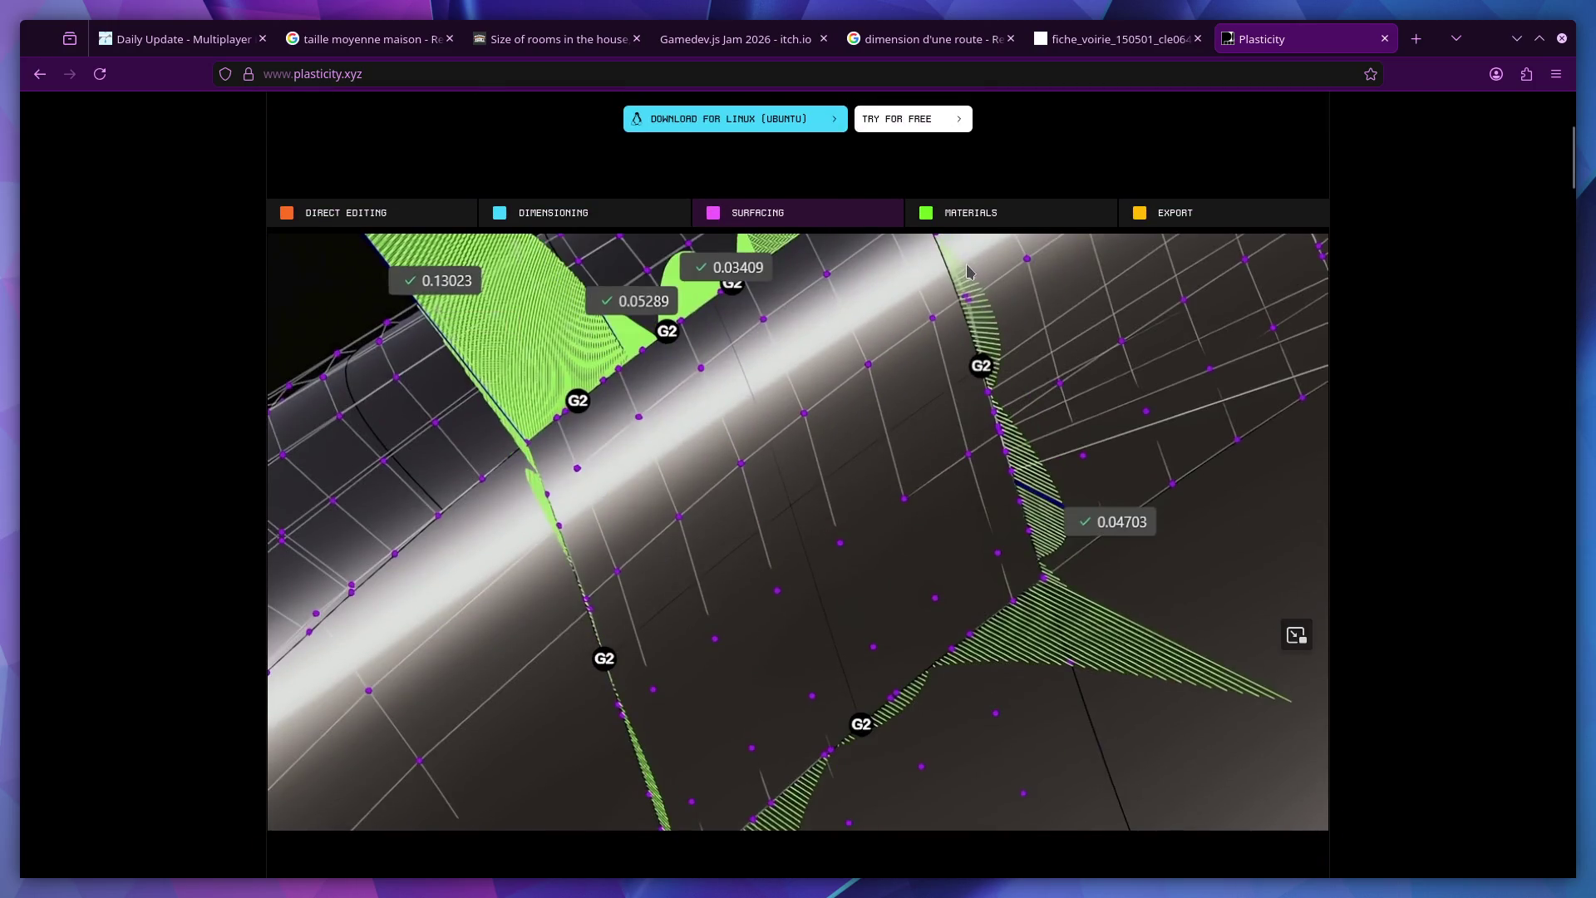
left_click(962, 218)
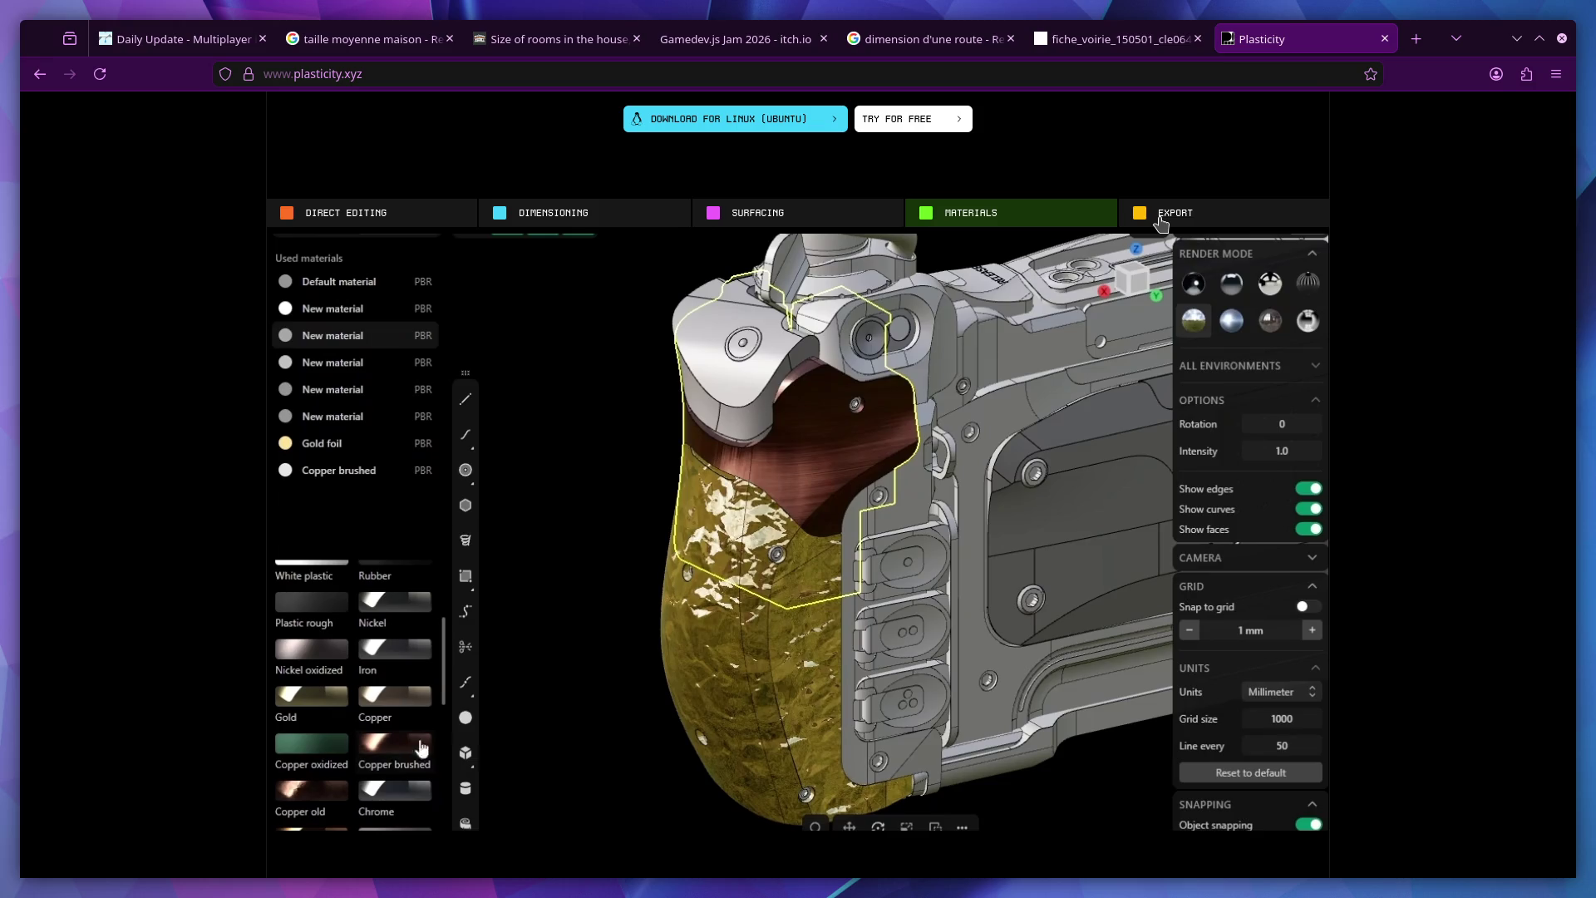
left_click(1161, 221)
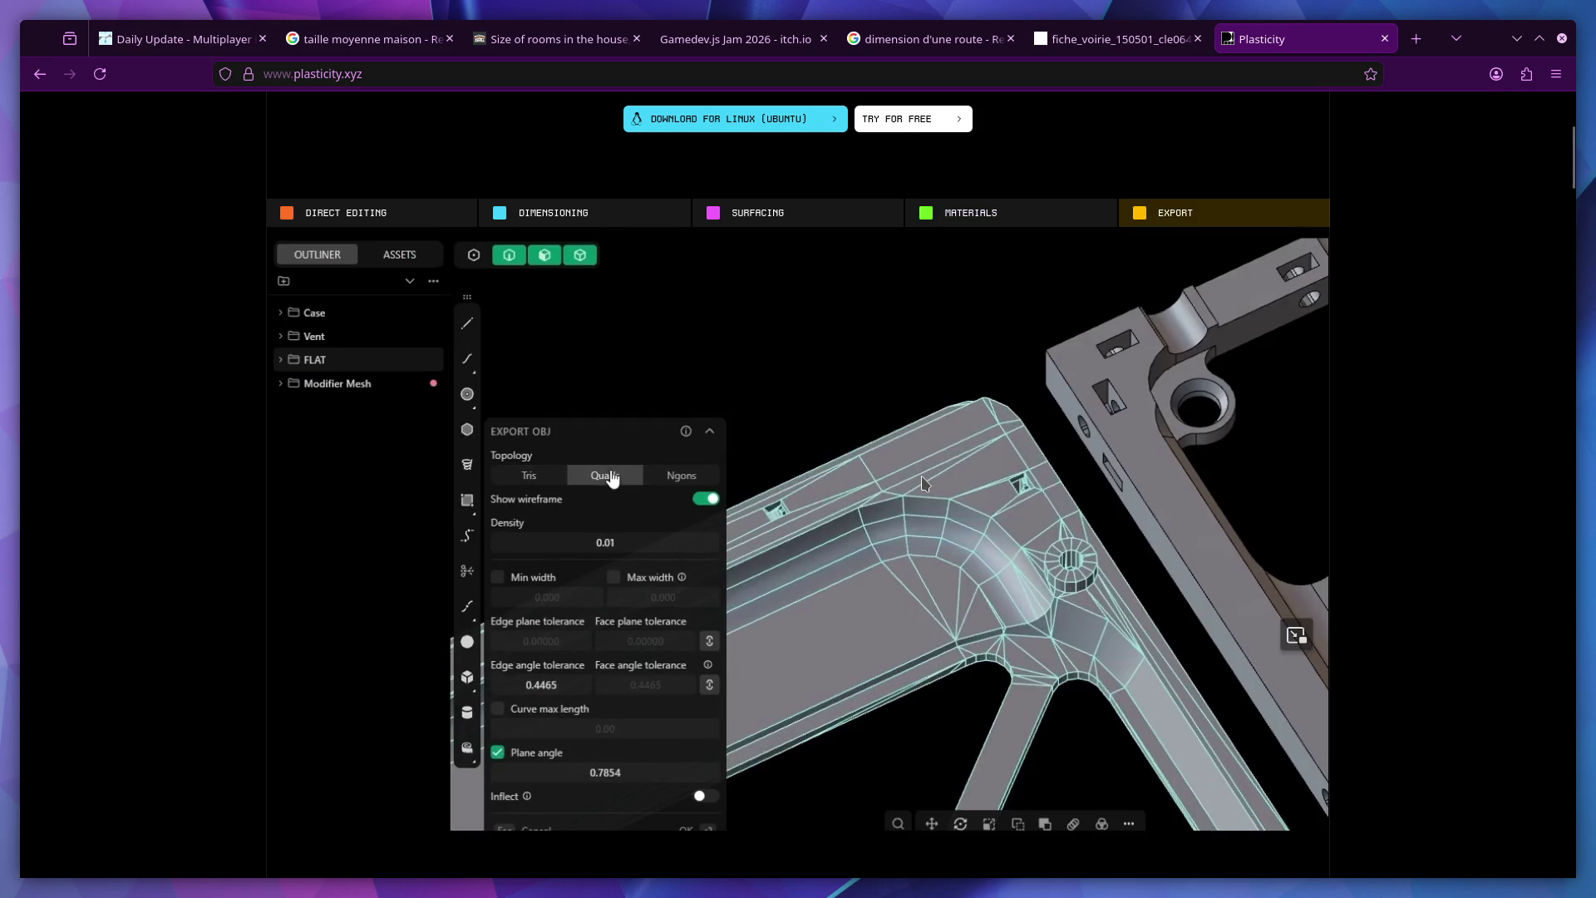
middle_click(1264, 48)
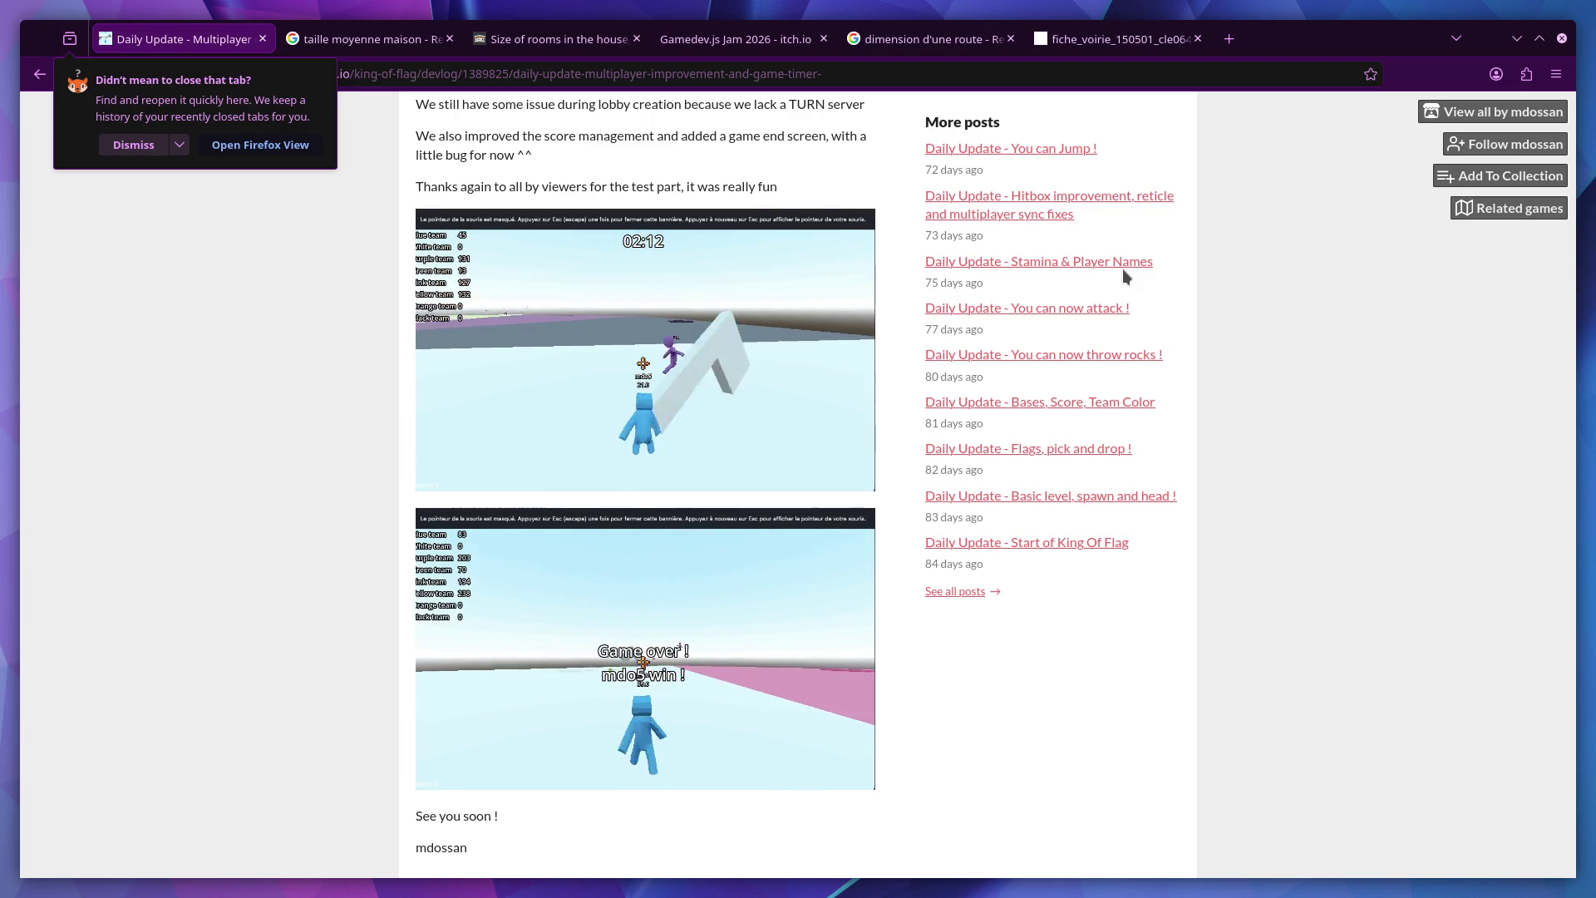
Check the reference image board, then switch back to the Blender window
key("ctrl+super+Right")
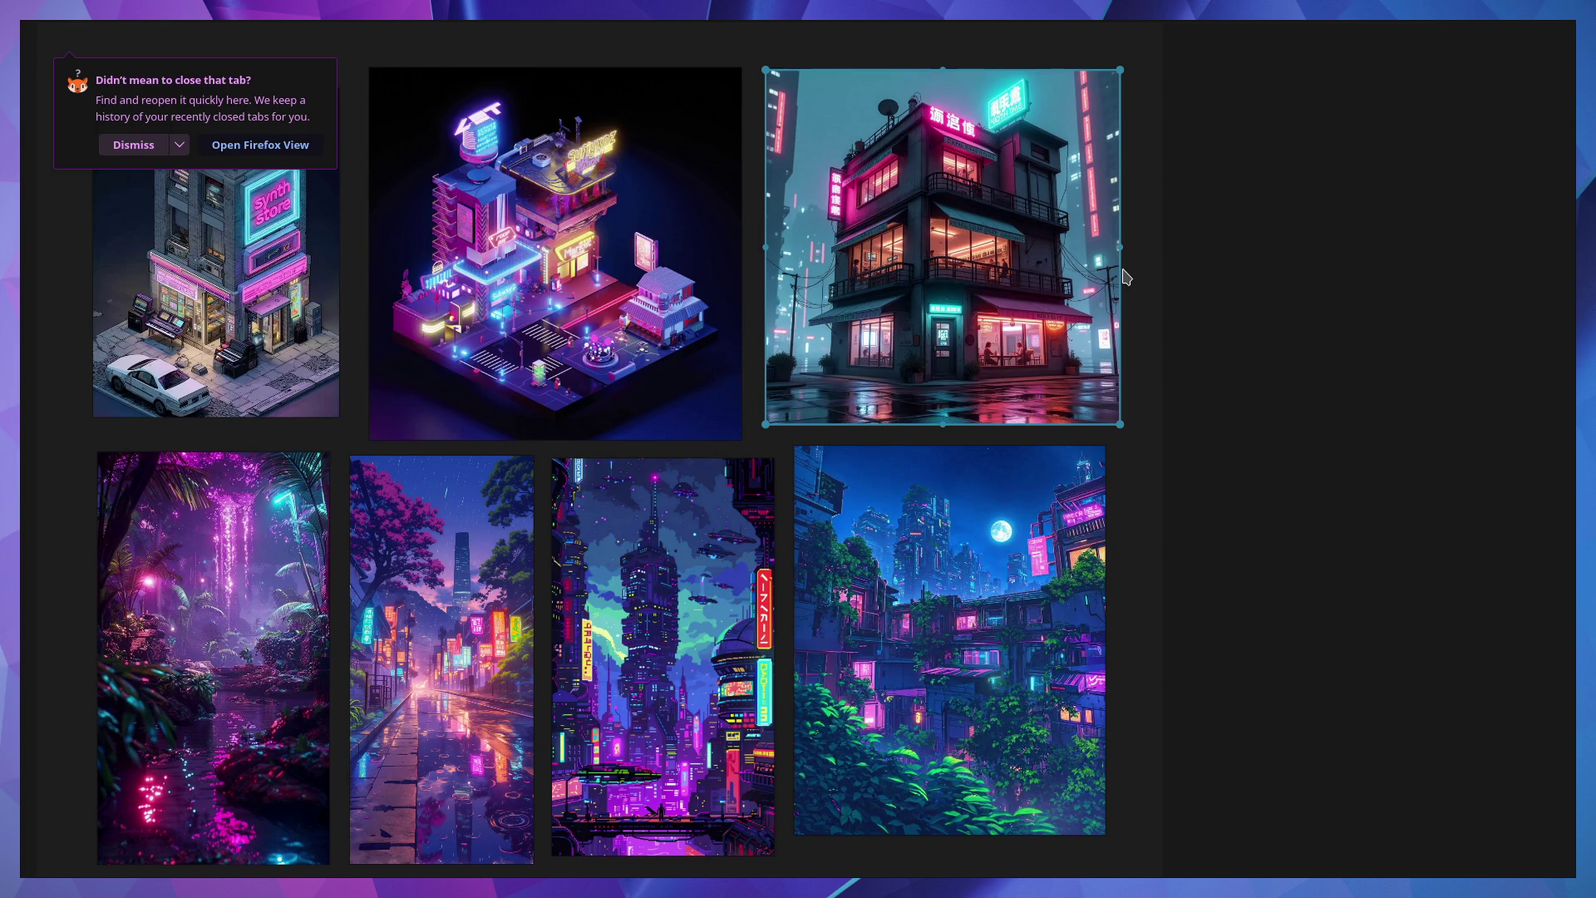
key("ctrl+super+Right")
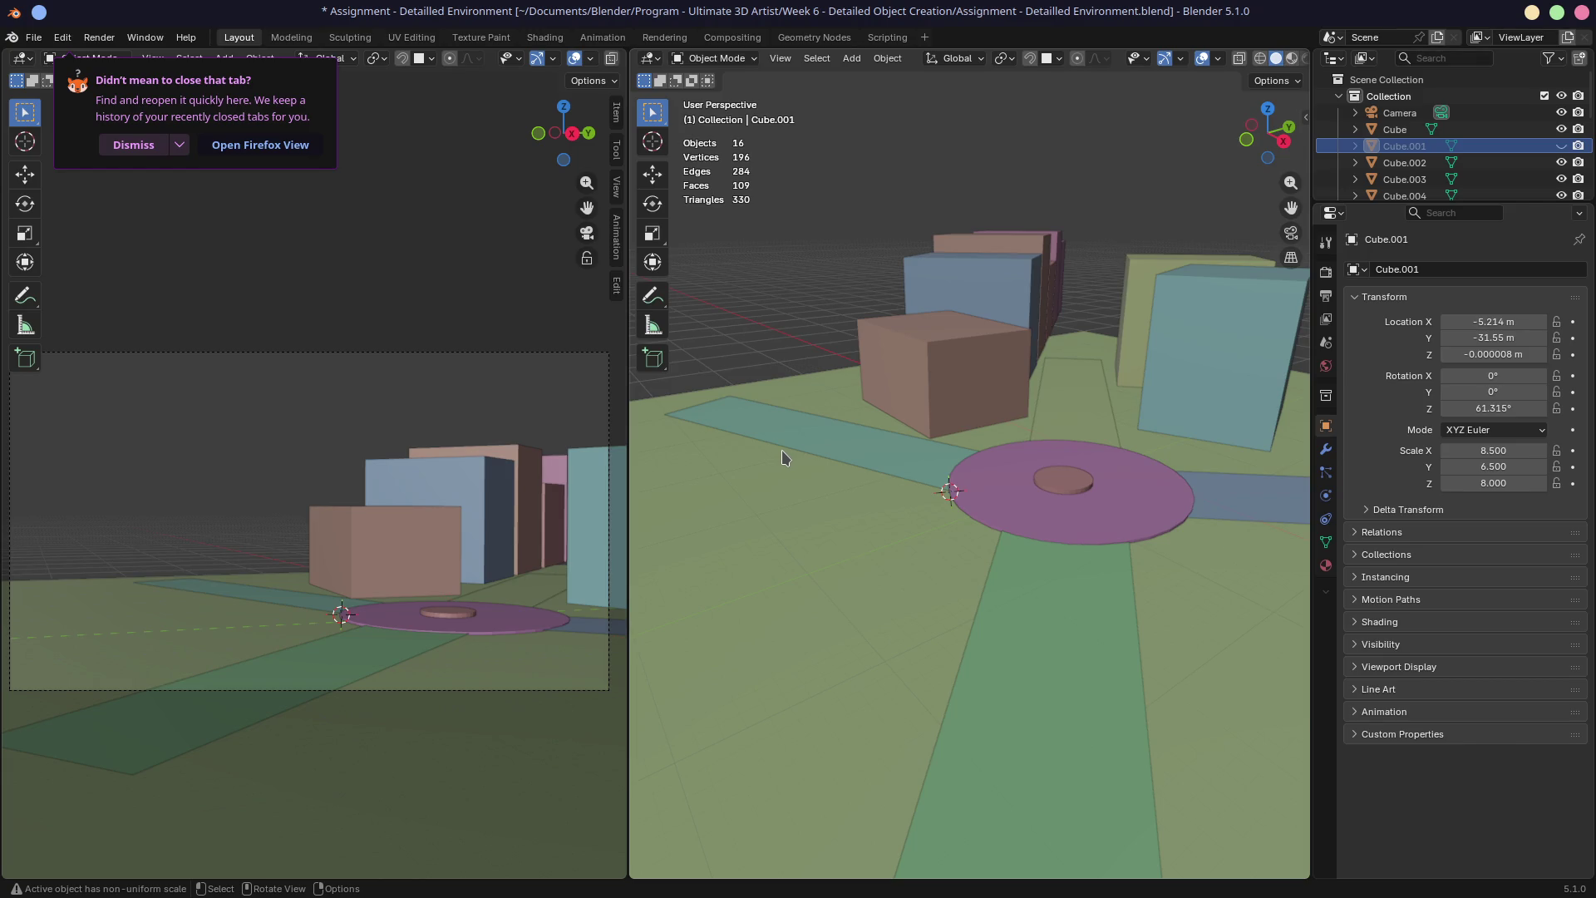
Place the 3D cursor on the ground beside the plaza, briefly checking the add-object list
middle_click_drag(784, 459, 808, 557)
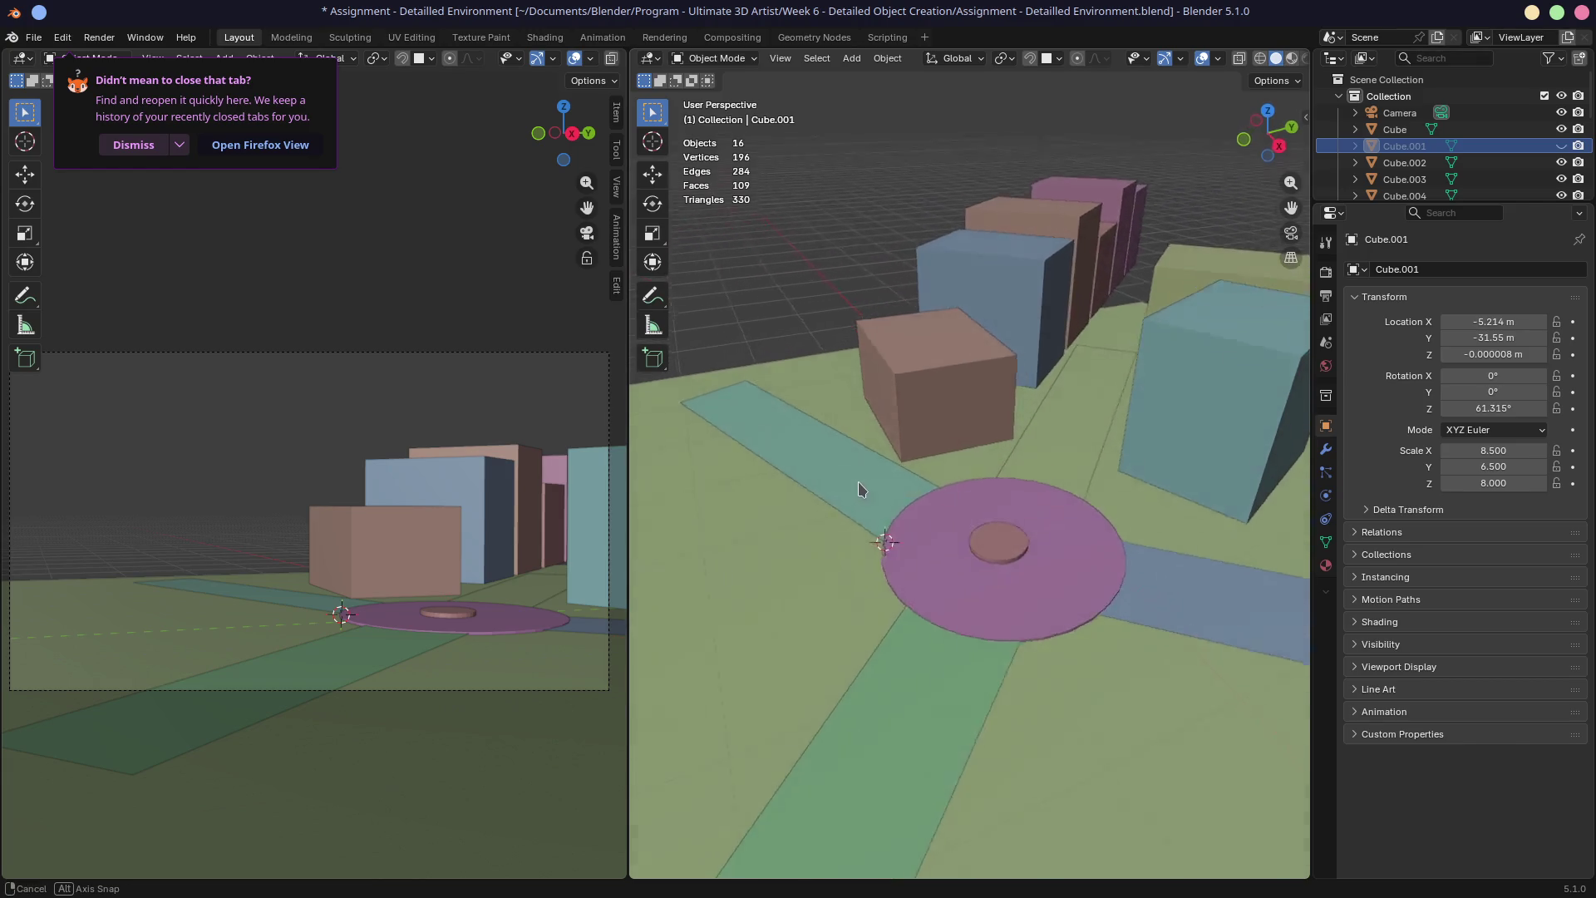
key("shift")
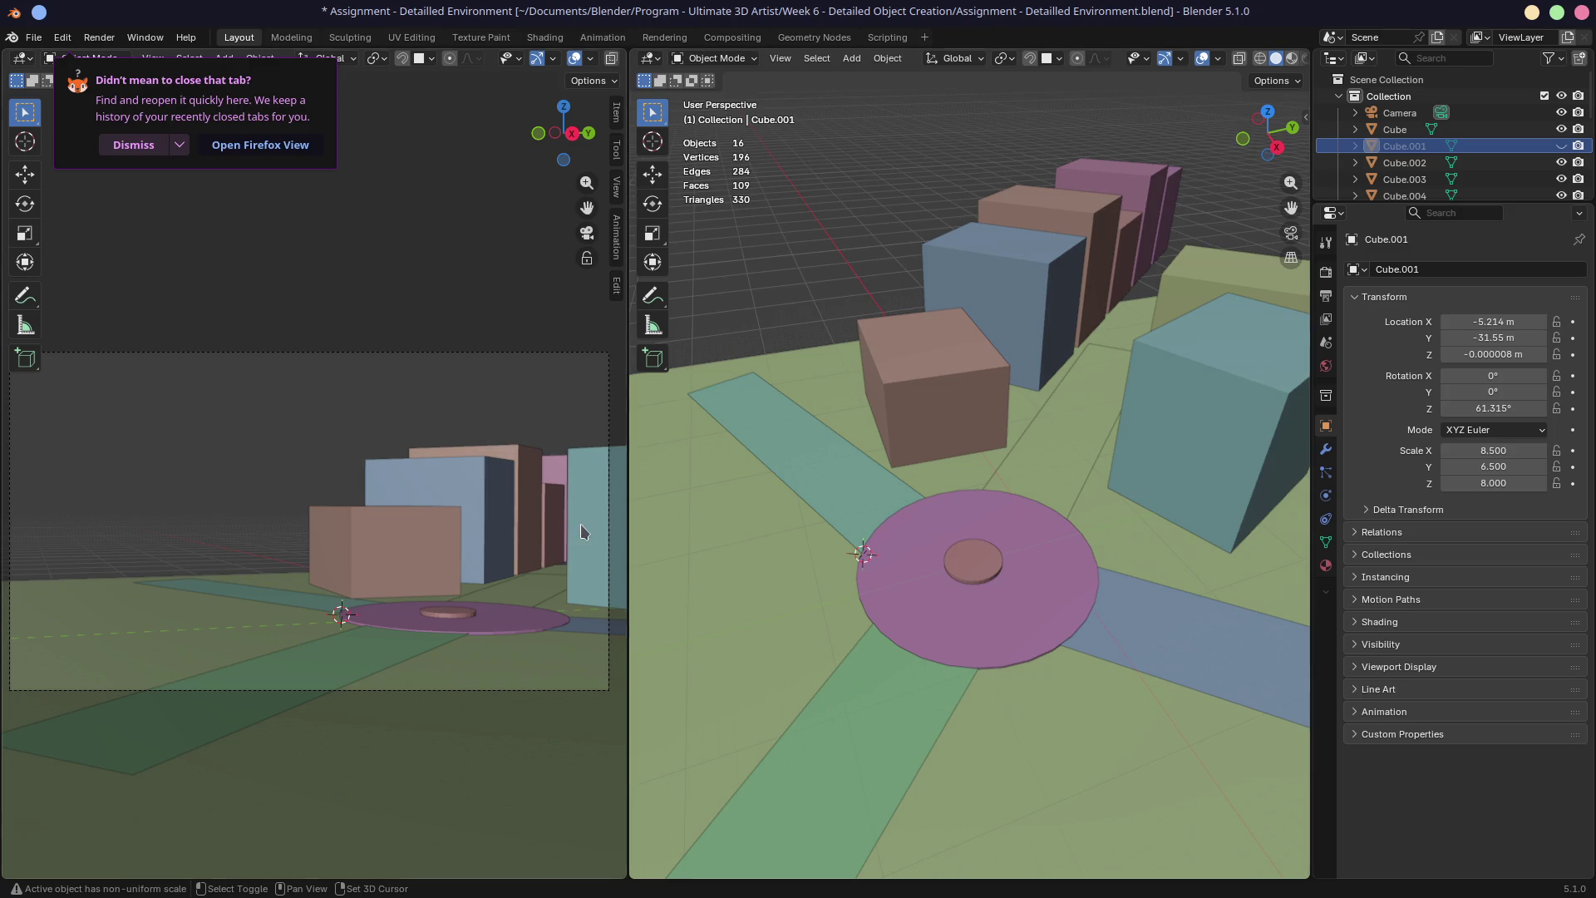
middle_click_drag(693, 550, 821, 481, "shift")
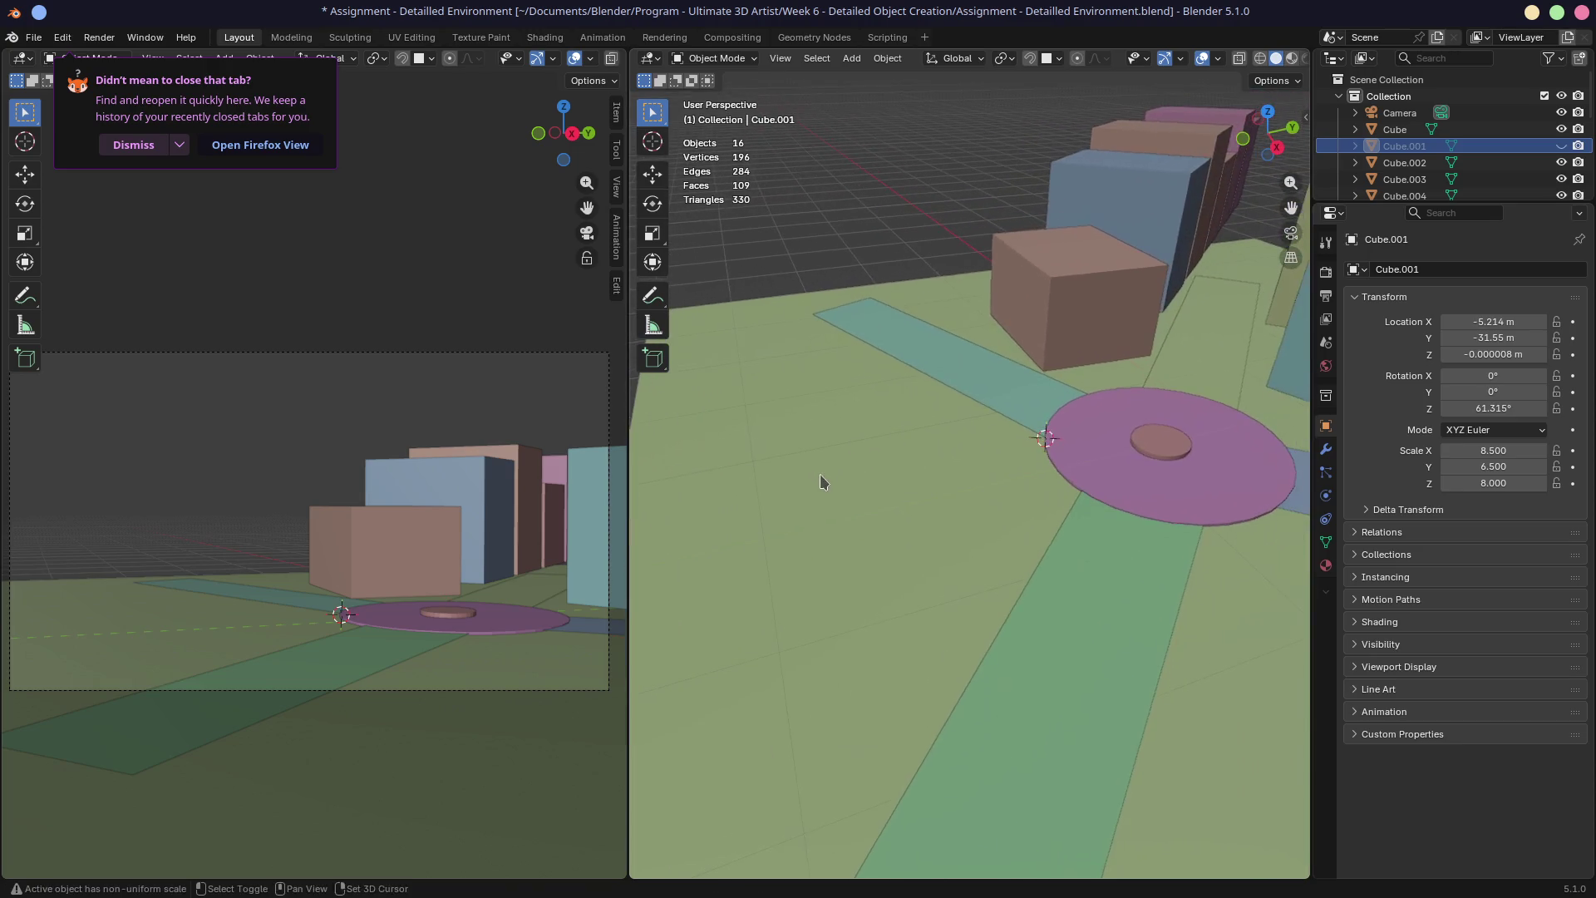
left_click(983, 452, "shift")
right_click(983, 452, "shift")
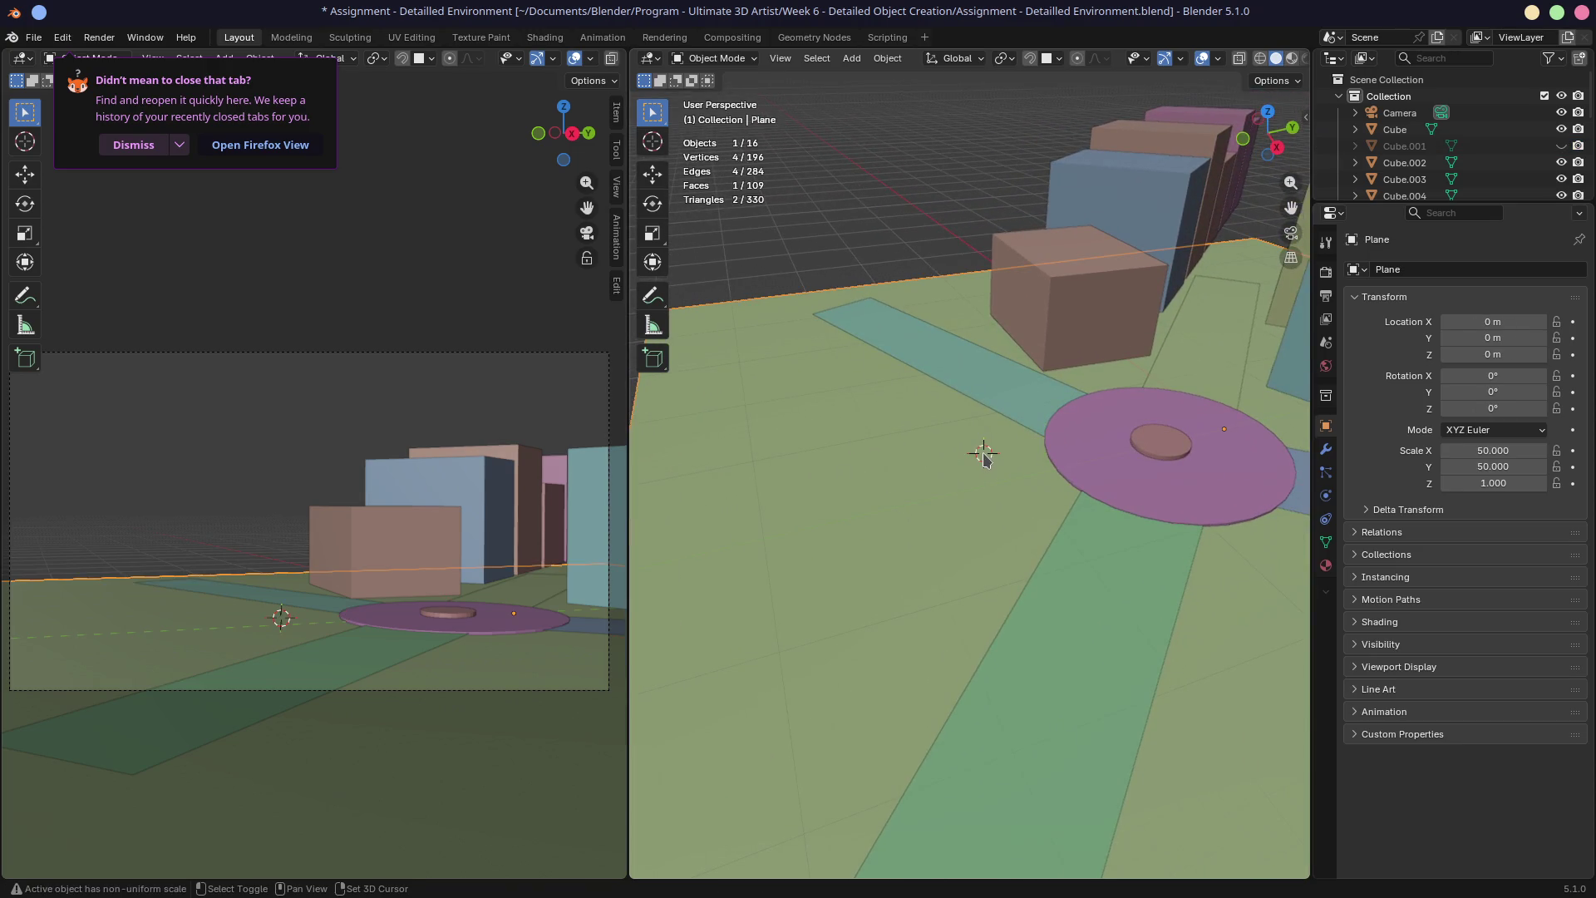
key("shift+a")
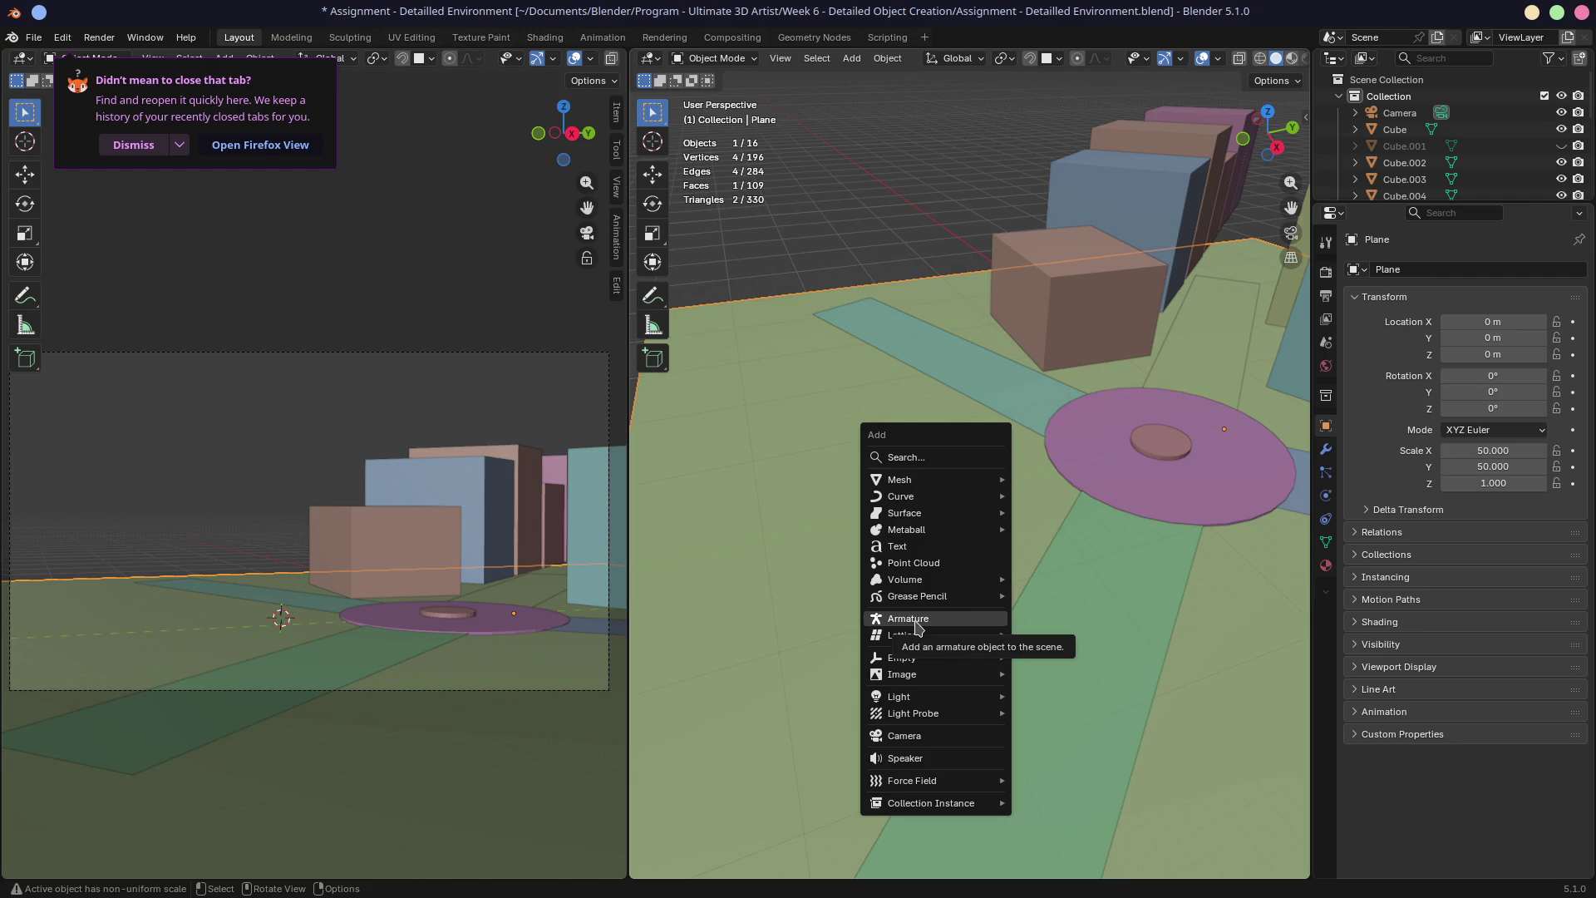
key("Escape")
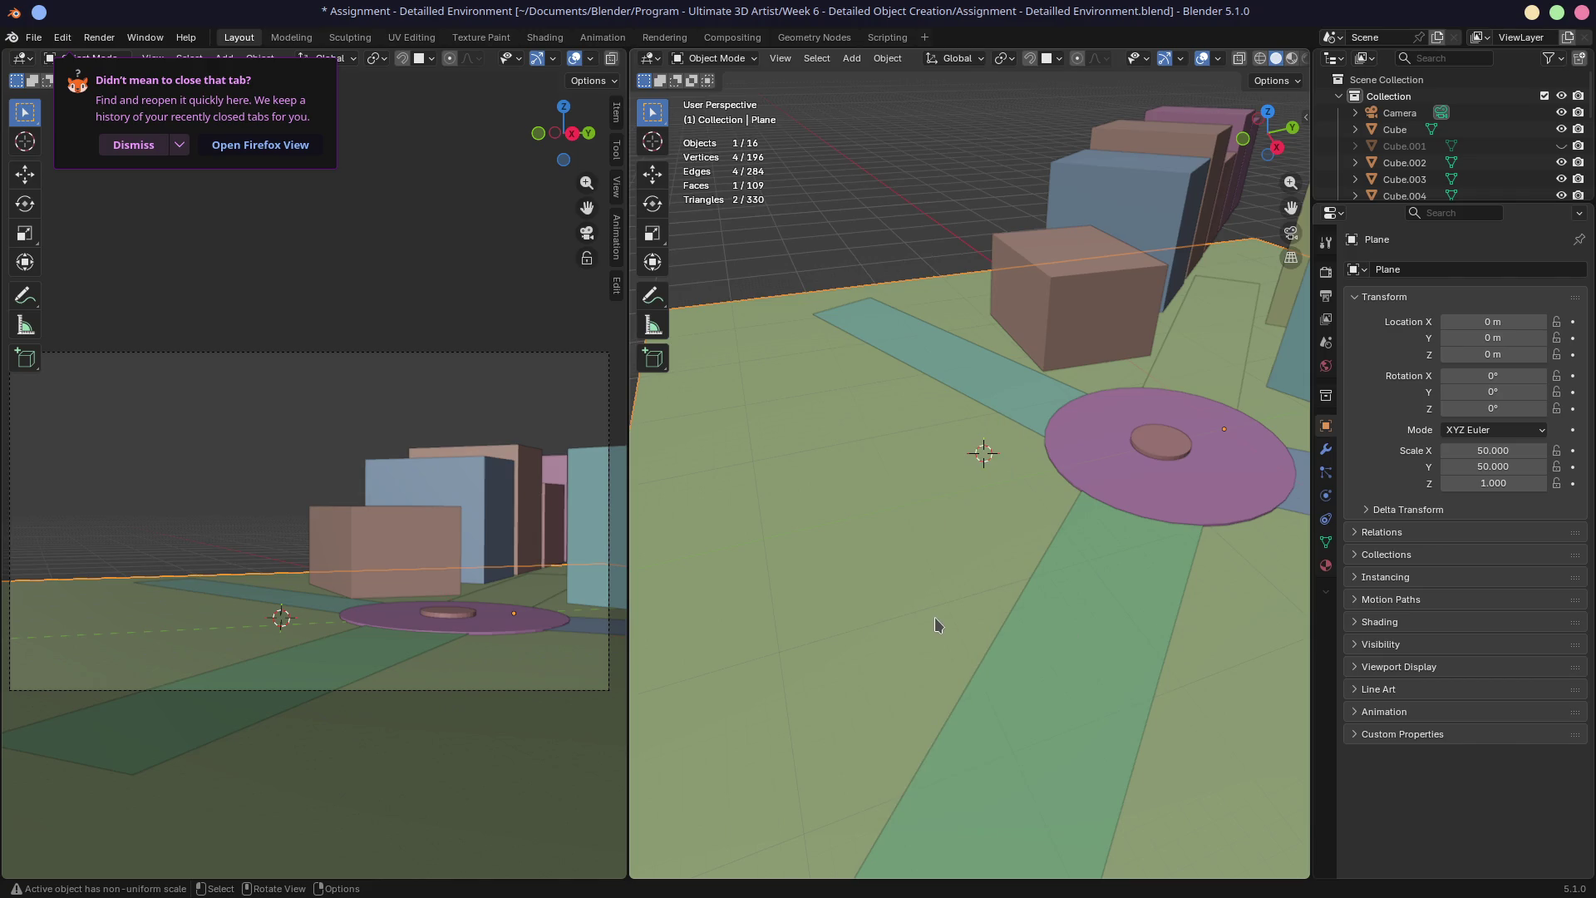
middle_click_drag(930, 564, 917, 545)
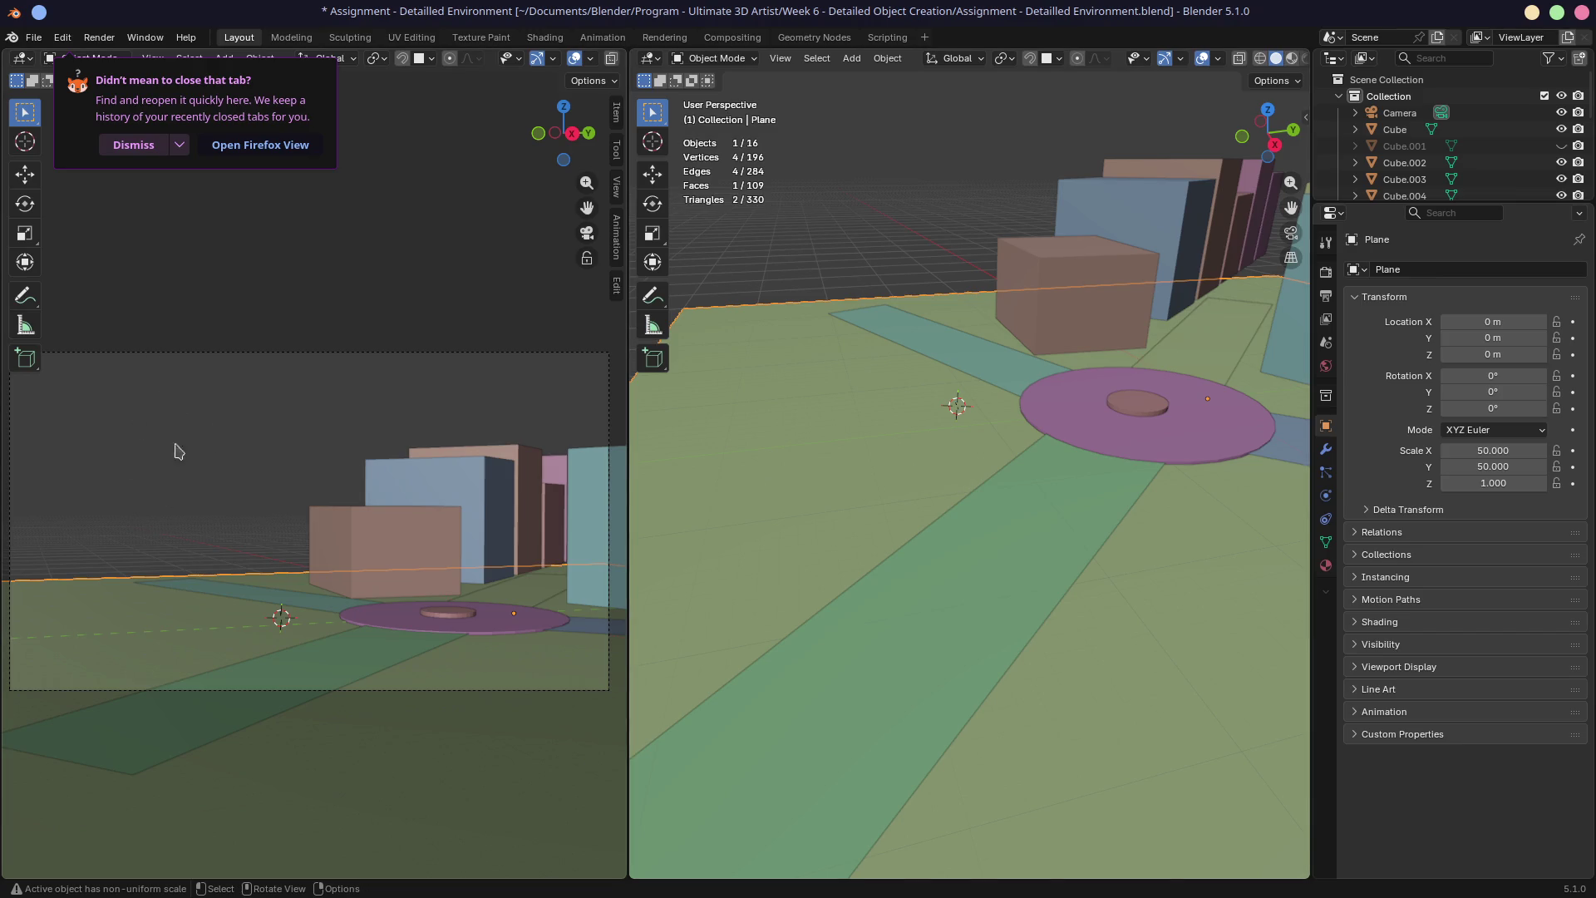
Dismiss Firefox's closed-tab notice and bring up the list of mesh primitives to add
left_click(133, 144)
key("shift")
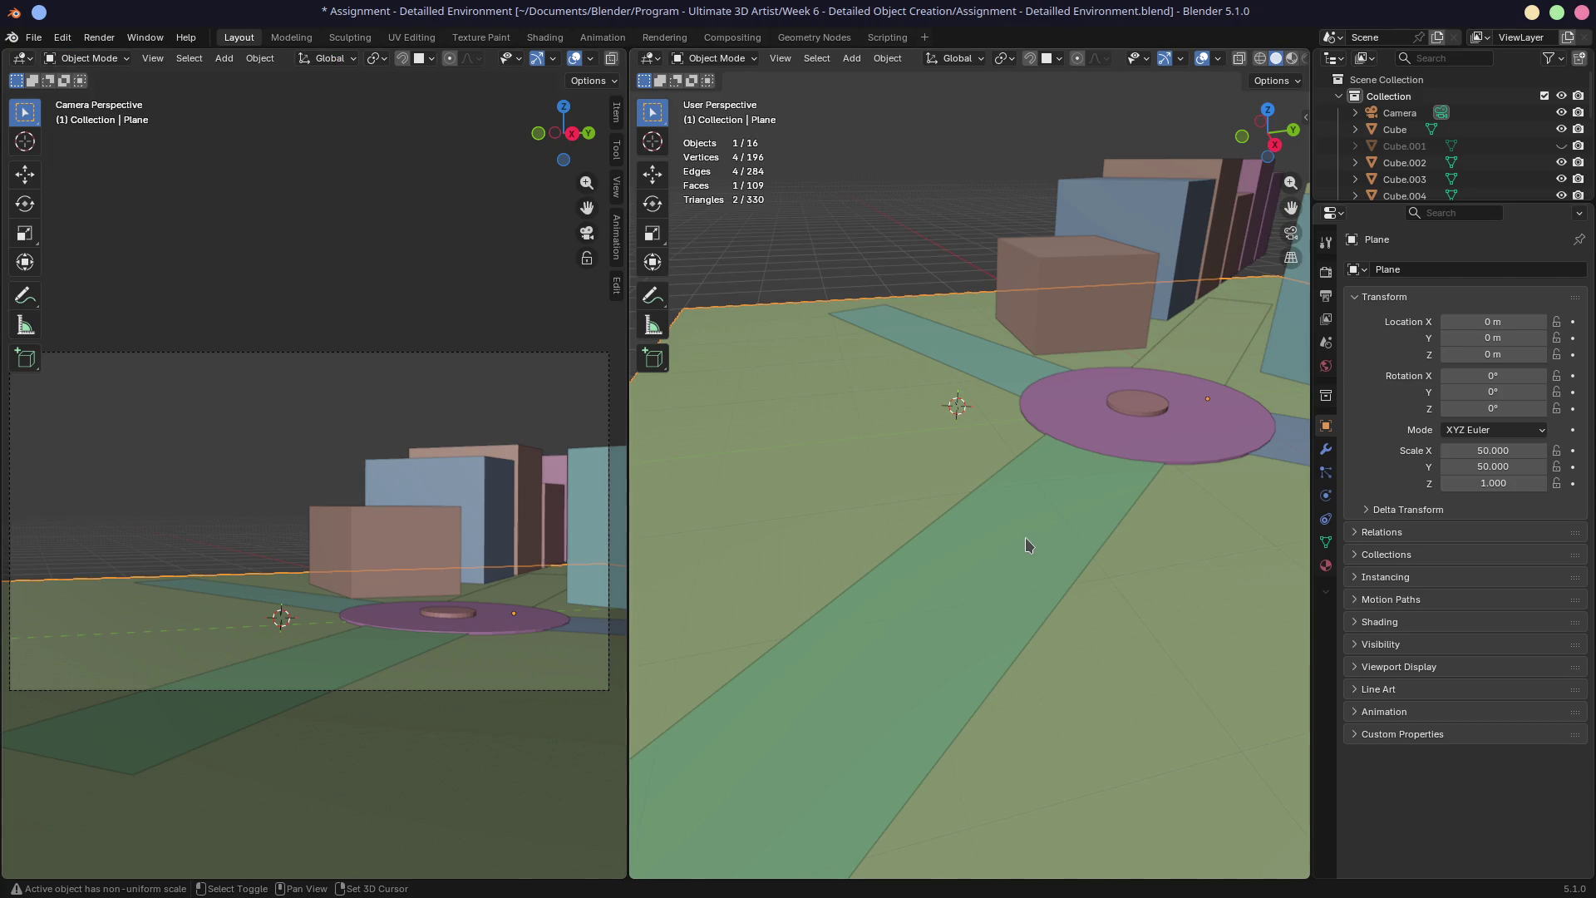
key("shift+a")
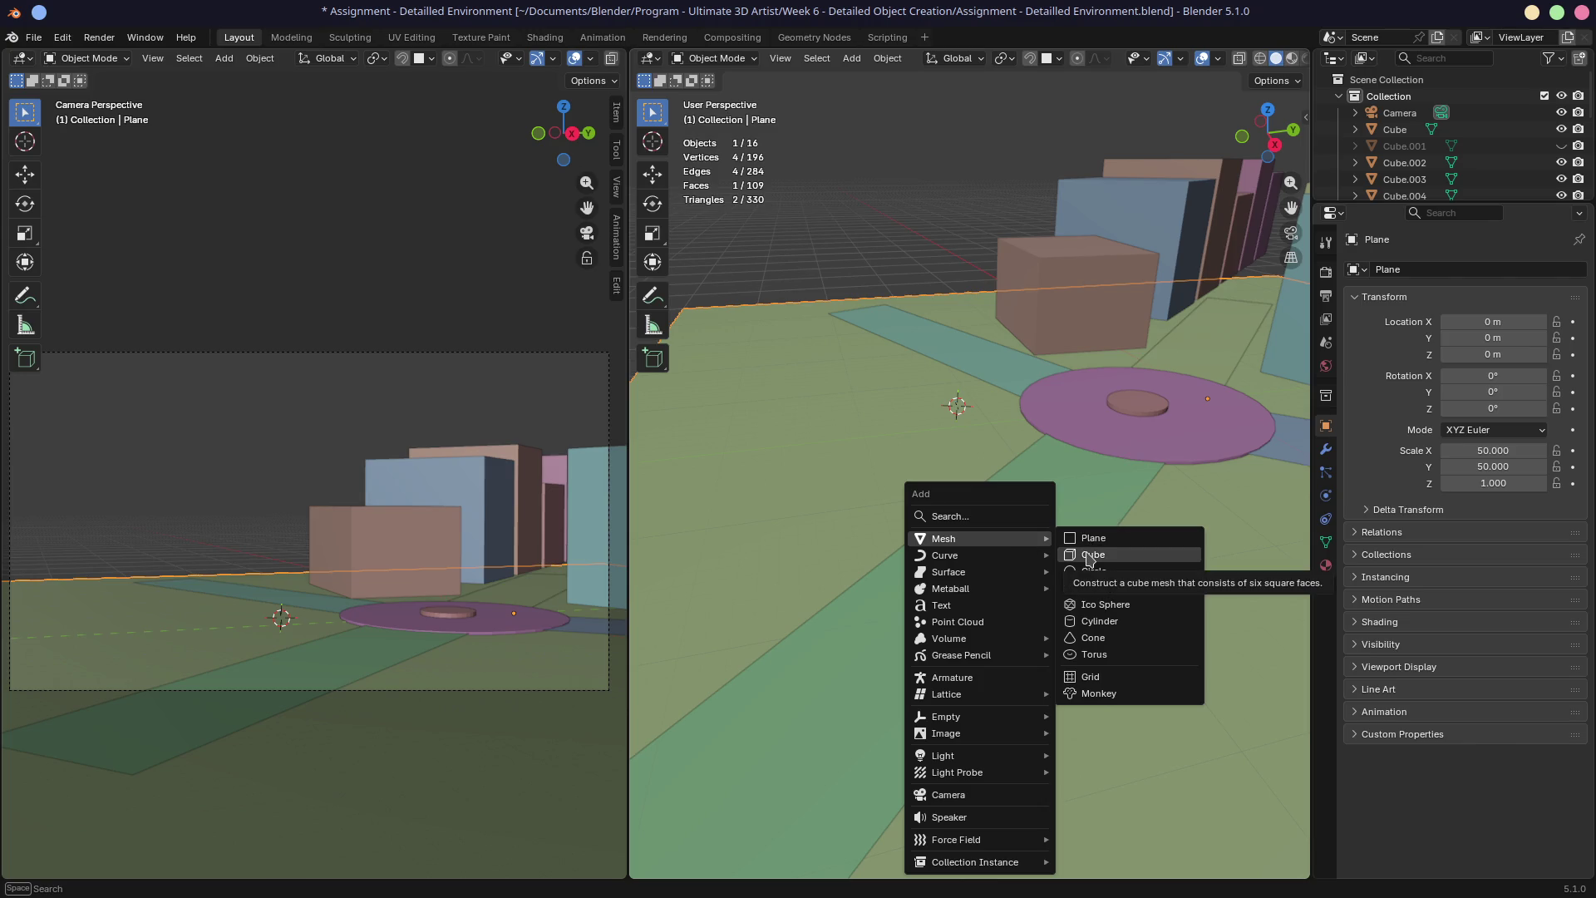
Add a cube at the cursor and thin it along Y into a narrow slab
left_click(1089, 556)
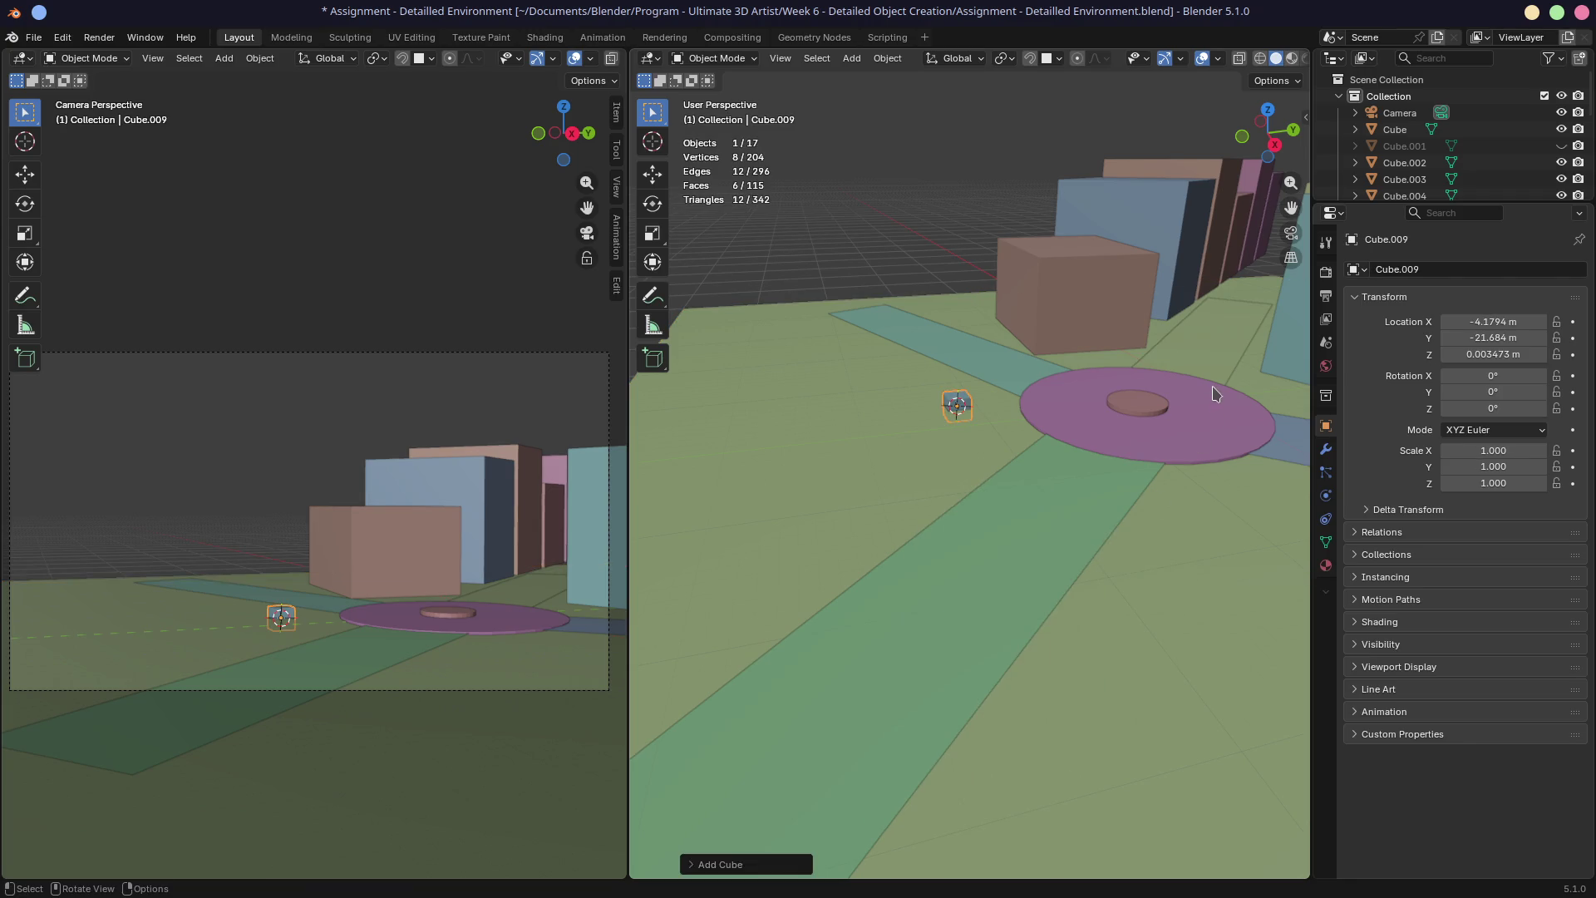
key("s")
key("x")
key("Escape")
key("s")
key("y")
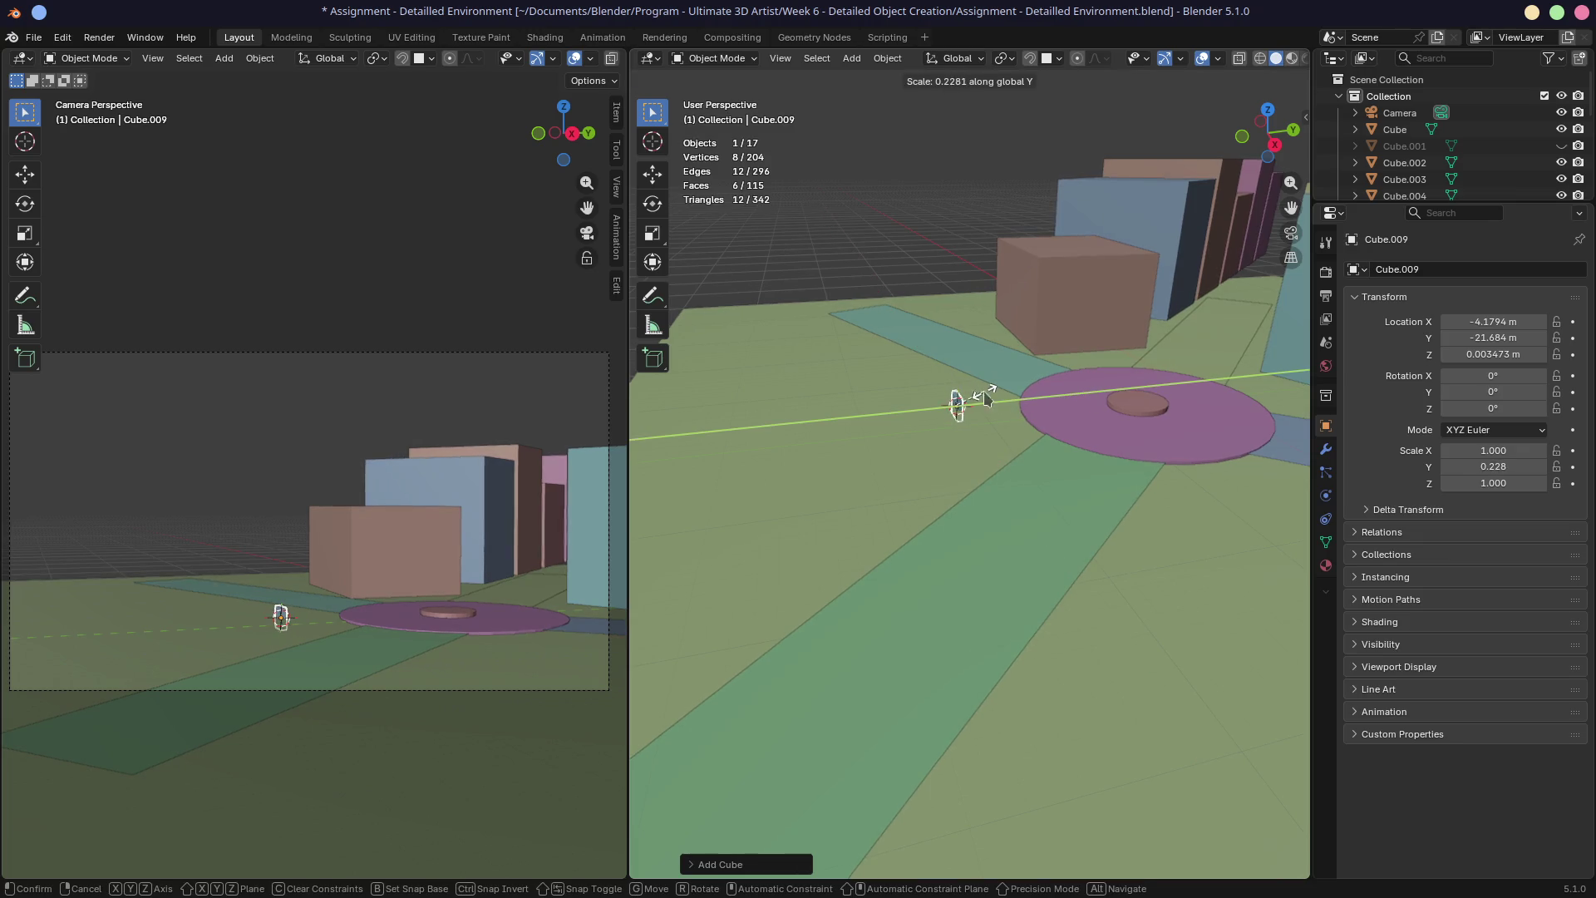
left_click(955, 401)
From a top-down ortho view, place the slab, stretch it along X into a long strip and angle it along the road
key("n")
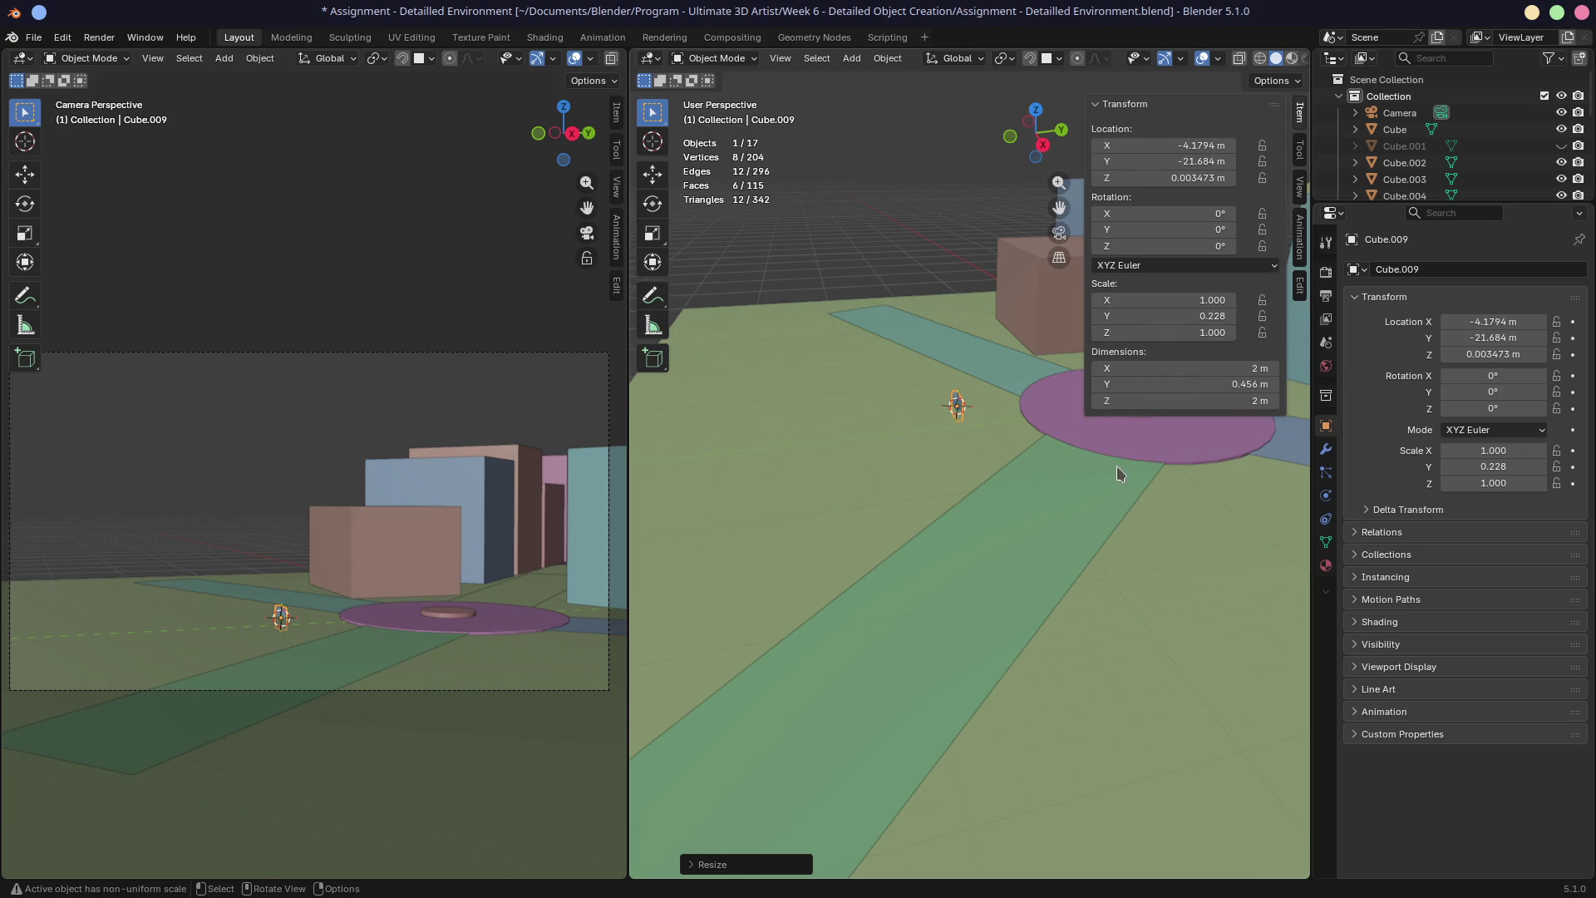
scroll(979, 424, "up", 3)
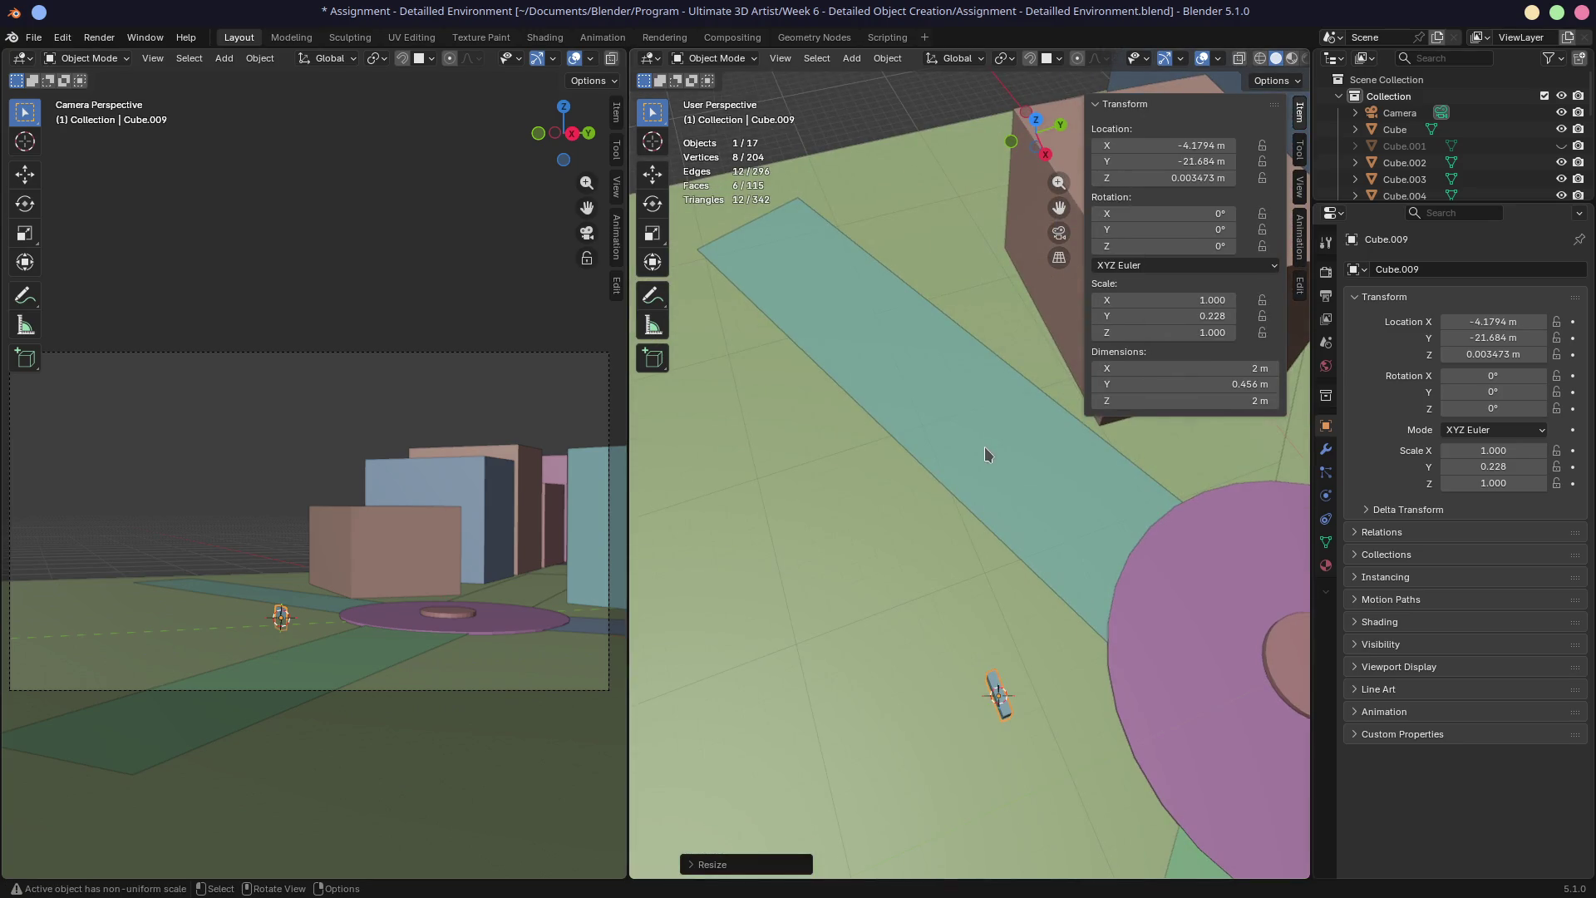
key("KP_5")
key("KP_7")
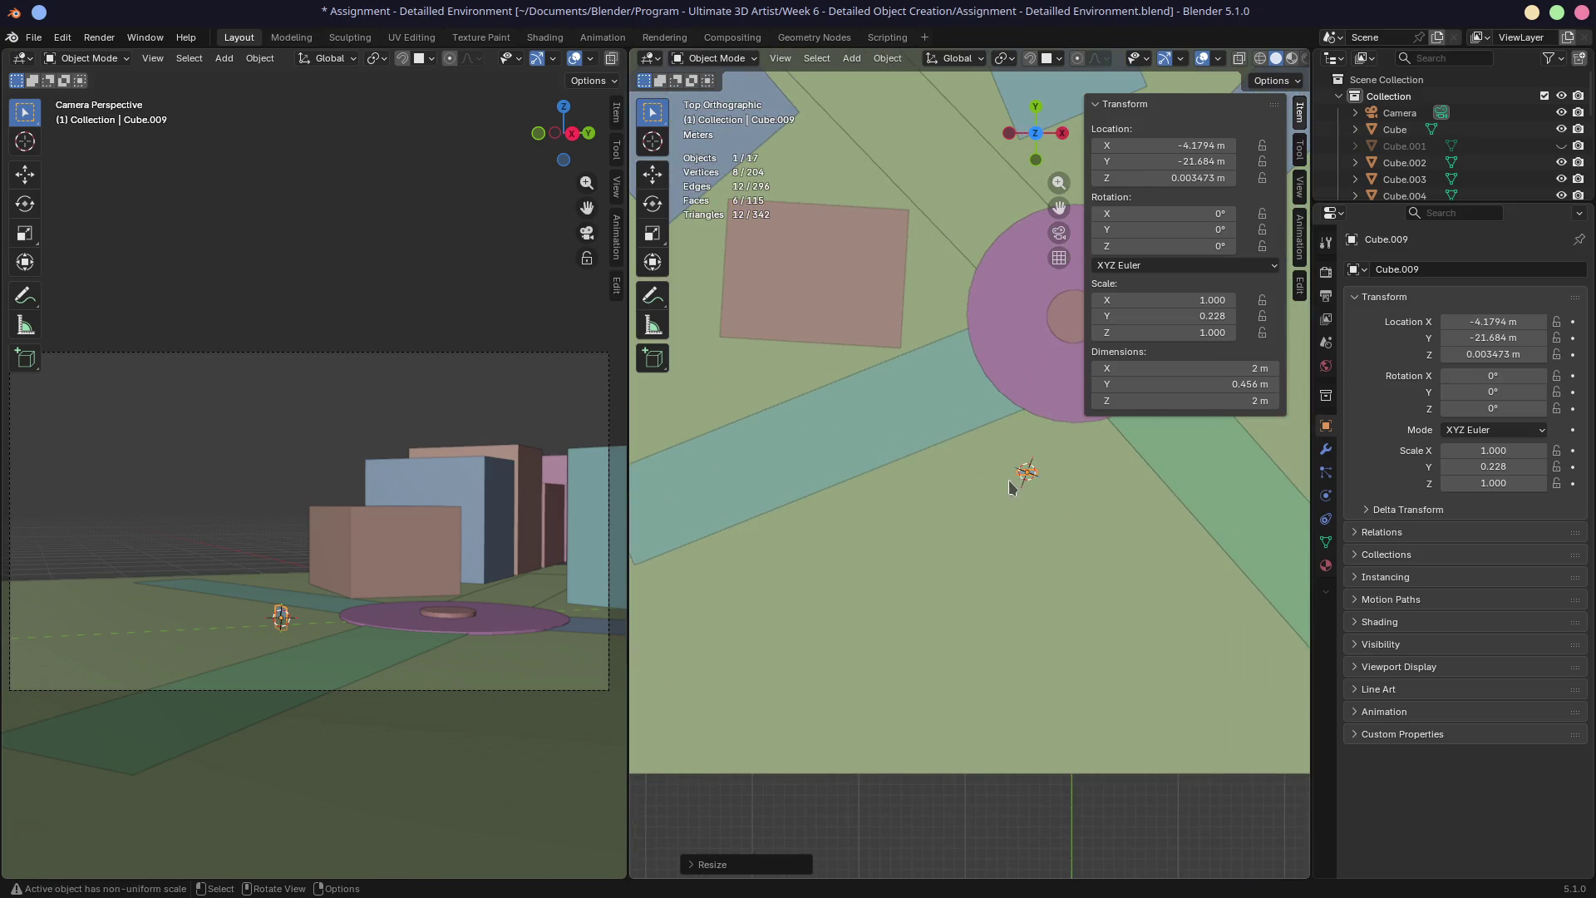
key("g")
key("s")
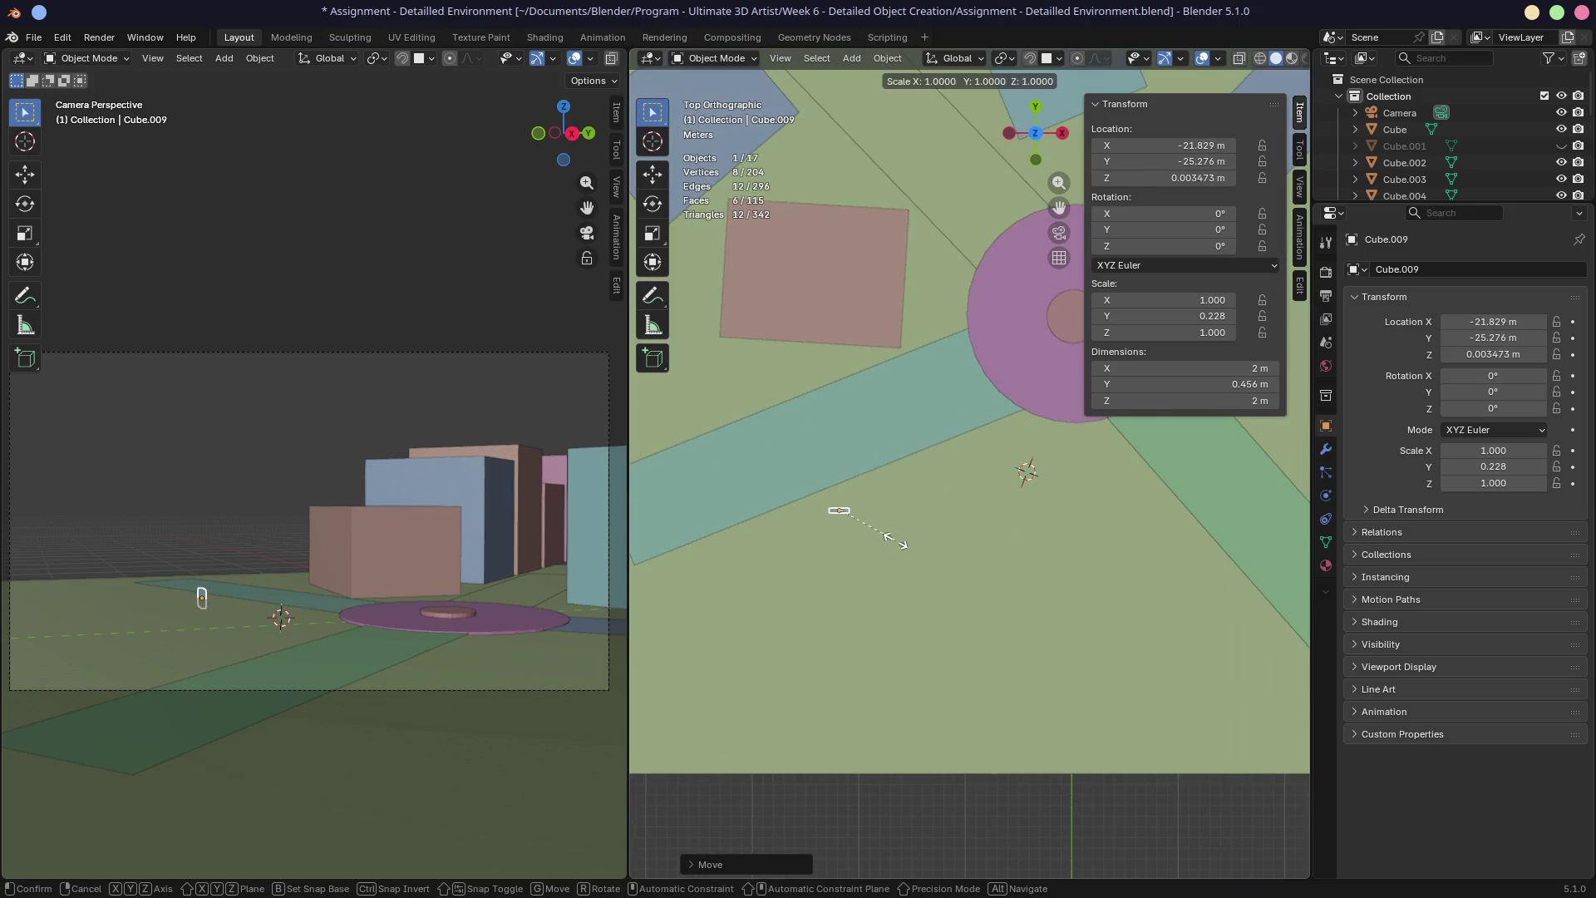
key("x")
left_click(1241, 665)
key("r")
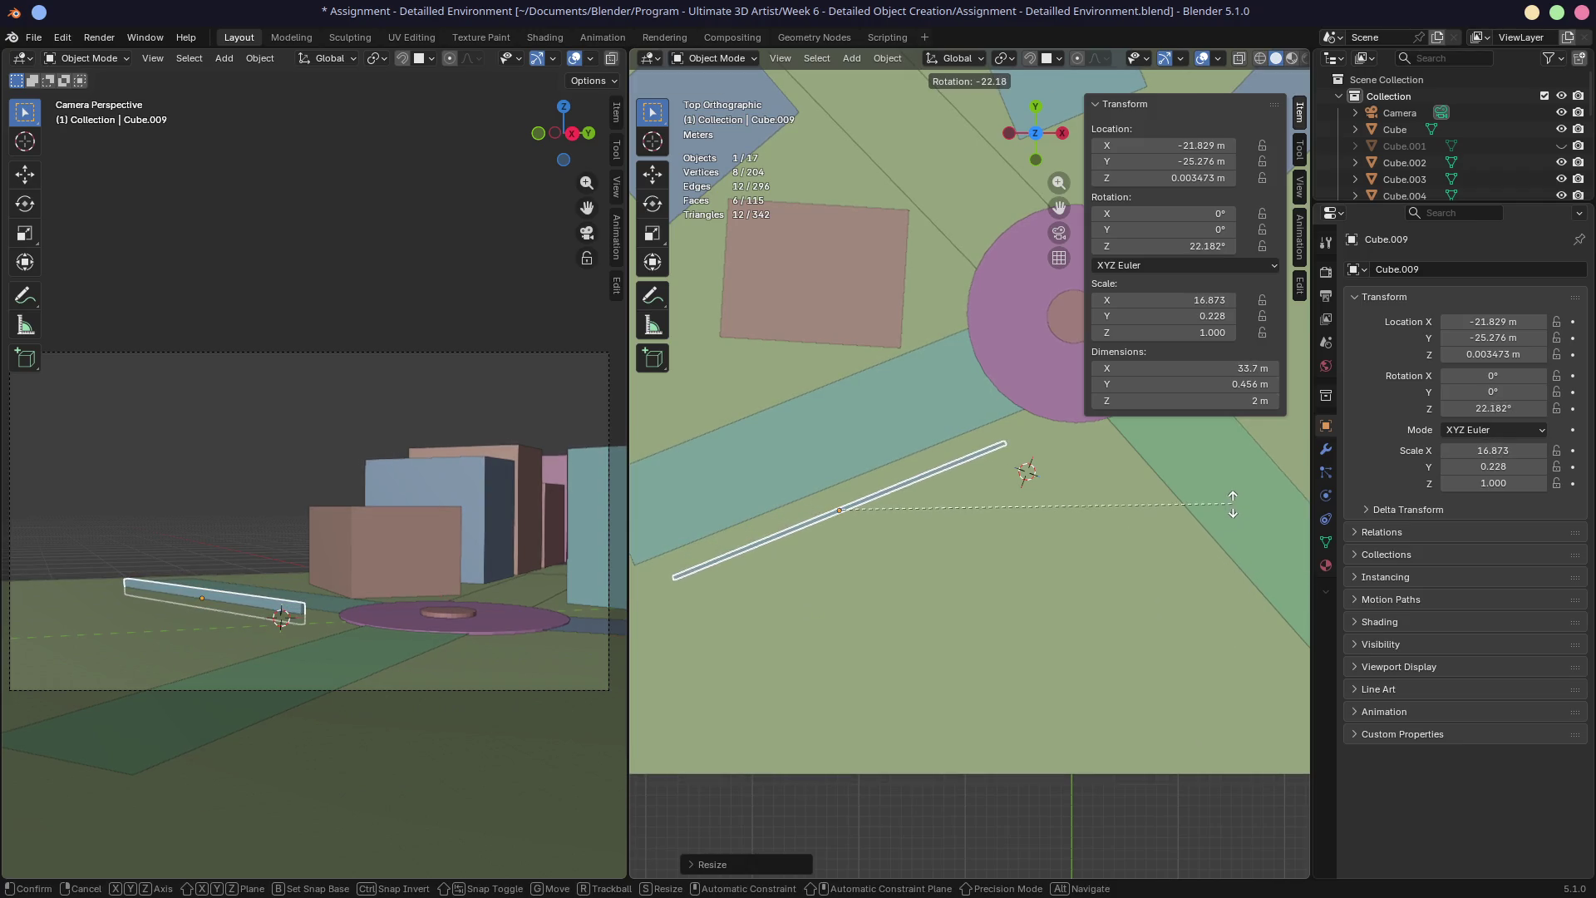
left_click(1209, 549)
Raise the curb strip slightly above the ground along Z
key("g")
key("z")
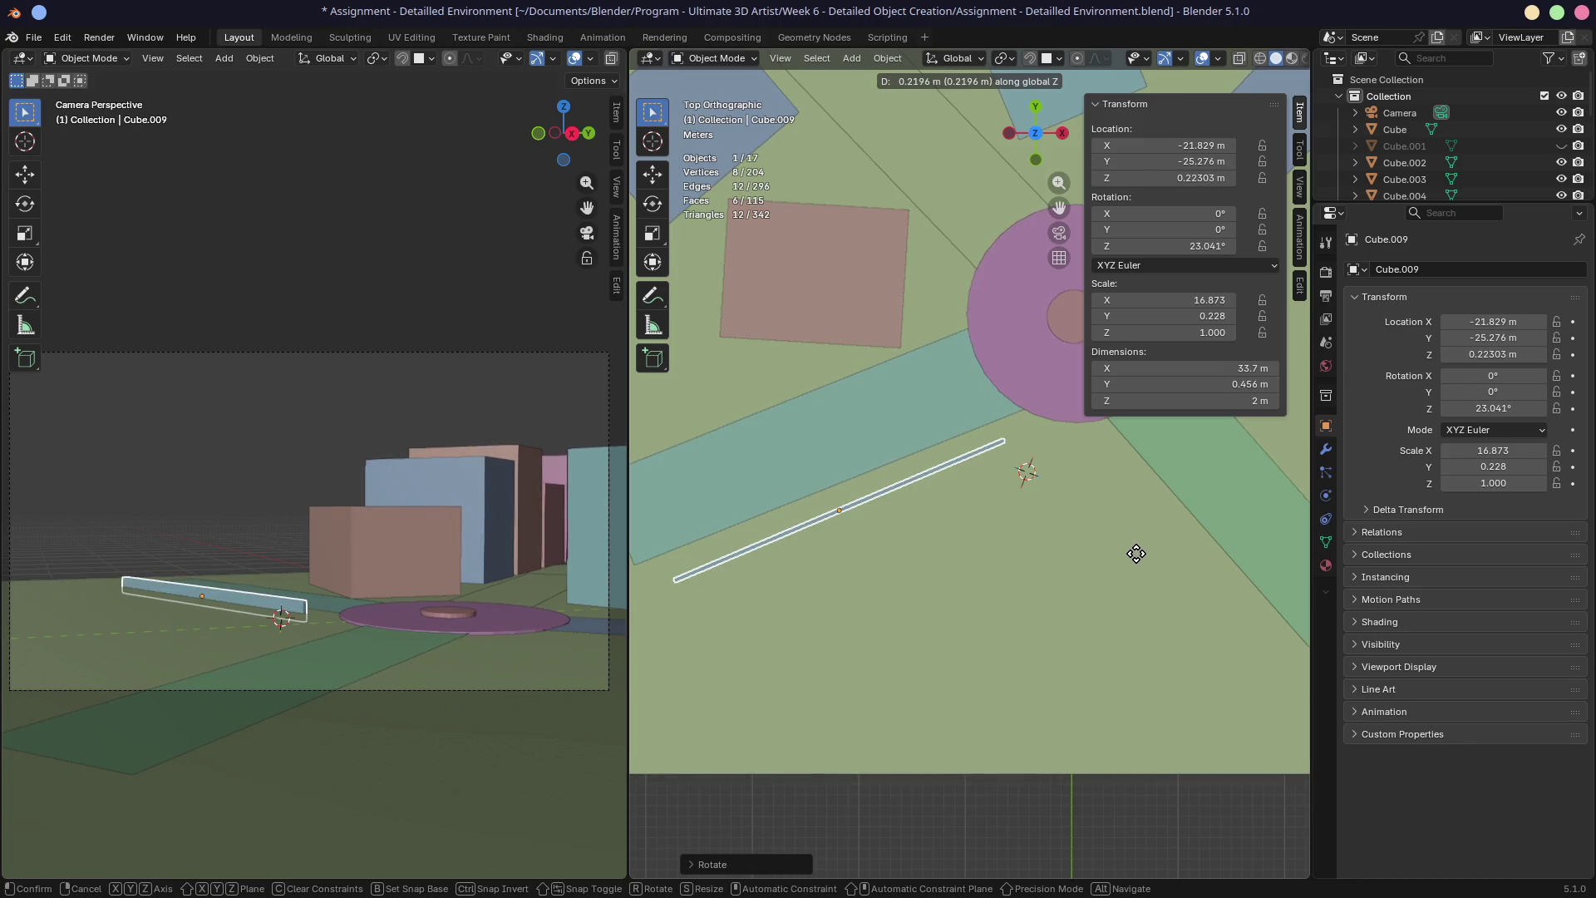
left_click(1126, 581)
middle_click_drag(1107, 621, 902, 481)
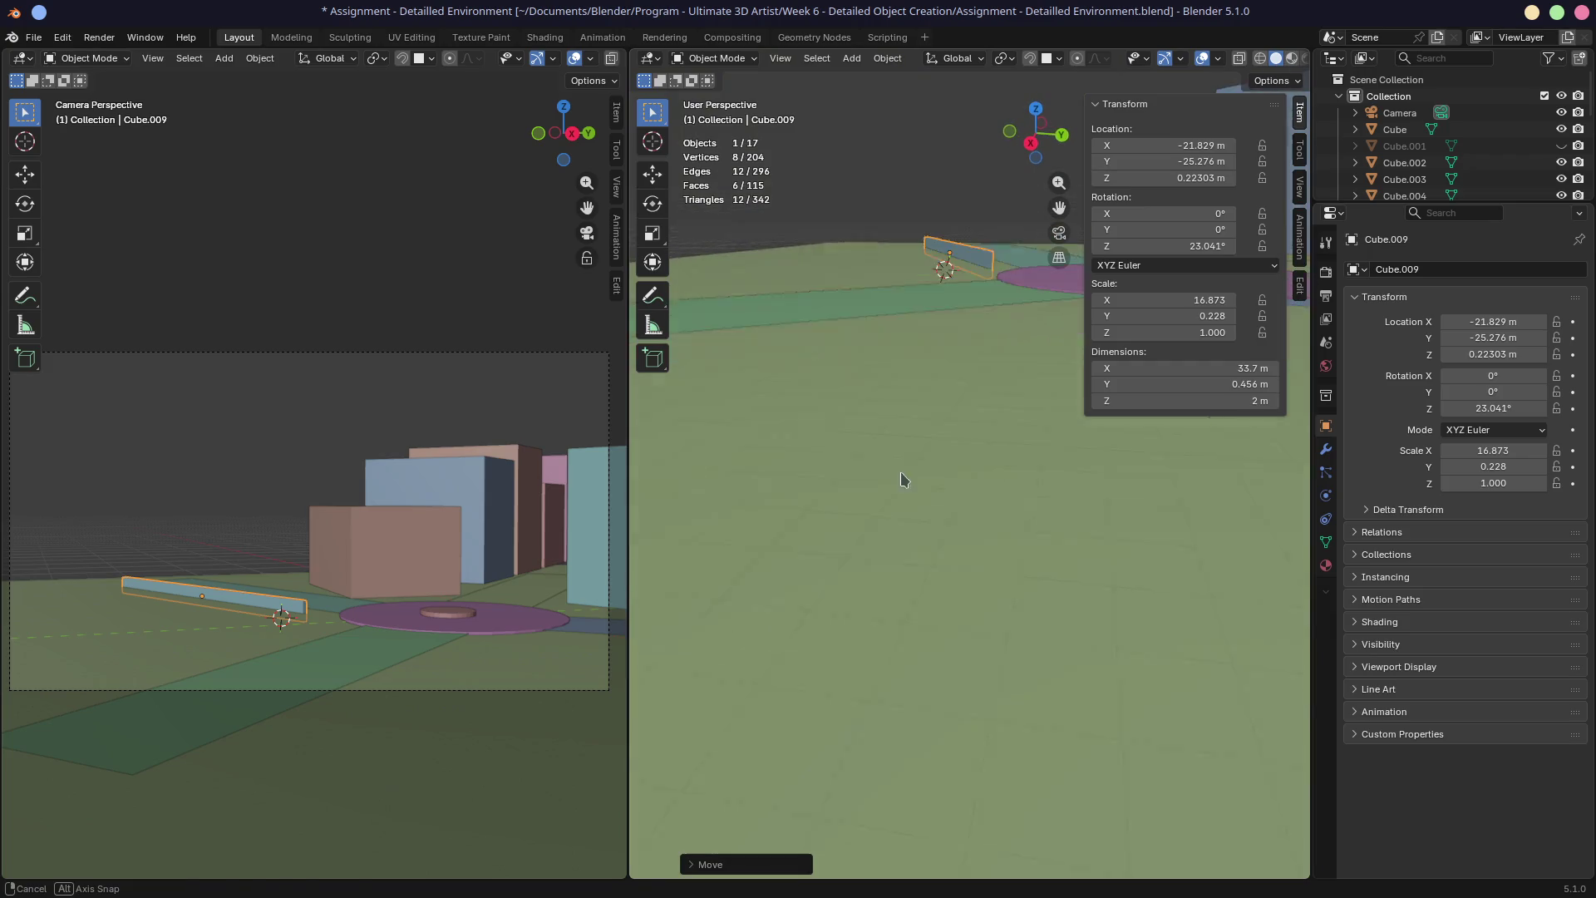
key("g")
key("z")
left_click(917, 441)
Check the strip's height, lower it a little, and duplicate it
key("KP_7")
middle_click_drag(961, 581, 989, 361)
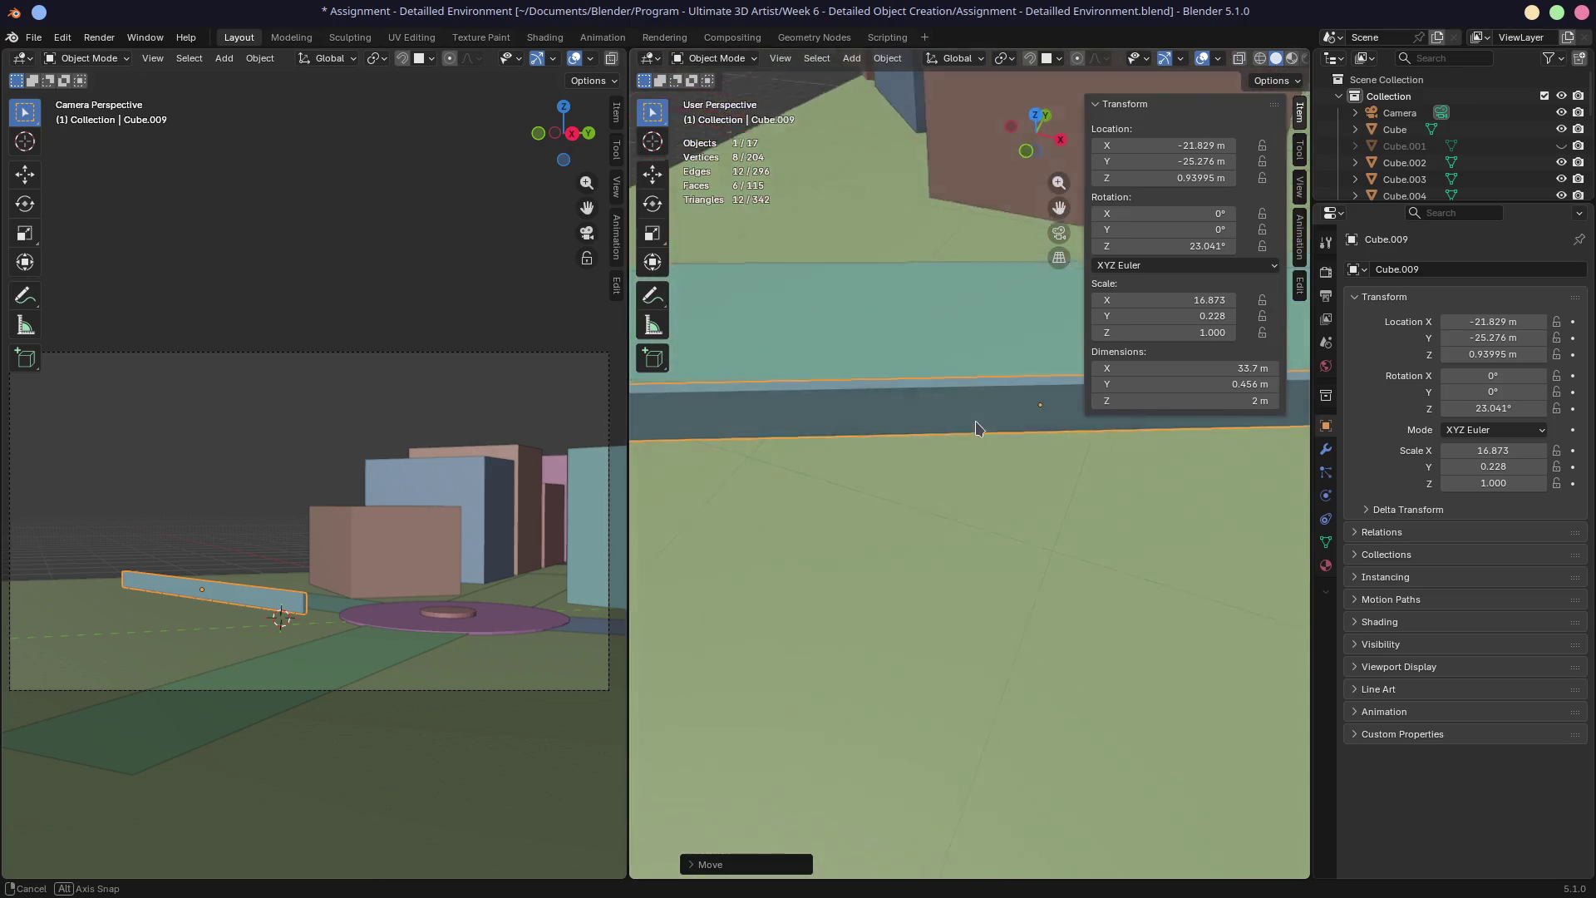
key("g")
key("z")
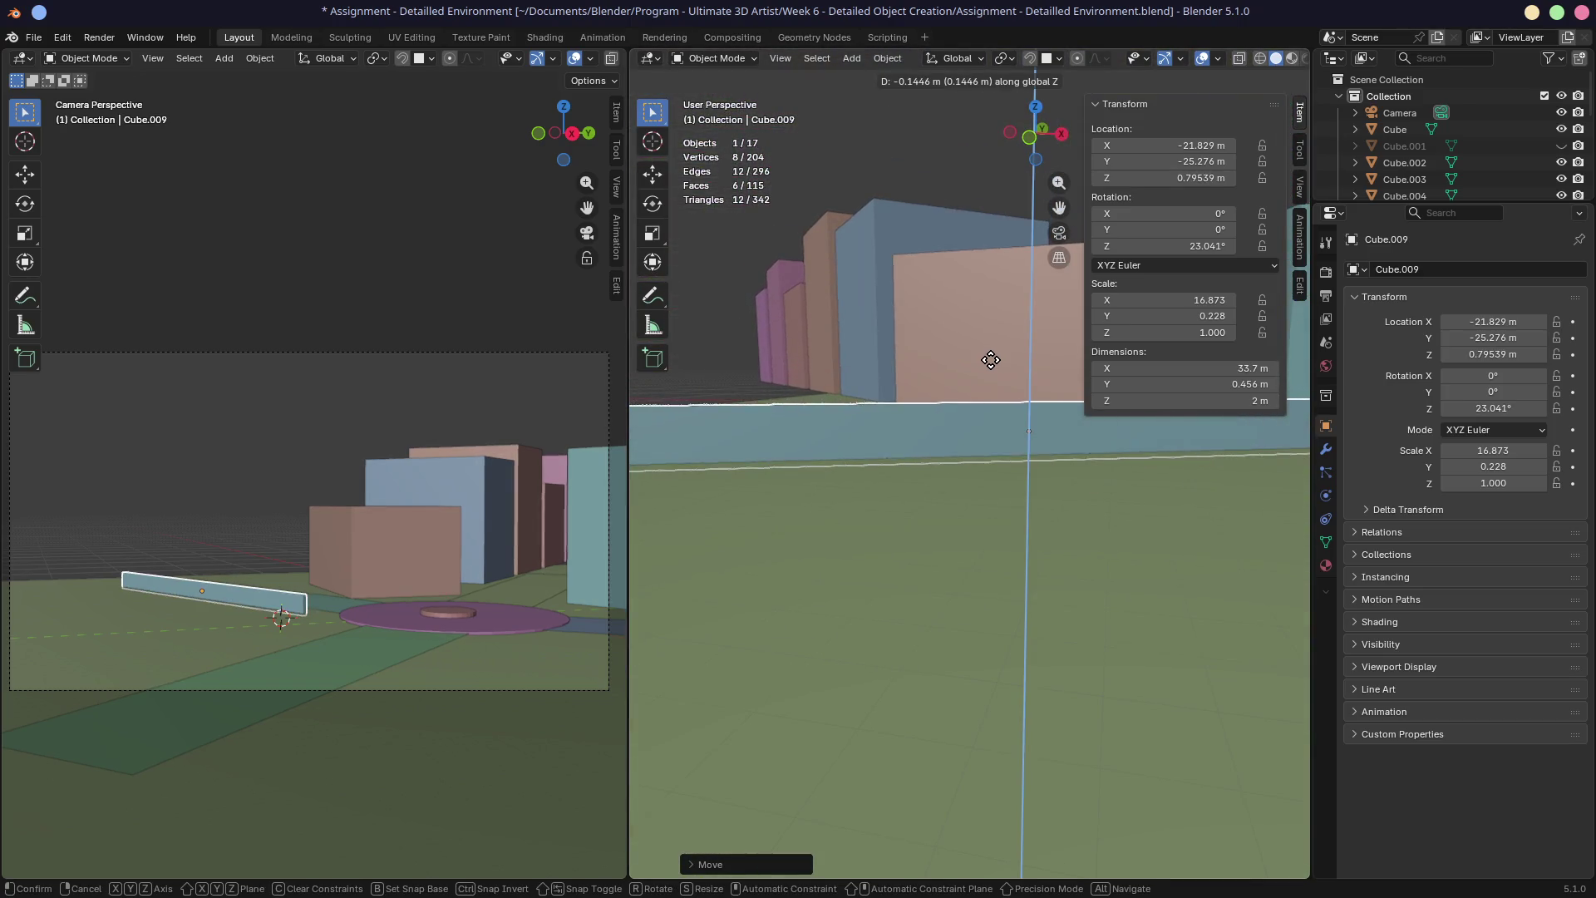
left_click(990, 359)
mouse_move(990, 359)
middle_mouse_down()
mouse_move(1065, 576)
mouse_move(967, 543)
middle_mouse_up()
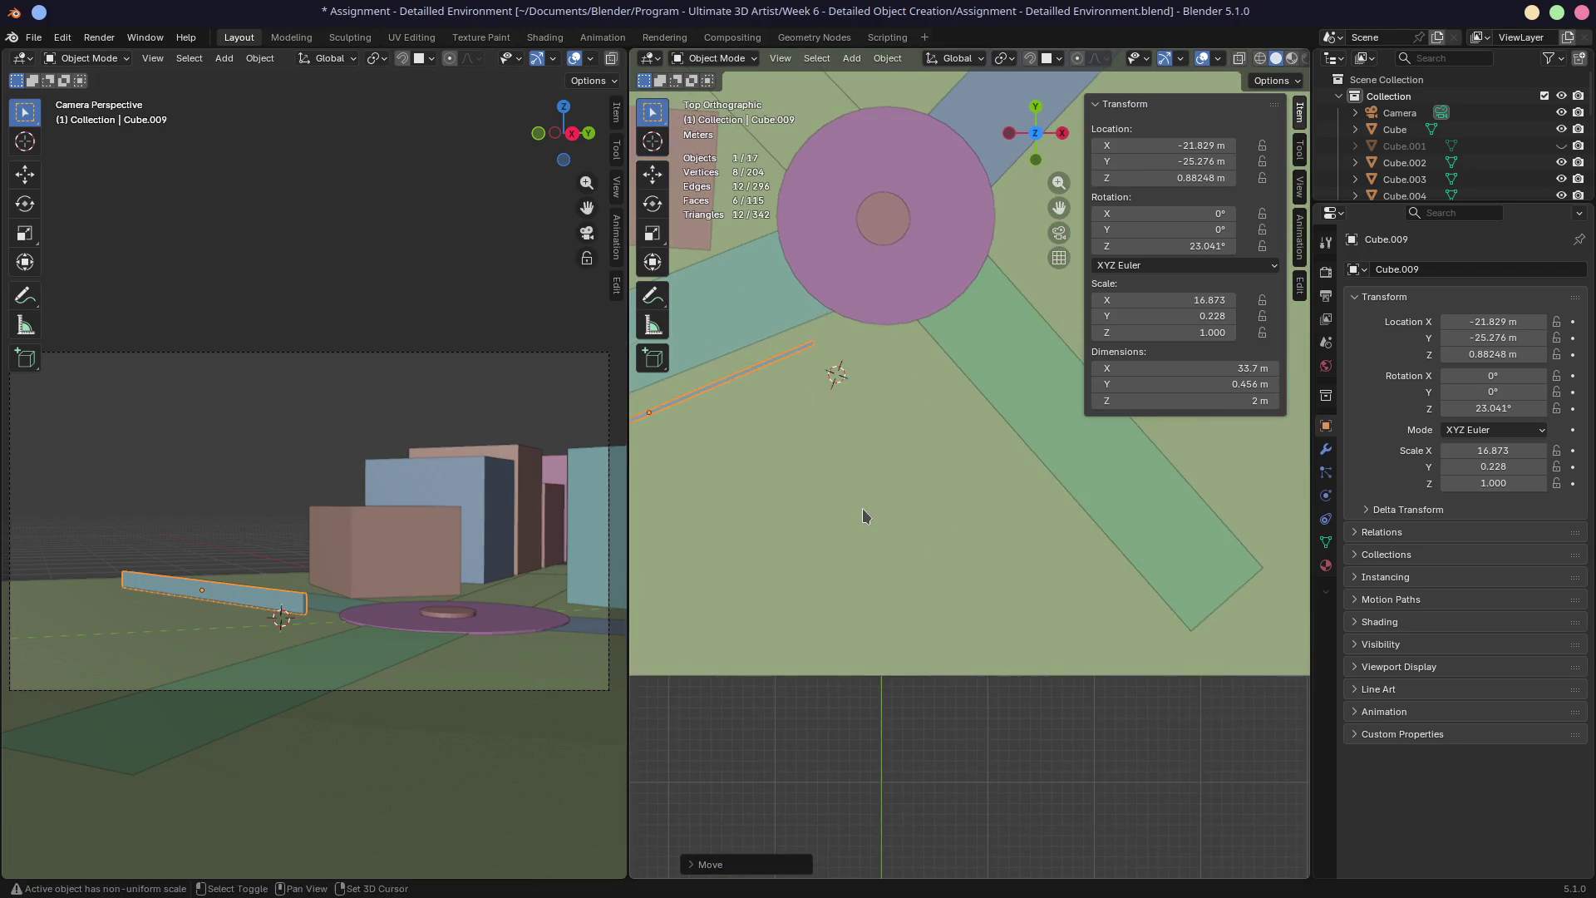
key("shift")
key("shift+d")
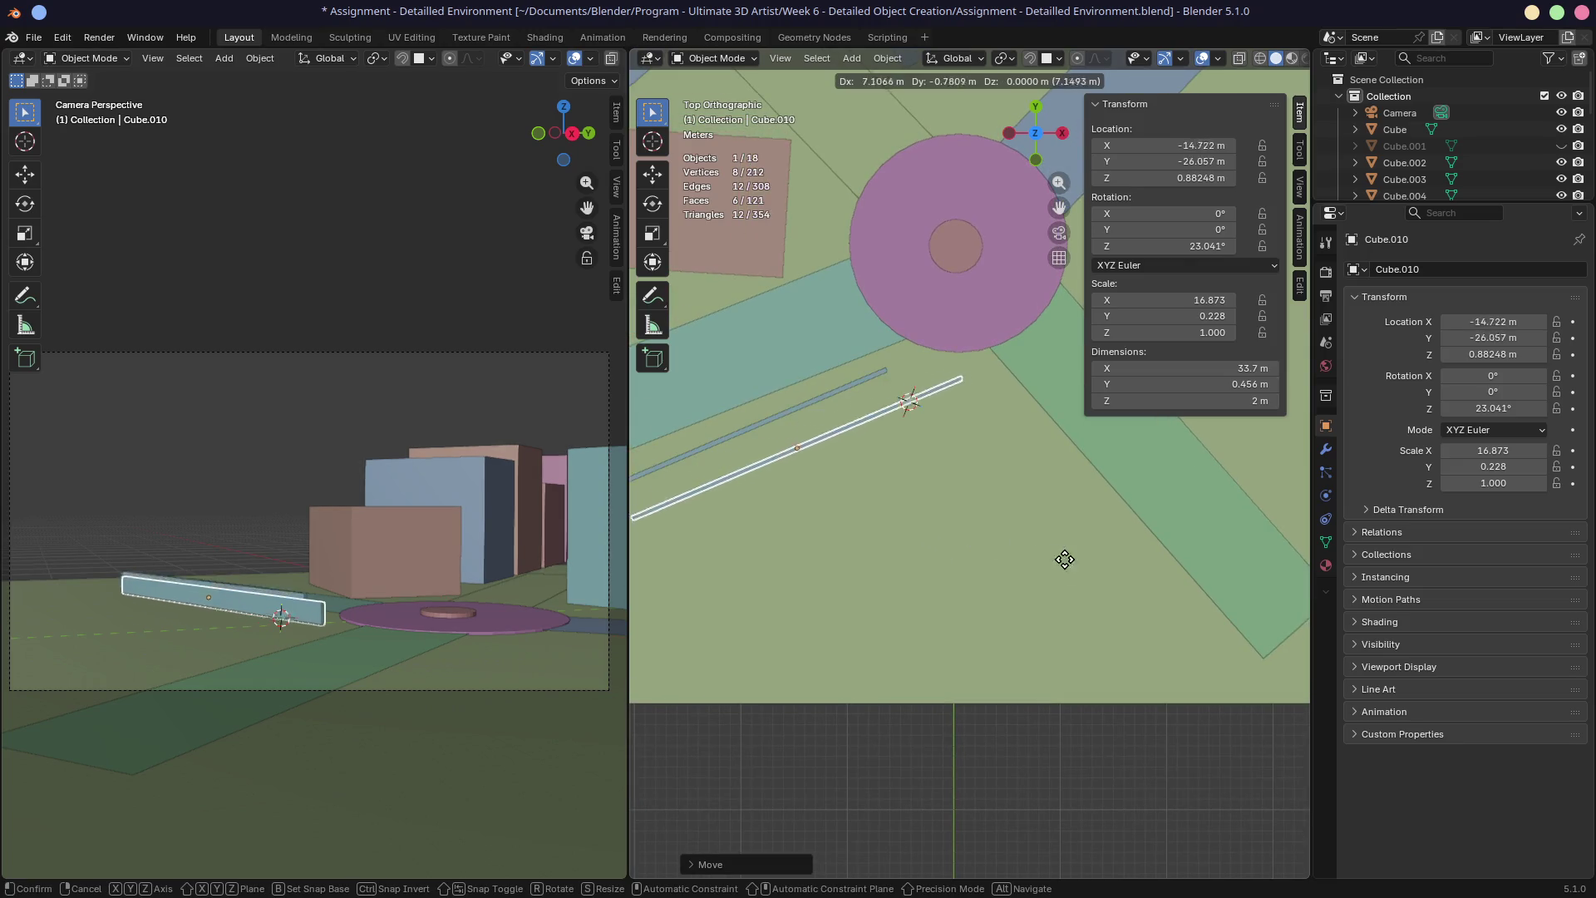
Turn and place the copied strip Cube.010 along the other road edge
left_click(1036, 720)
key("g")
left_click(1151, 714)
key("r")
left_click(1187, 699)
middle_click_drag(1186, 702, 974, 474)
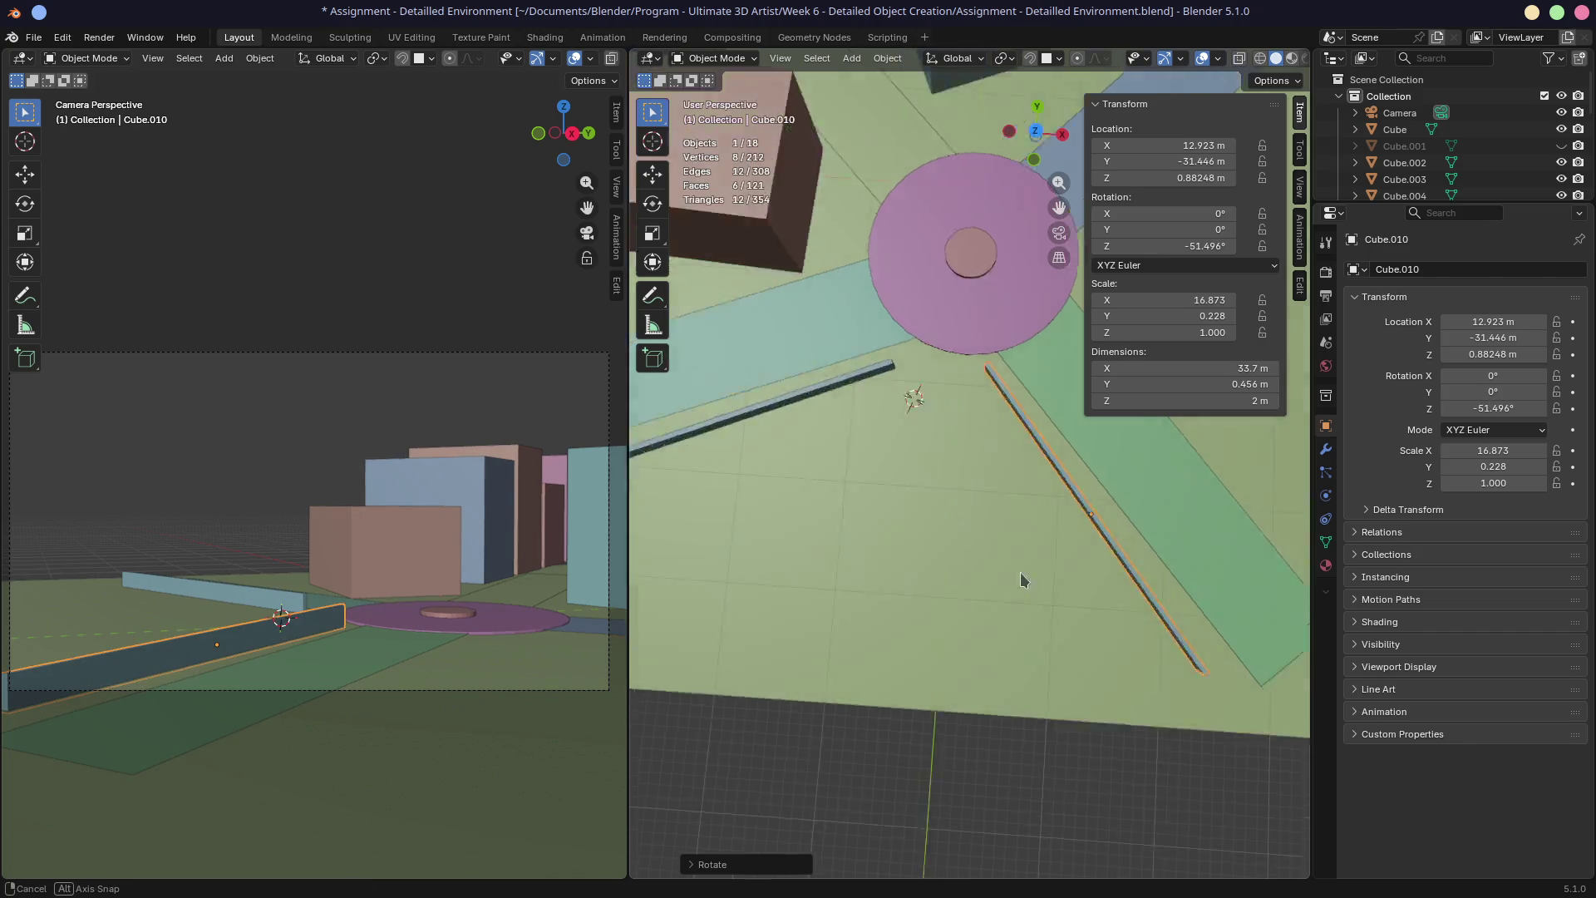
Set the strip's Z dimension to 1 m and lower the first strip Cube.009
left_click(1185, 400)
type("1")
key("Return")
left_click(876, 411)
left_click(935, 408)
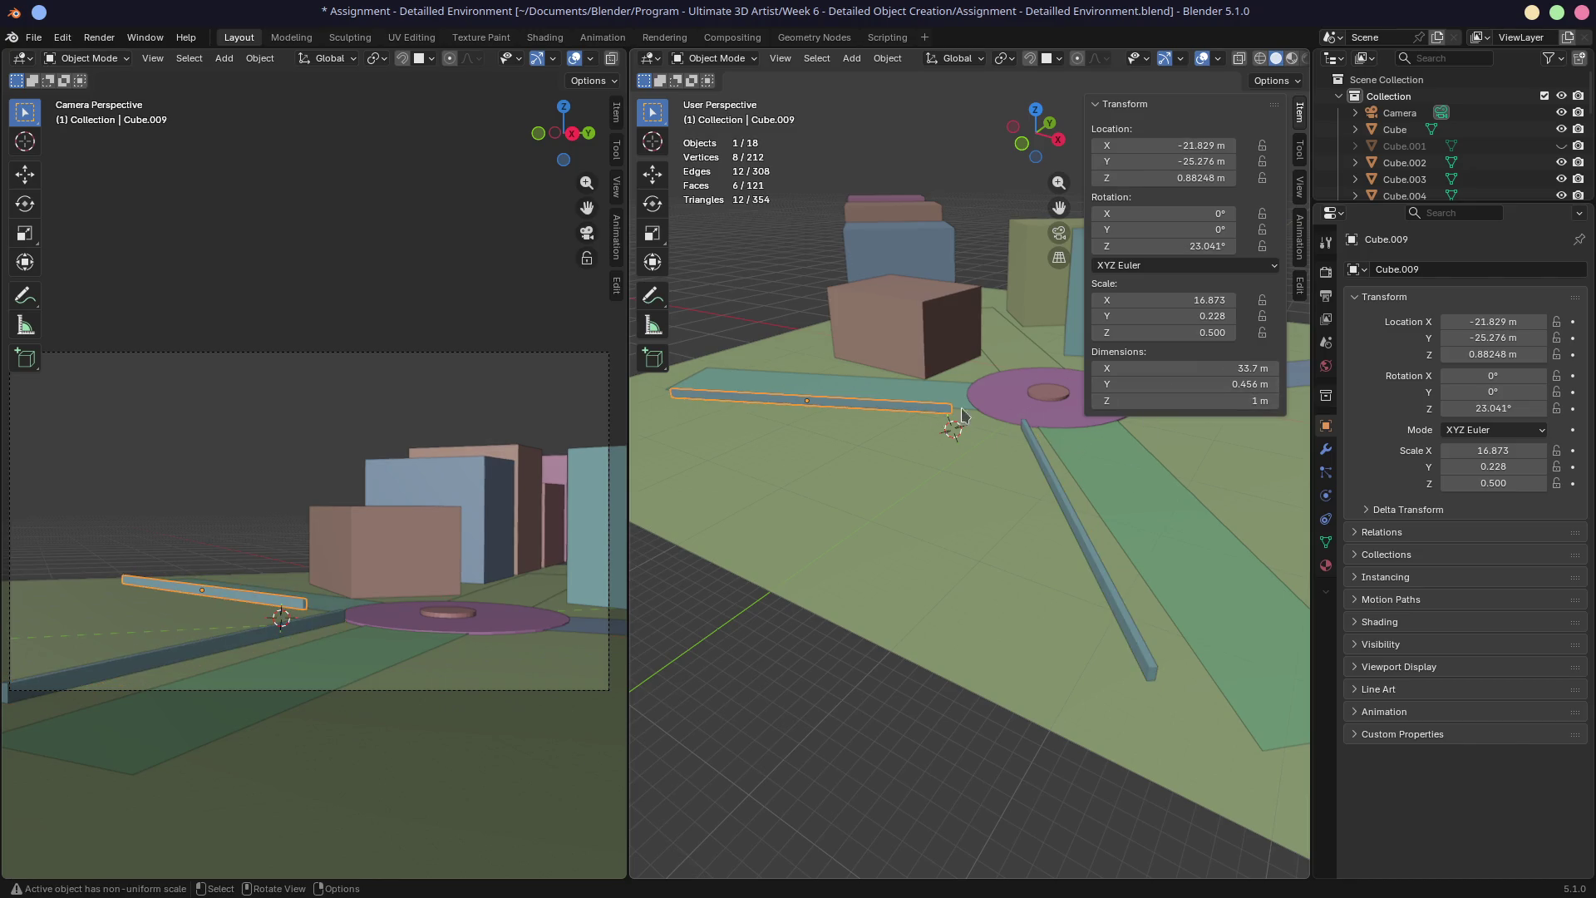
scroll(889, 409, "up", 3)
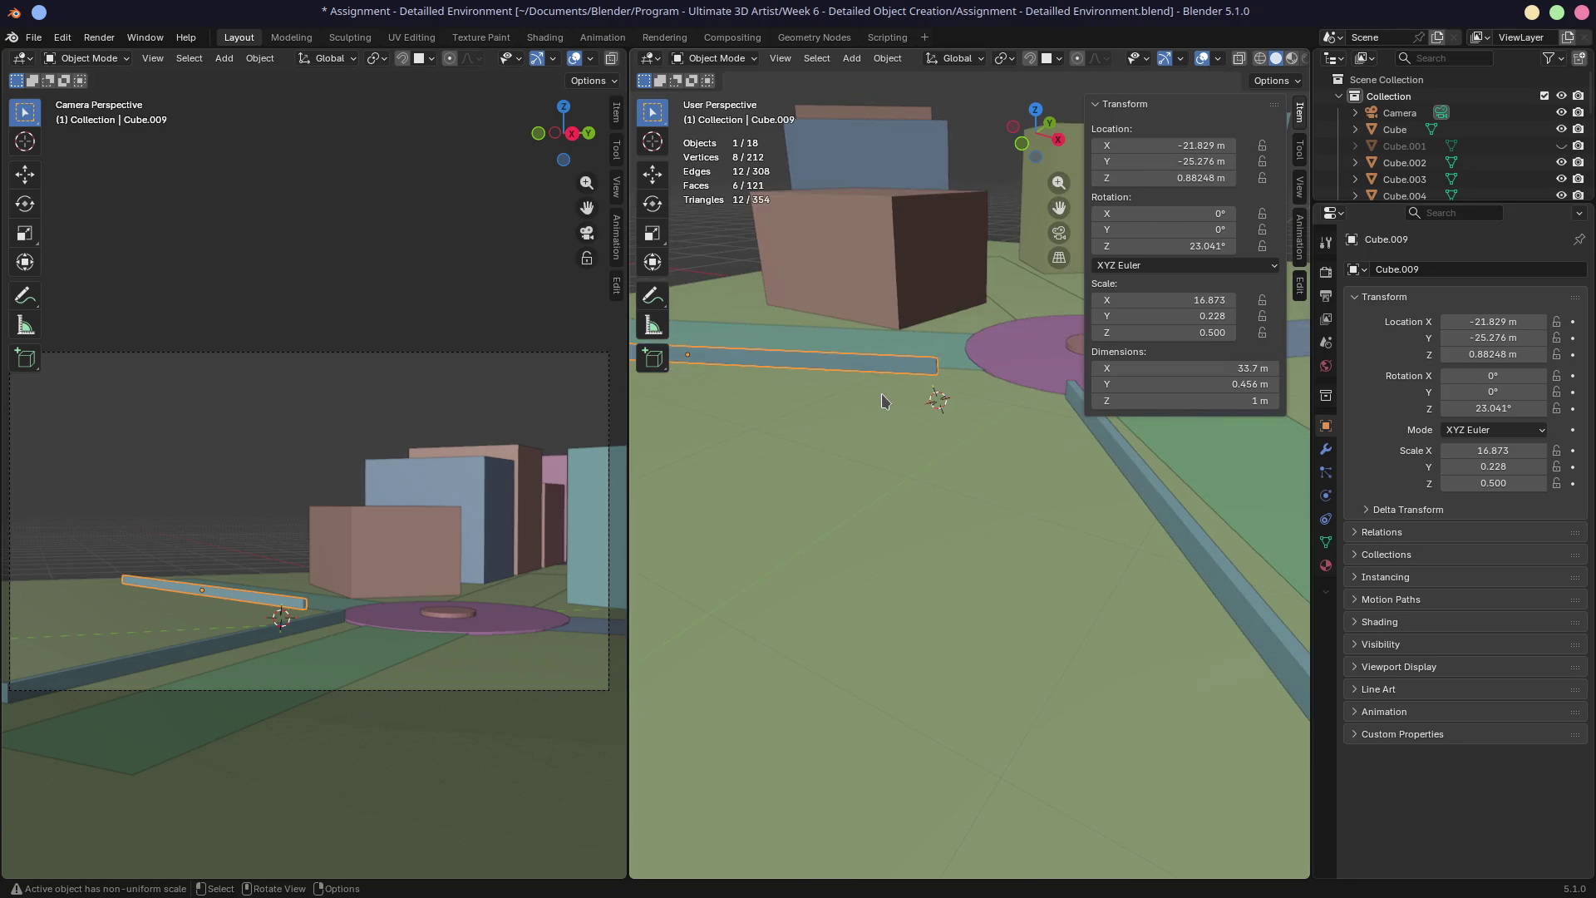
key("g")
key("z")
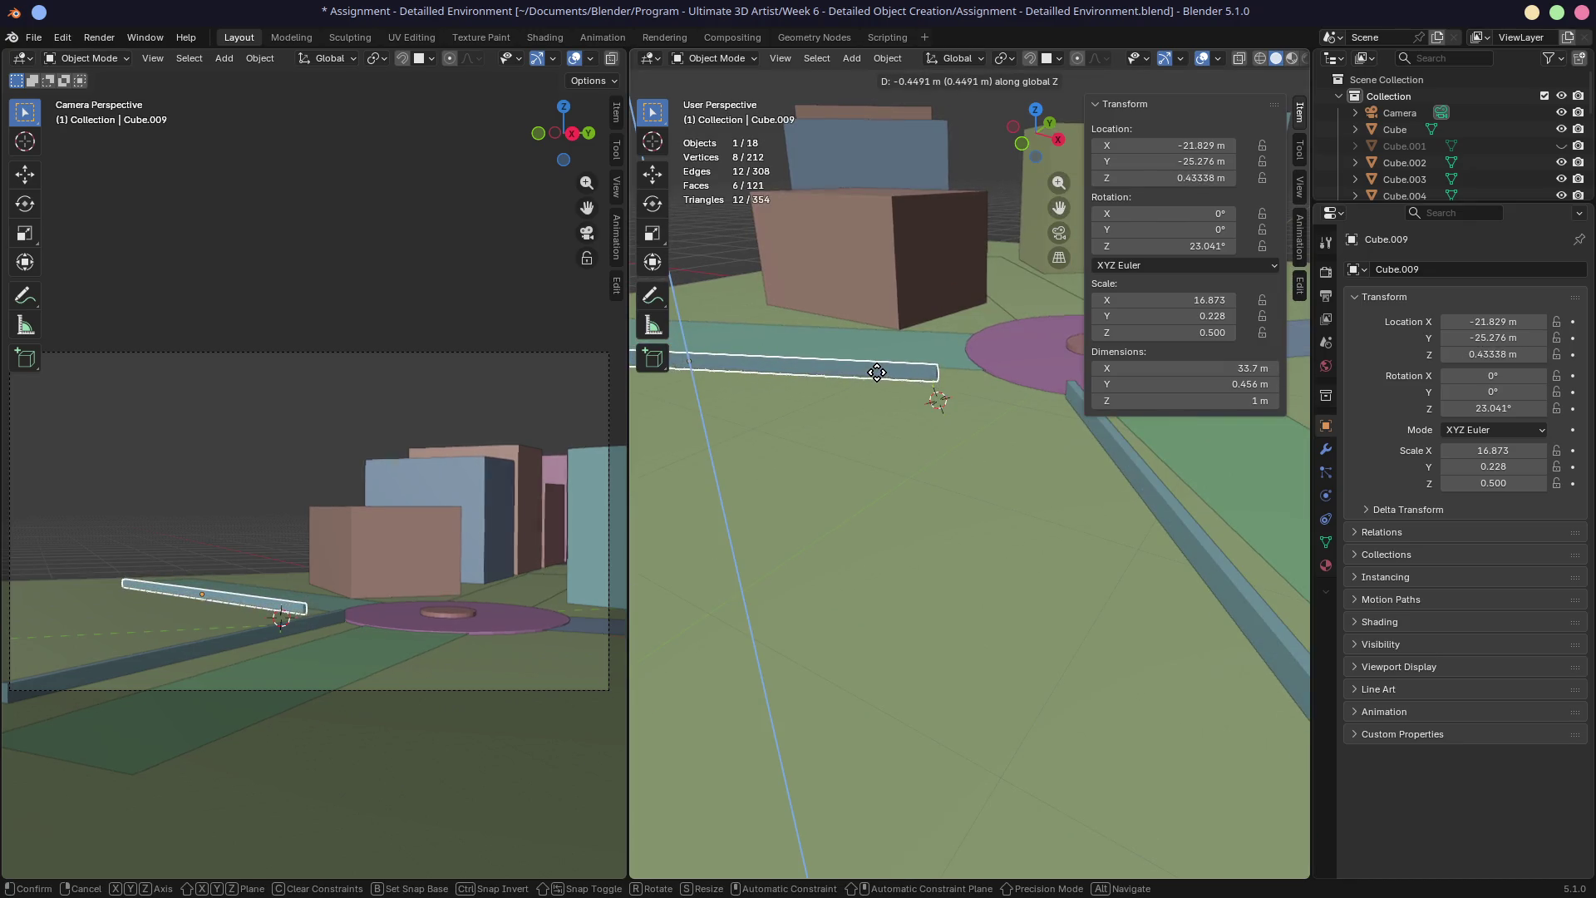
left_click(887, 386)
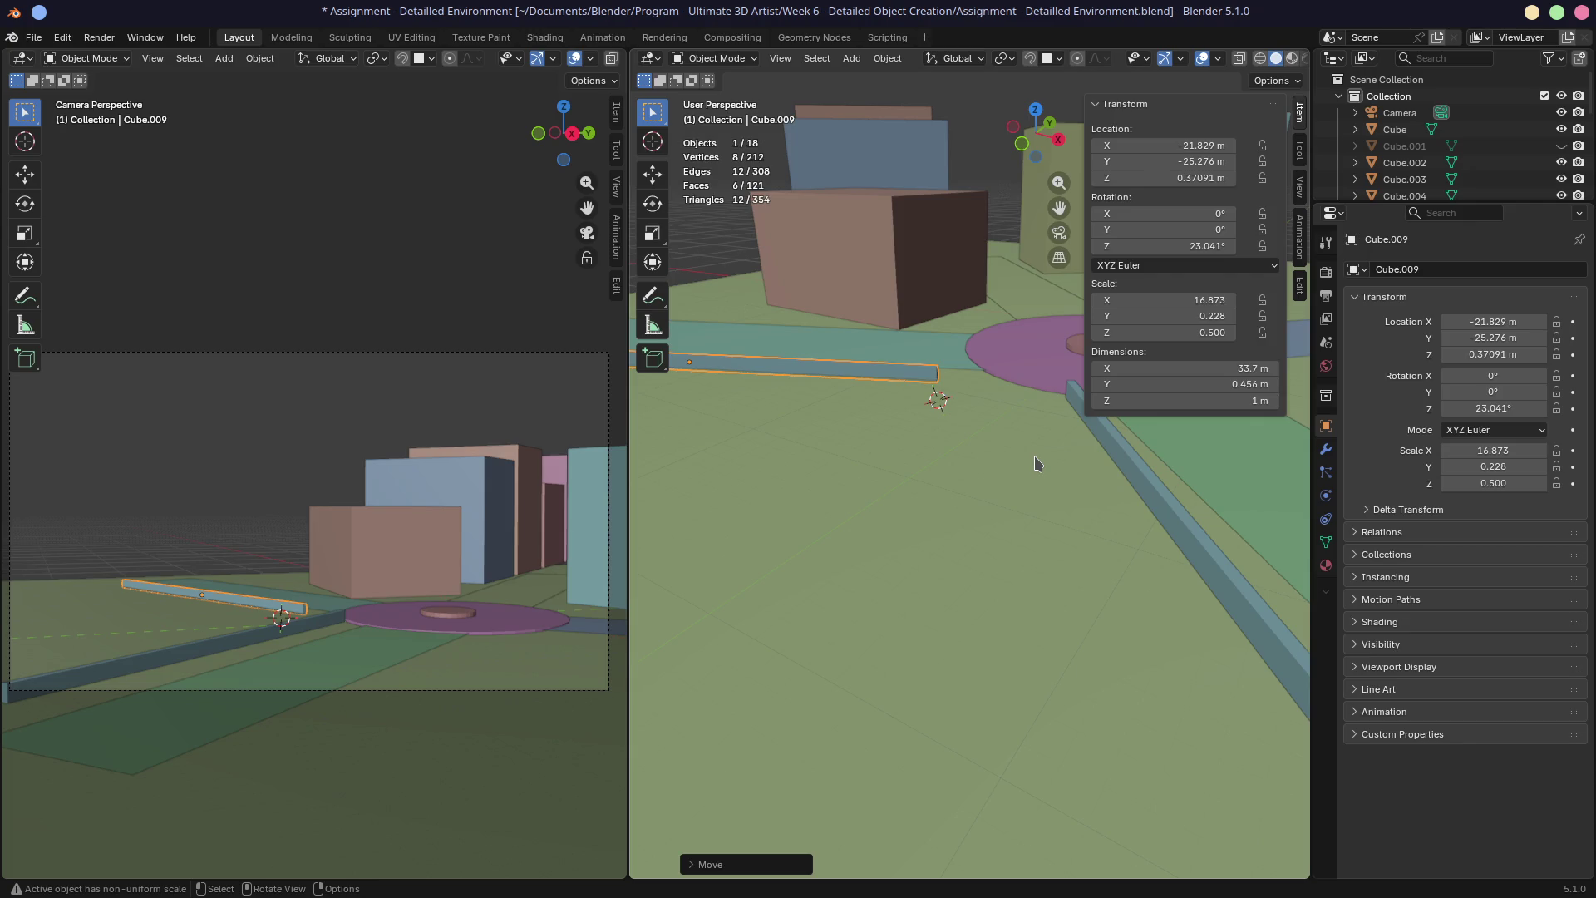
Add a new 2 m cube, Cube.011, on the ground near the thin strip
left_click(900, 460)
key("shift+a")
mouse_move(818, 457)
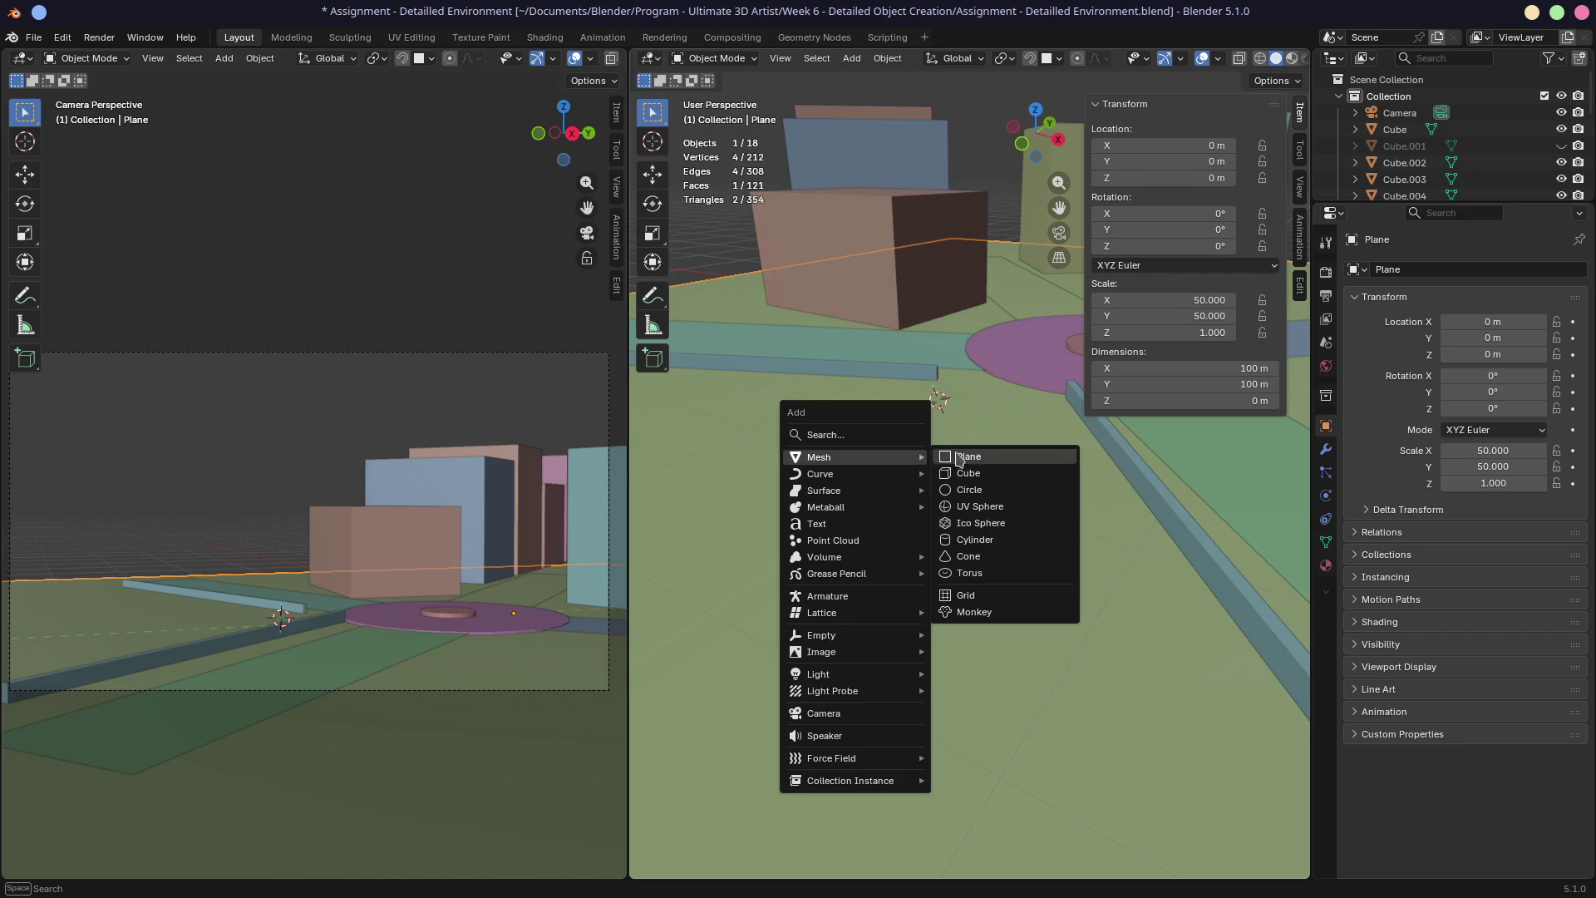
left_click(957, 472)
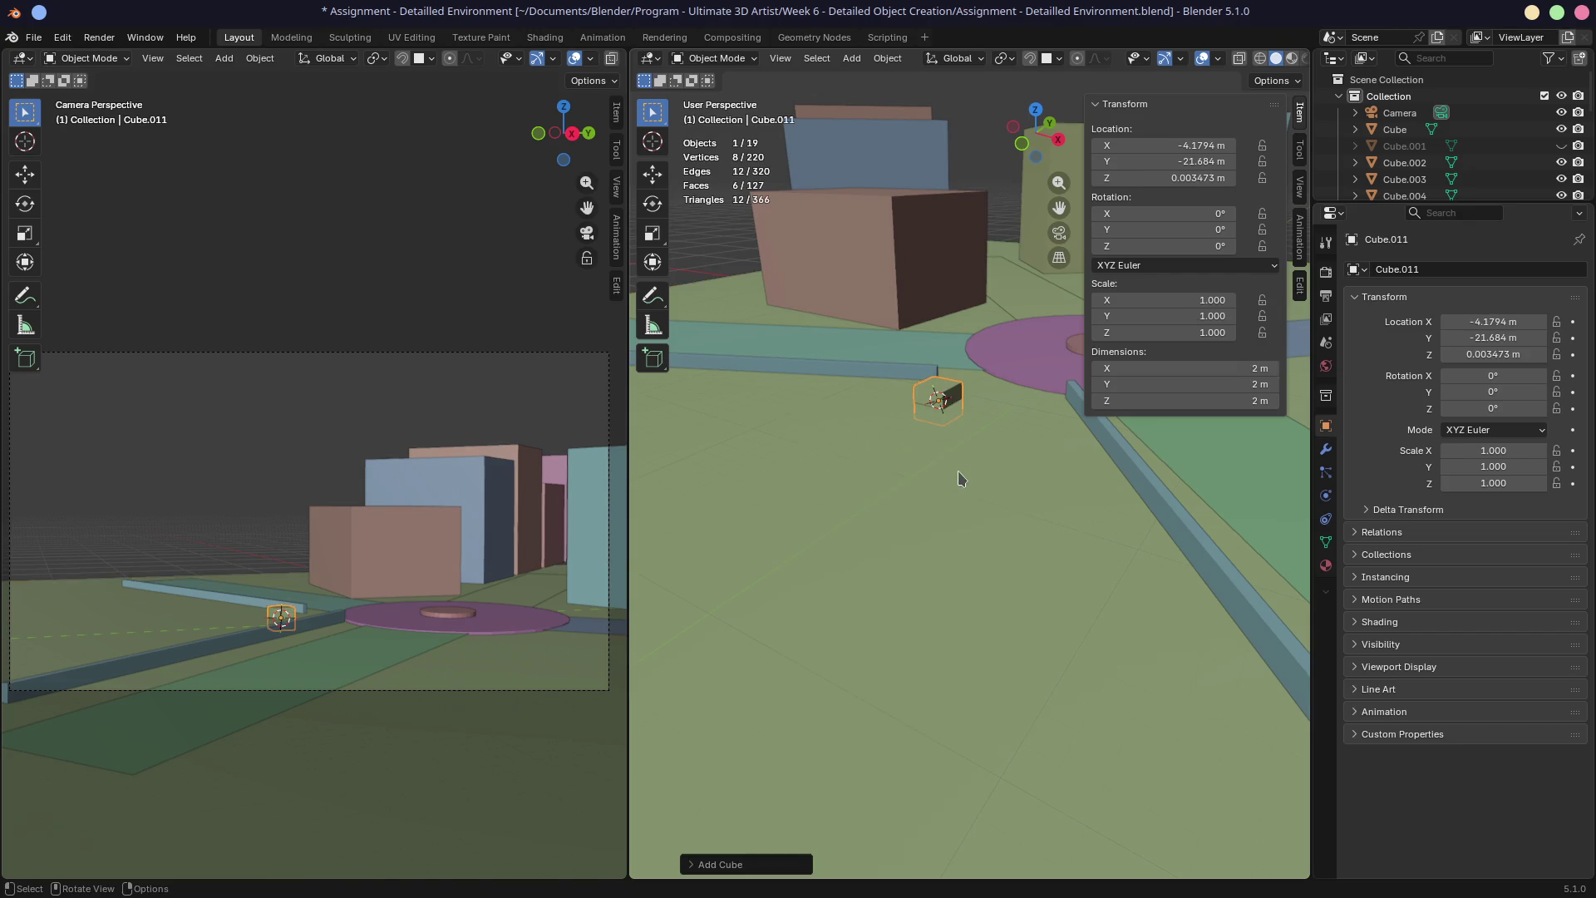
left_click(1194, 401)
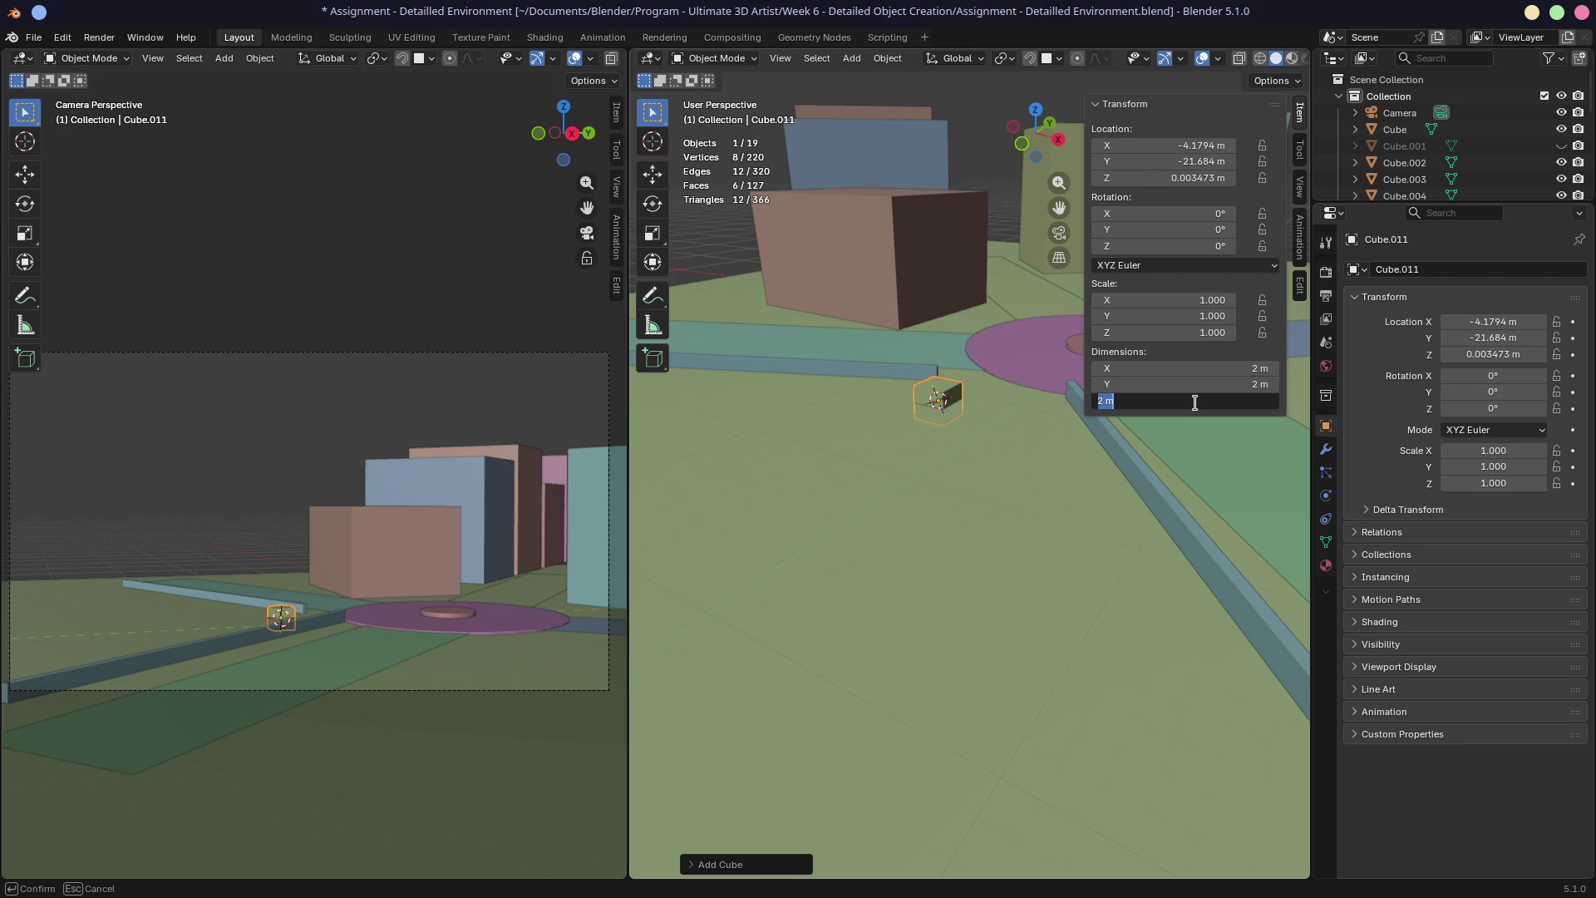
type("1.7")
Set Cube.011's dimensions to 1.7 m tall and 0.5 × 0.5 m wide
key("Return")
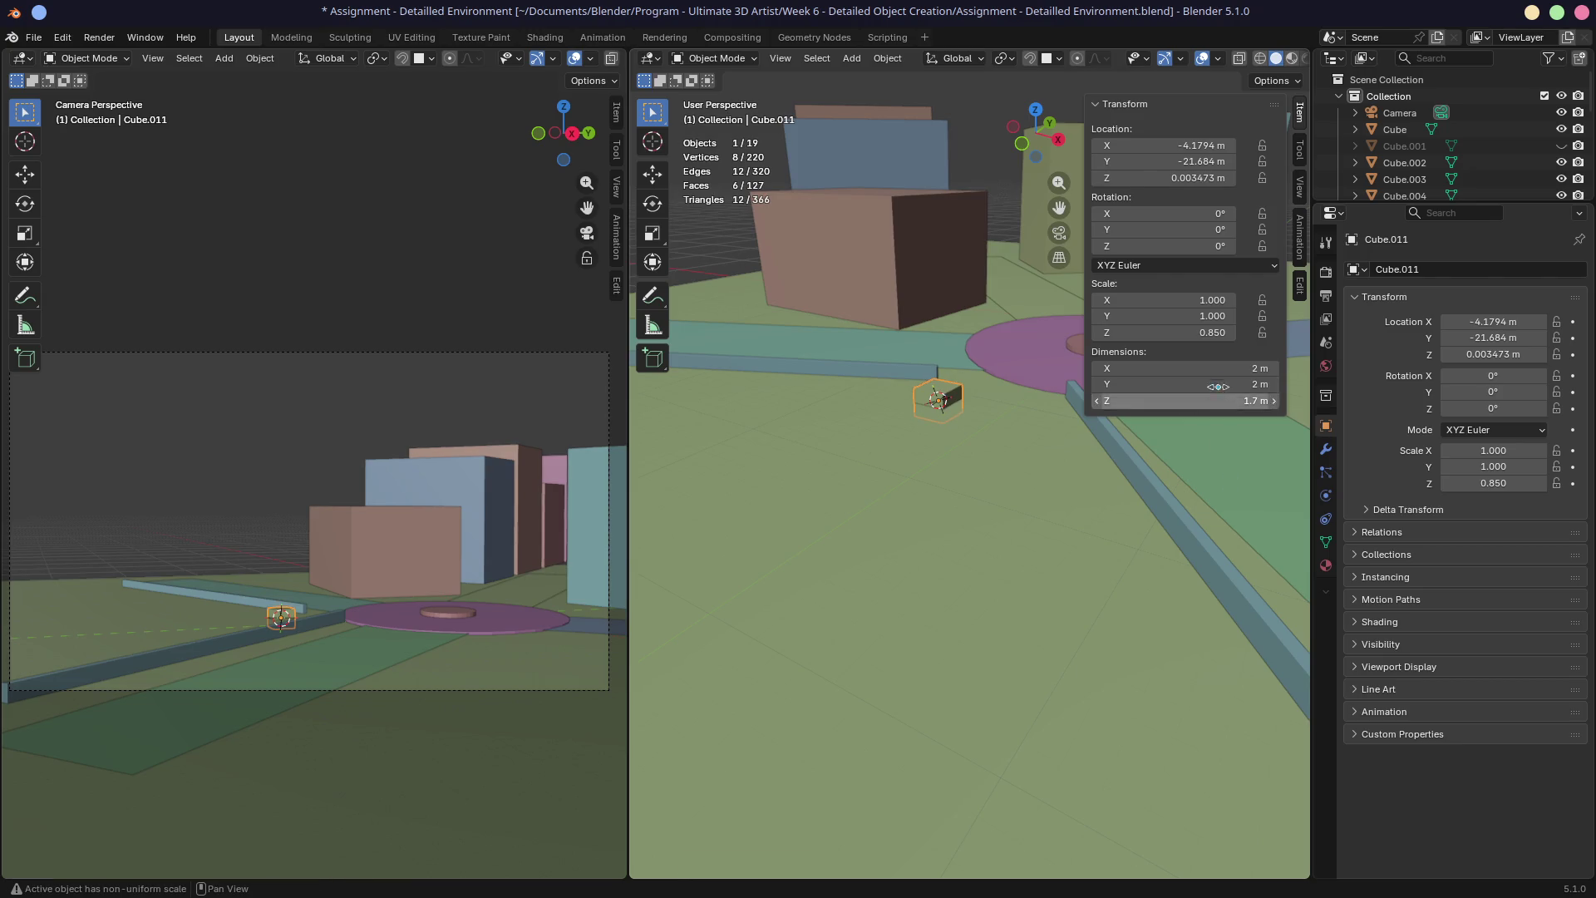
left_click(1216, 369)
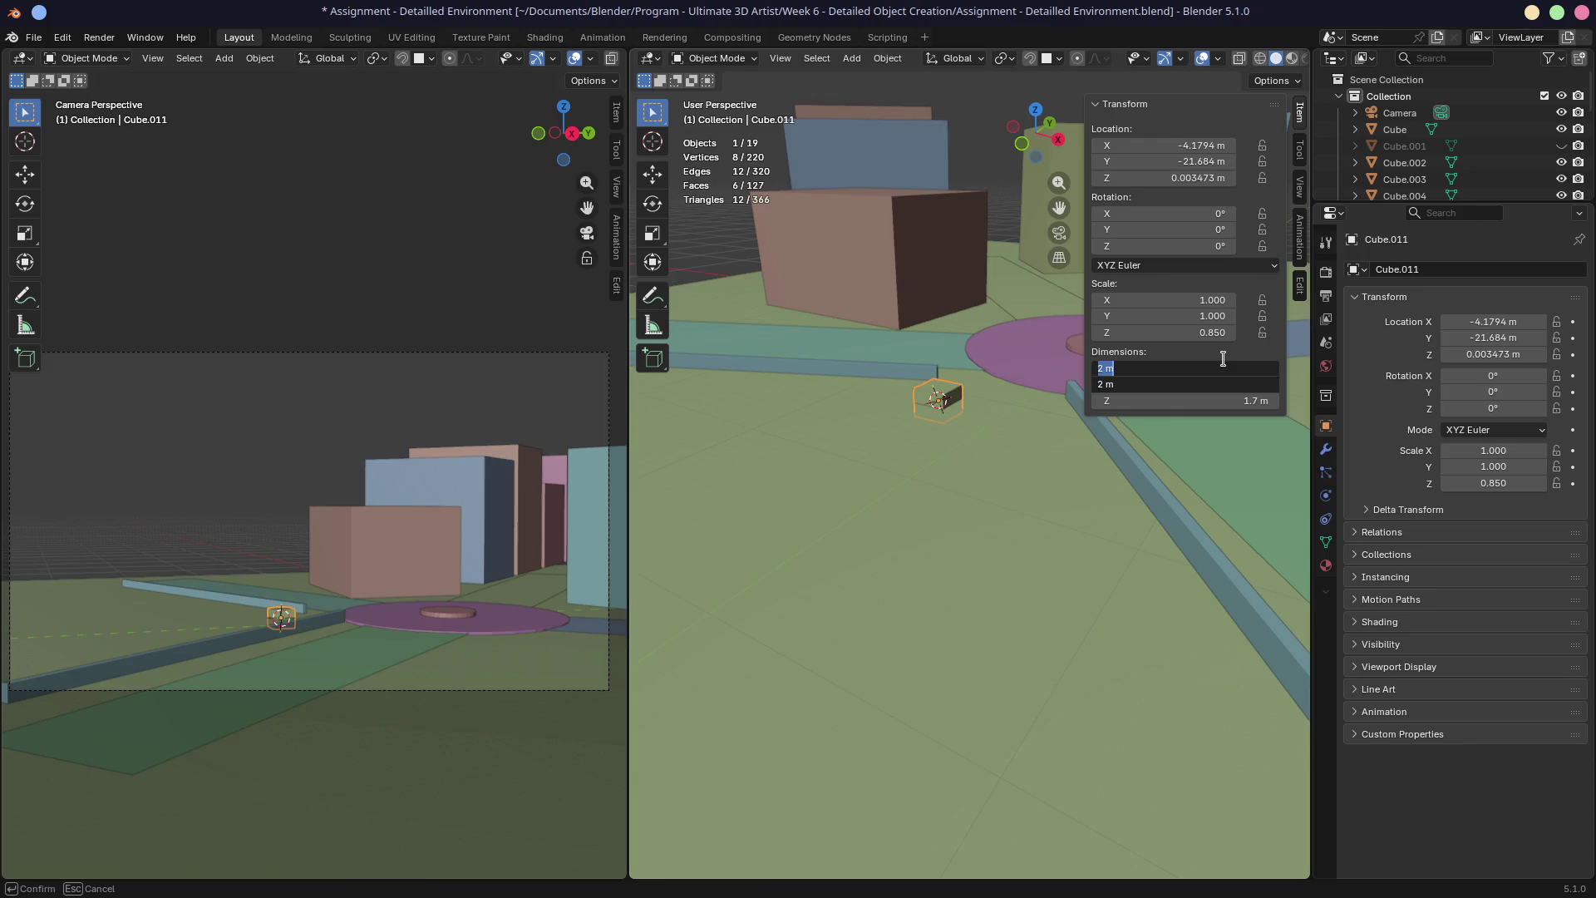
type(".3")
key("Return")
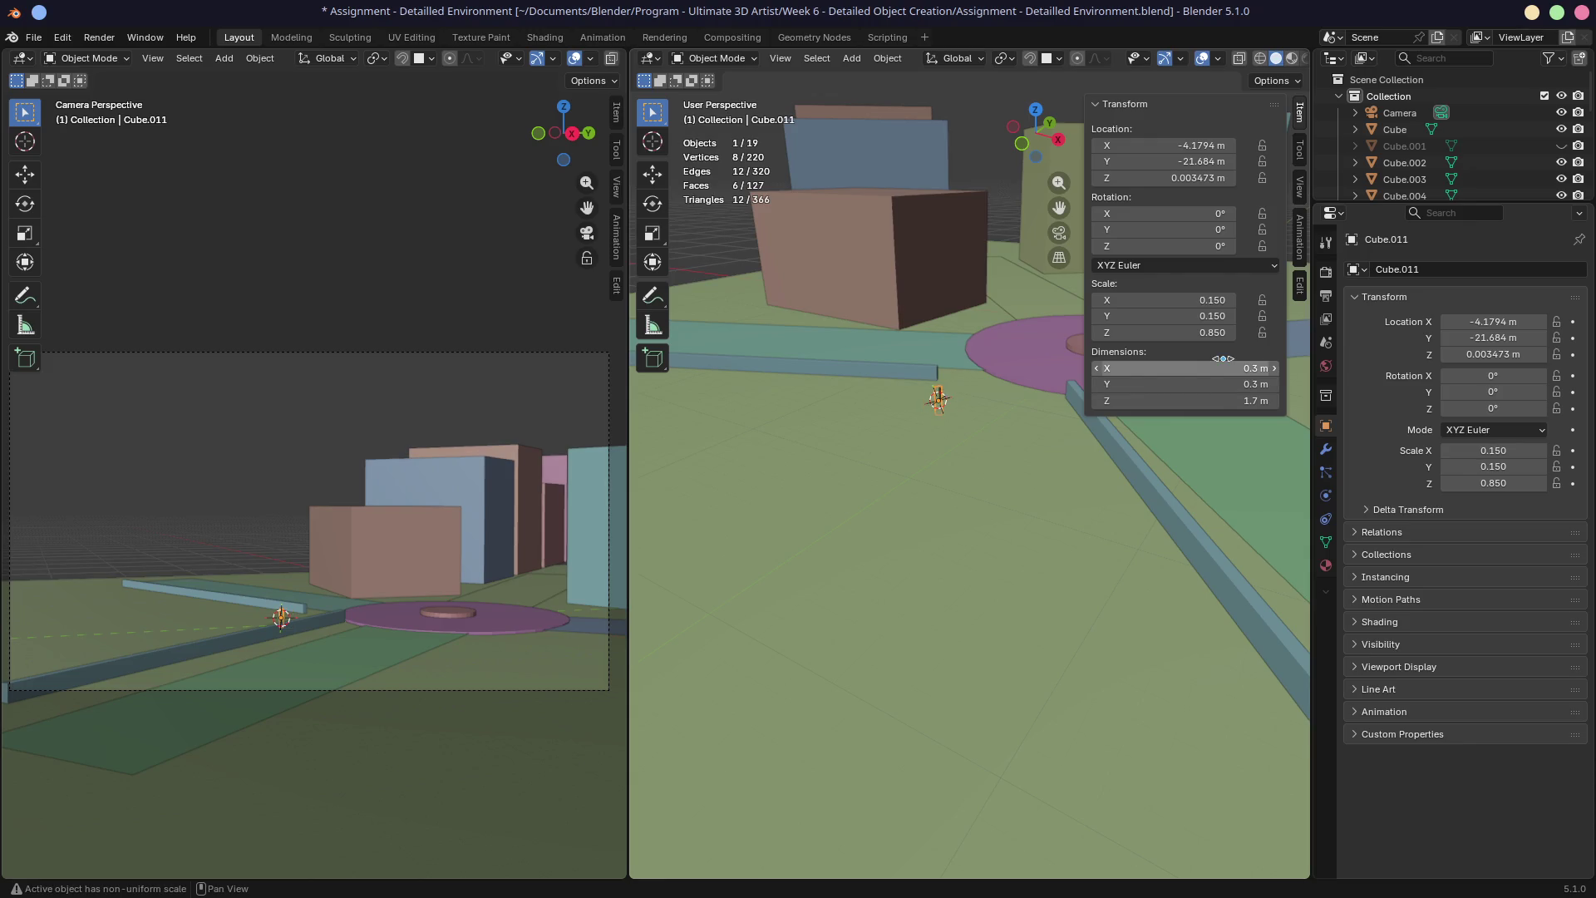
left_click_drag(1199, 371, 1198, 385)
type(".5")
key("Return")
Raise the post off the ground and place the 3D cursor on green strip Plane.003
key("g")
key("z")
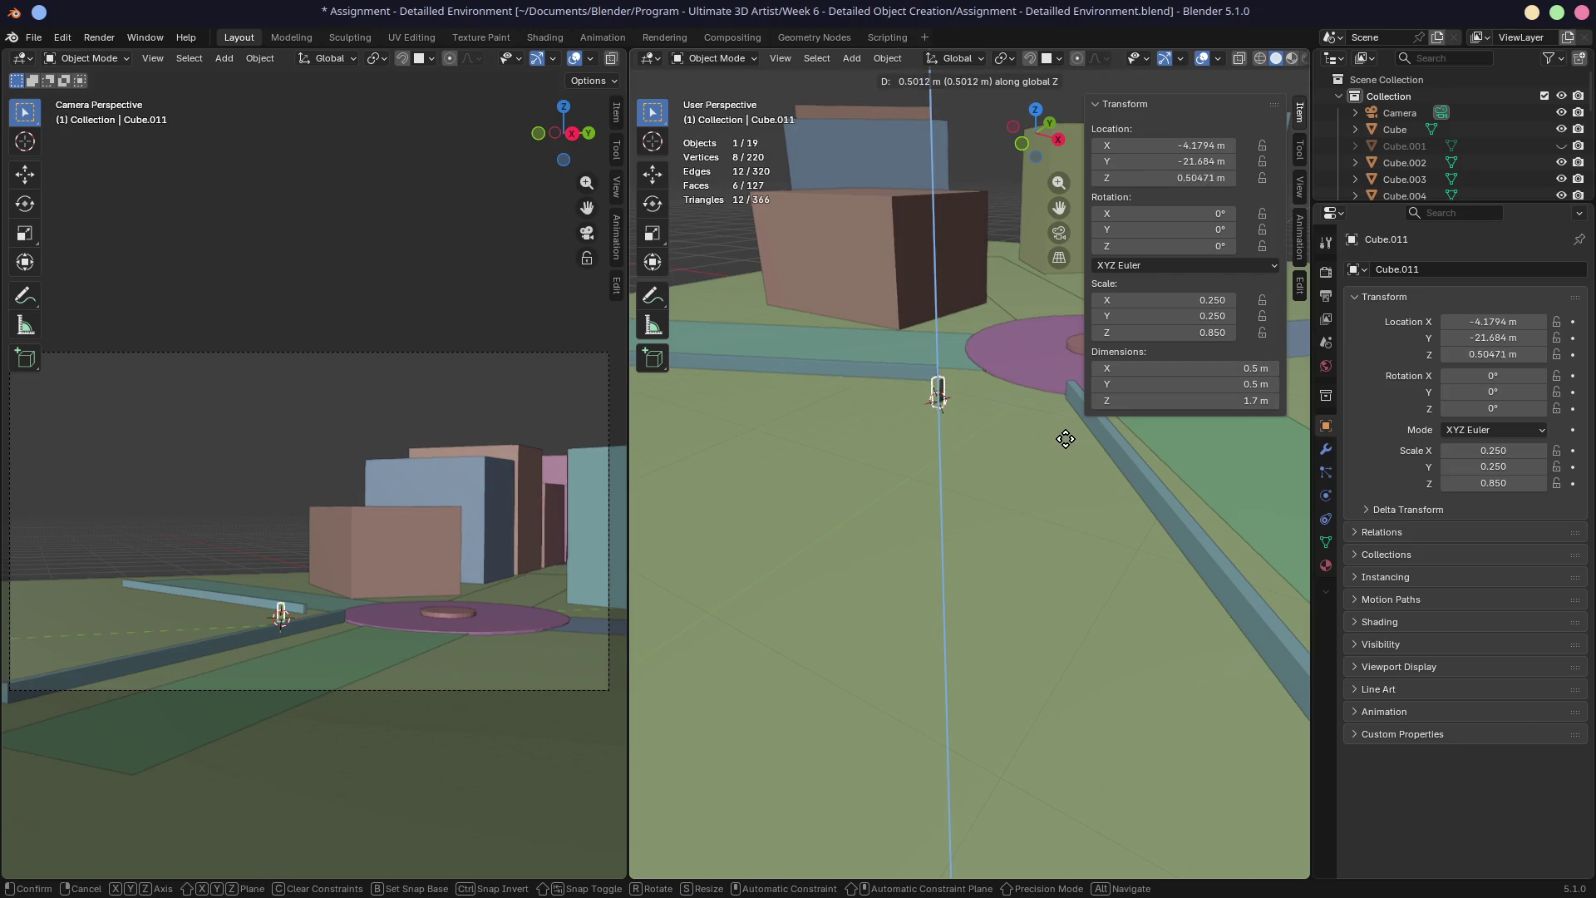
left_click(1064, 438)
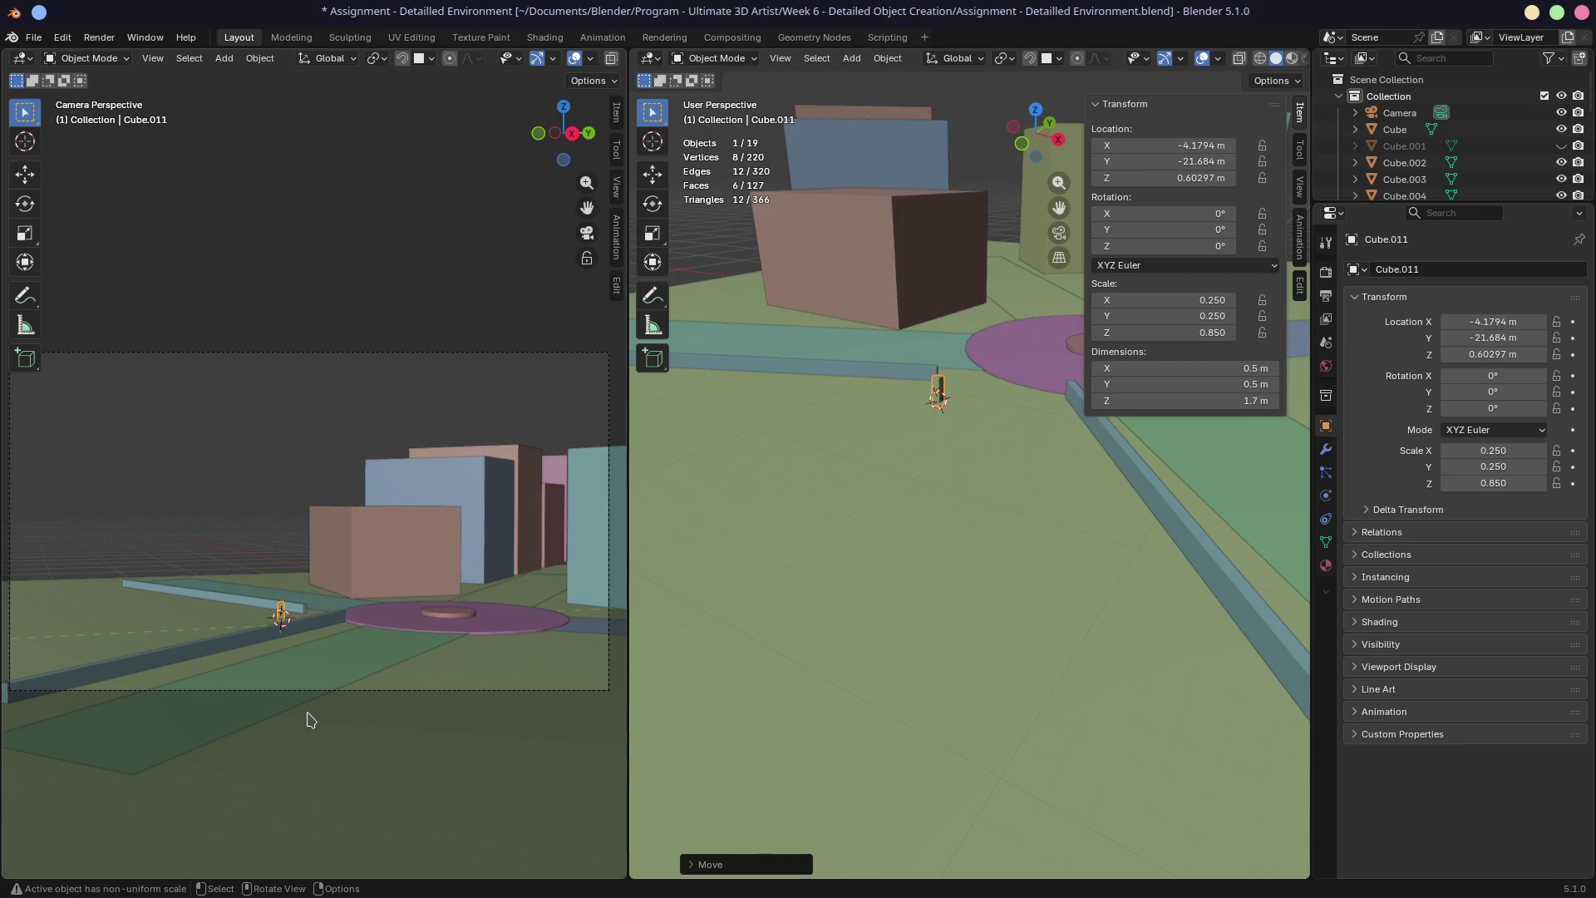
left_click(370, 660)
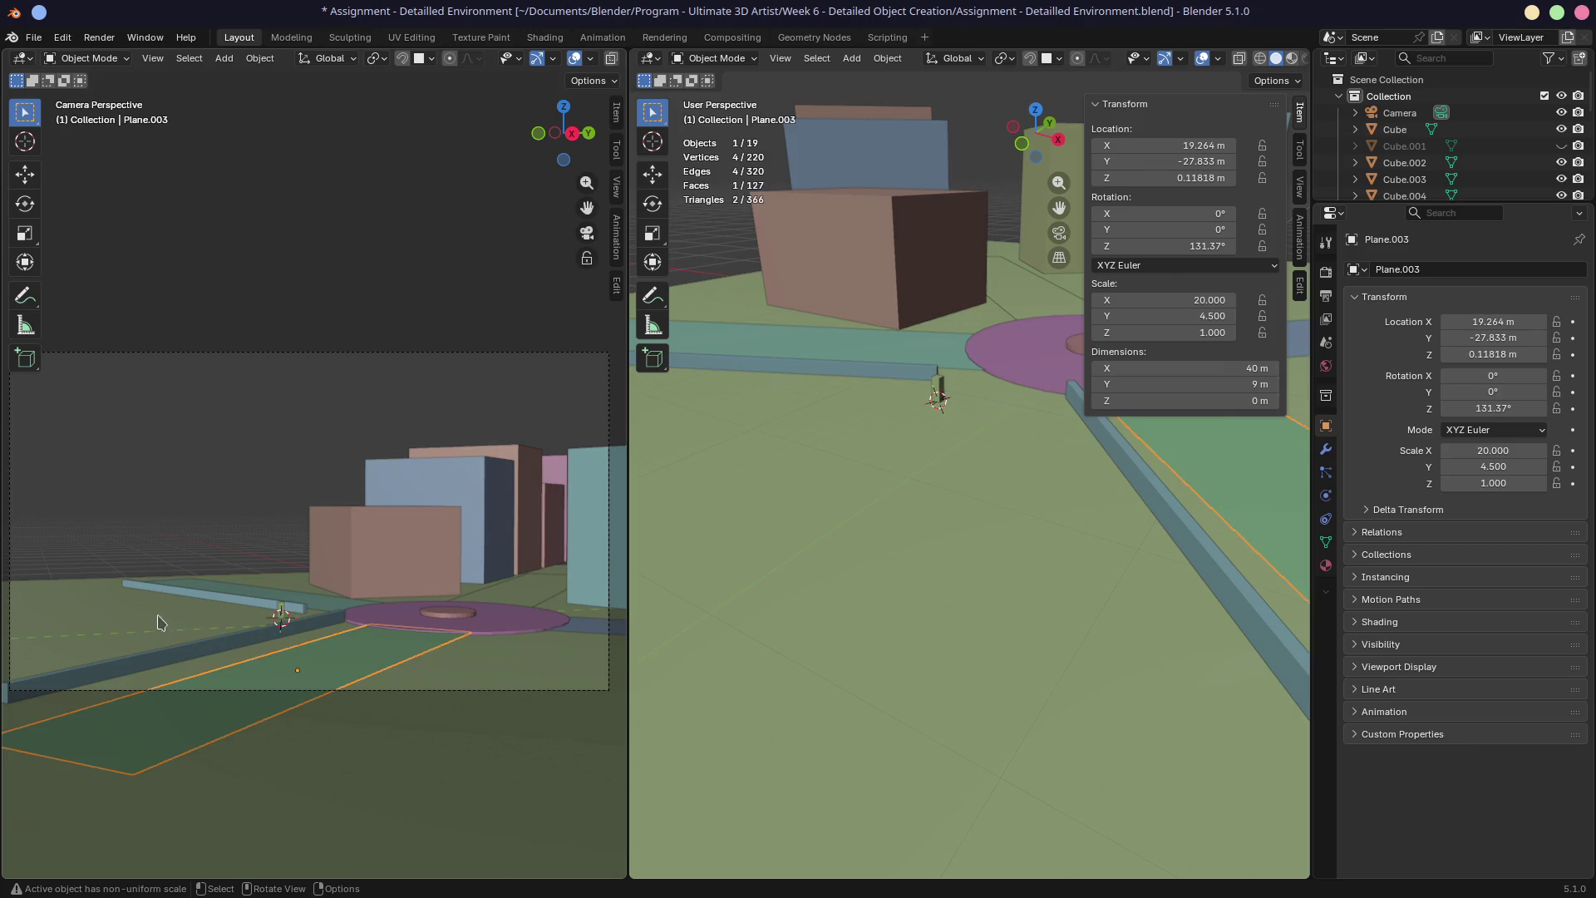
left_click(122, 619, "shift")
left_click(281, 617)
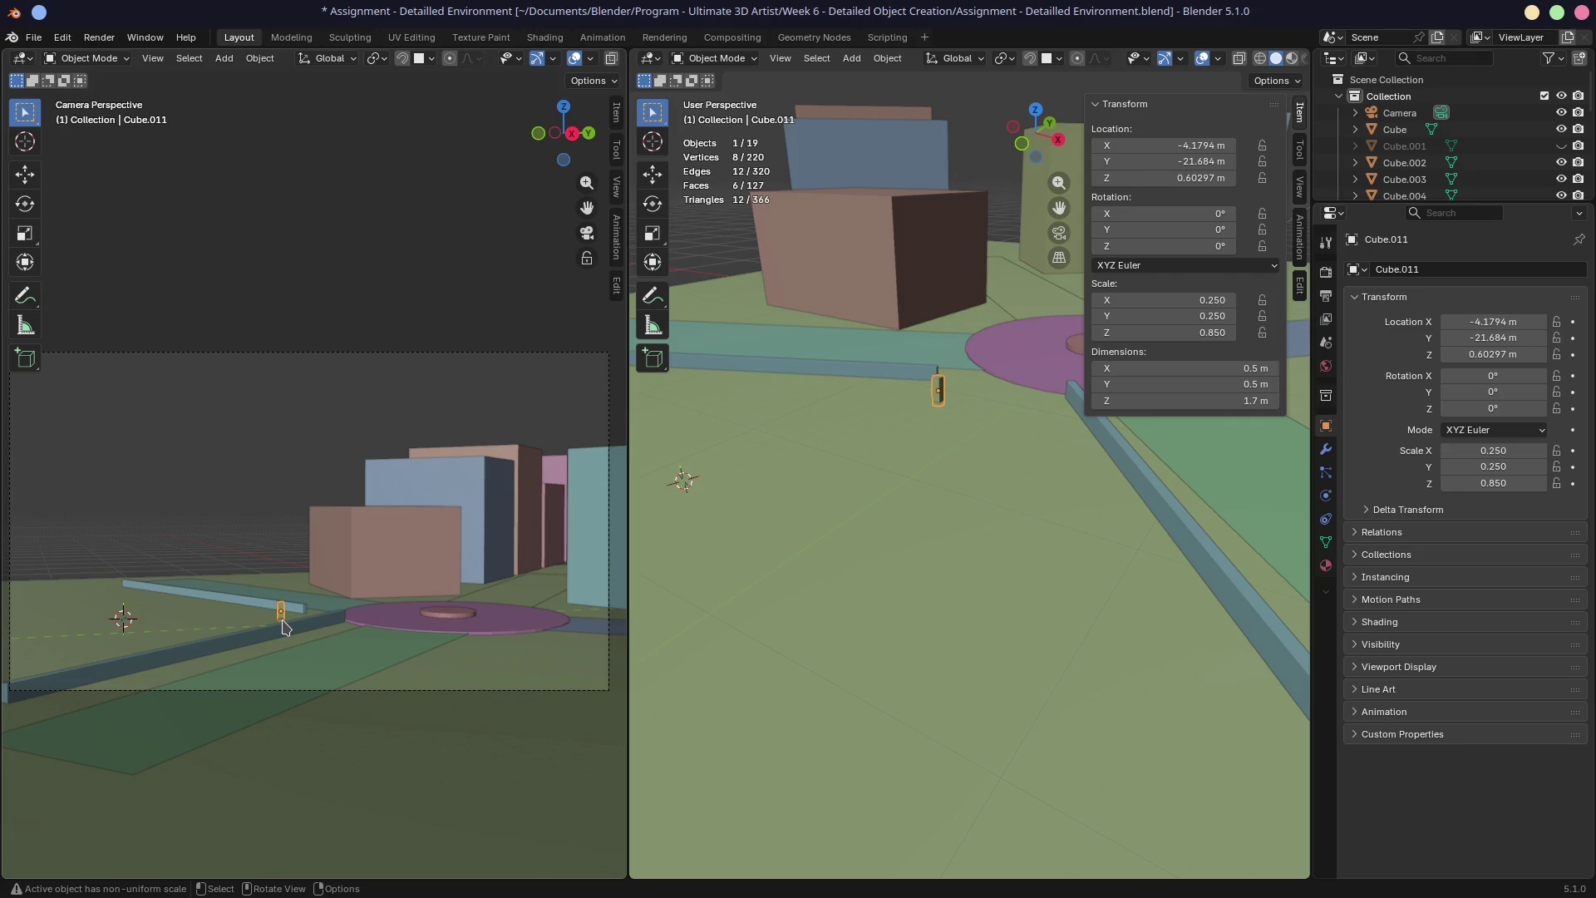
Move the post (Cube.011) onto the edge of the pink circular plaza
middle_click_drag(1098, 508, 862, 468)
key("g")
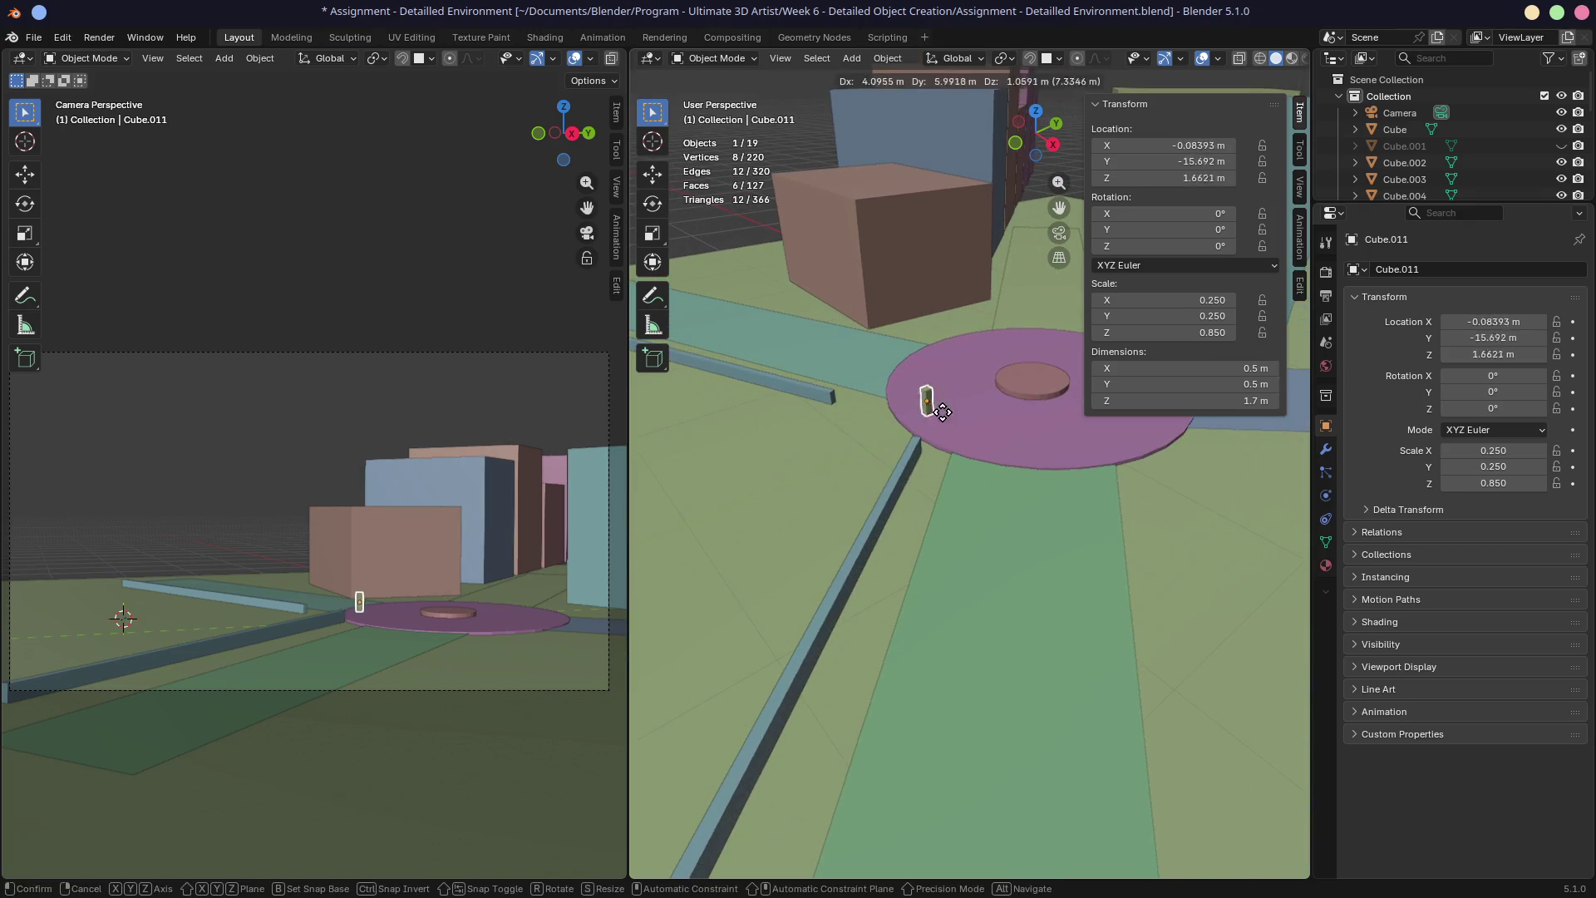
left_click(970, 389)
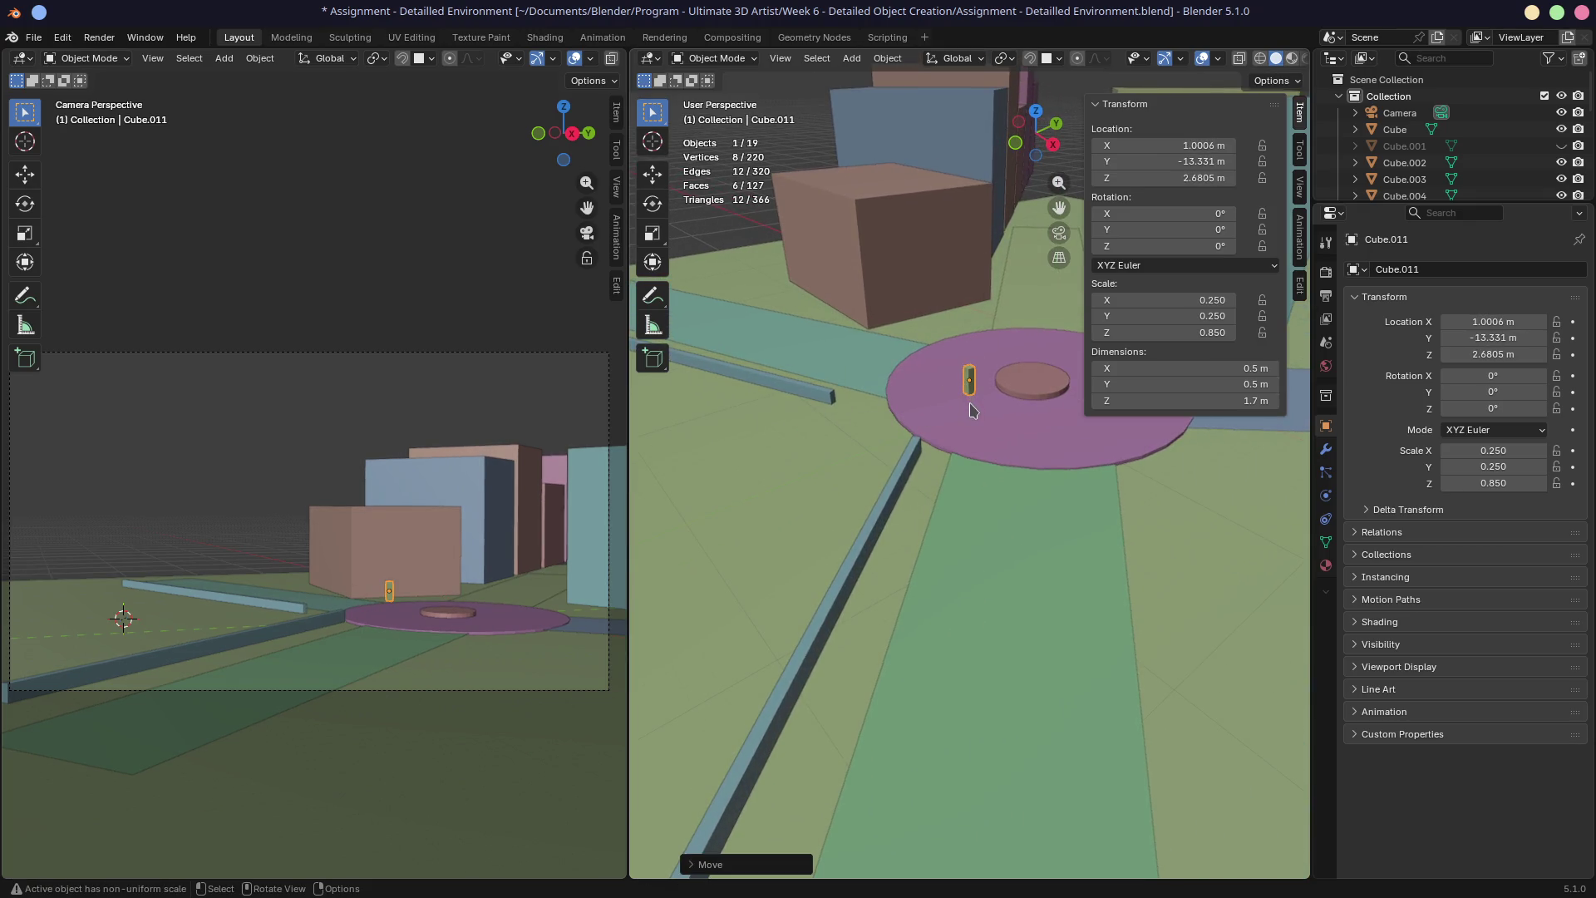
scroll(974, 406, "up", 3)
key("KP_Decimal")
mouse_move(987, 492)
middle_mouse_down()
mouse_move(1005, 449)
mouse_move(936, 632)
middle_mouse_up()
Snap the 3D cursor to the post's bottom face and set the post's origin there
key("Tab")
left_click(955, 645)
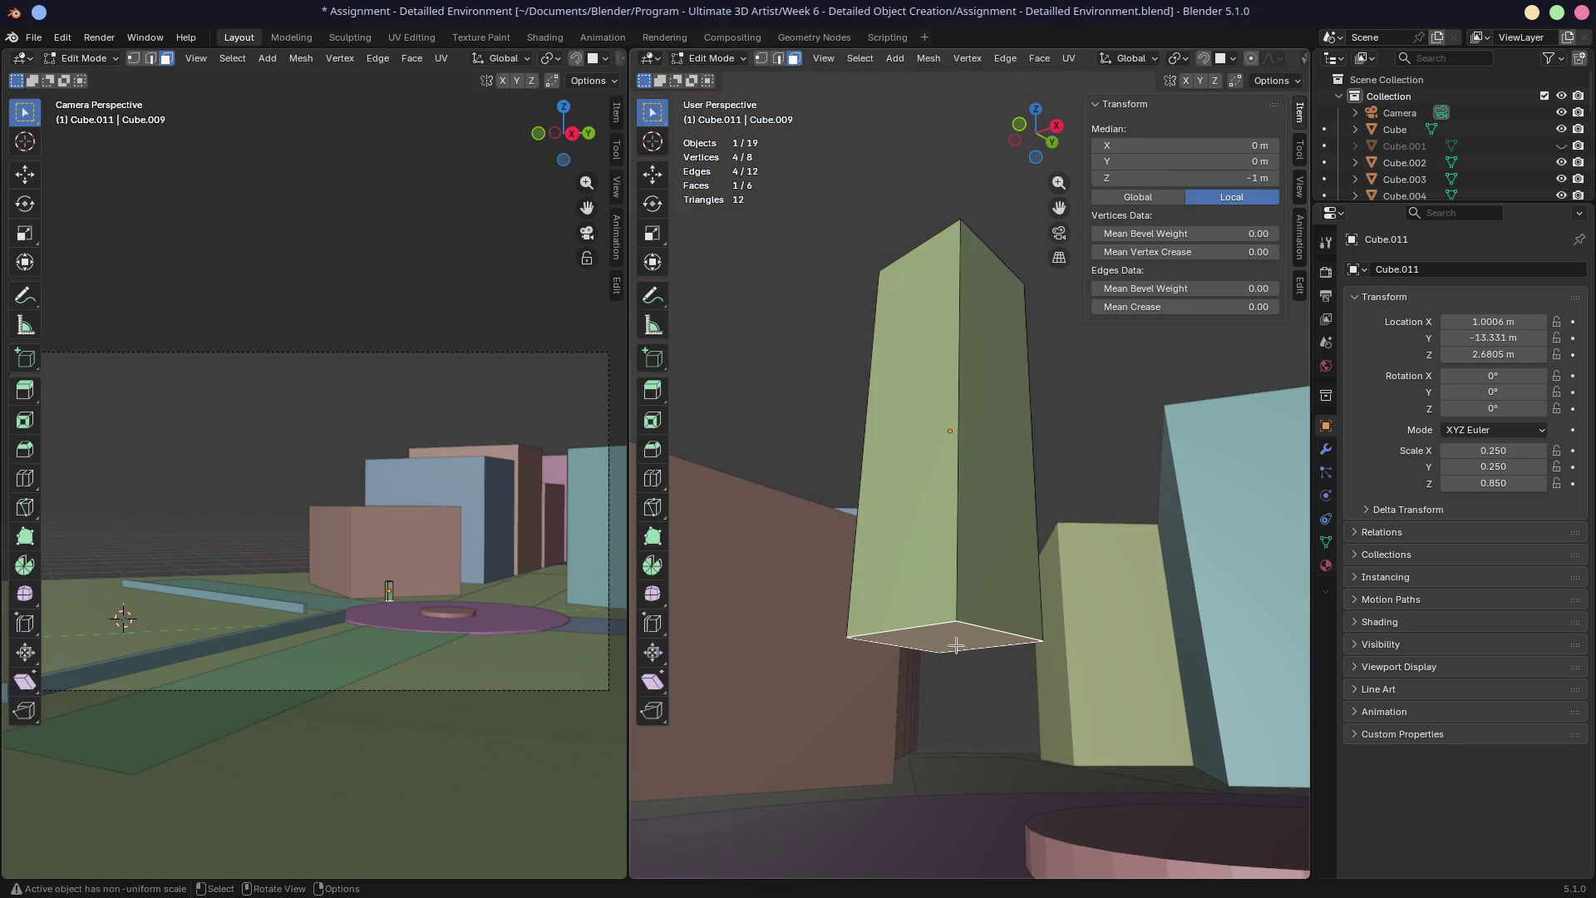
key("shift+s")
left_click(944, 731)
key("Tab")
right_click(974, 643)
mouse_move(861, 639)
left_click(1074, 680)
Reposition the post on the plaza edge and check it through the scene camera
key("Tab")
scroll(980, 645, "down", 3)
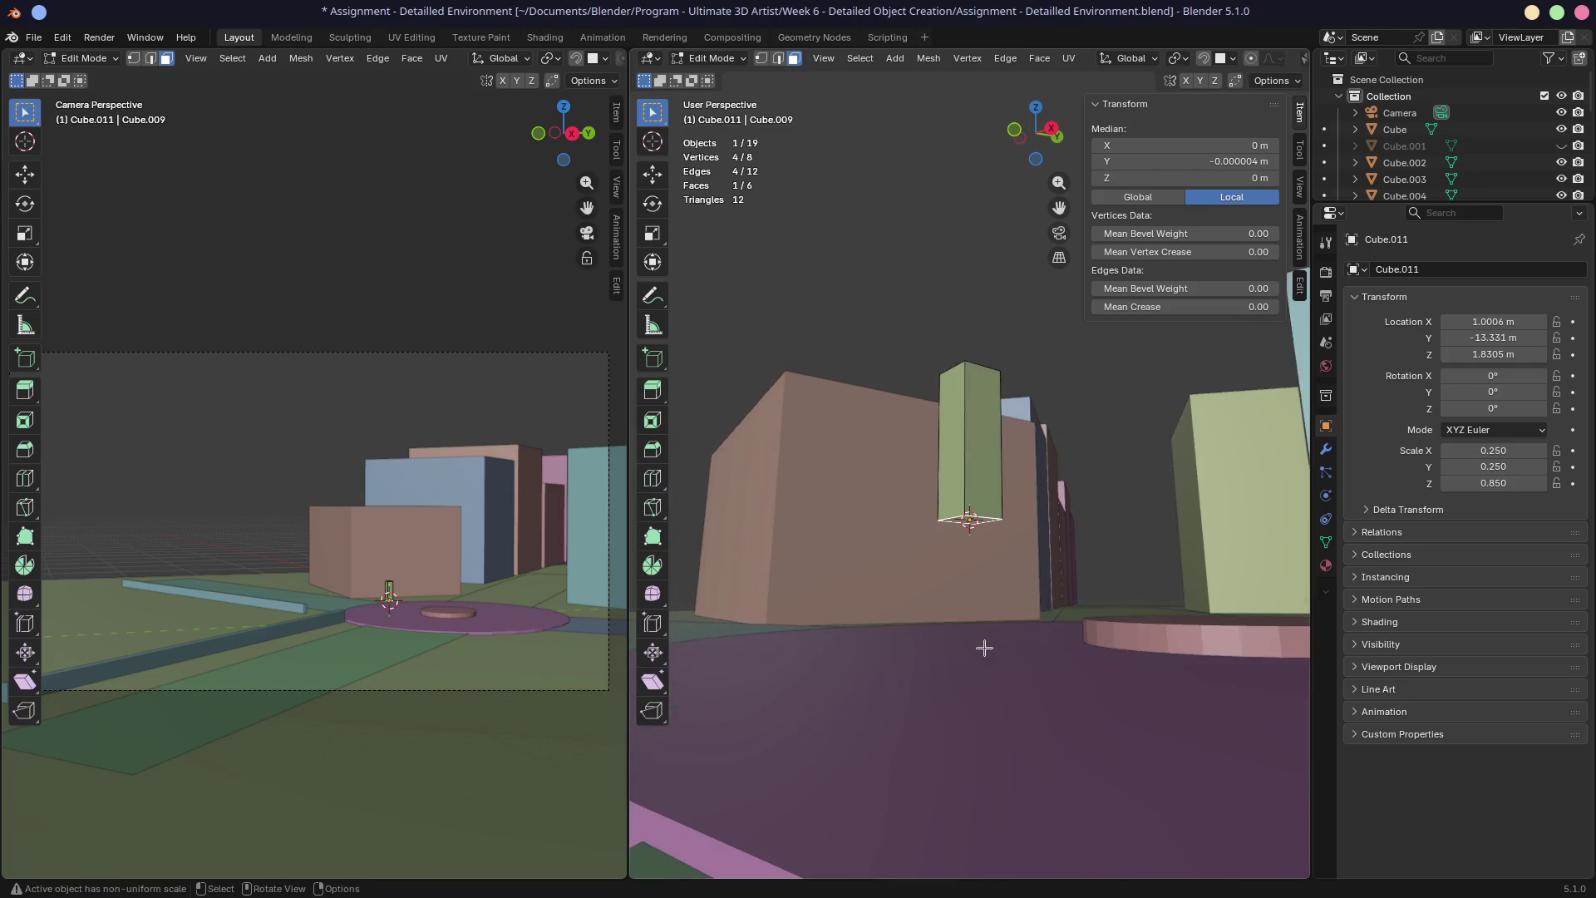
middle_click_drag(980, 645, 948, 689)
scroll(949, 689, "down", 2)
key("Tab")
scroll(949, 573, "down", 4)
key("g")
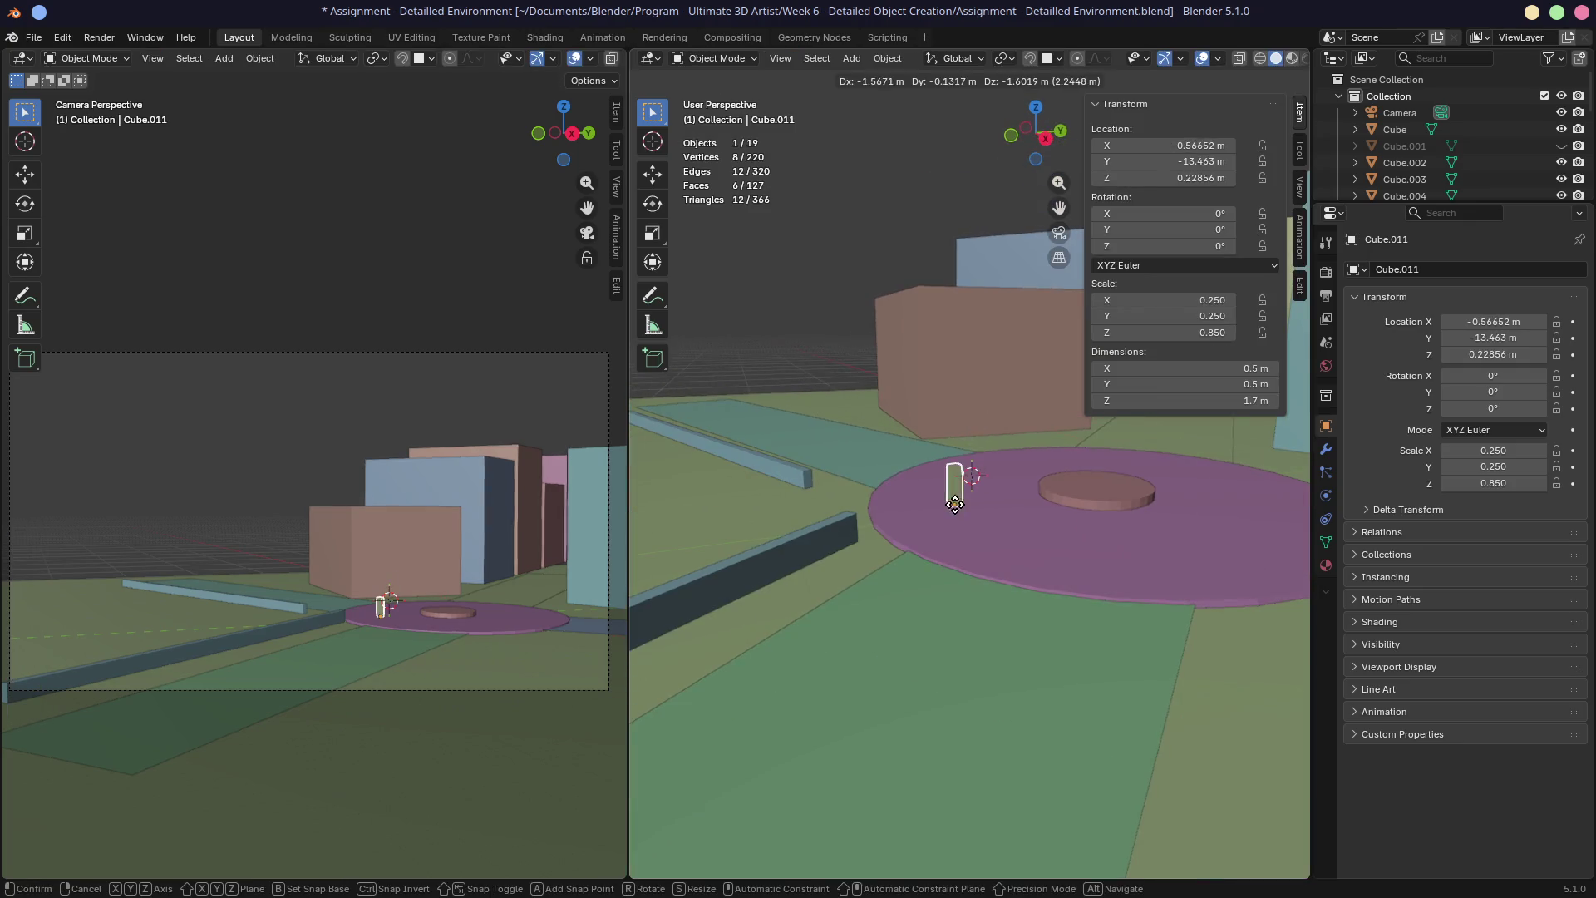
left_click(961, 506)
left_click_drag(629, 542, 991, 542)
scroll(687, 666, "up", 3)
middle_click_drag(661, 688, 688, 676)
key("KP_0")
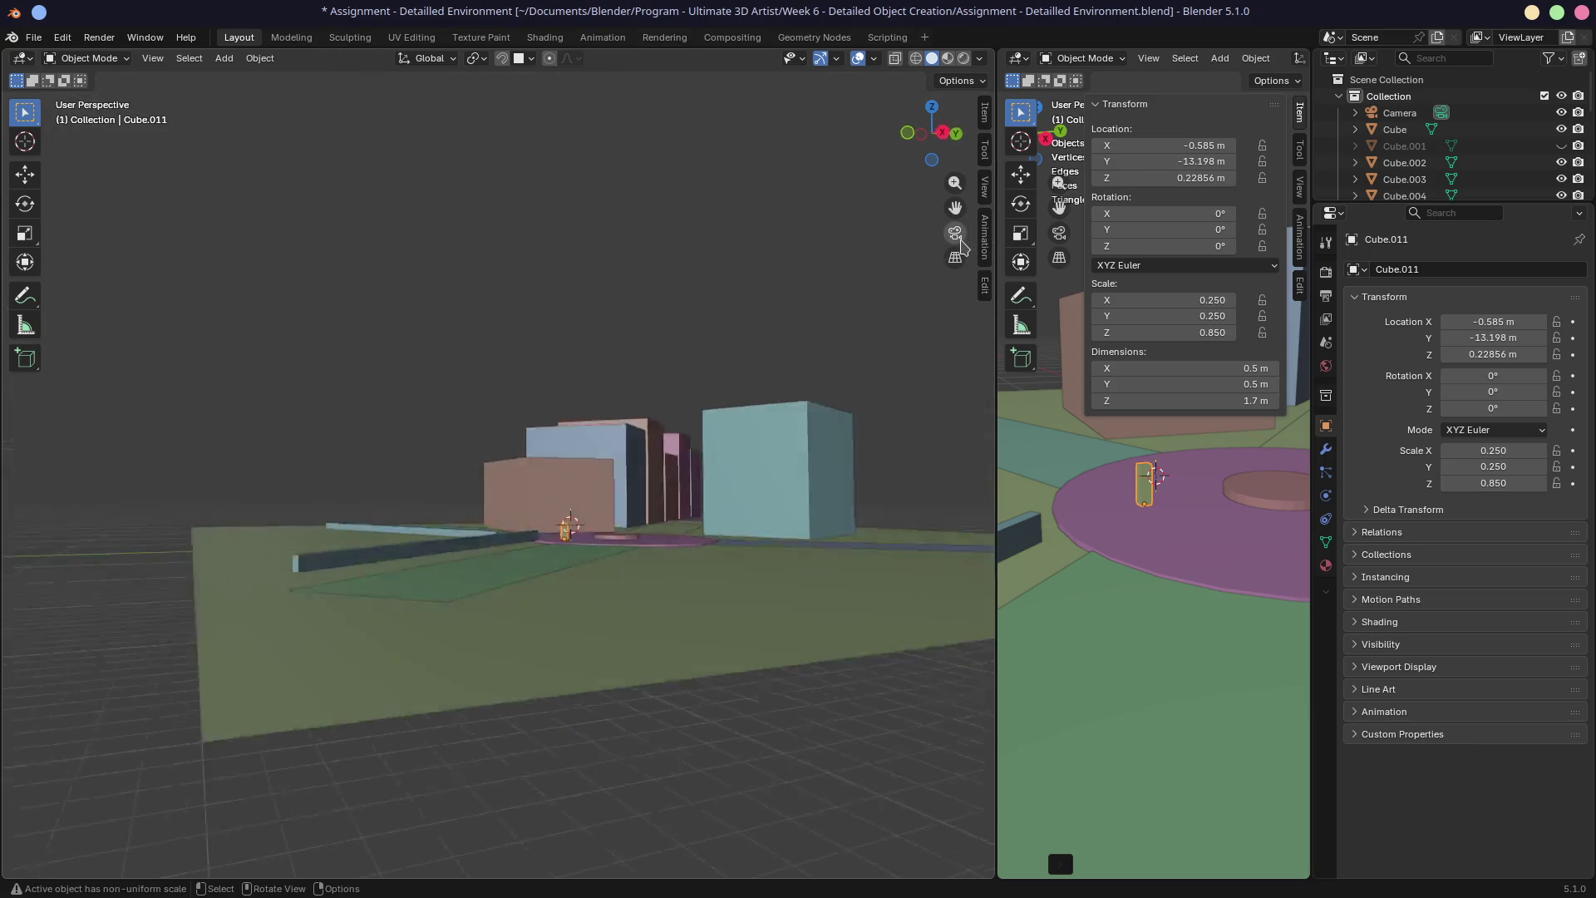
middle_click_drag(647, 390, 595, 356, "shift")
scroll(595, 356, "down", 2)
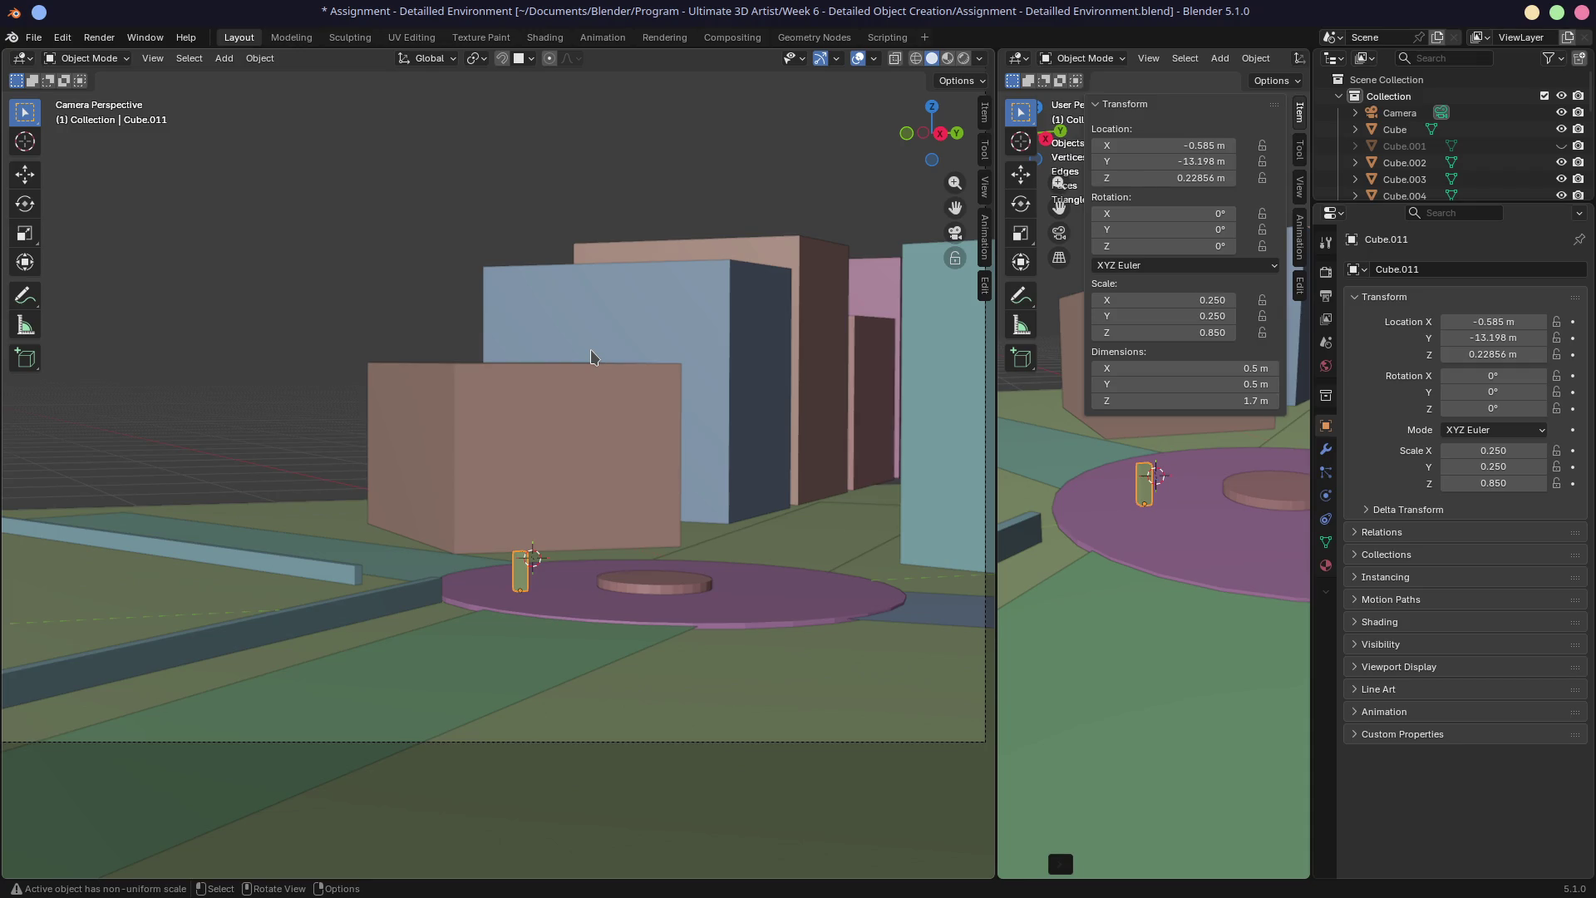
scroll(609, 398, "down", 2)
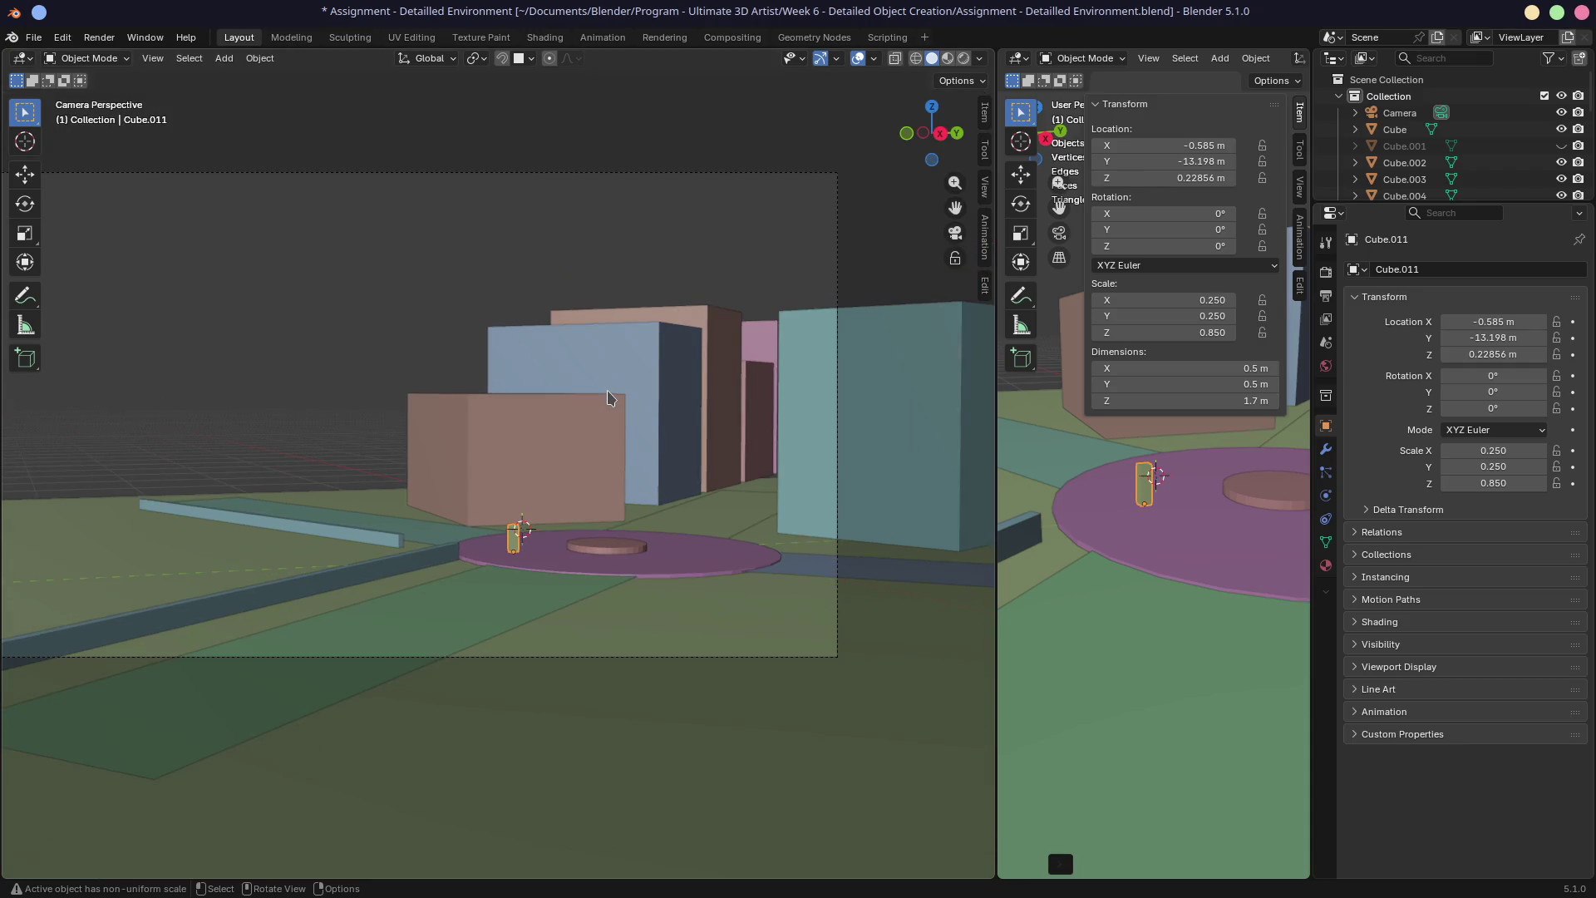
middle_click_drag(608, 397, 641, 458, "shift")
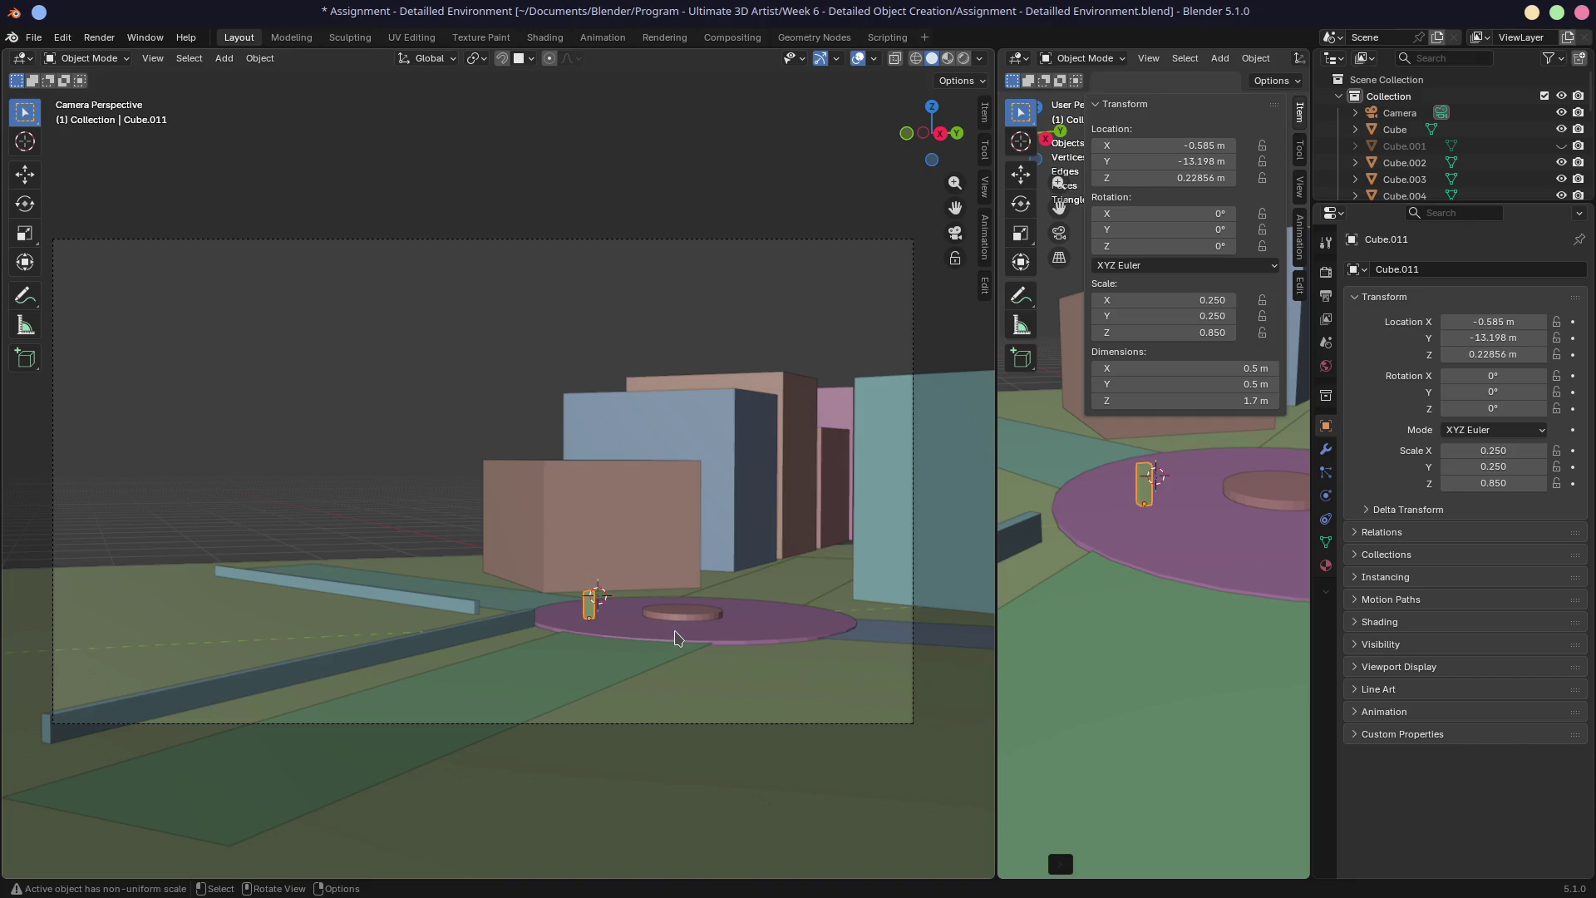
left_click(679, 616)
left_click(489, 633)
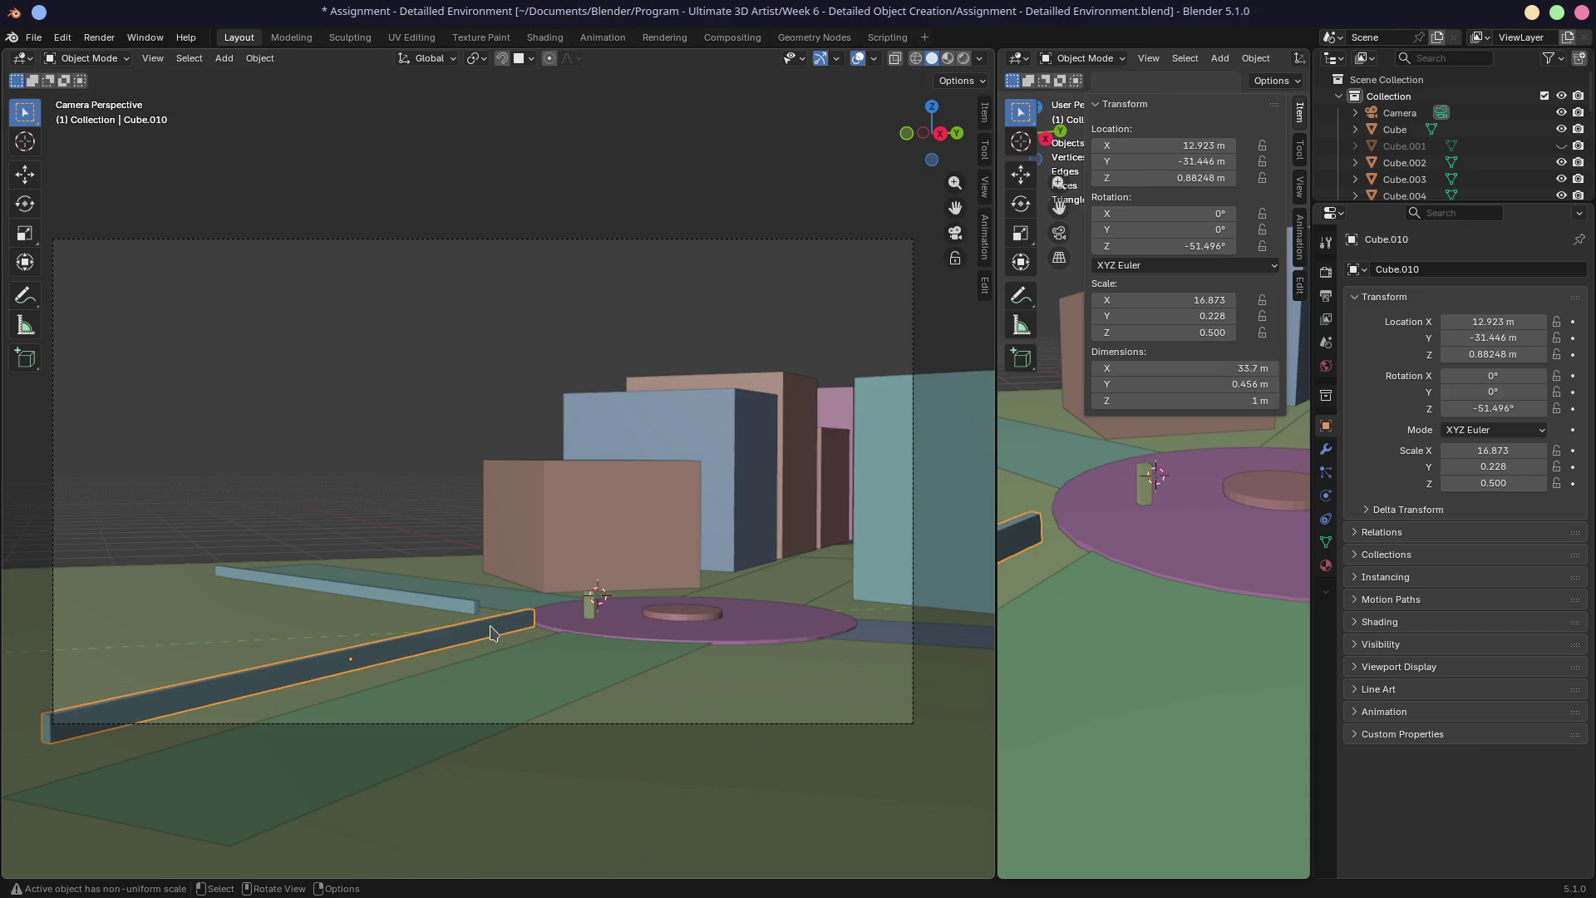
left_click(472, 610)
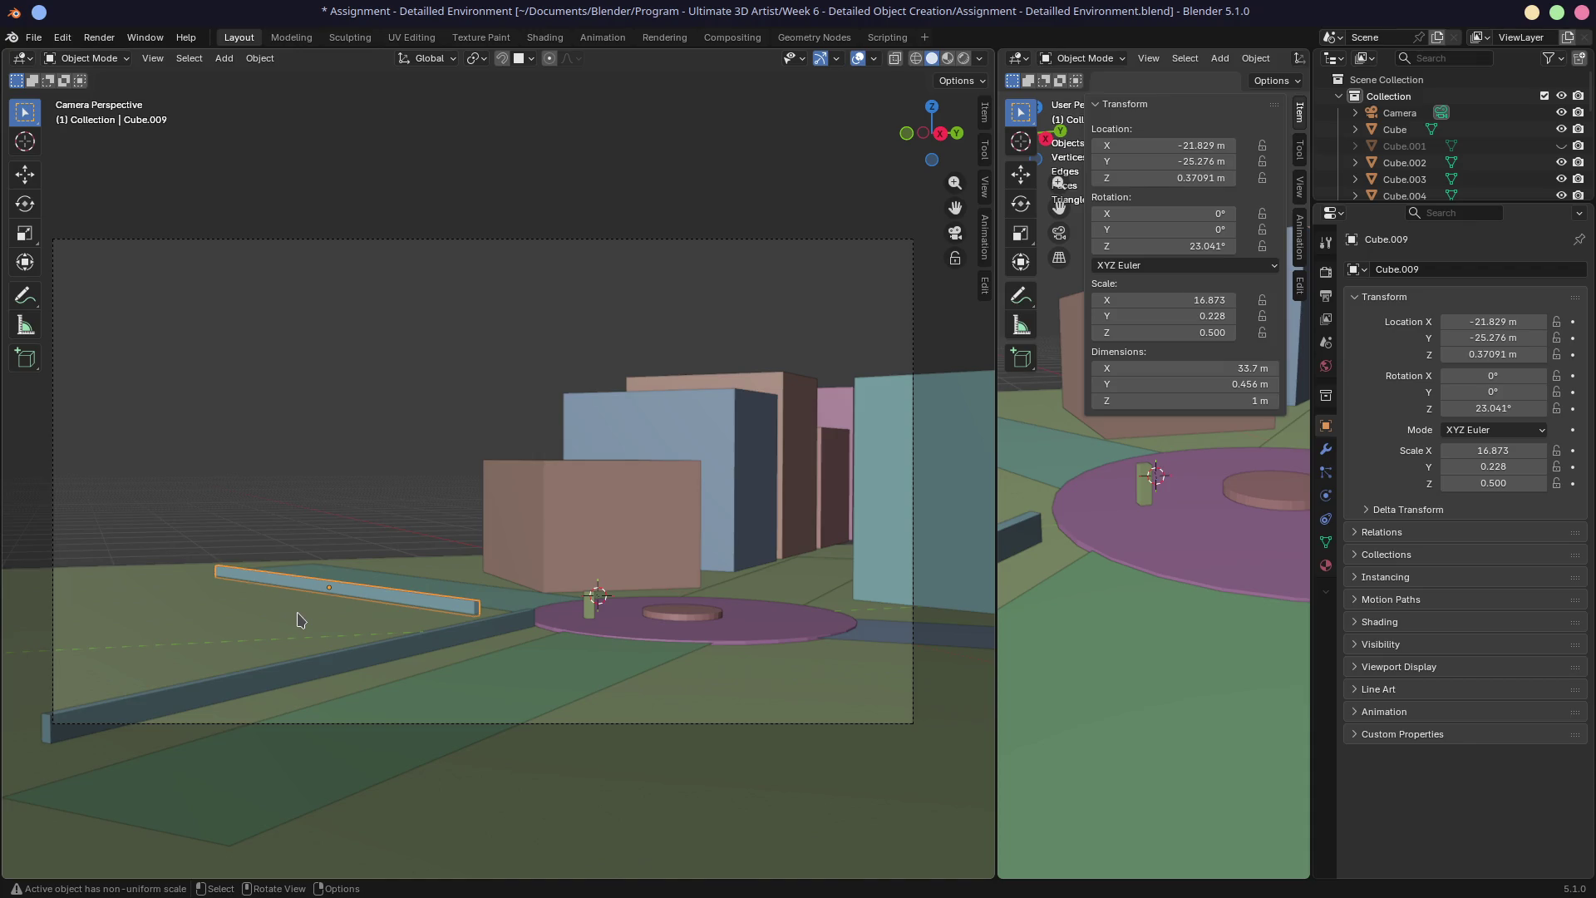
mouse_move(998, 506)
left_mouse_down()
mouse_move(518, 474)
mouse_move(577, 475)
left_mouse_up()
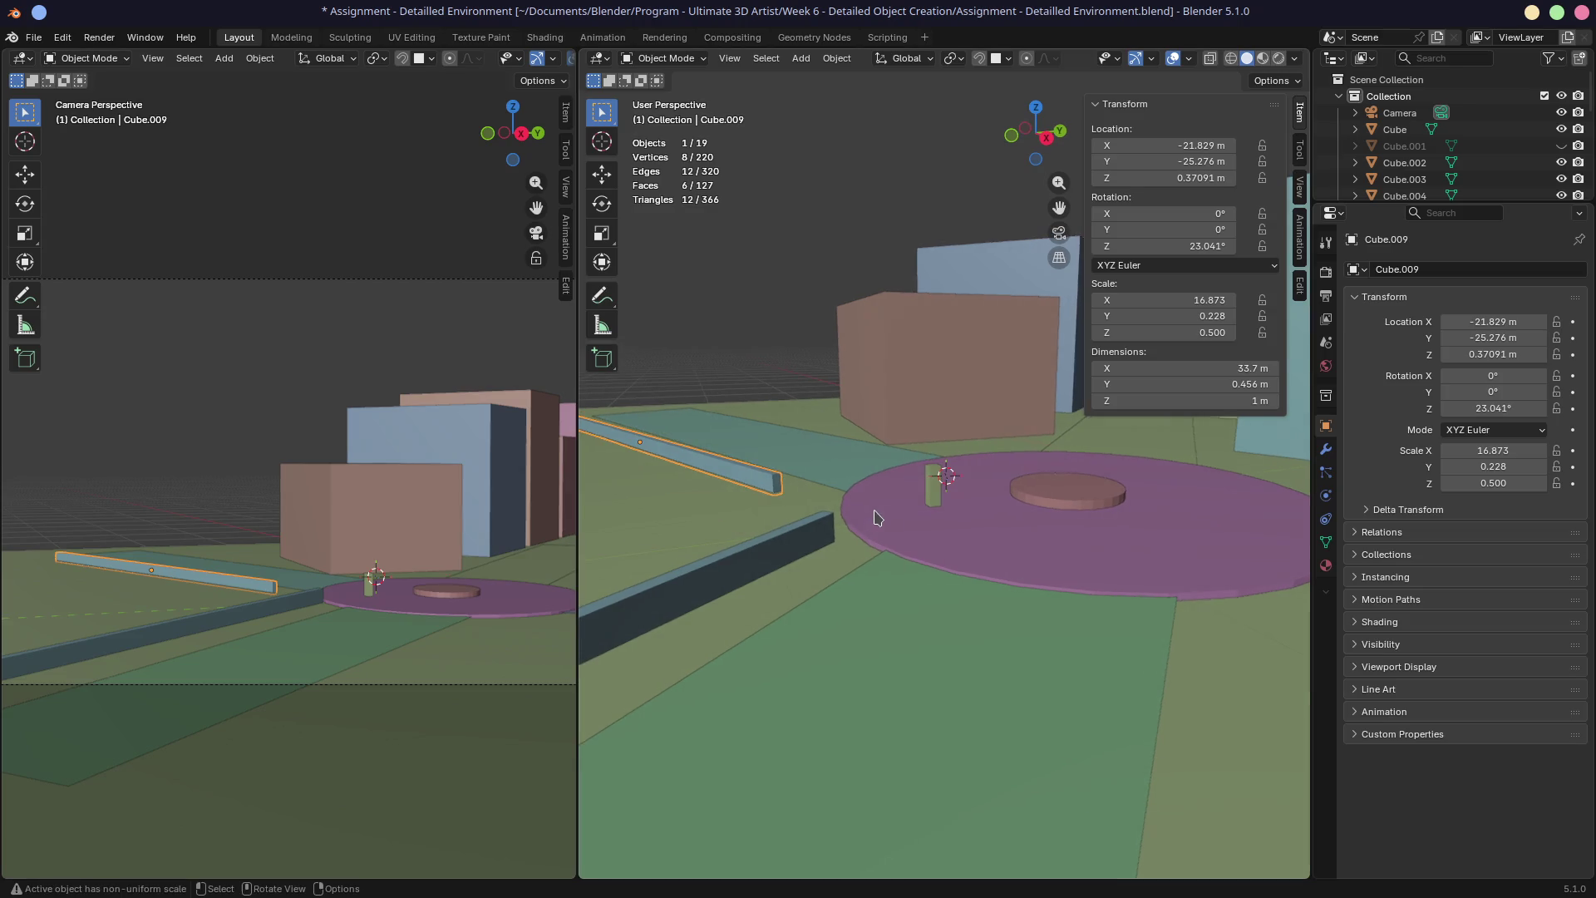
Adjust the light-blue curb strip vertically and view the scene from the front
key("g")
key("z")
left_click(778, 507)
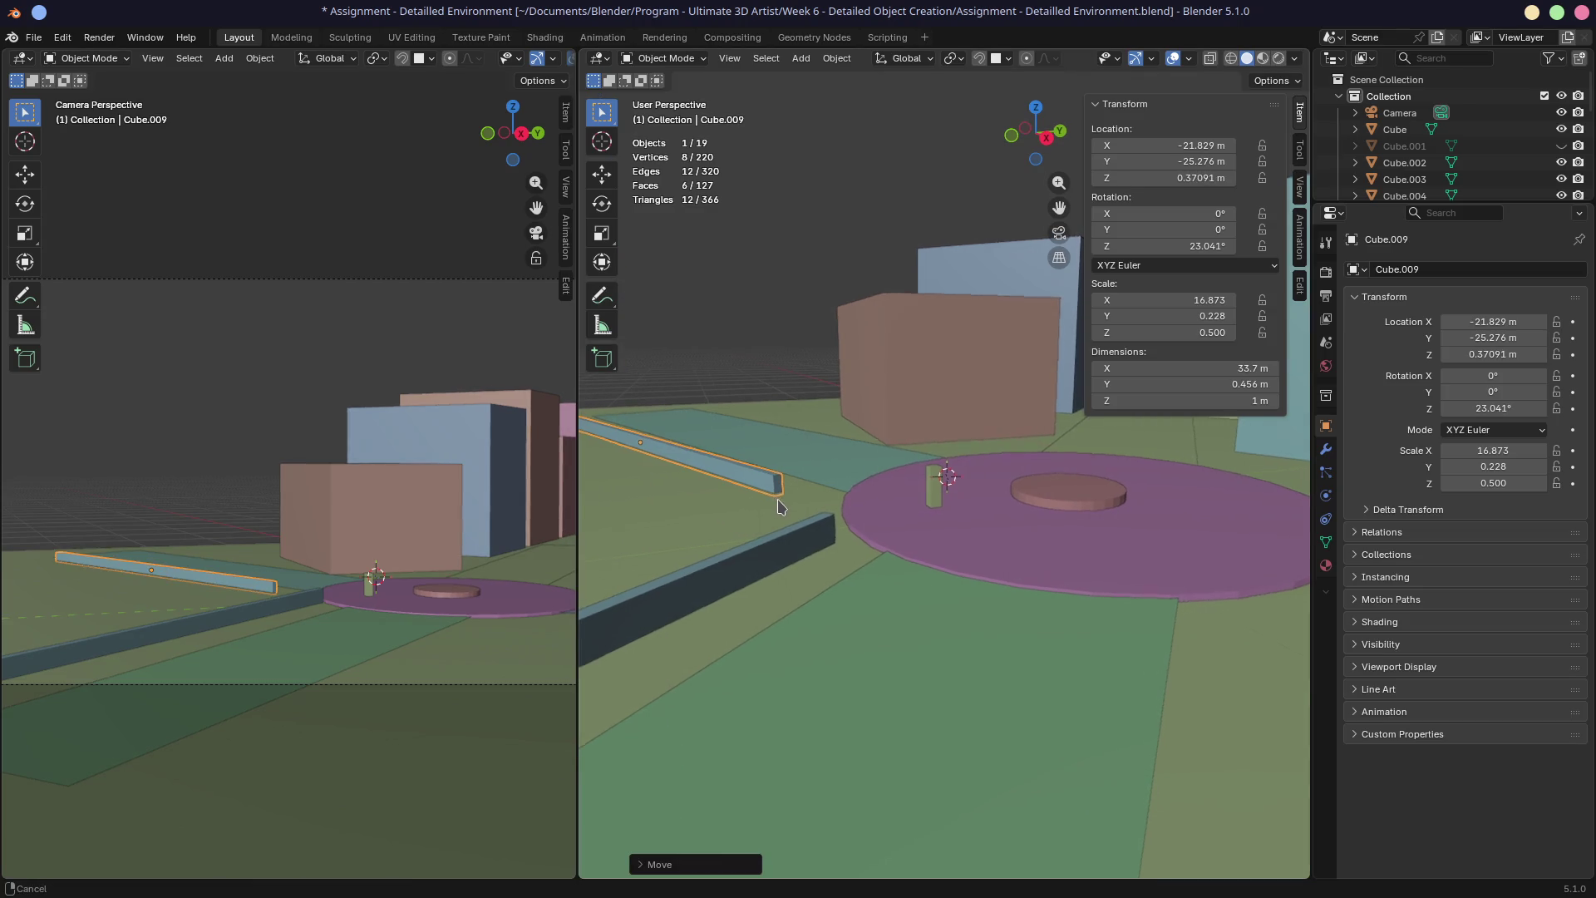
middle_click_drag(779, 507, 897, 513, "shift")
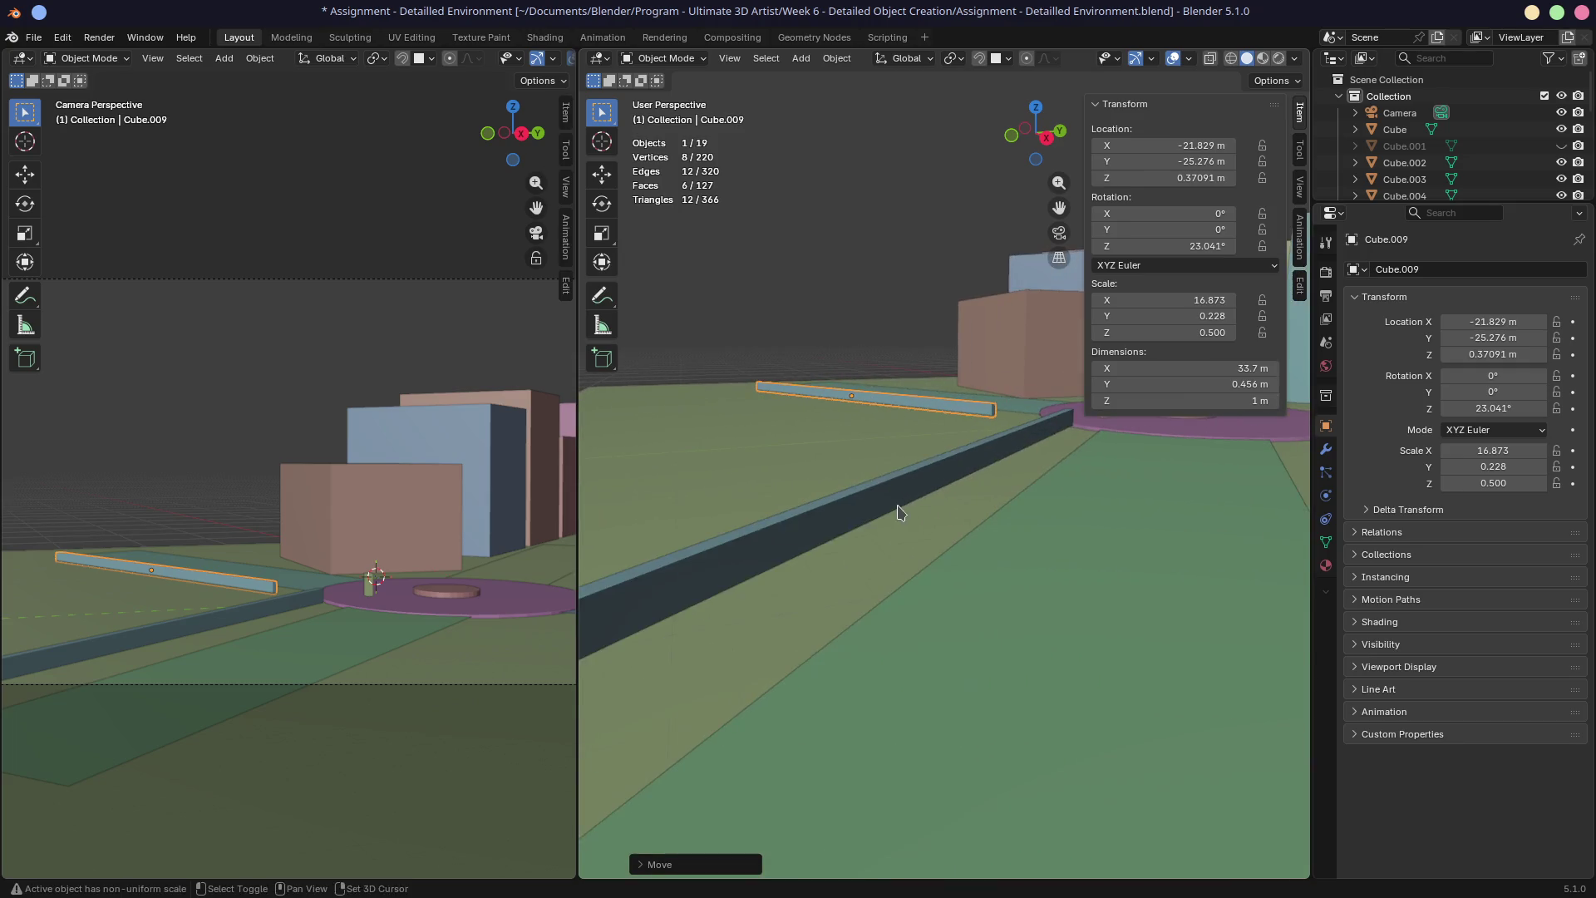
key("KP_1")
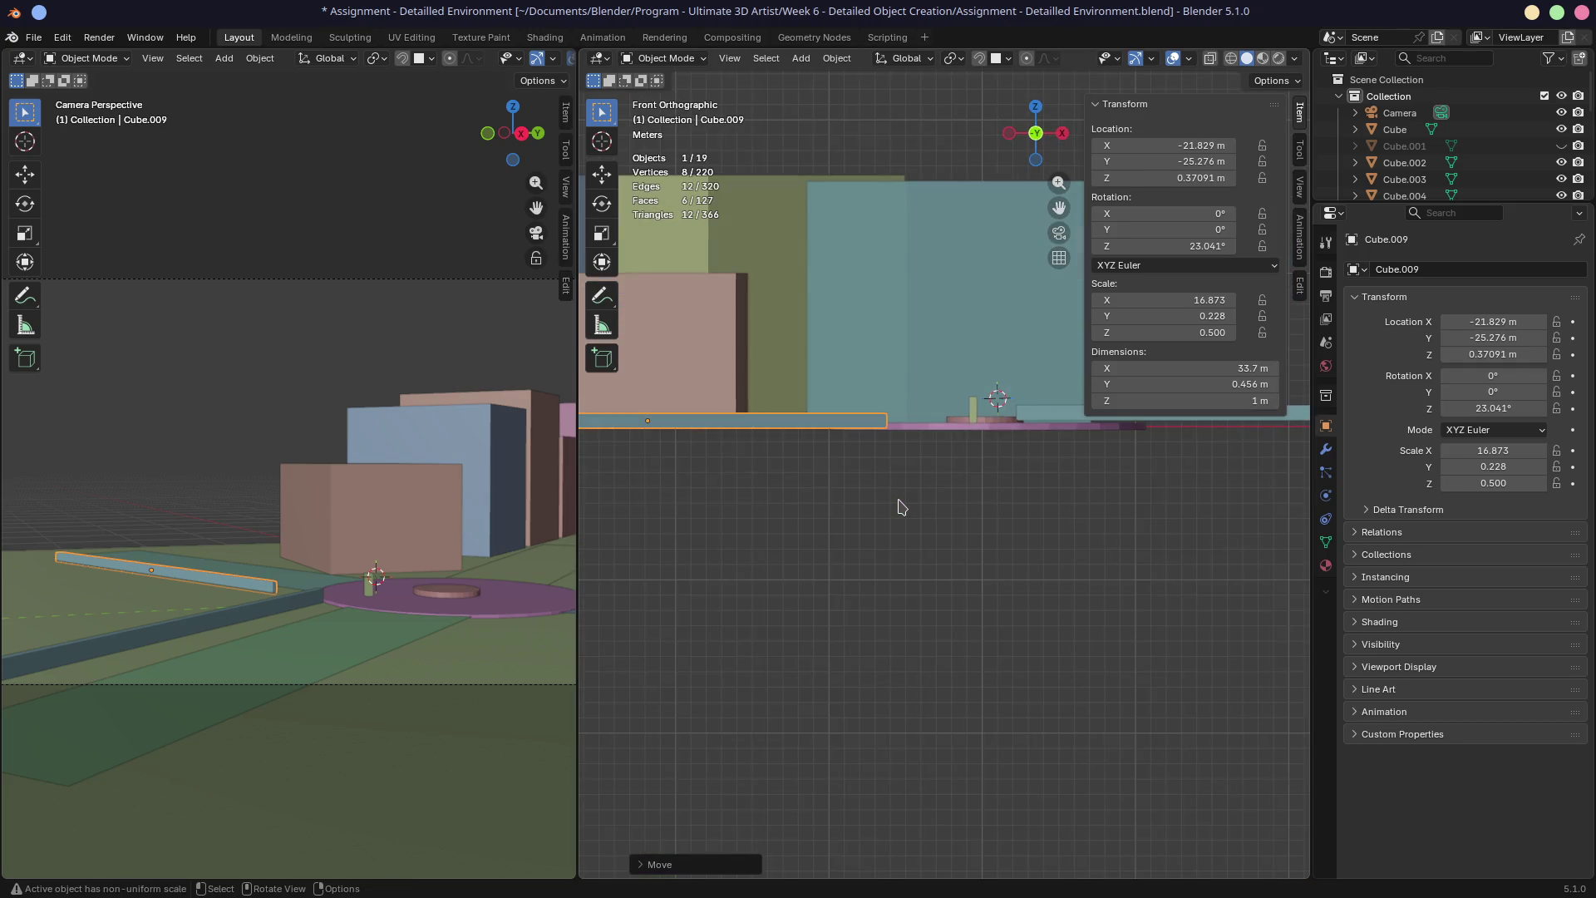
scroll(335, 597, "down", 1)
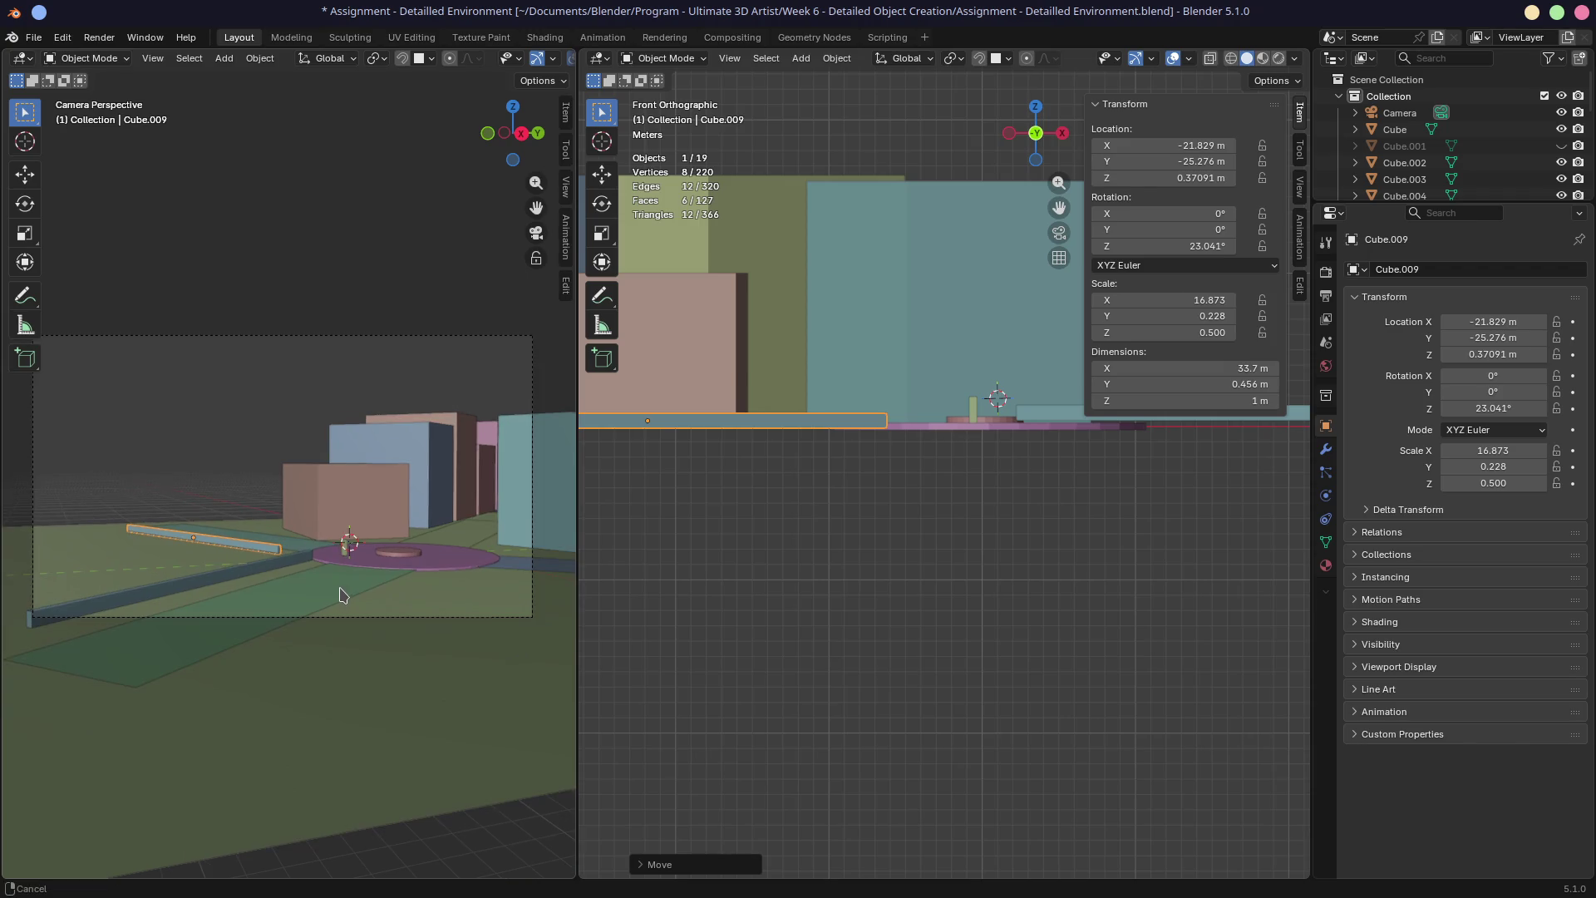
scroll(337, 591, "down", 1)
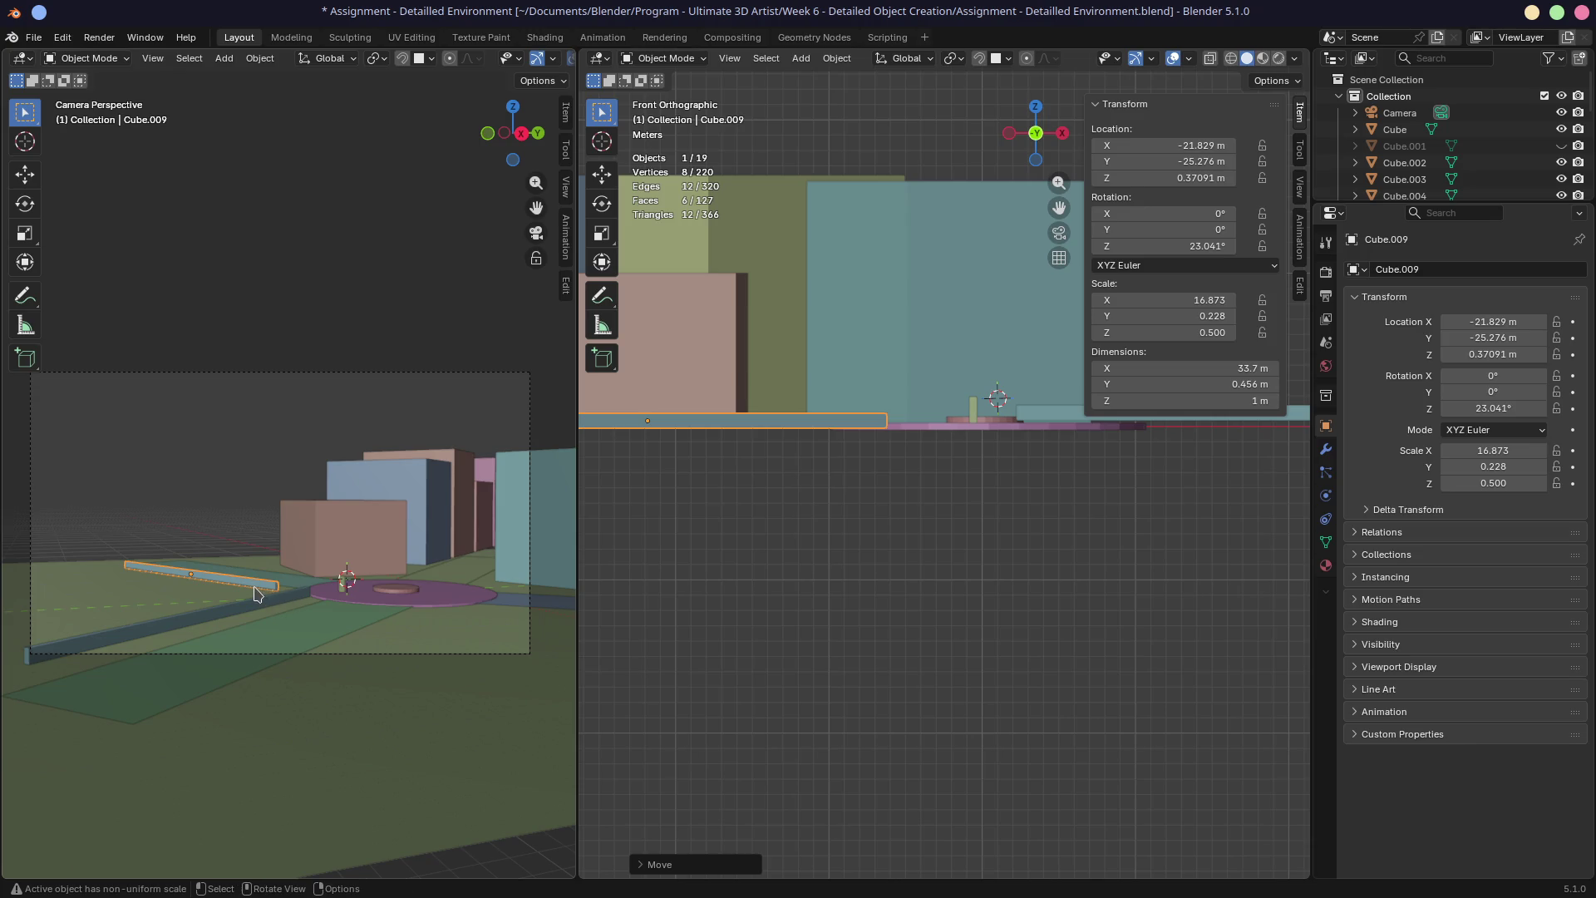
Switch to a top-down view over the curb strip and start a linked duplicate of it
key("KP_2")
key("KP_2")
key("KP_2")
key("KP_2")
key("KP_2")
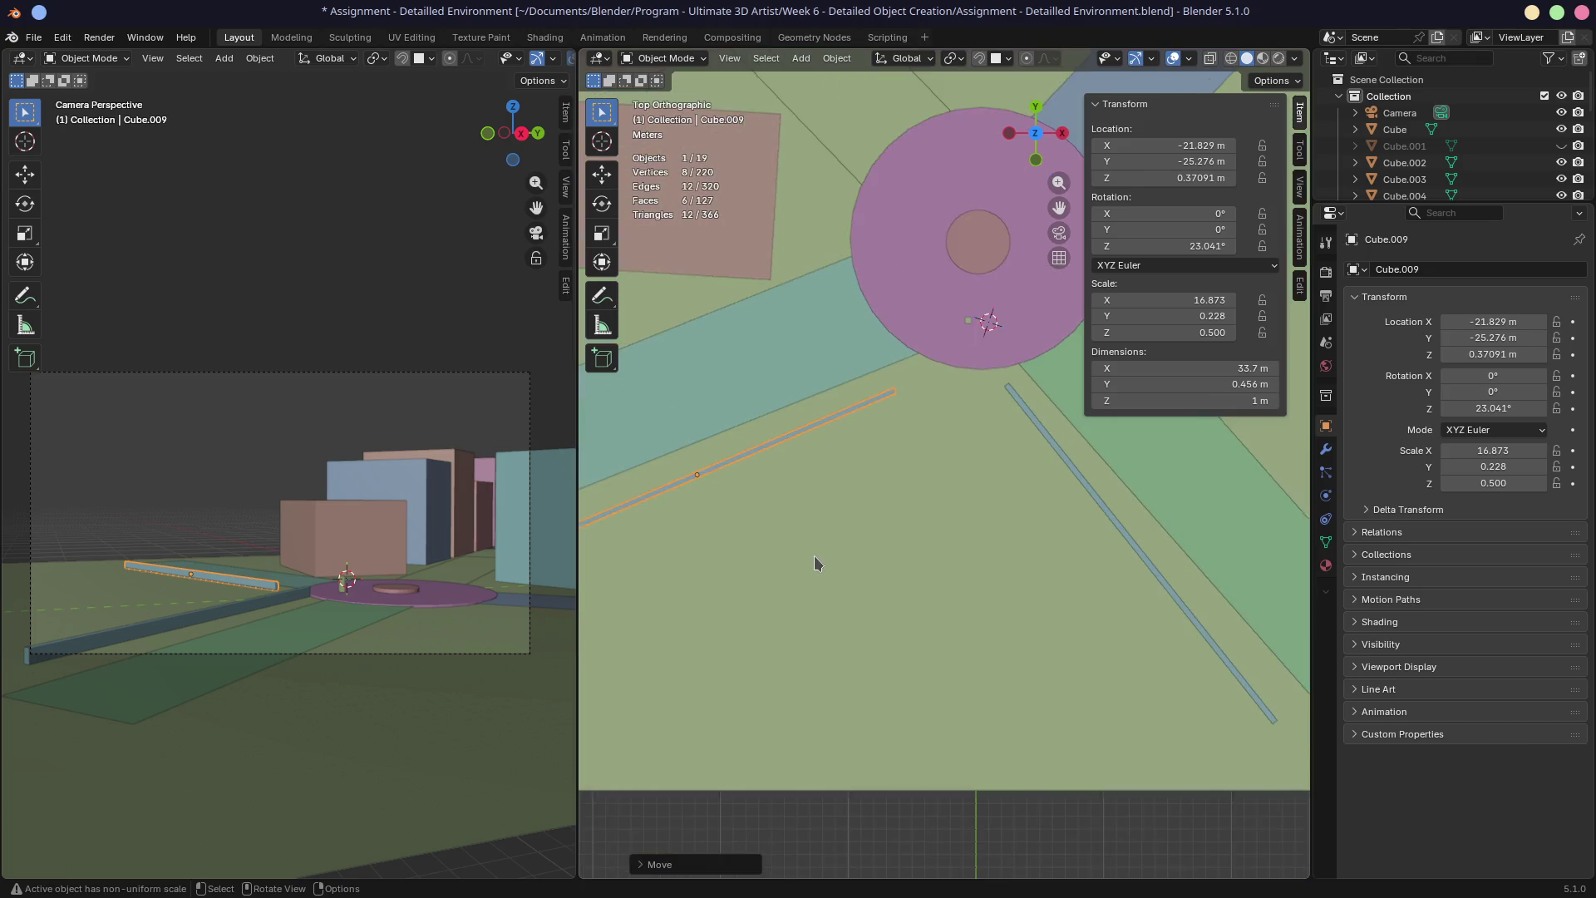
key("KP_2")
key("KP_2")
scroll(954, 461, "down", 2)
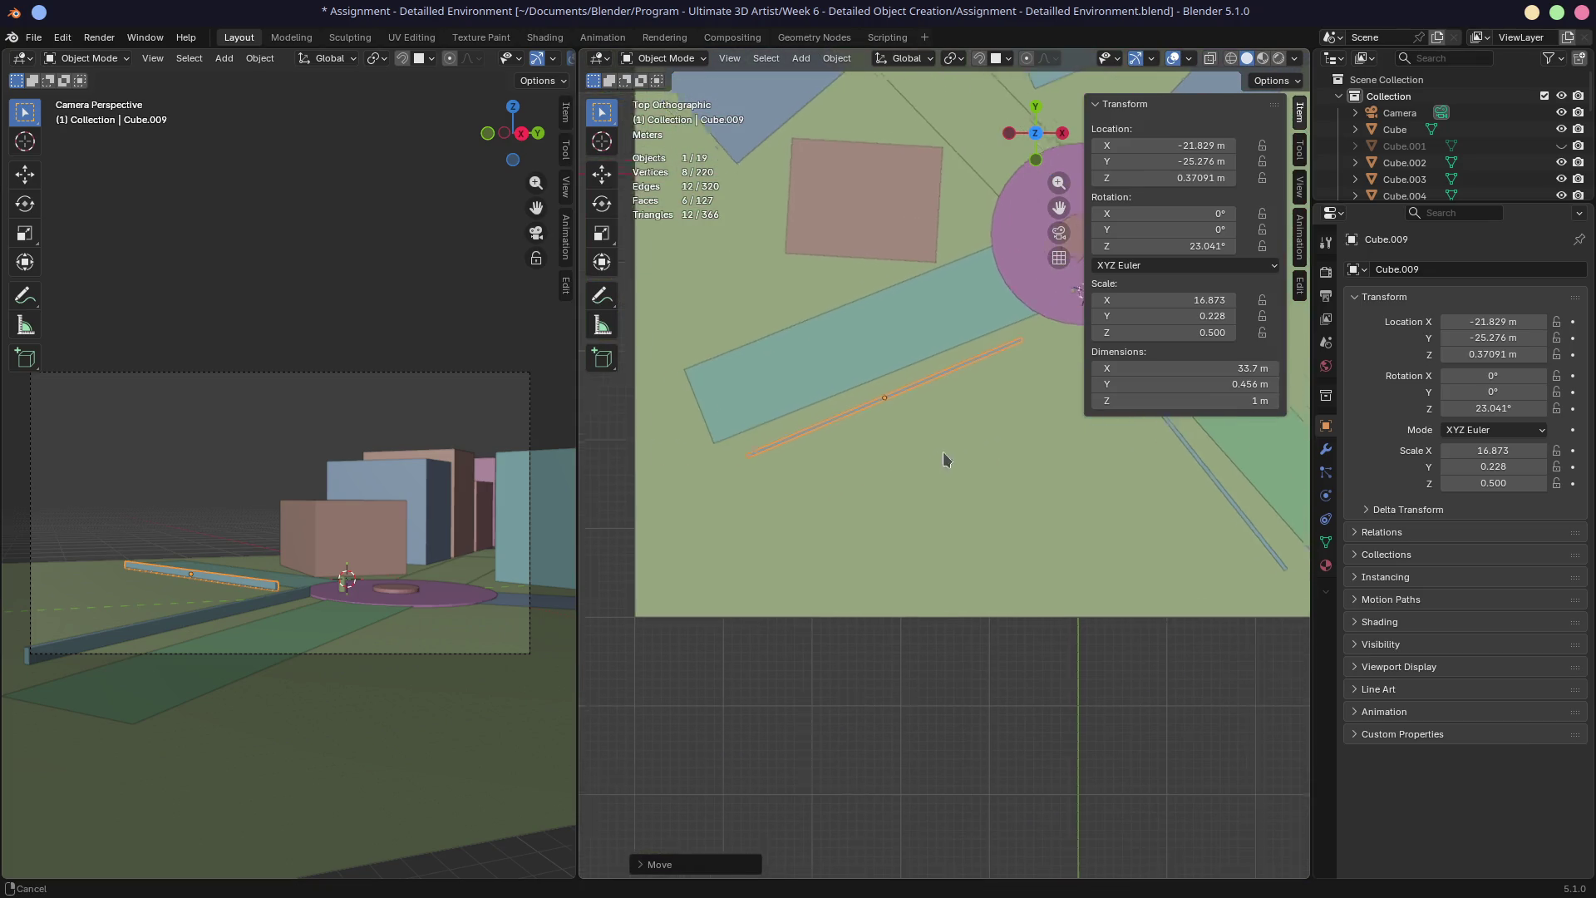
middle_click_drag(912, 453, 817, 421, "shift")
key("shift+d")
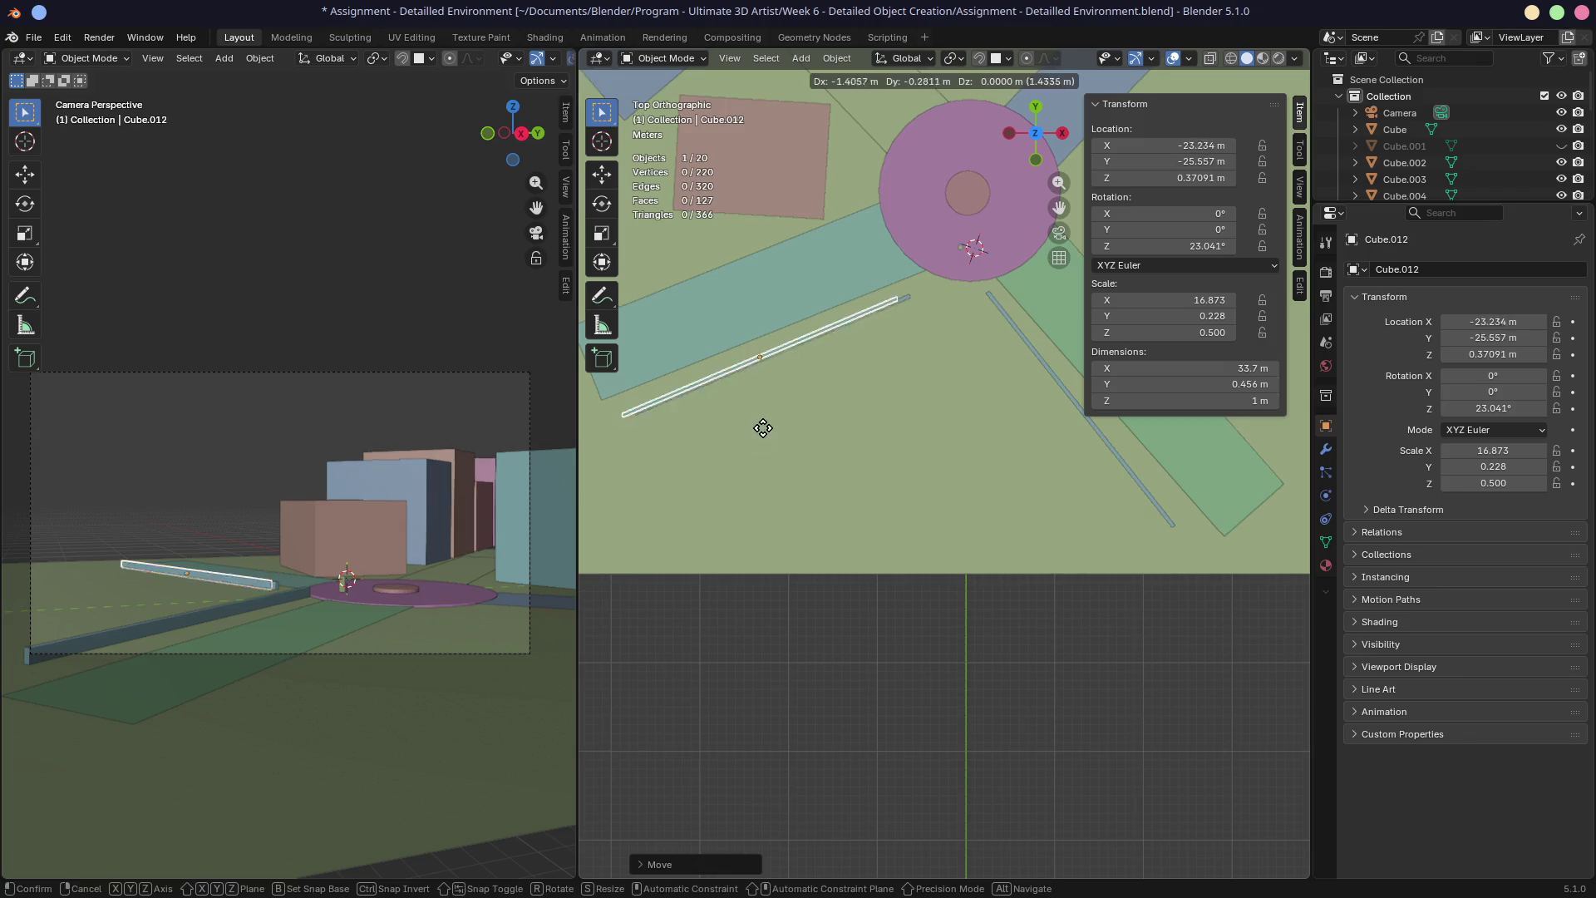
Make the curb copy Cube.012 single-user, turn it about -62° and place it along the road by the plaza
left_click(757, 613)
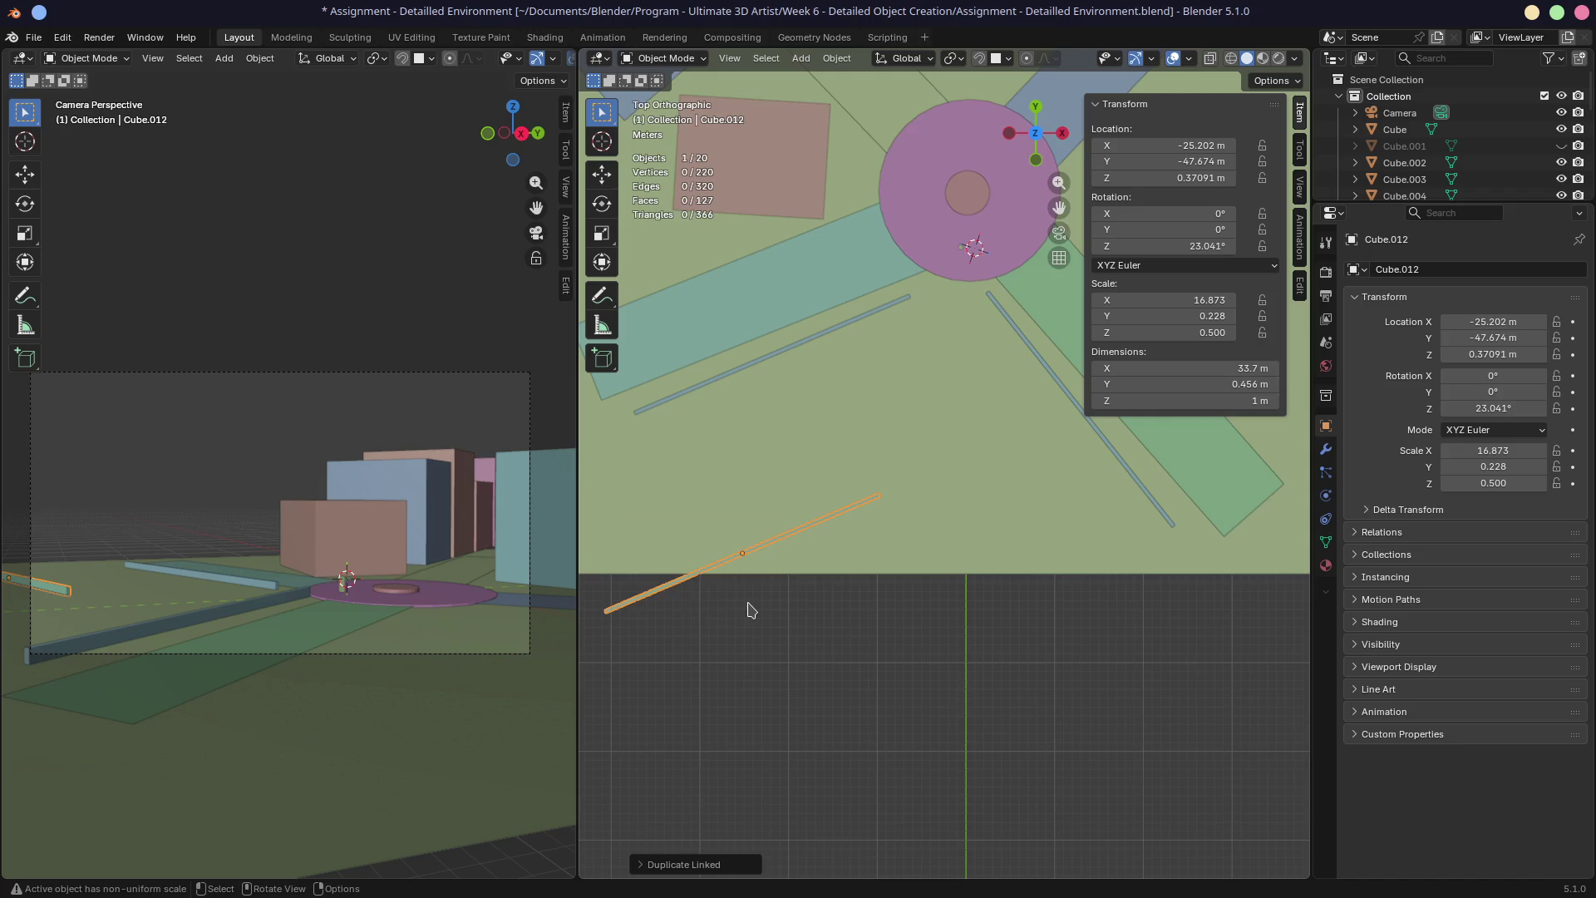
key("q")
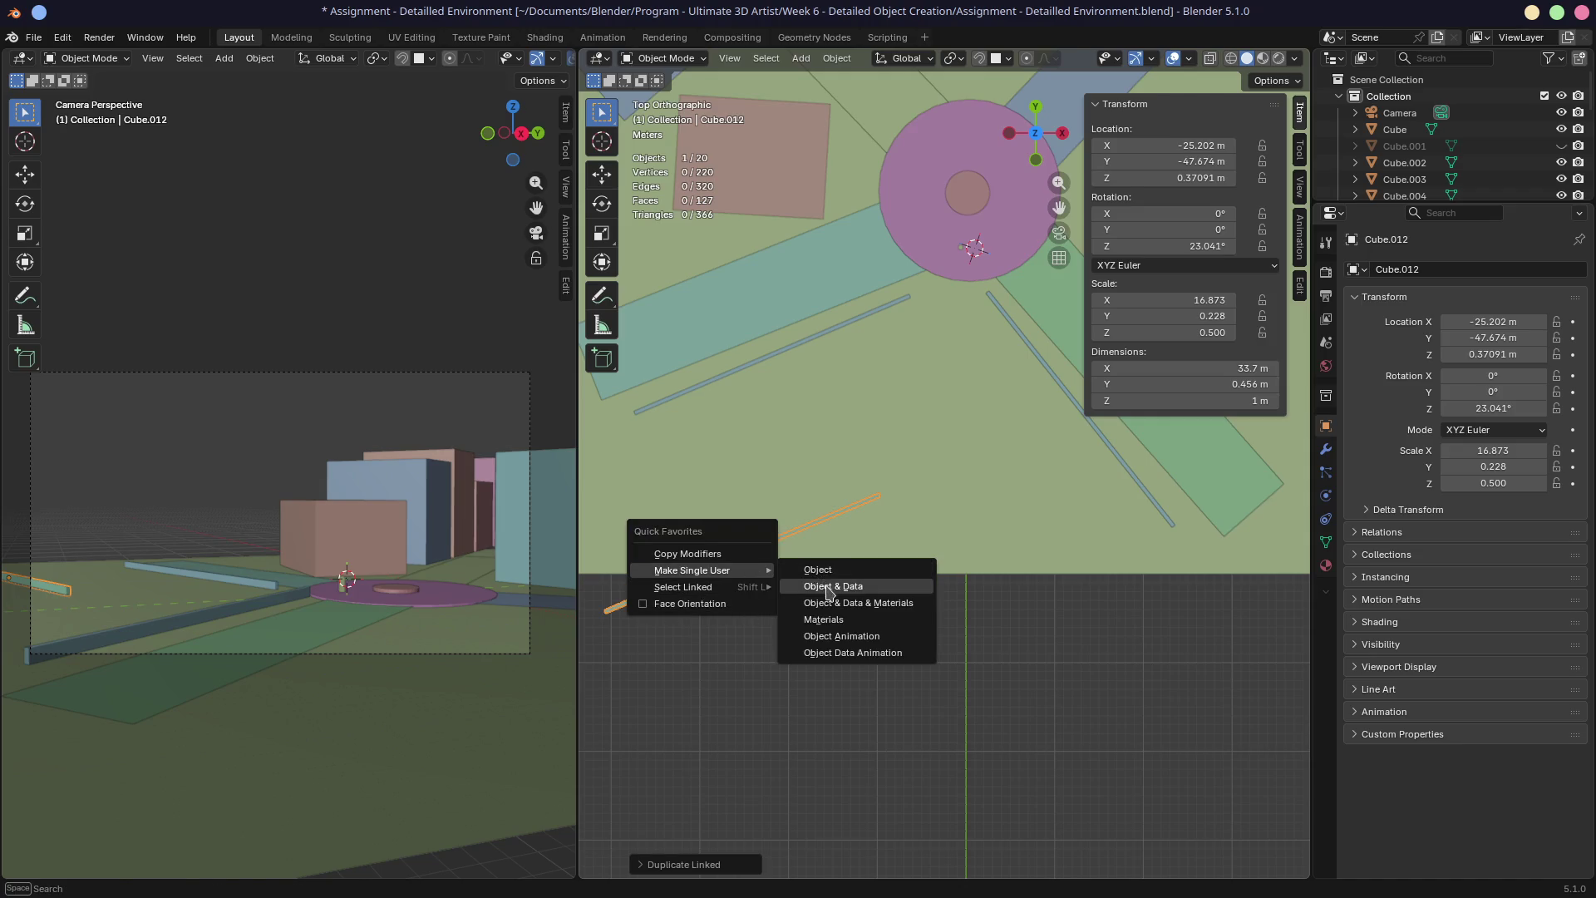
left_click(828, 591)
key("r")
left_click(790, 728)
key("g")
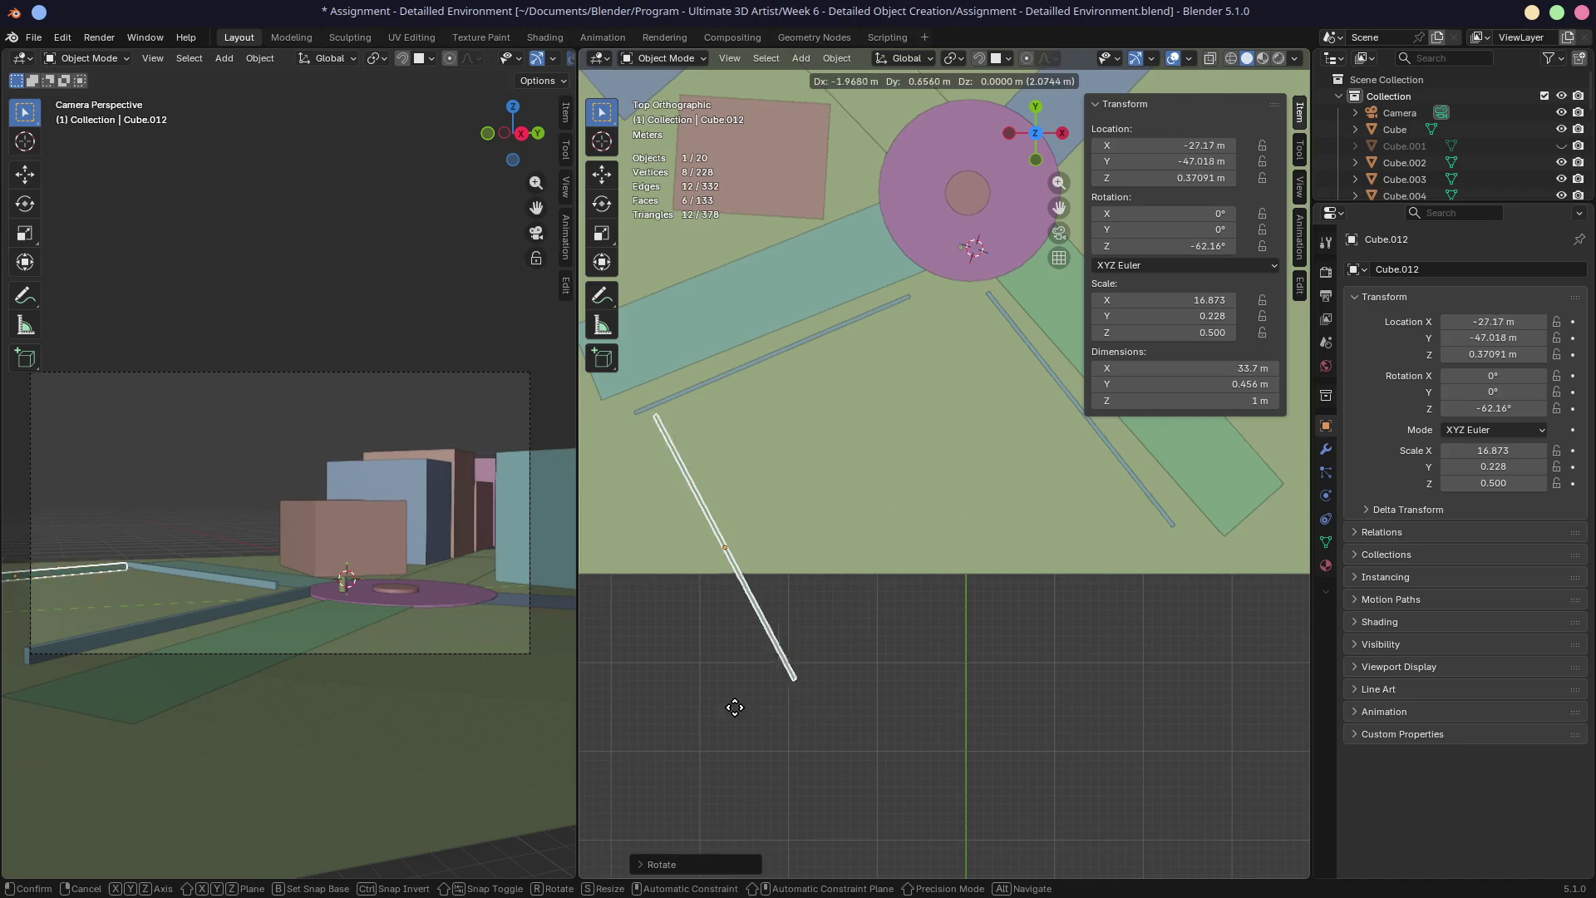
left_click(732, 706)
Inspect the curb from perspective, top and camera views, then select the brown building
middle_click_drag(731, 705, 830, 413)
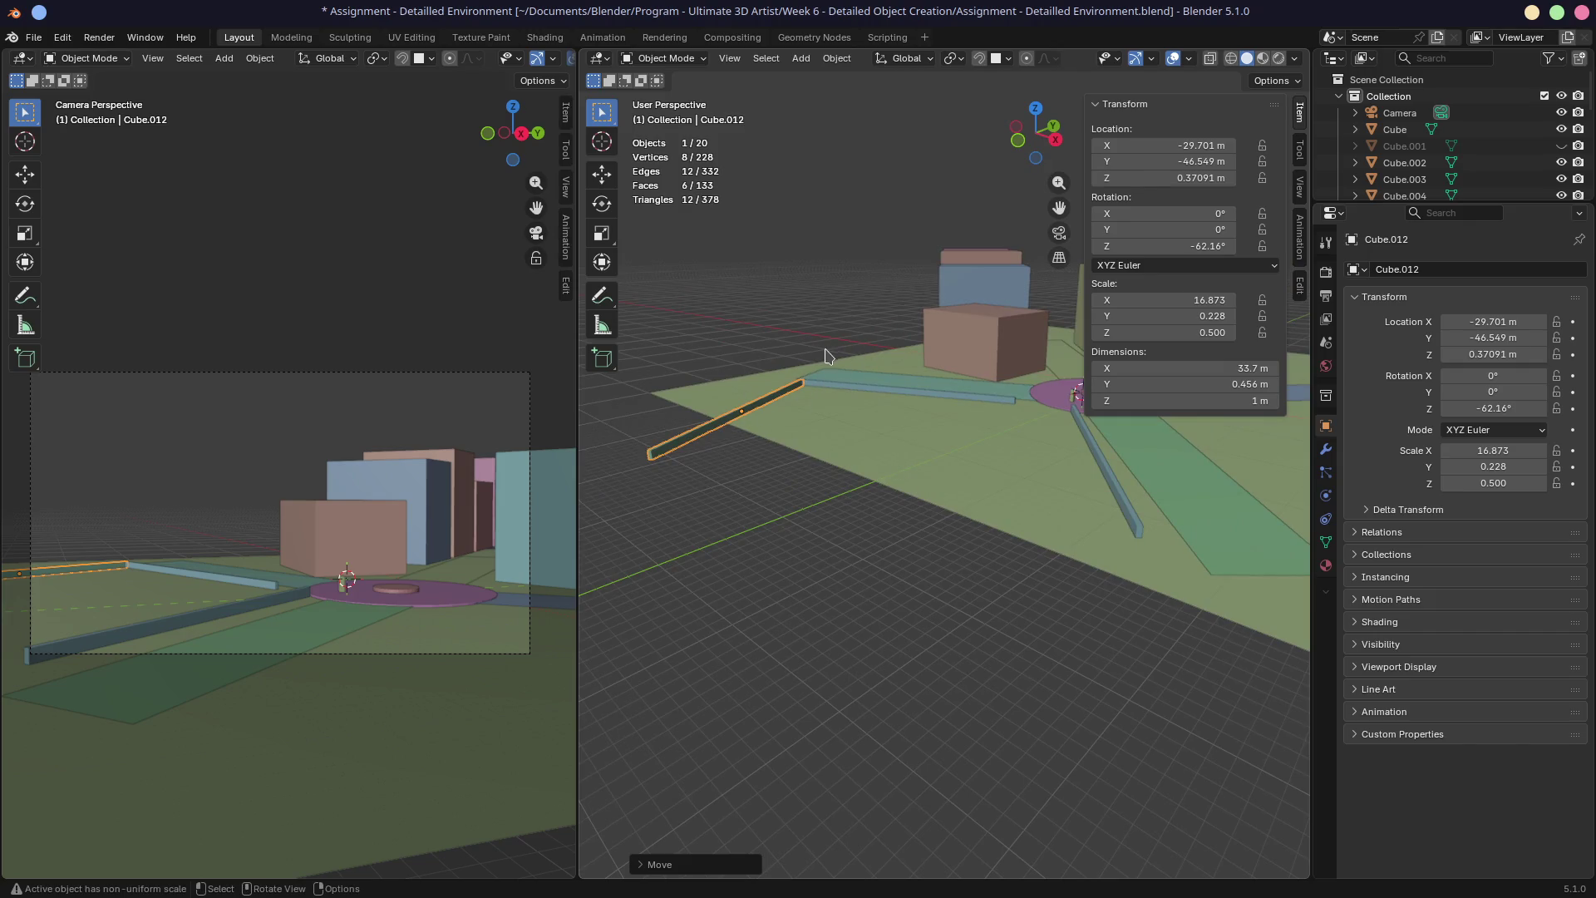
scroll(291, 491, "down", 1, "shift")
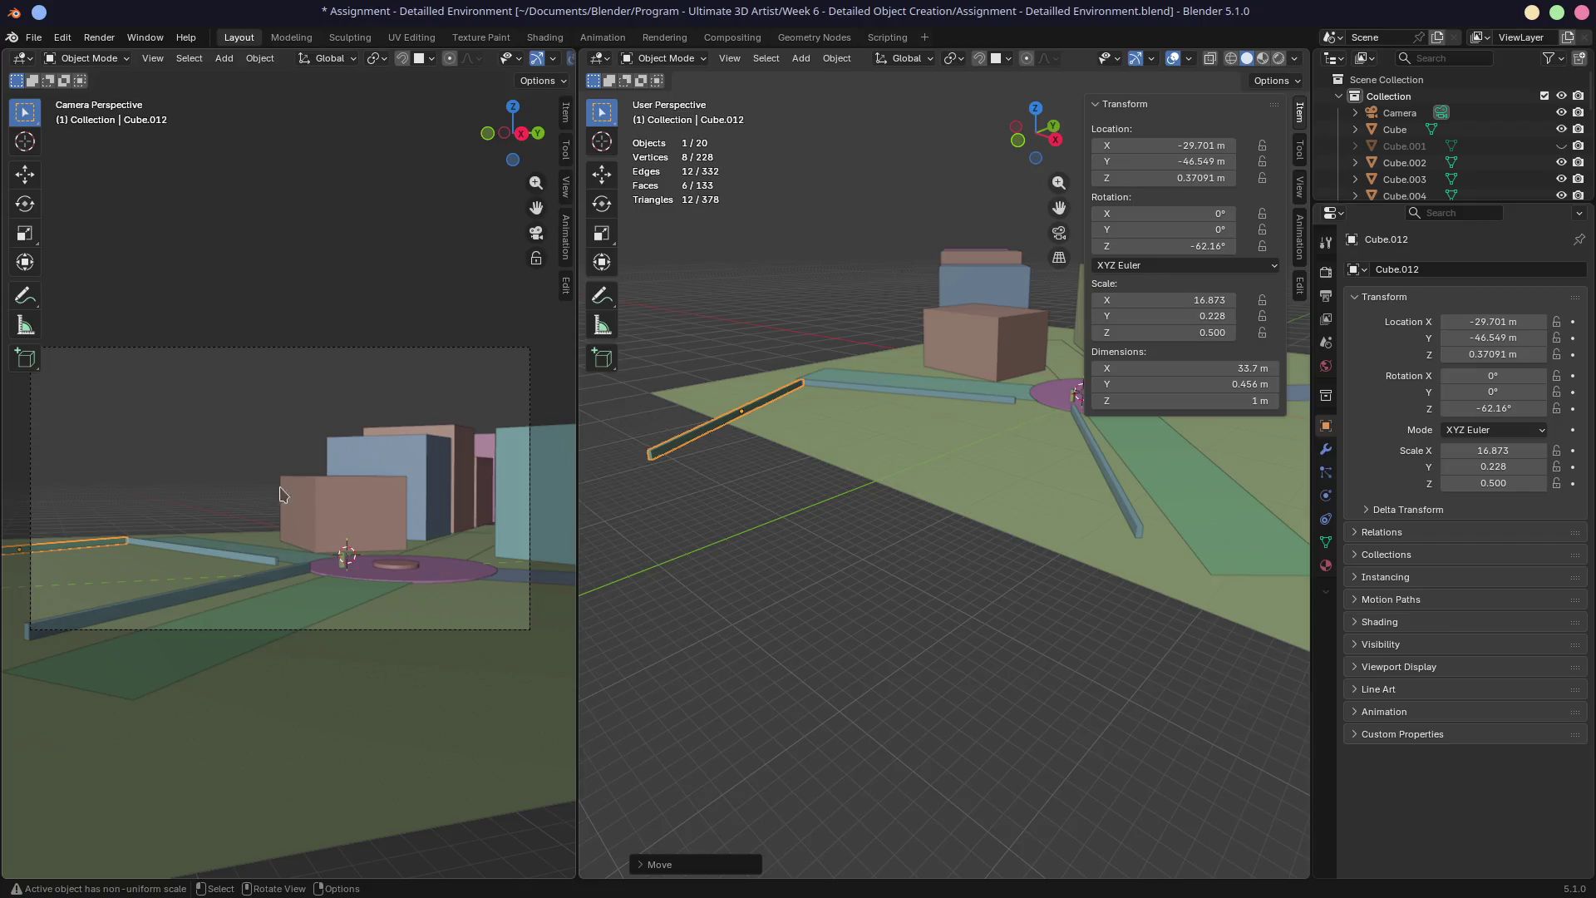
key("KP_7")
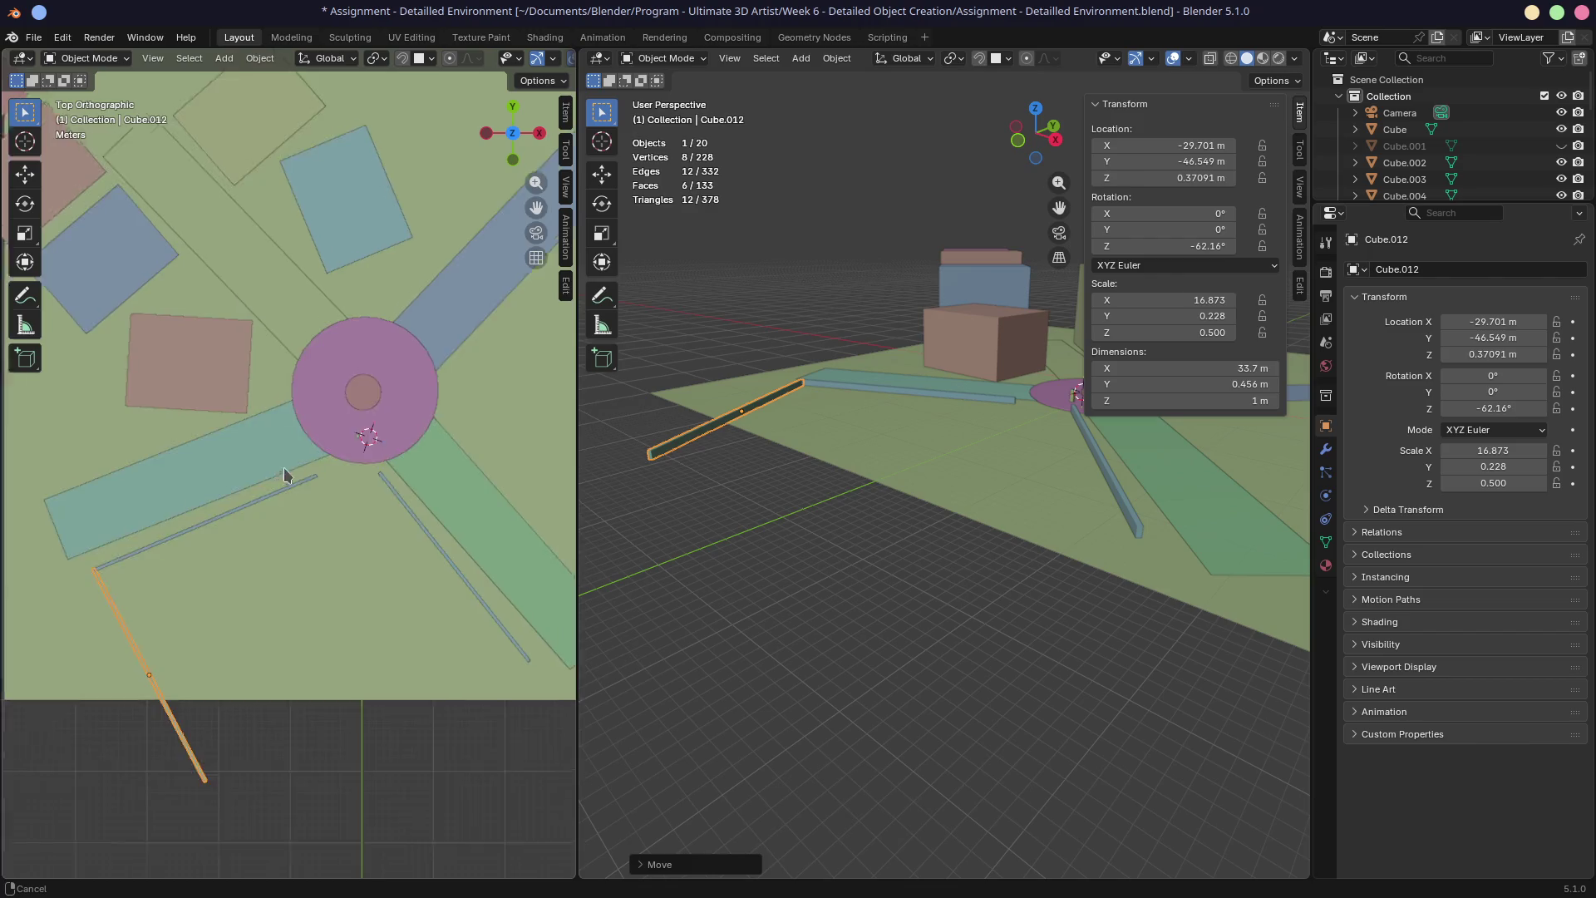
key("KP_0")
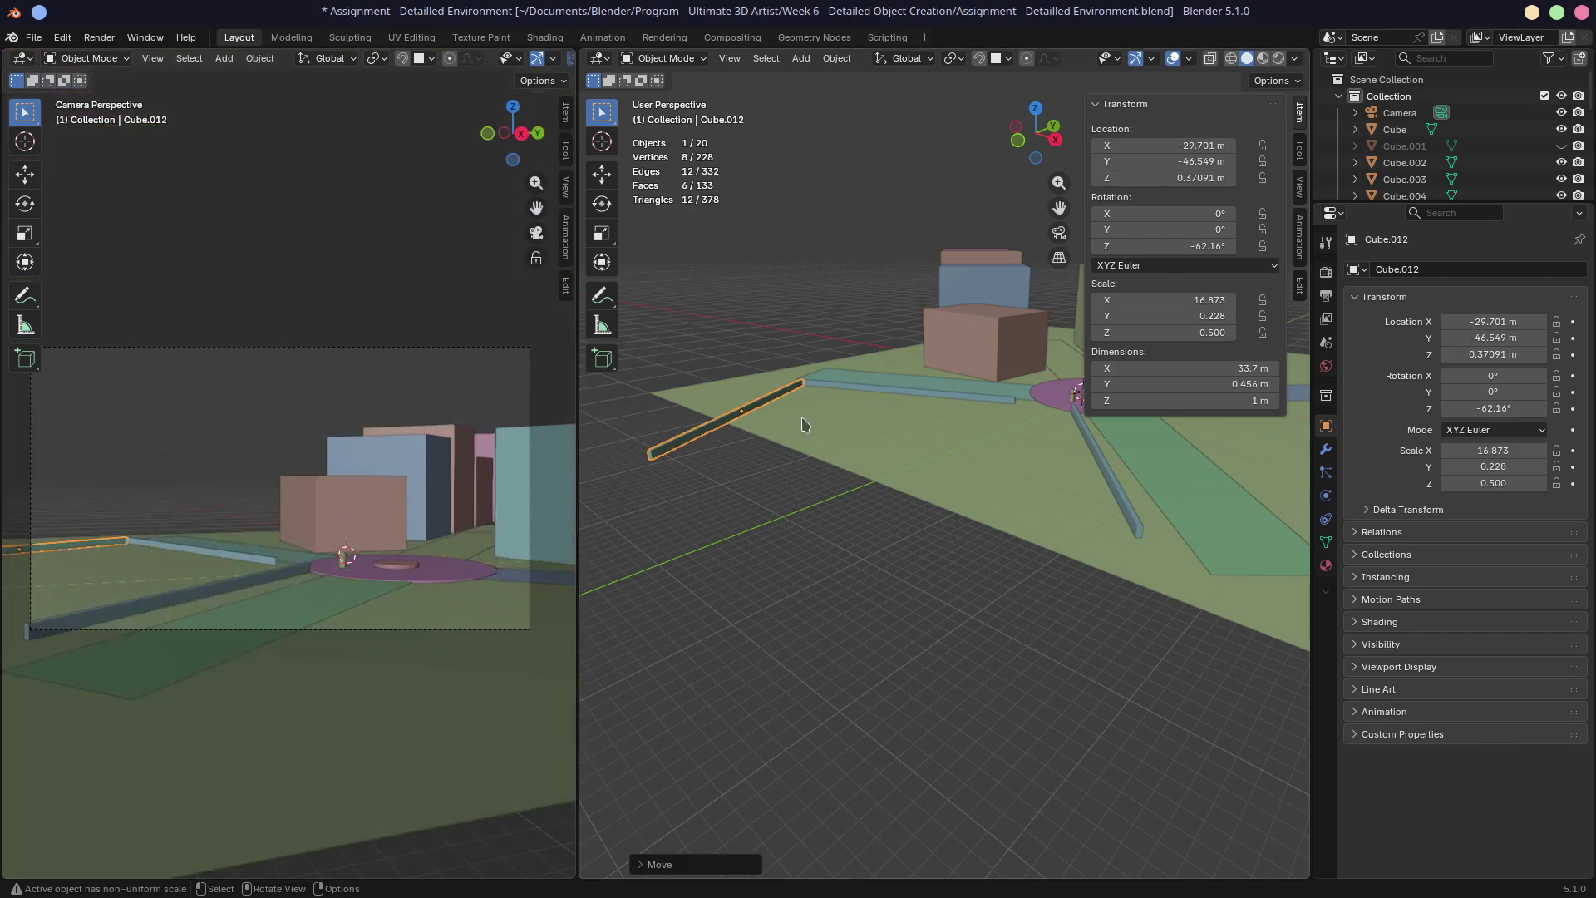
scroll(952, 509, "up", 3)
middle_click_drag(860, 535, 859, 467)
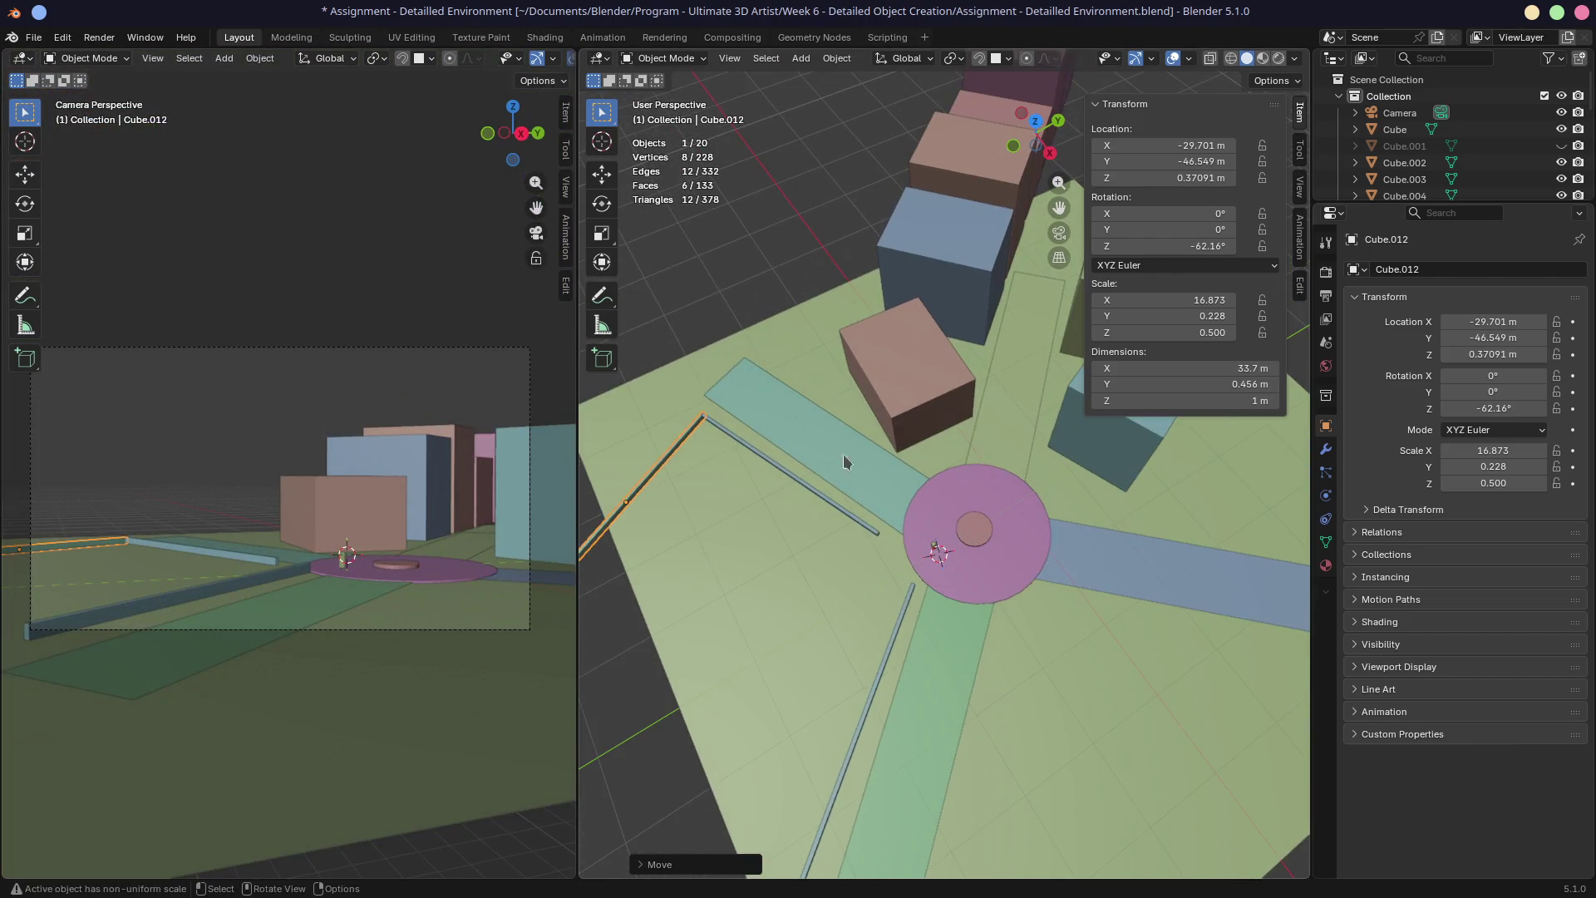
left_click_drag(579, 463, 510, 461)
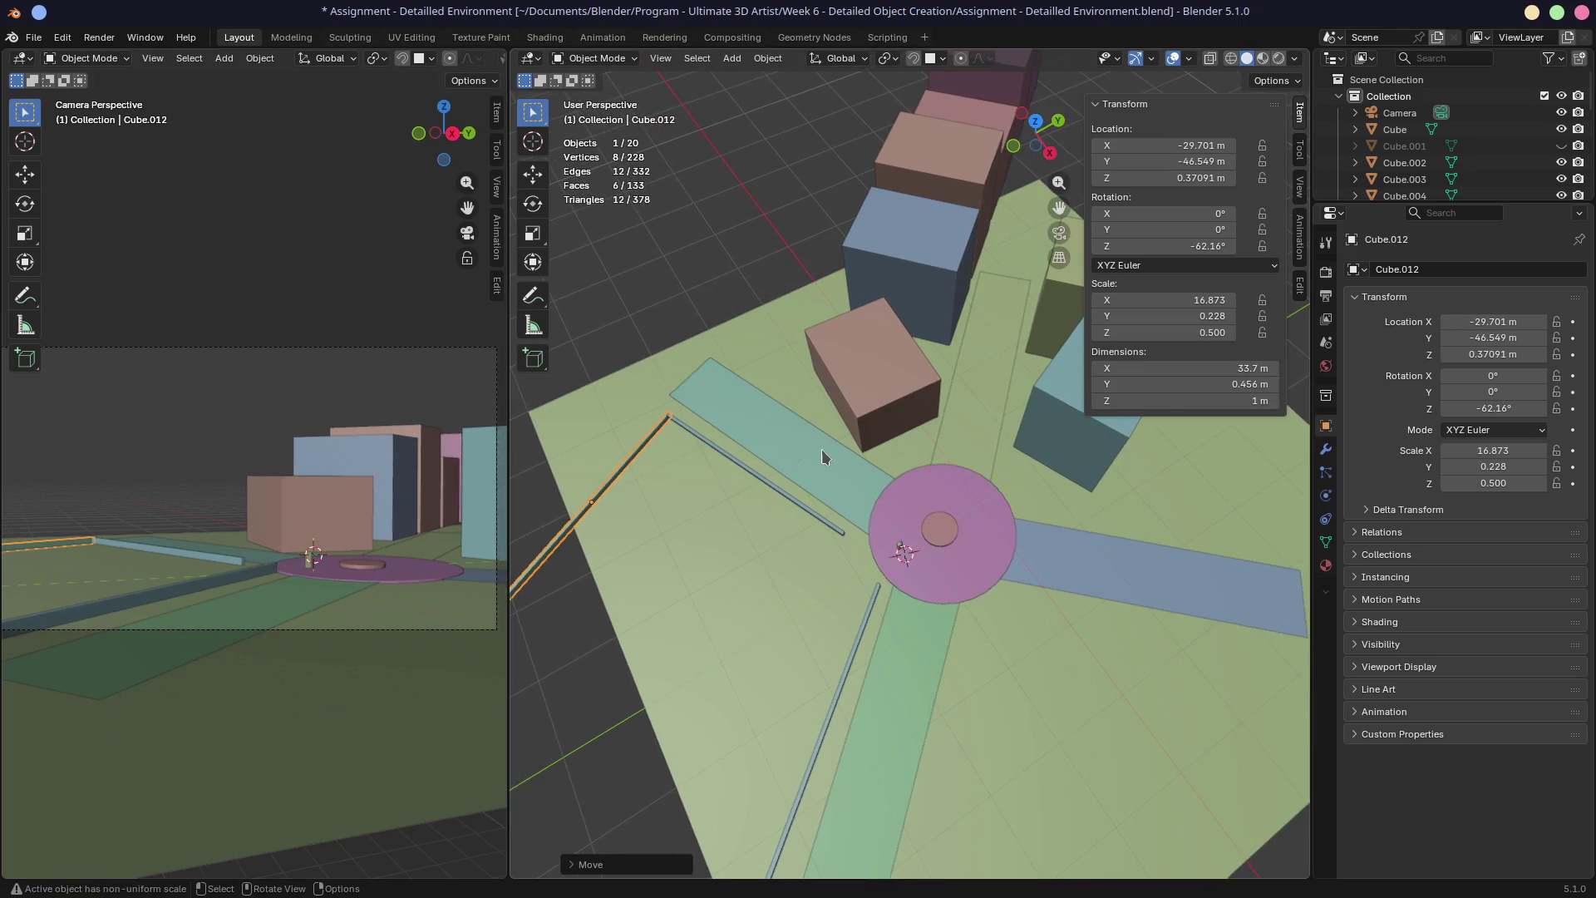
scroll(824, 449, "up", 4)
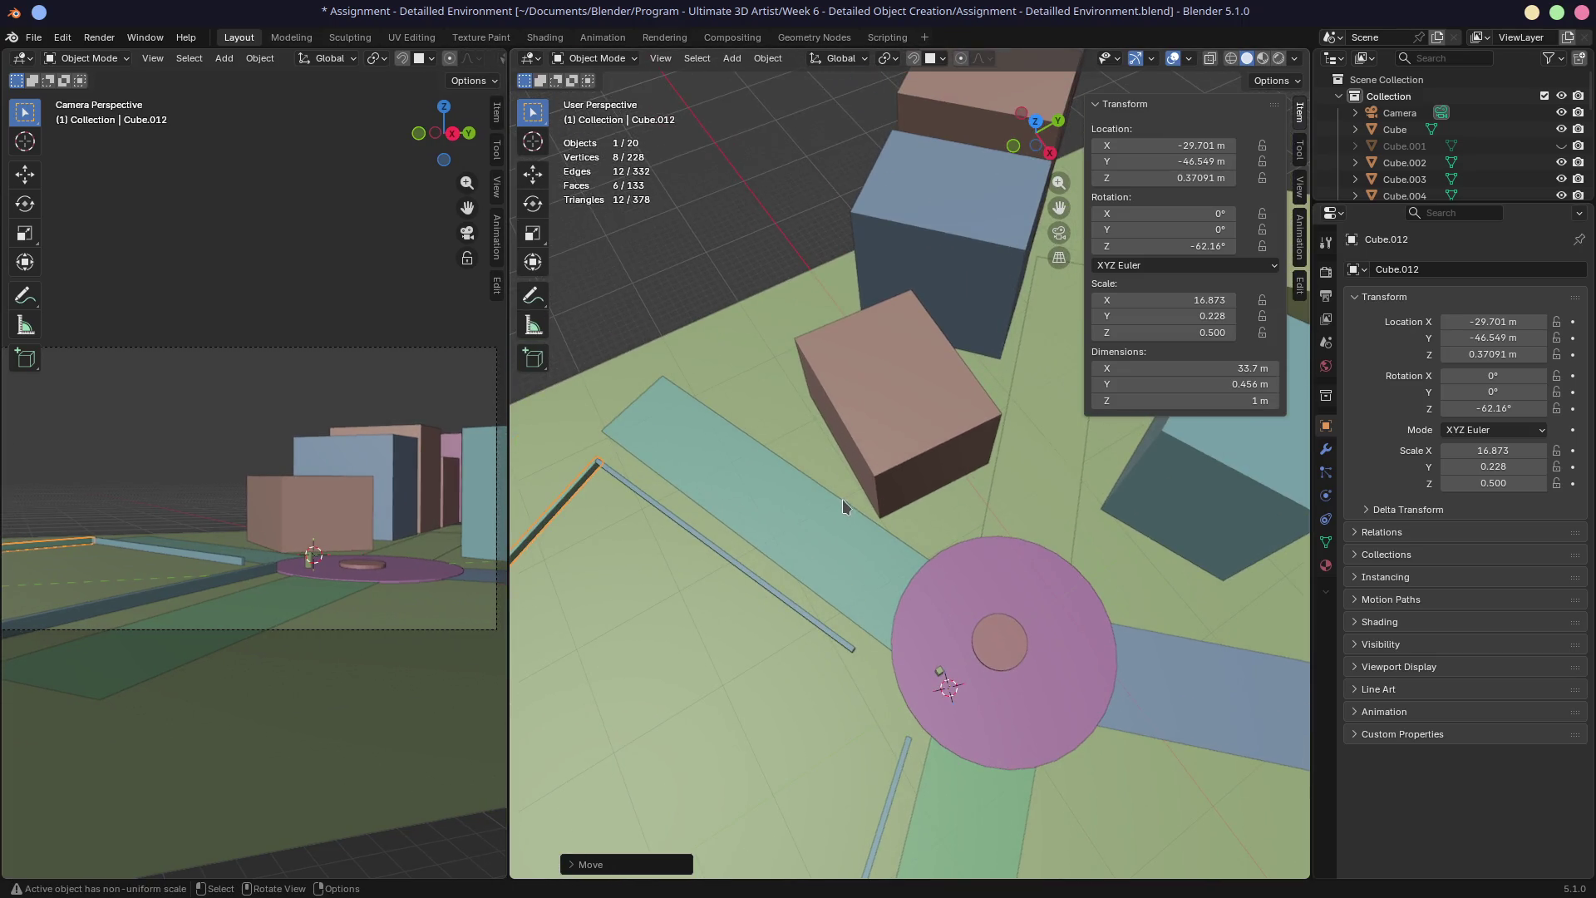
mouse_move(512, 468)
left_mouse_down()
mouse_move(571, 465)
mouse_move(545, 467)
left_mouse_up()
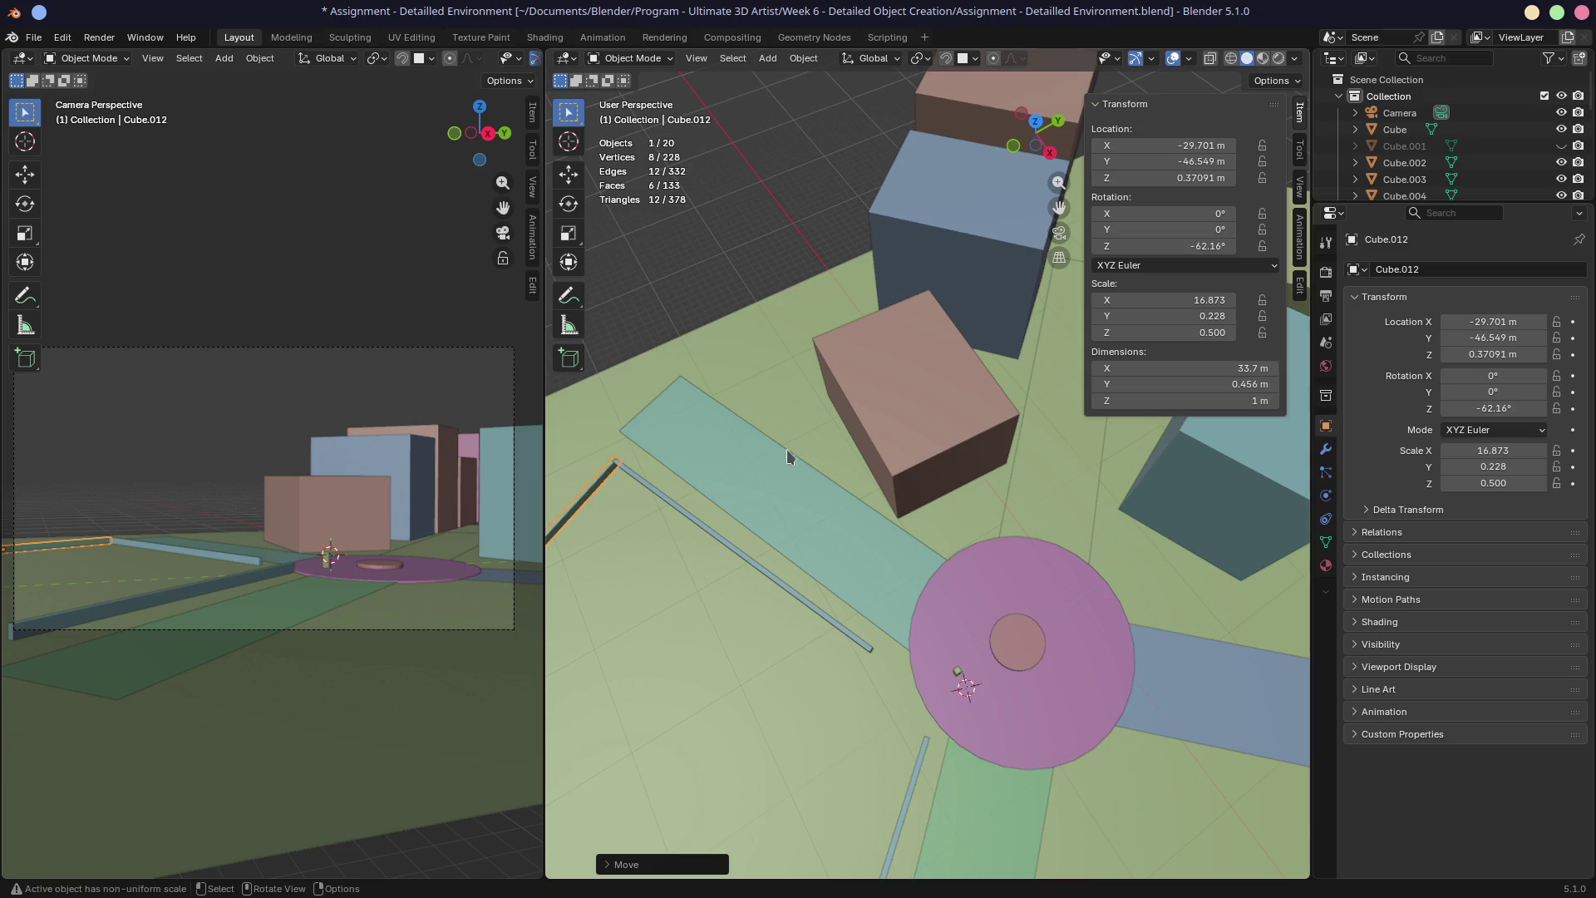
middle_click_drag(780, 455, 968, 453)
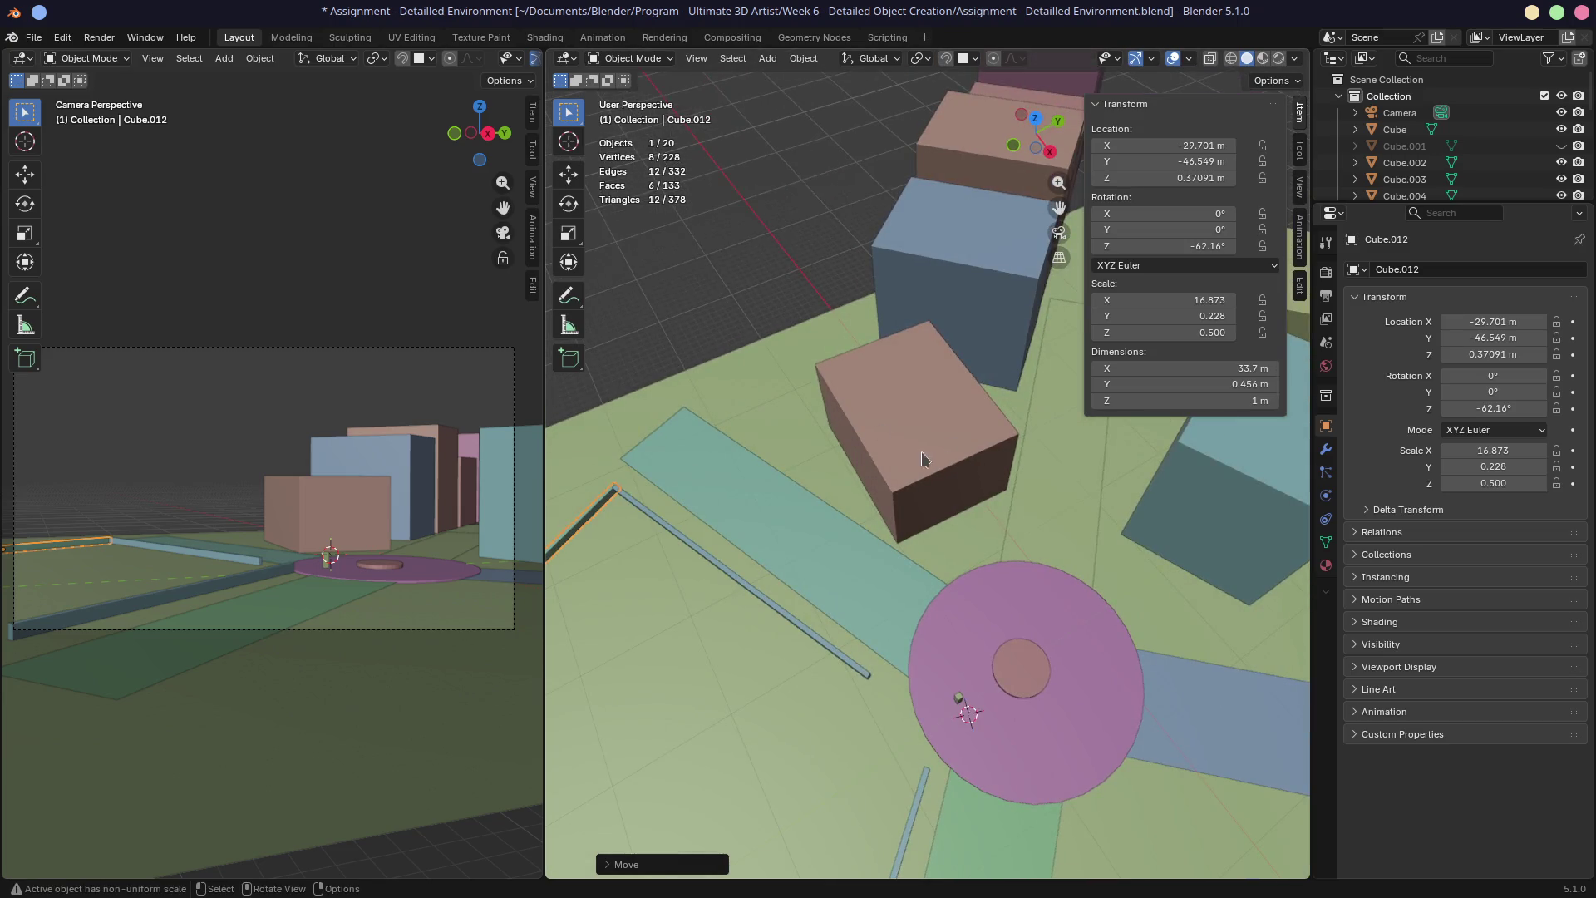
left_click(908, 454)
key("KP_7")
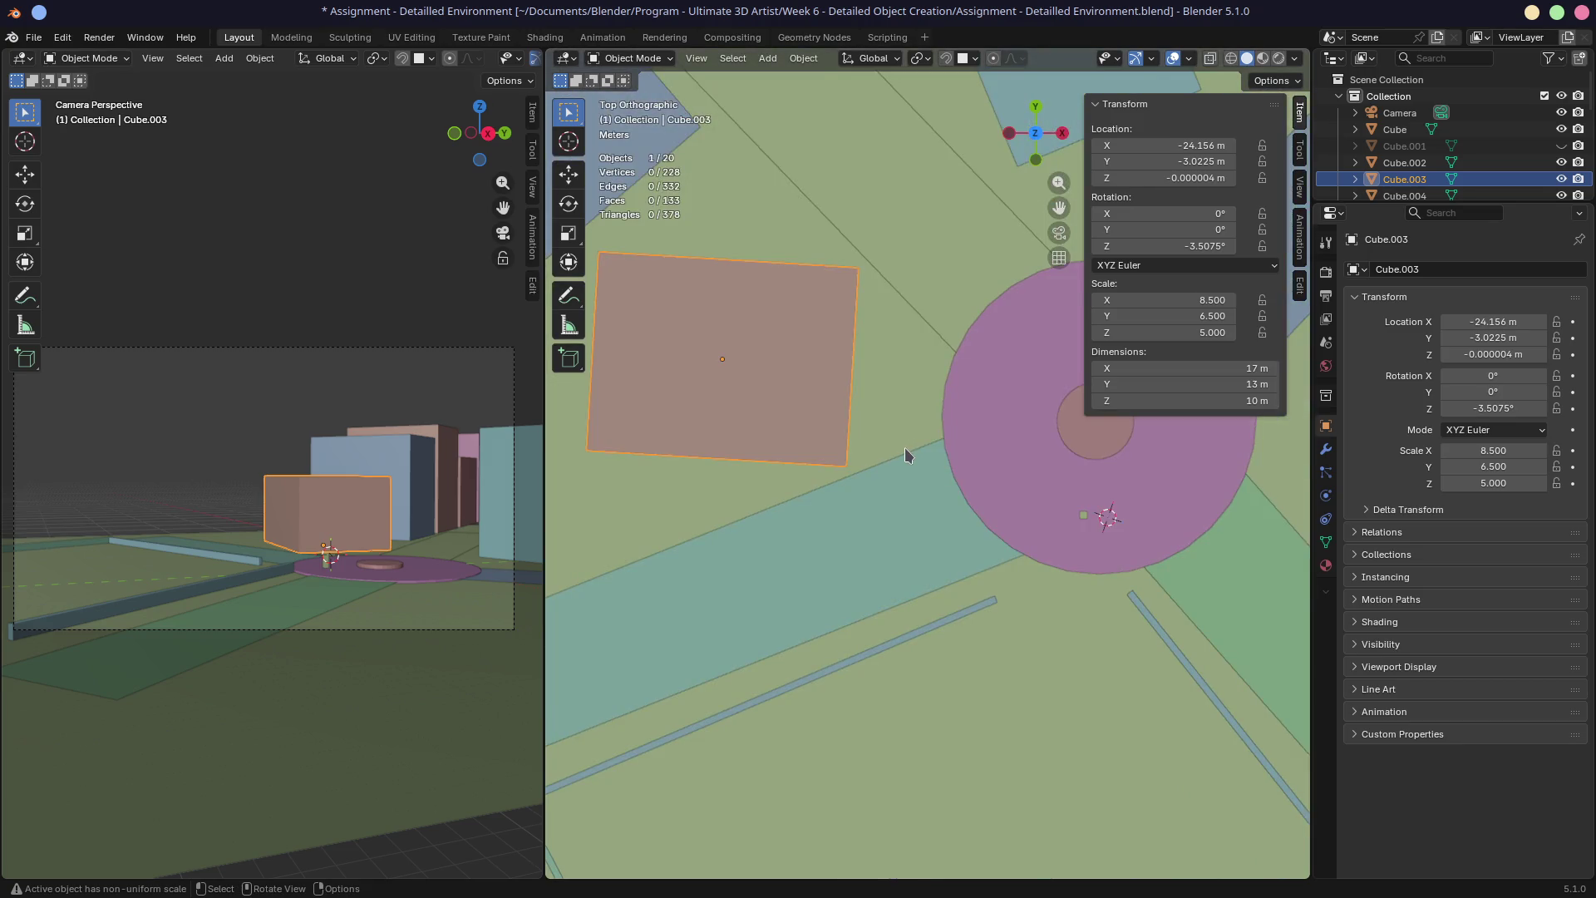
scroll(904, 448, "down", 4)
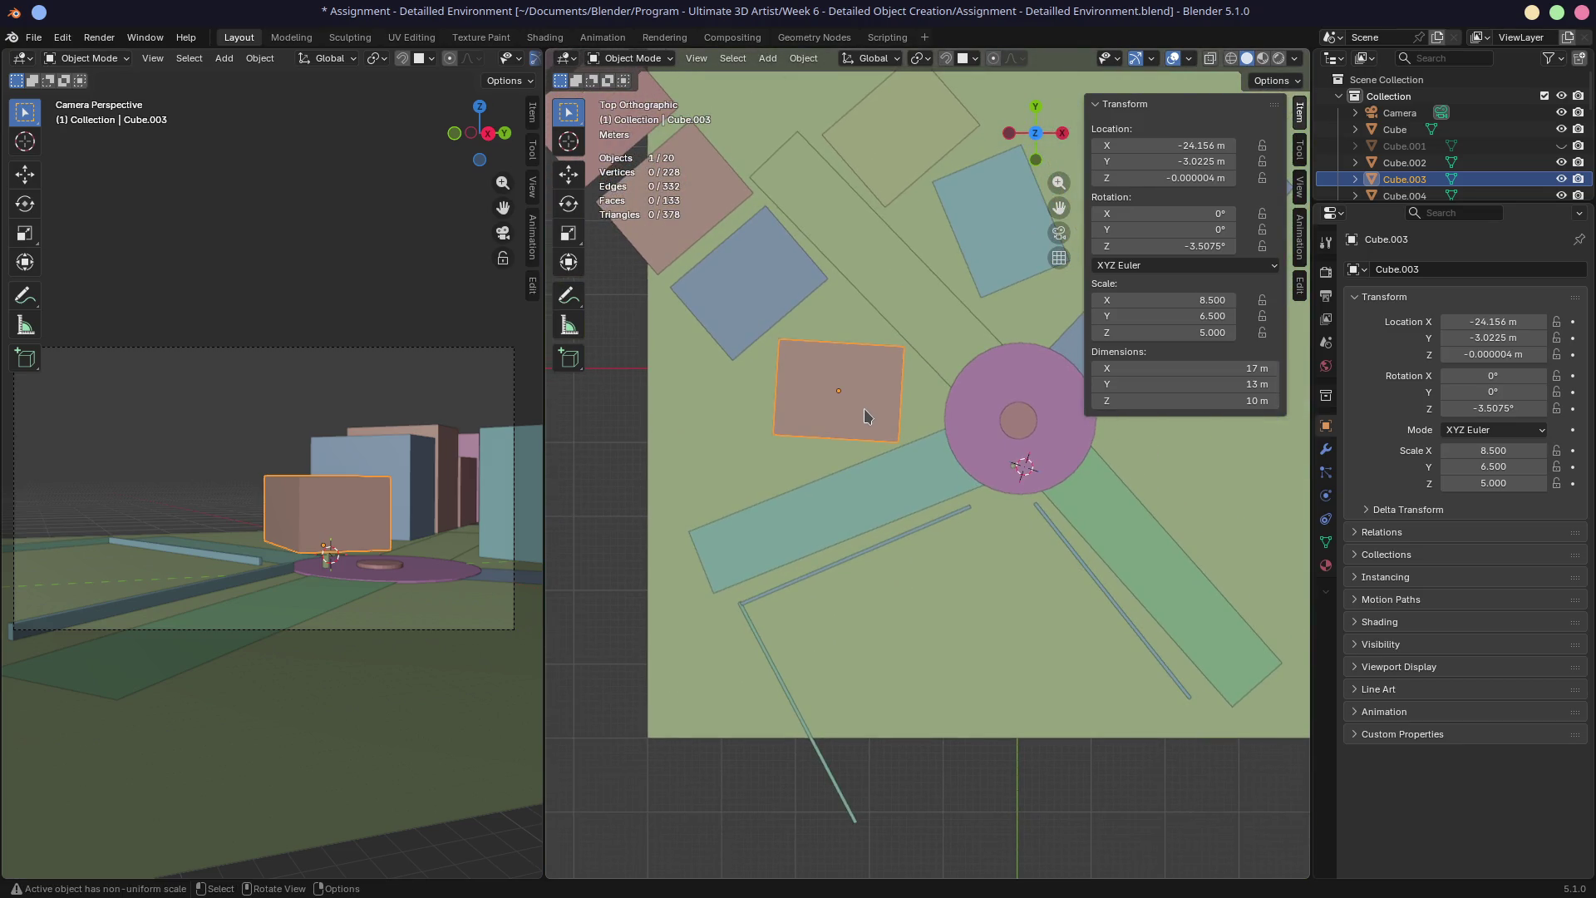
Nudge the brown building and duplicate it as Cube.013 turned about -69°
key("g")
left_click(896, 413)
key("shift+d")
left_click(745, 451)
key("r")
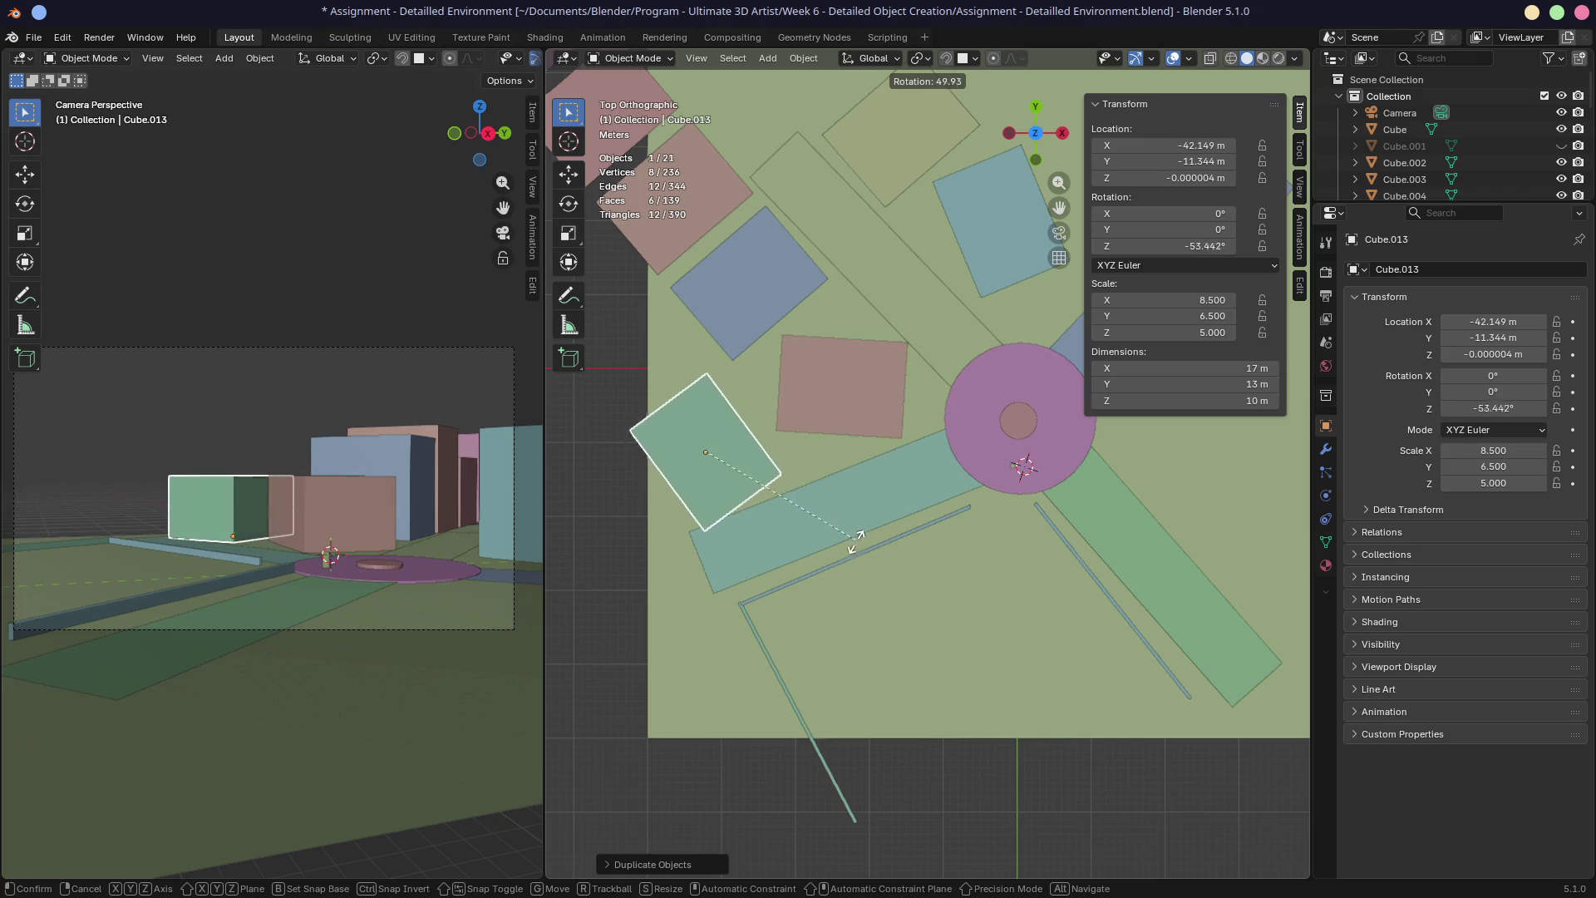
left_click(823, 572)
Position the 17 × 13 × 10 m copy beside the road left of the plaza and review it
key("g")
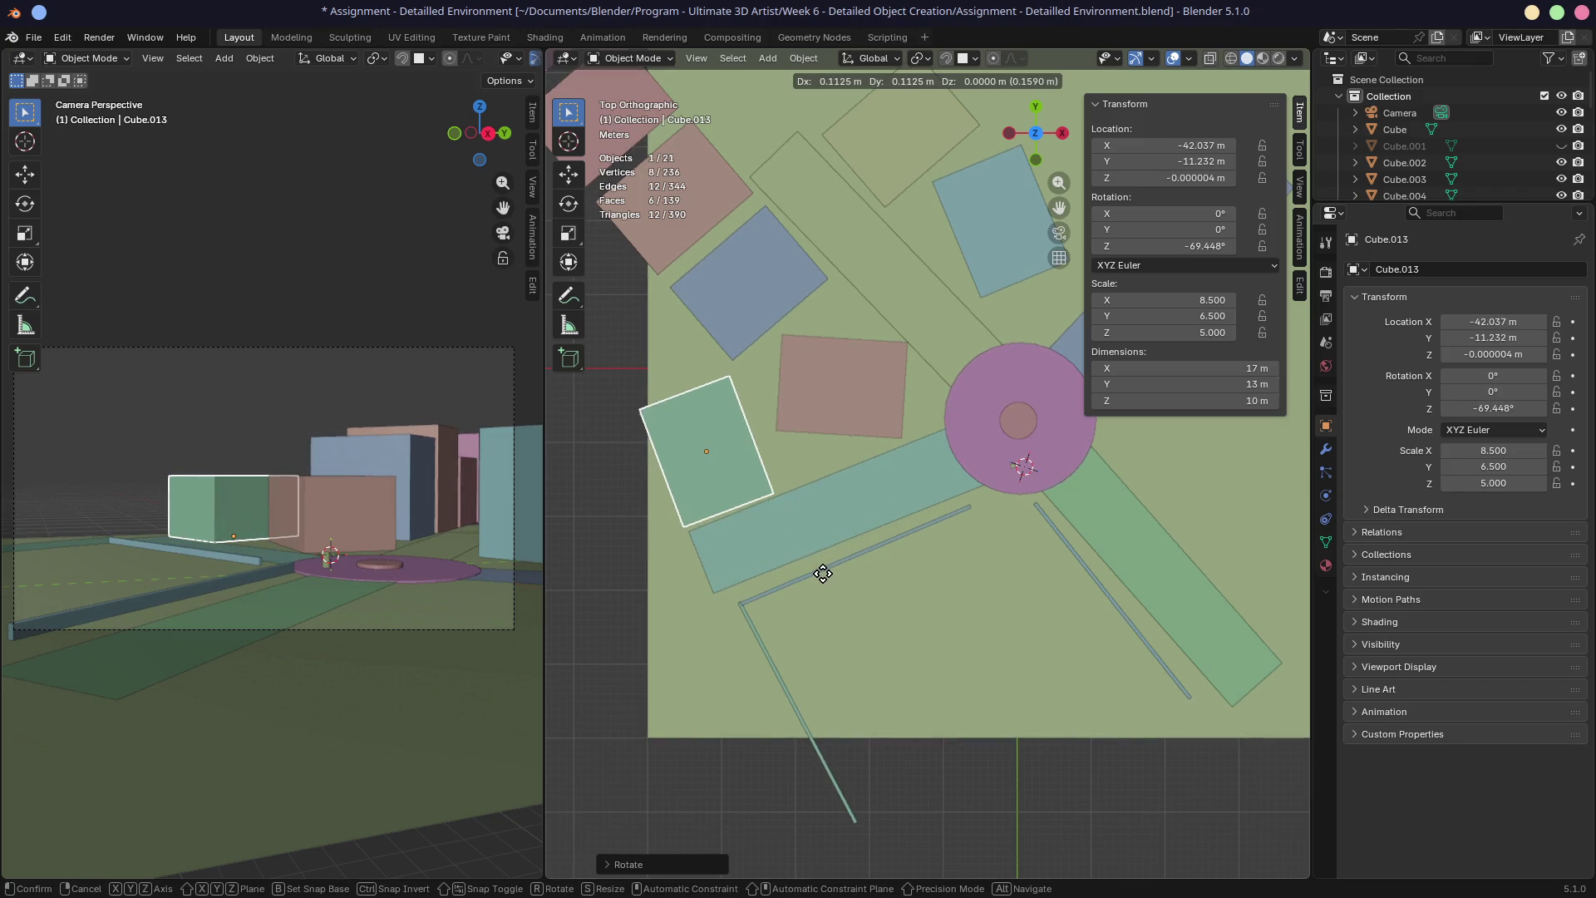
left_click(824, 576)
key("g")
left_click(826, 539)
mouse_move(827, 539)
middle_mouse_down()
mouse_move(841, 490)
mouse_move(708, 362)
middle_mouse_up()
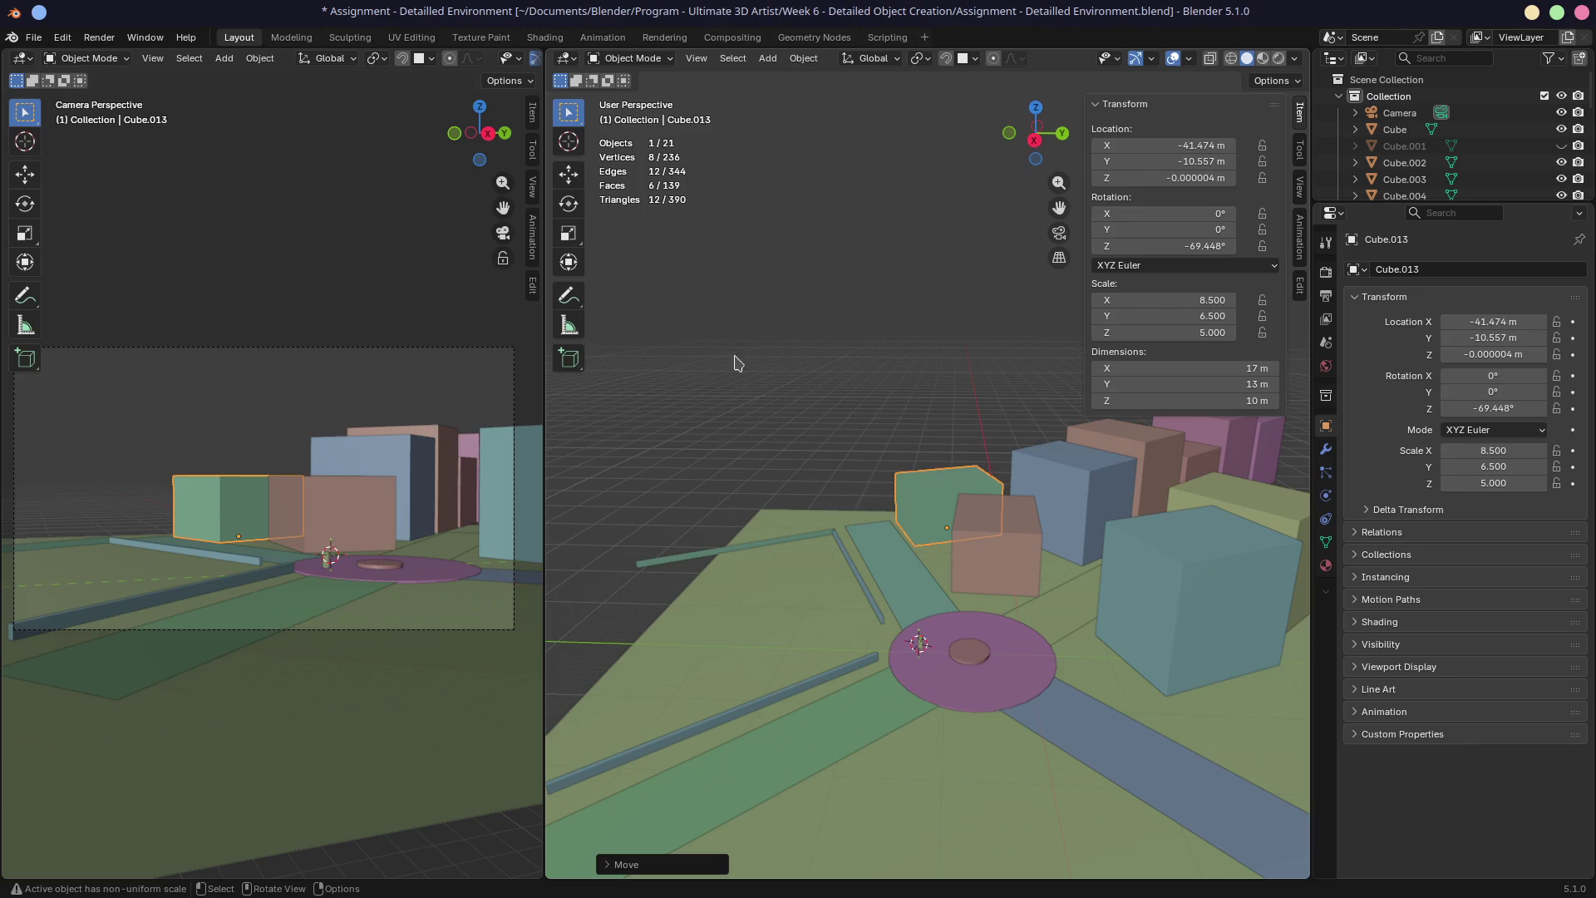
middle_click_drag(906, 482, 892, 495)
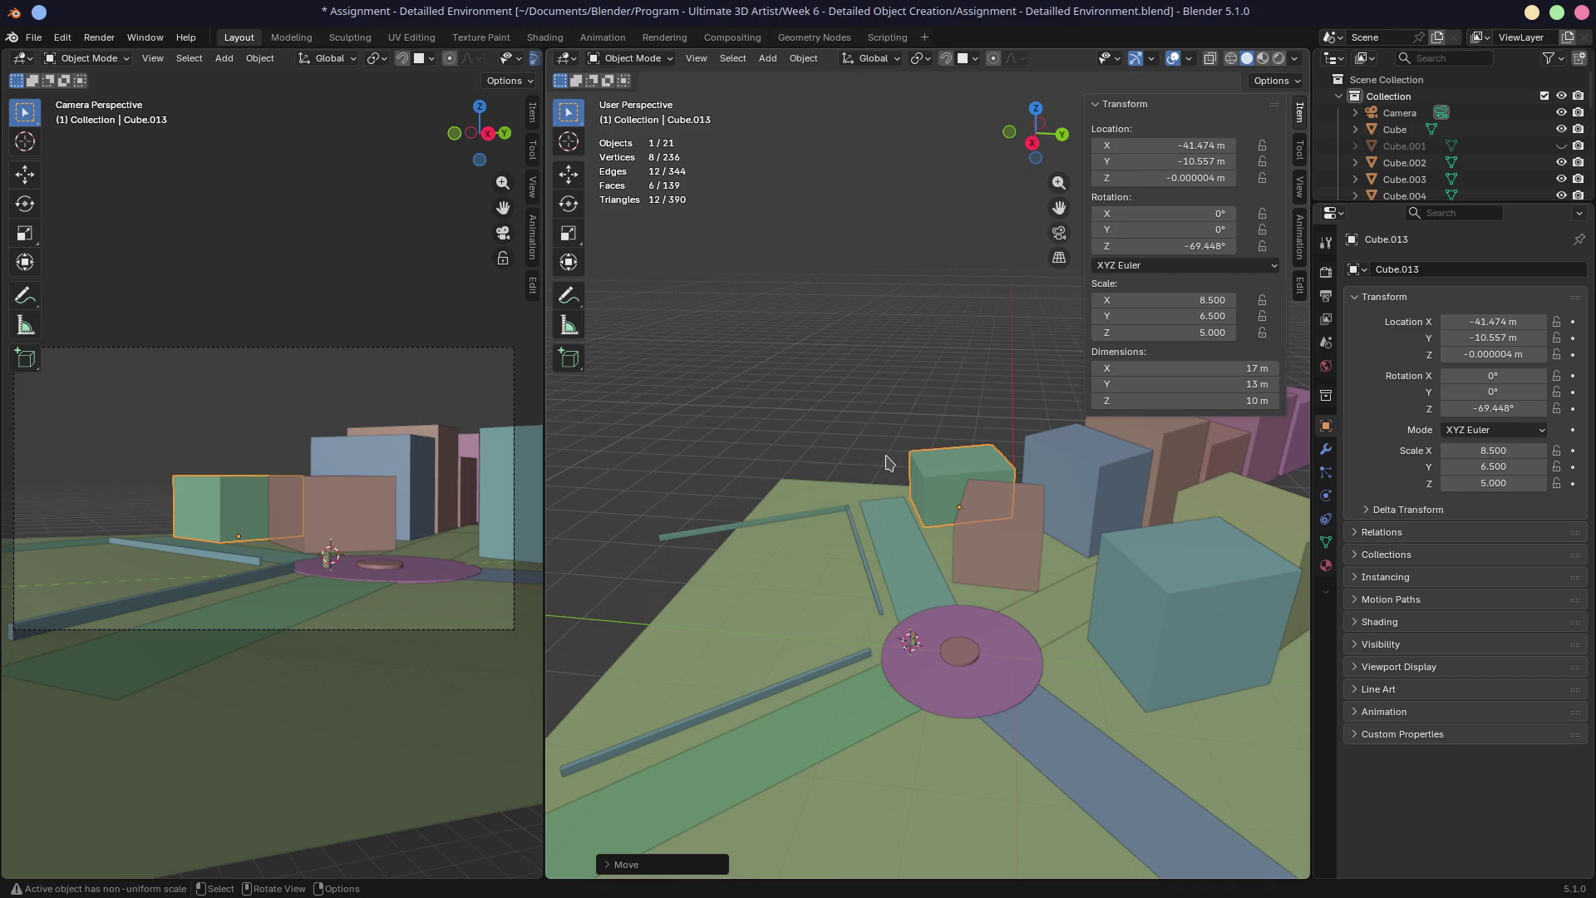
middle_click_drag(879, 462, 888, 480)
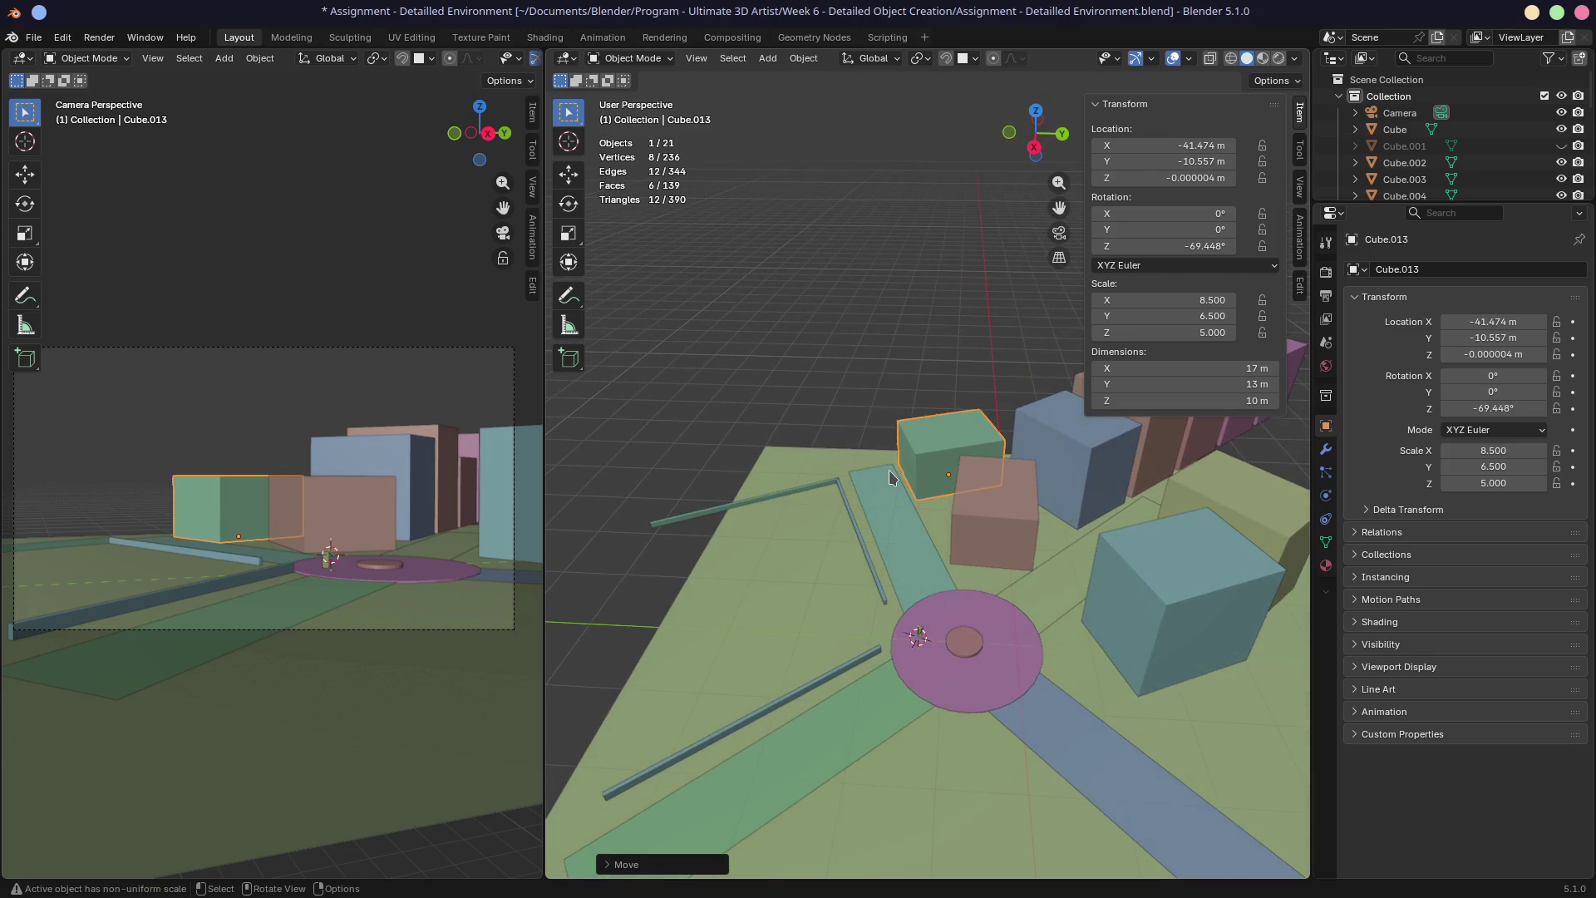
key("KP_7")
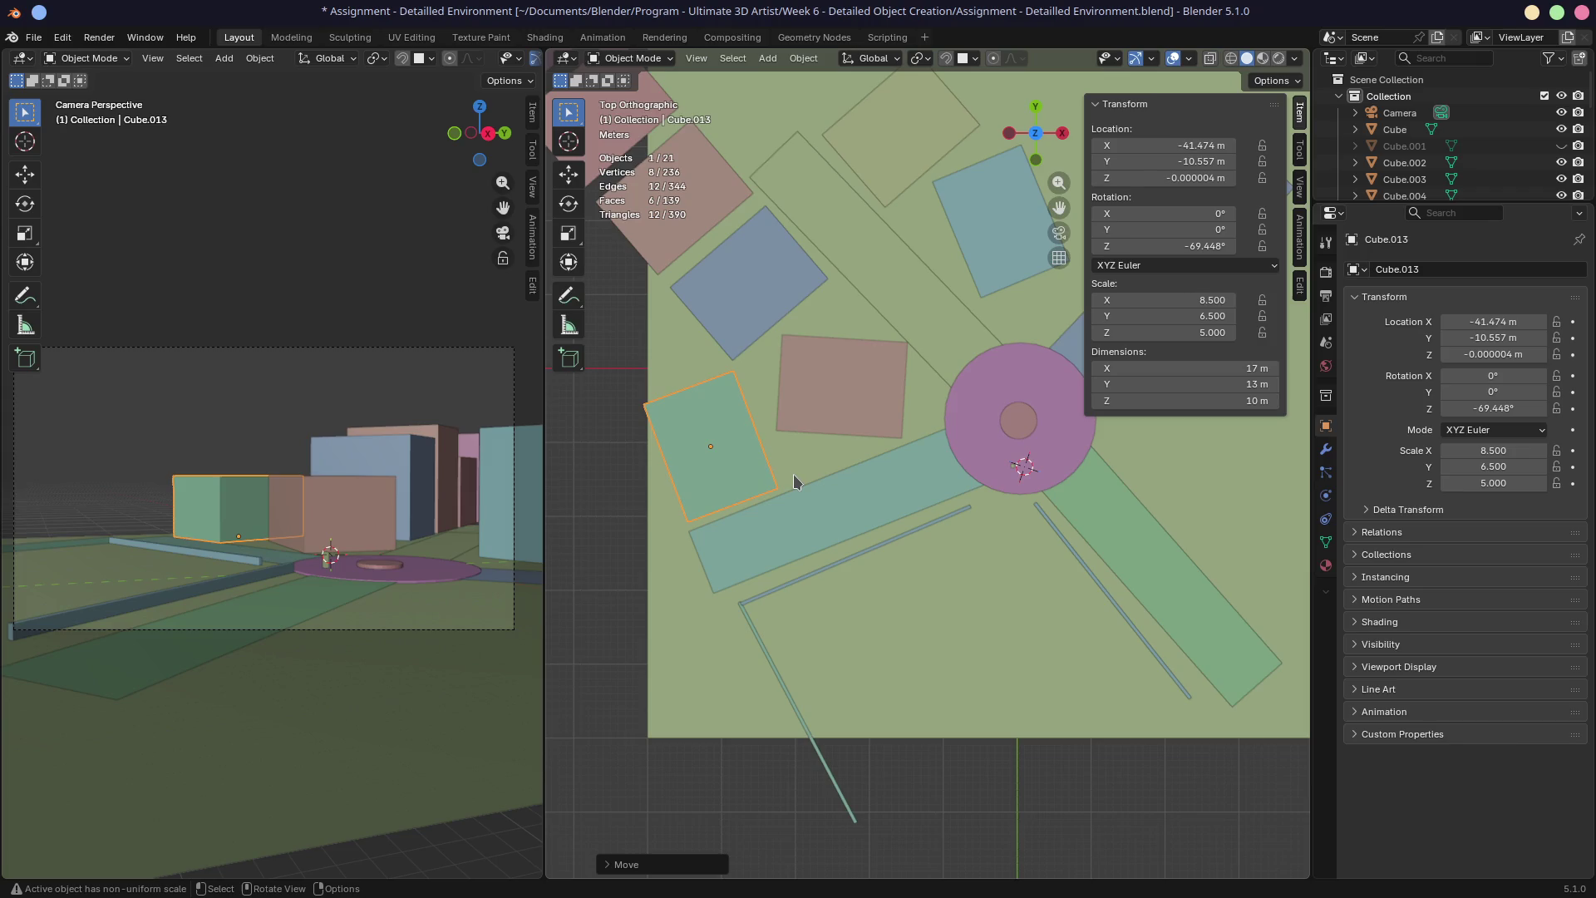
Review the new building from side and perspective angles, then select the ground plane
middle_click_drag(866, 483, 817, 471)
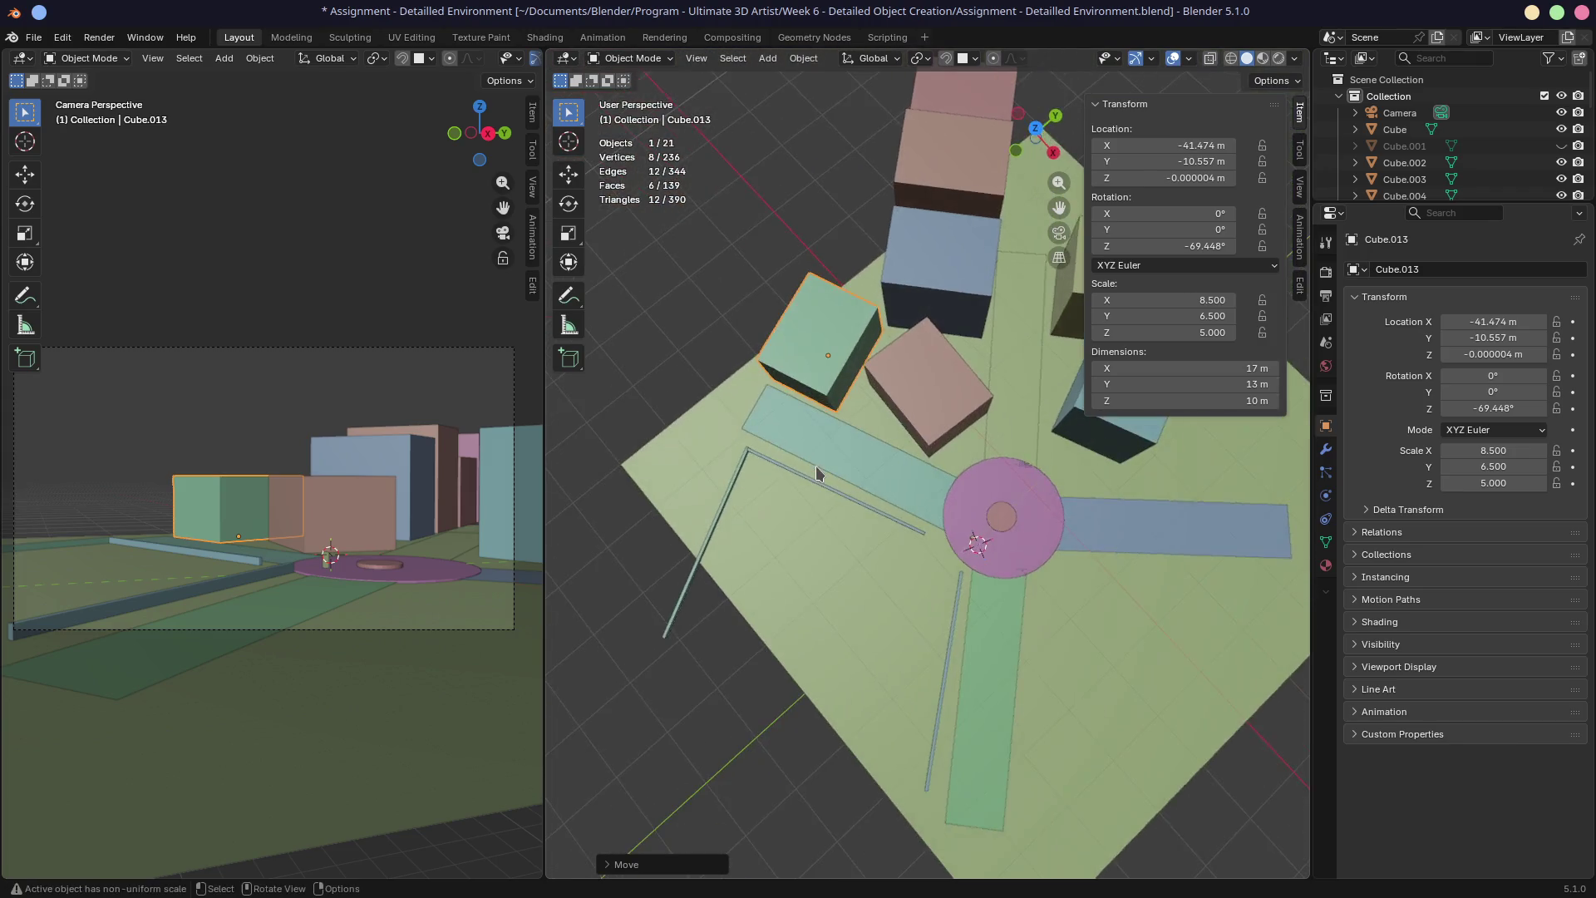
key("KP_1")
middle_click_drag(919, 436, 804, 466)
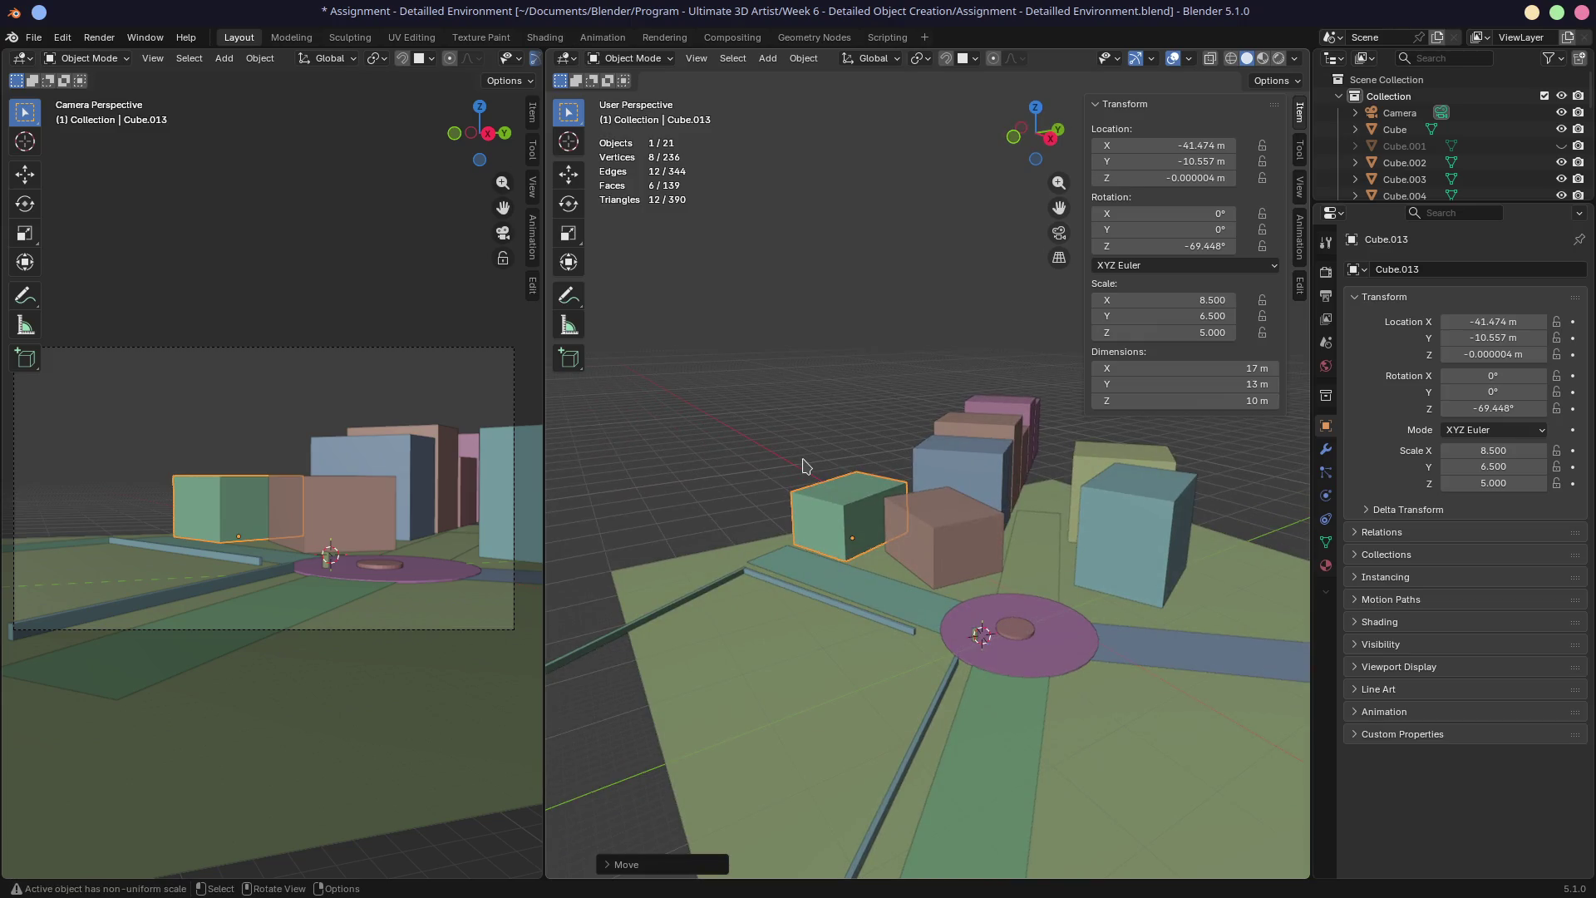
middle_click_drag(815, 453, 803, 506)
left_click(824, 626)
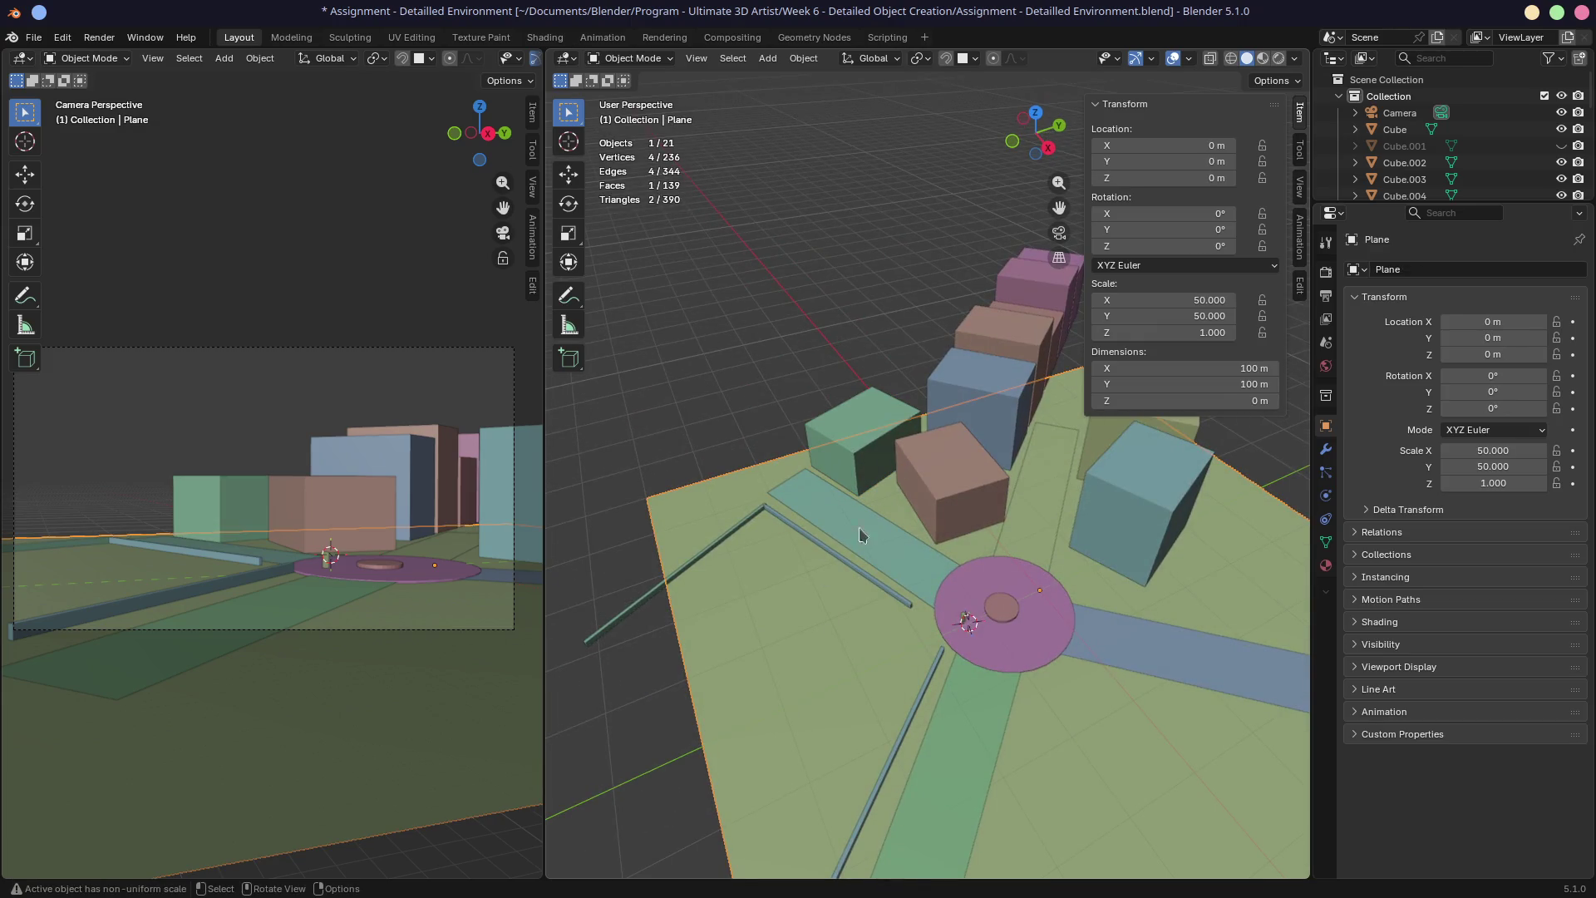
Set the ground plane to 1000 × 1000 m, then select the blue building and duplicate it
left_click(1203, 372)
type("1000")
key("Return")
mouse_move(720, 637)
middle_mouse_down()
mouse_move(842, 570)
mouse_move(757, 600)
middle_mouse_up()
middle_click_drag(889, 533, 908, 483, "shift")
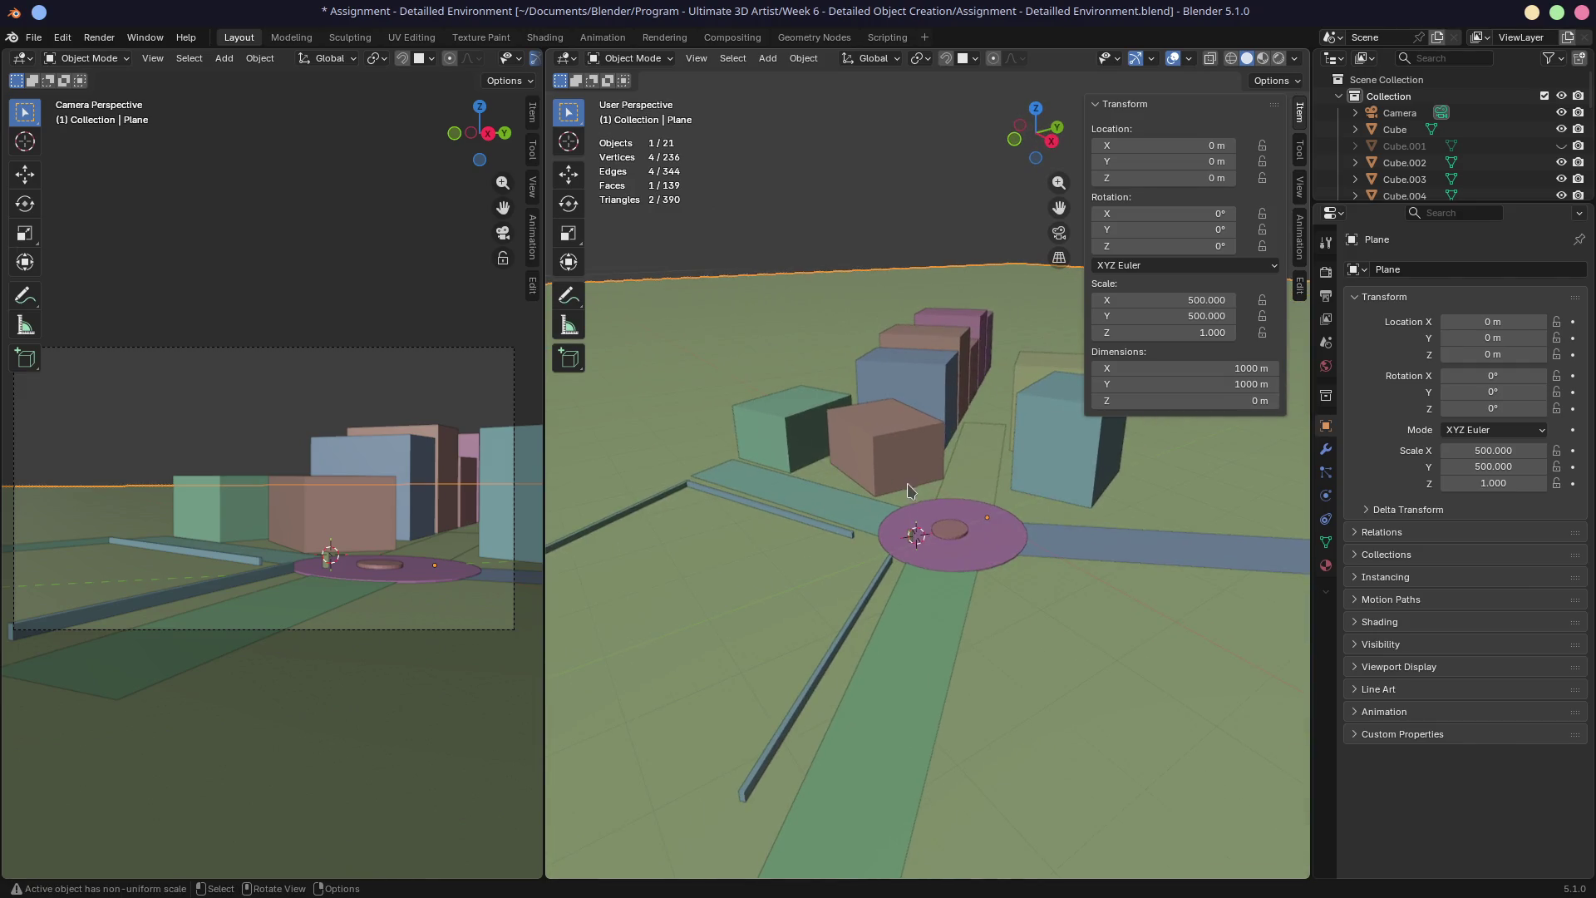
left_click(1052, 501)
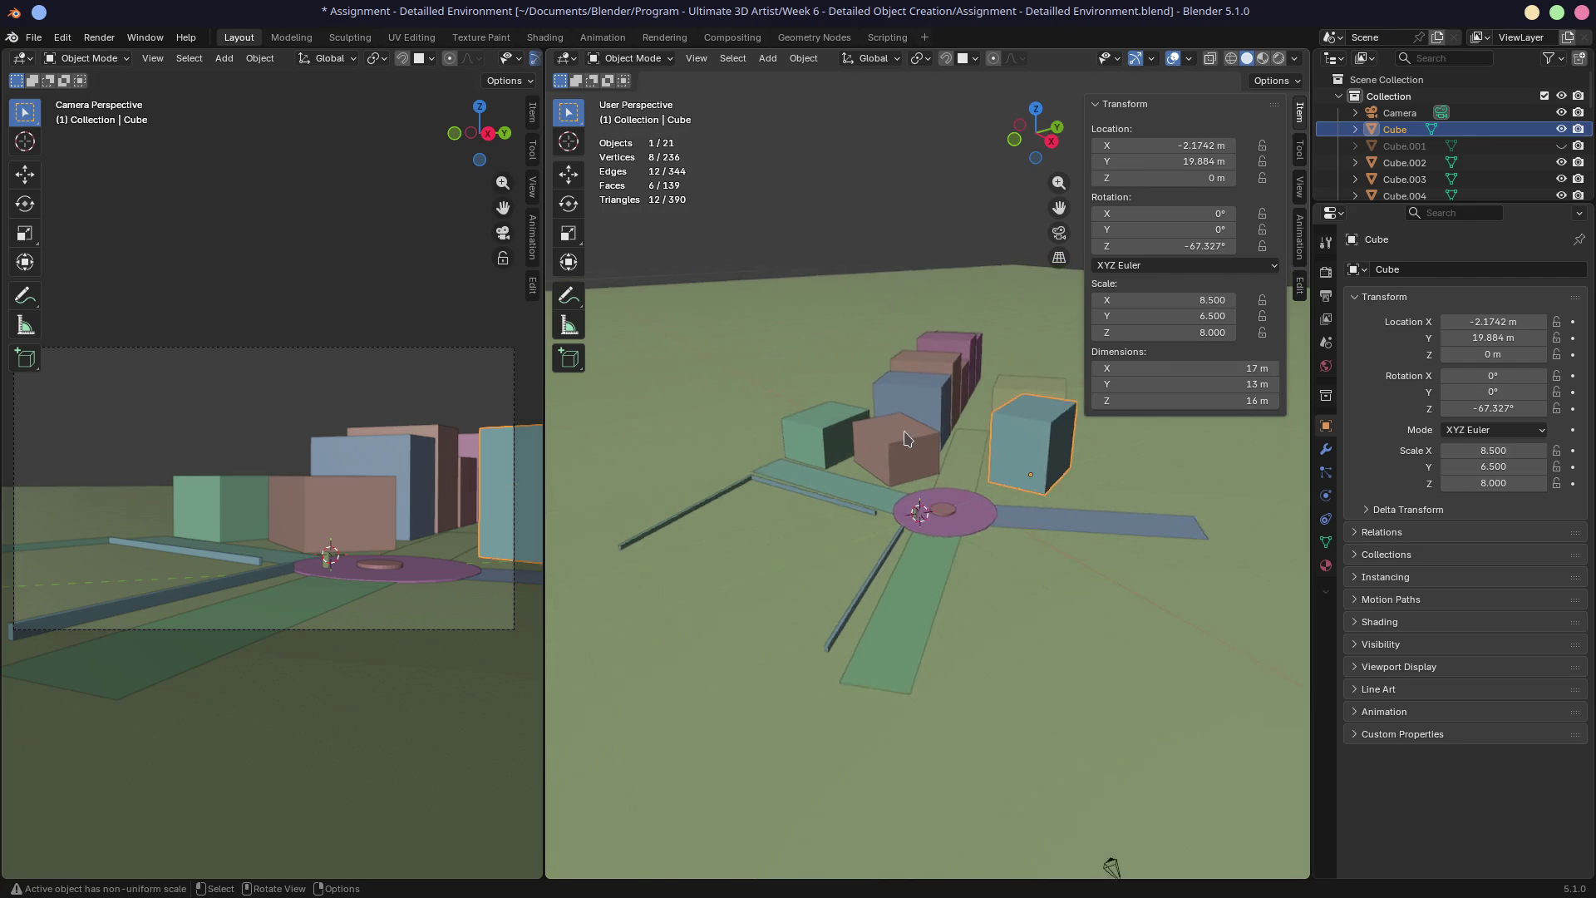
scroll(998, 607, "down", 6)
key("shift+d")
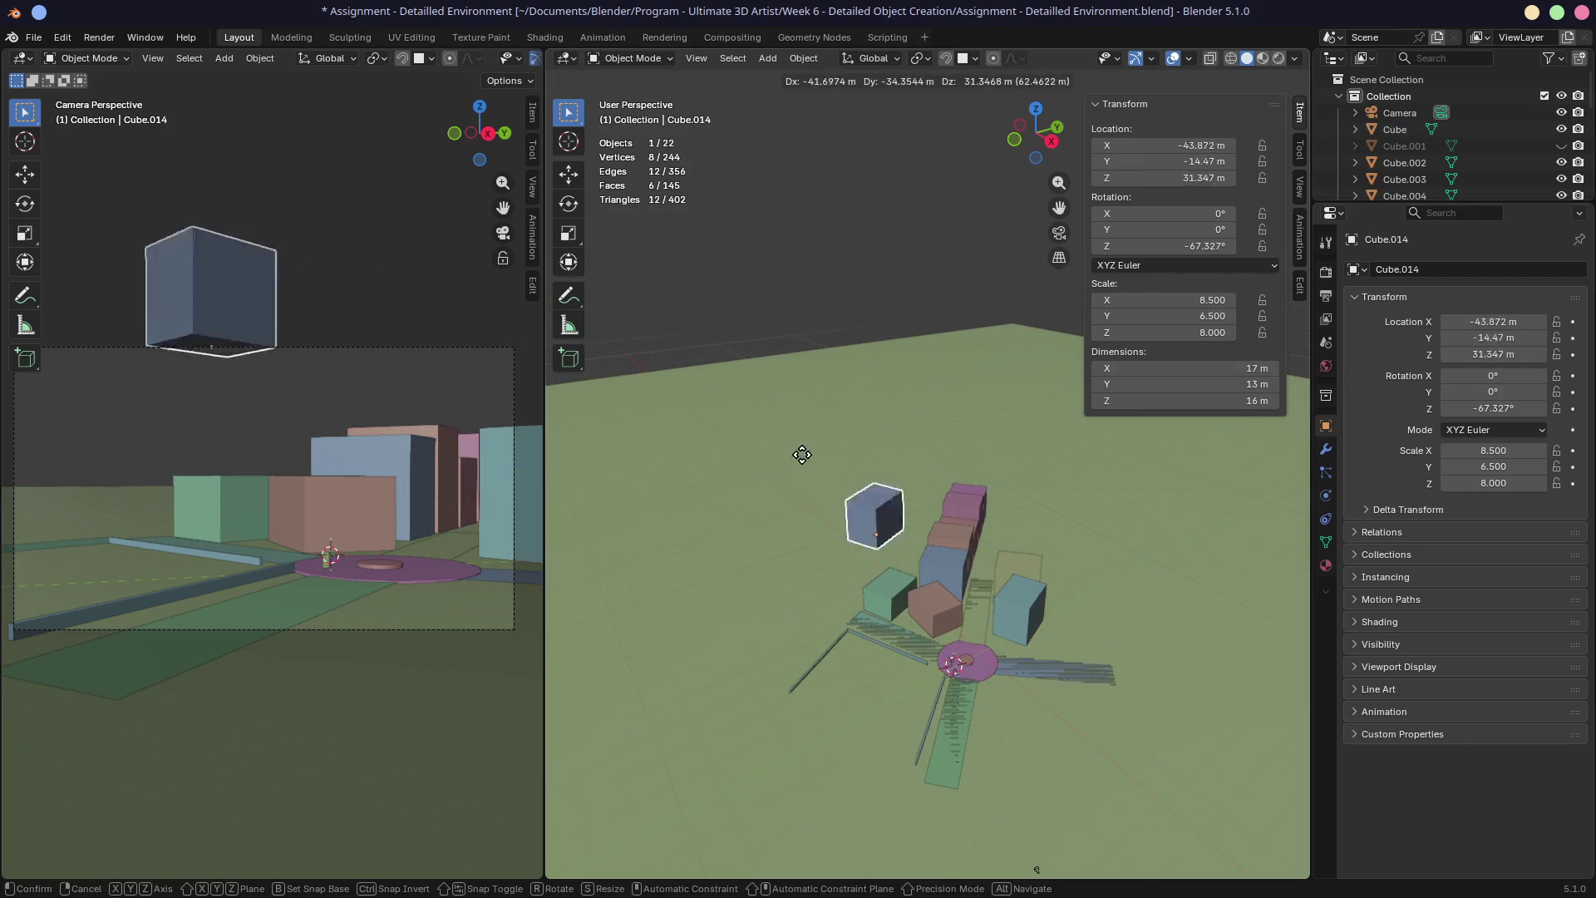
Place Cube.014 far from the plaza and set its Z dimension to 64 m
left_click(727, 430)
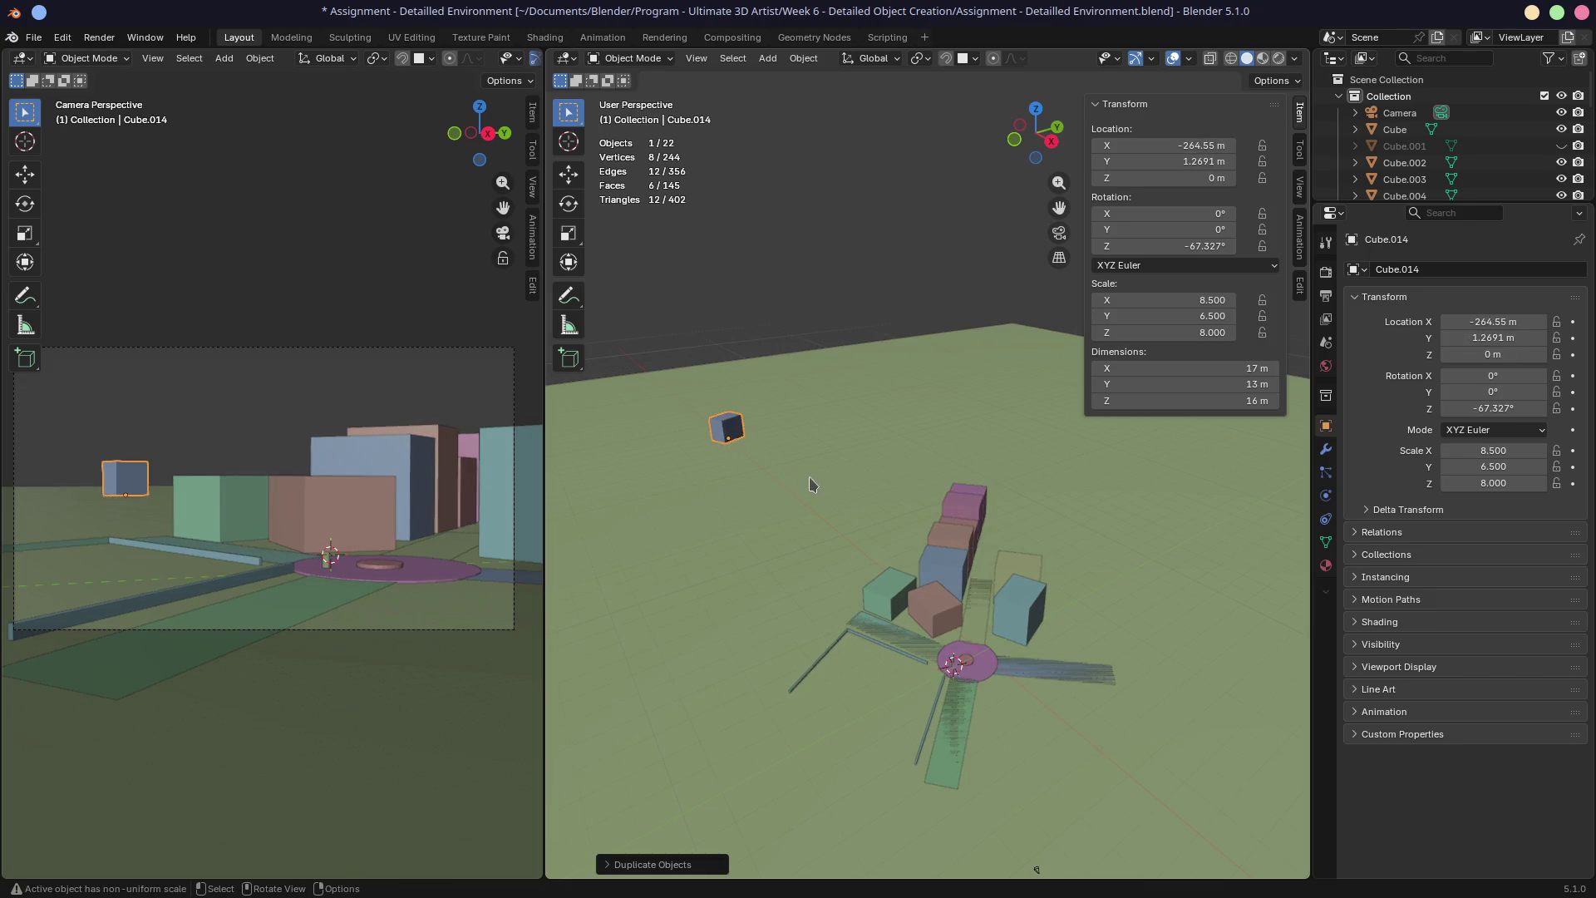
left_click(1211, 402)
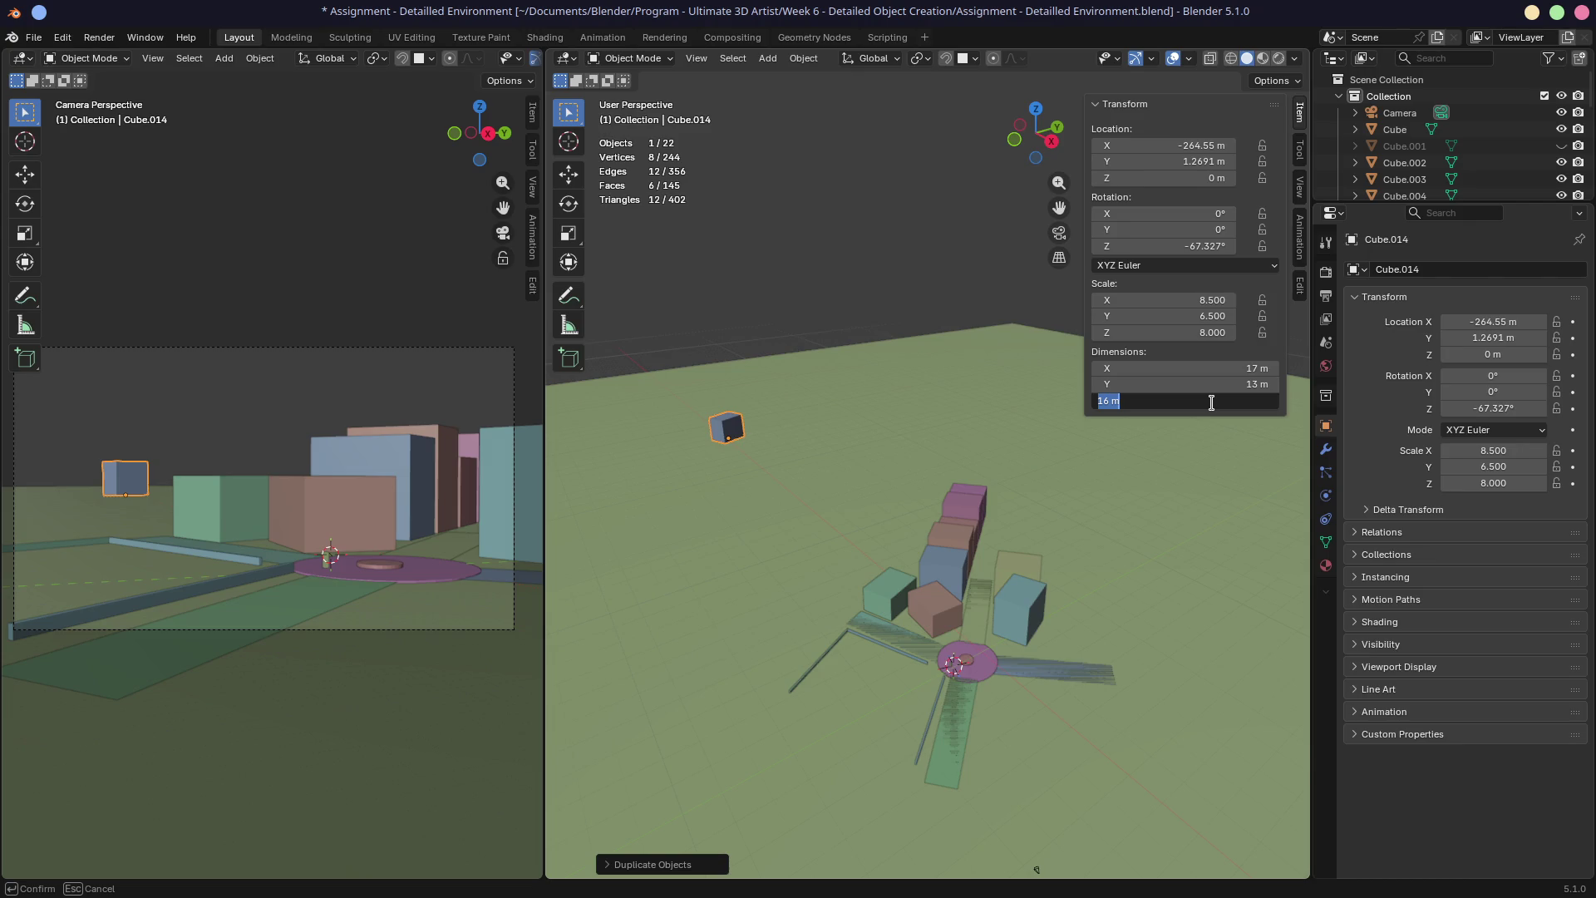
type("64")
key("Return")
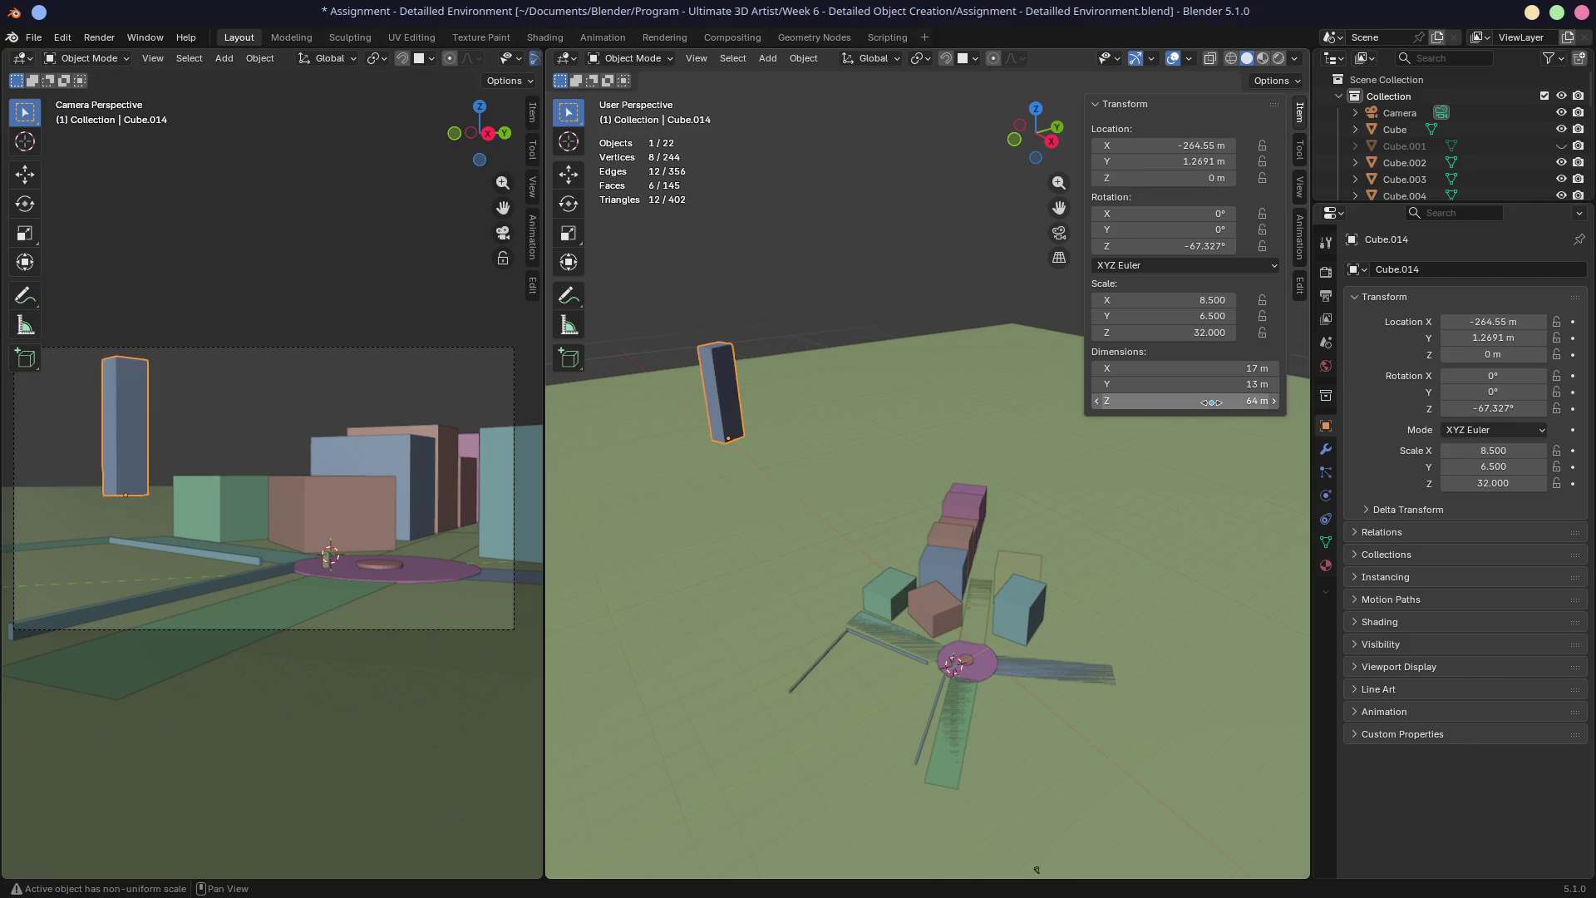
left_click(1253, 407)
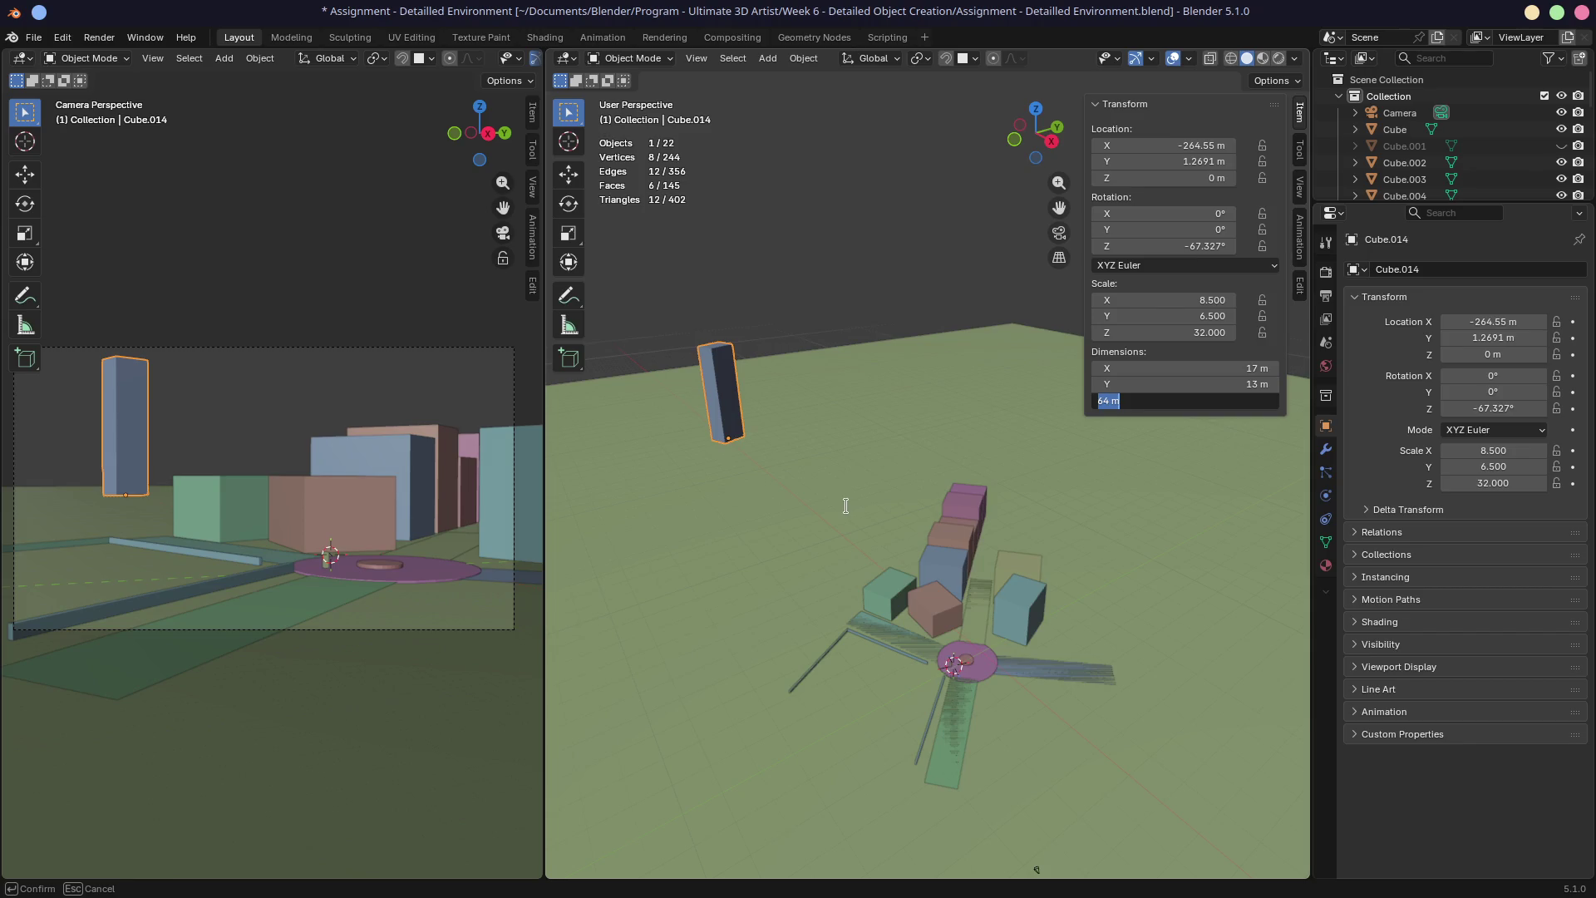
key("Return")
middle_click_drag(818, 500, 862, 472)
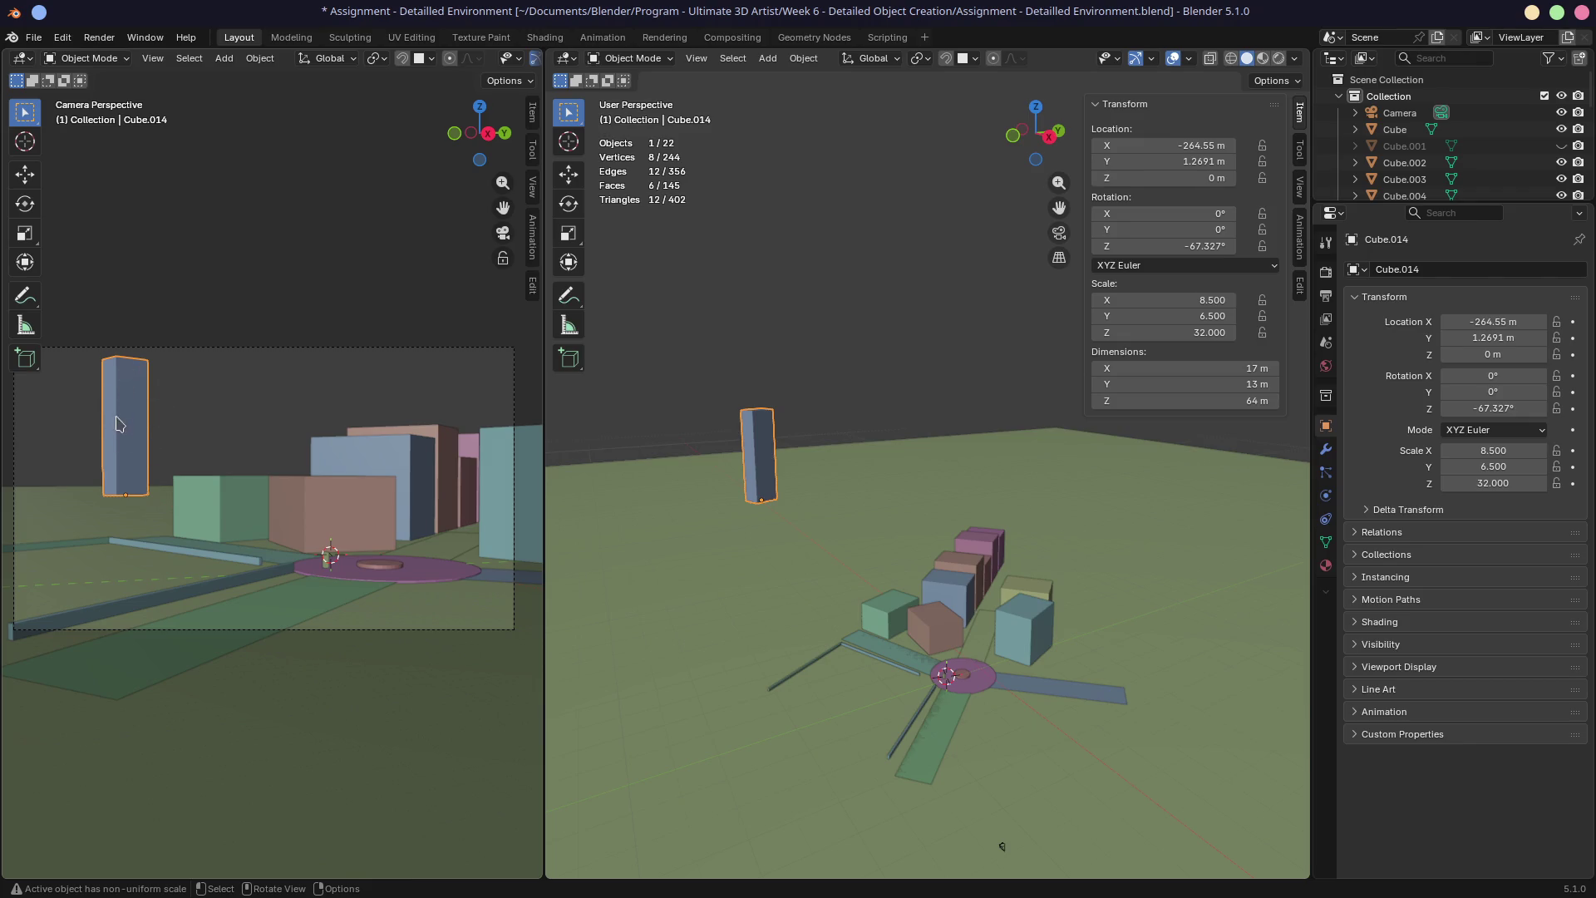
key("ctrl+super+Left")
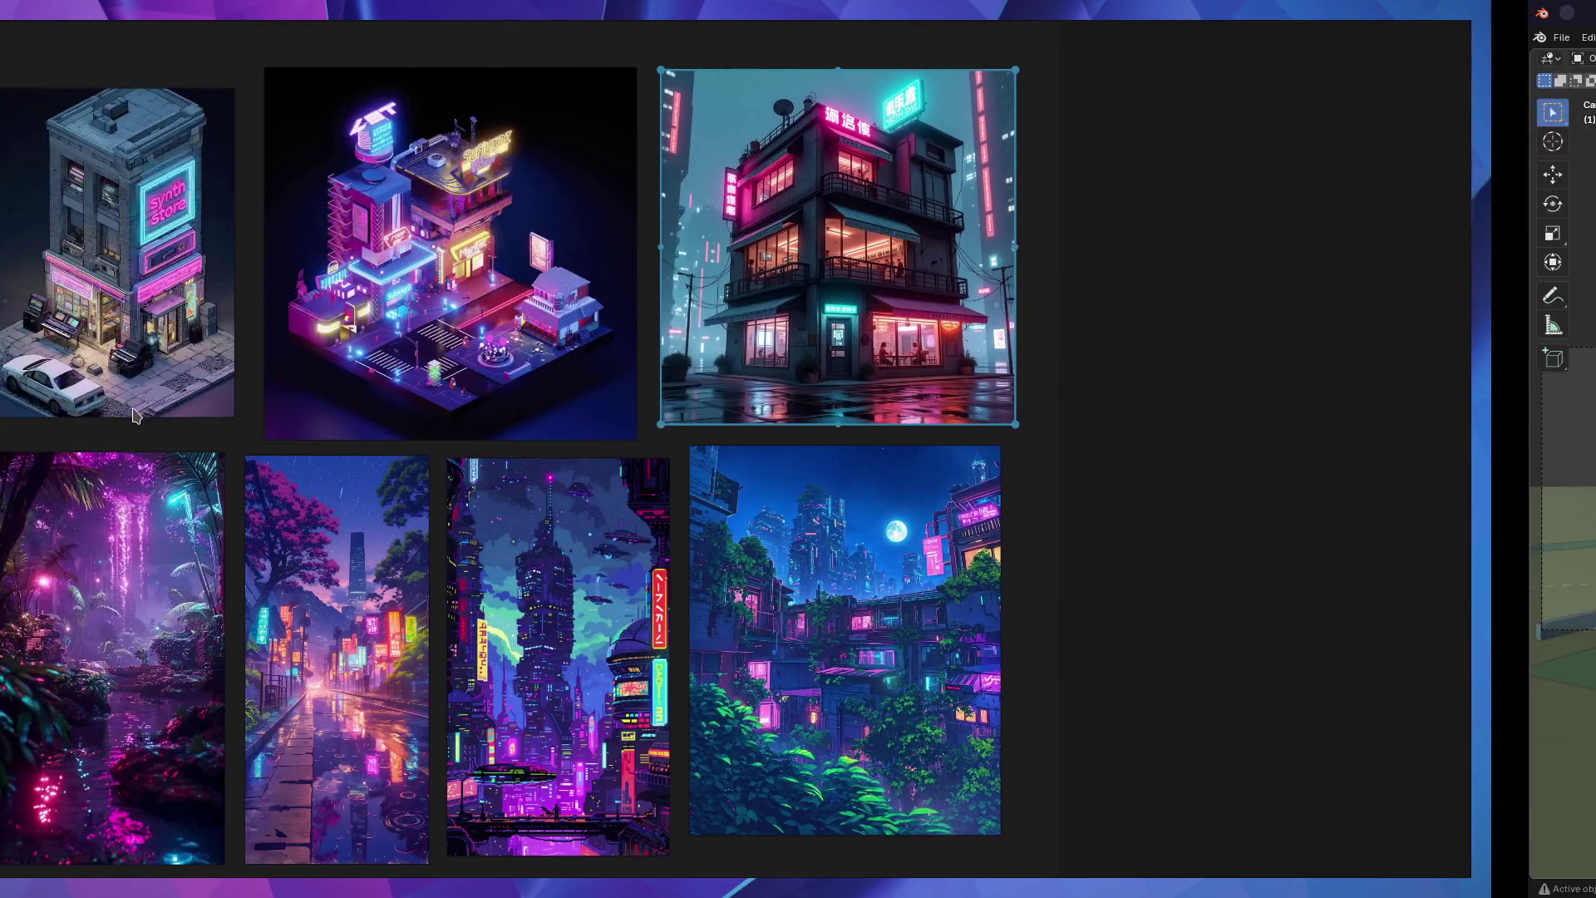
scroll(649, 705, "up", 4)
scroll(499, 499, "up", 2)
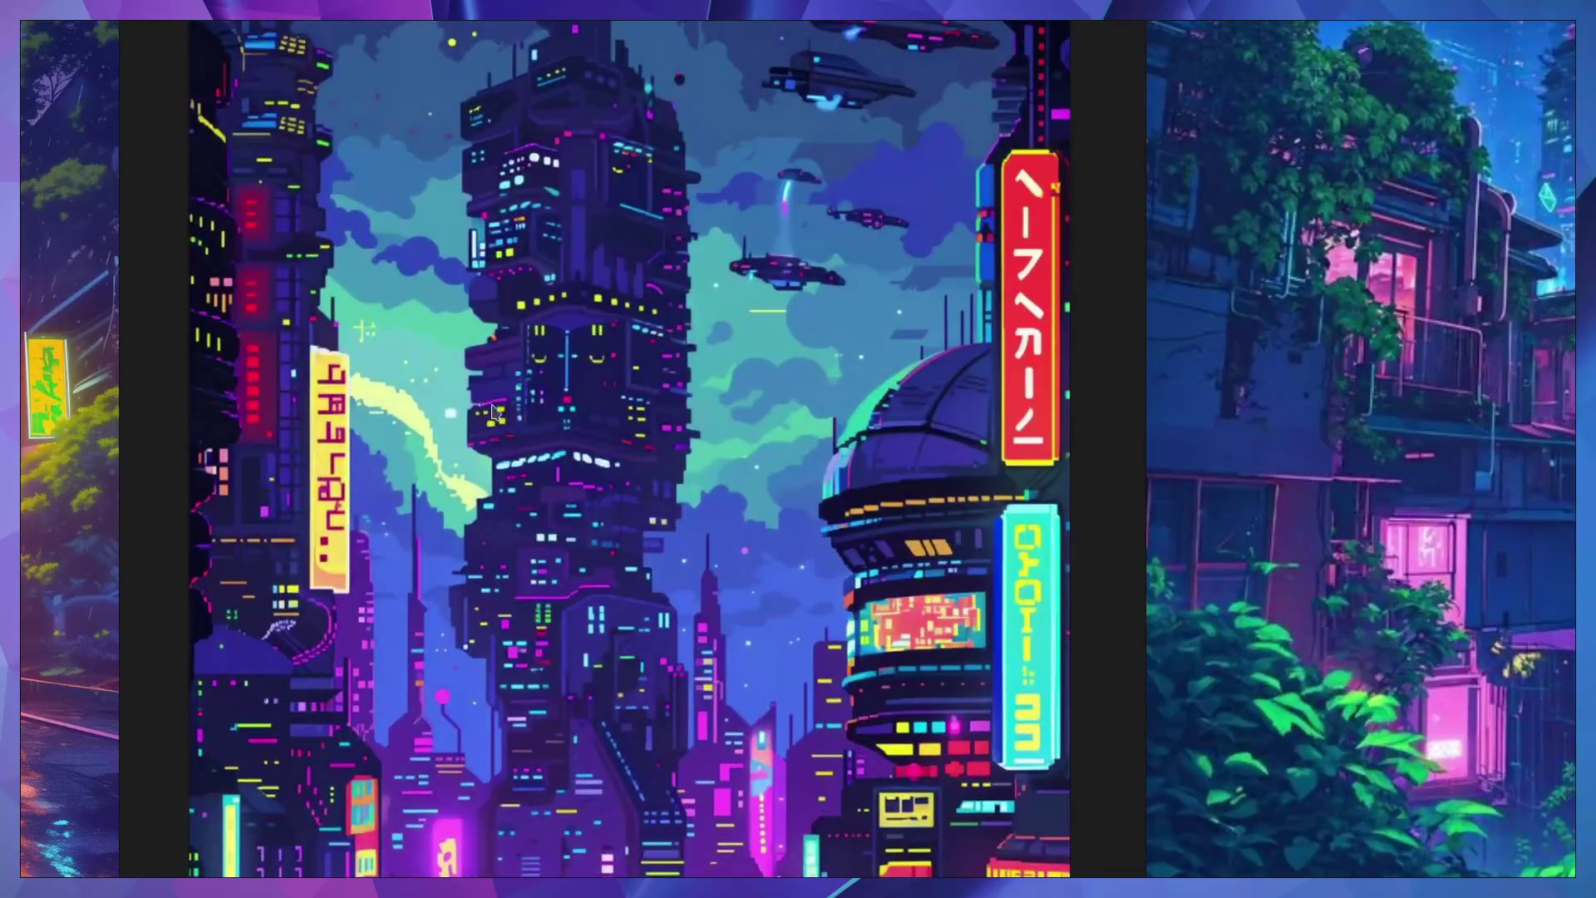
scroll(480, 425, "down", 3)
scroll(559, 362, "down", 2)
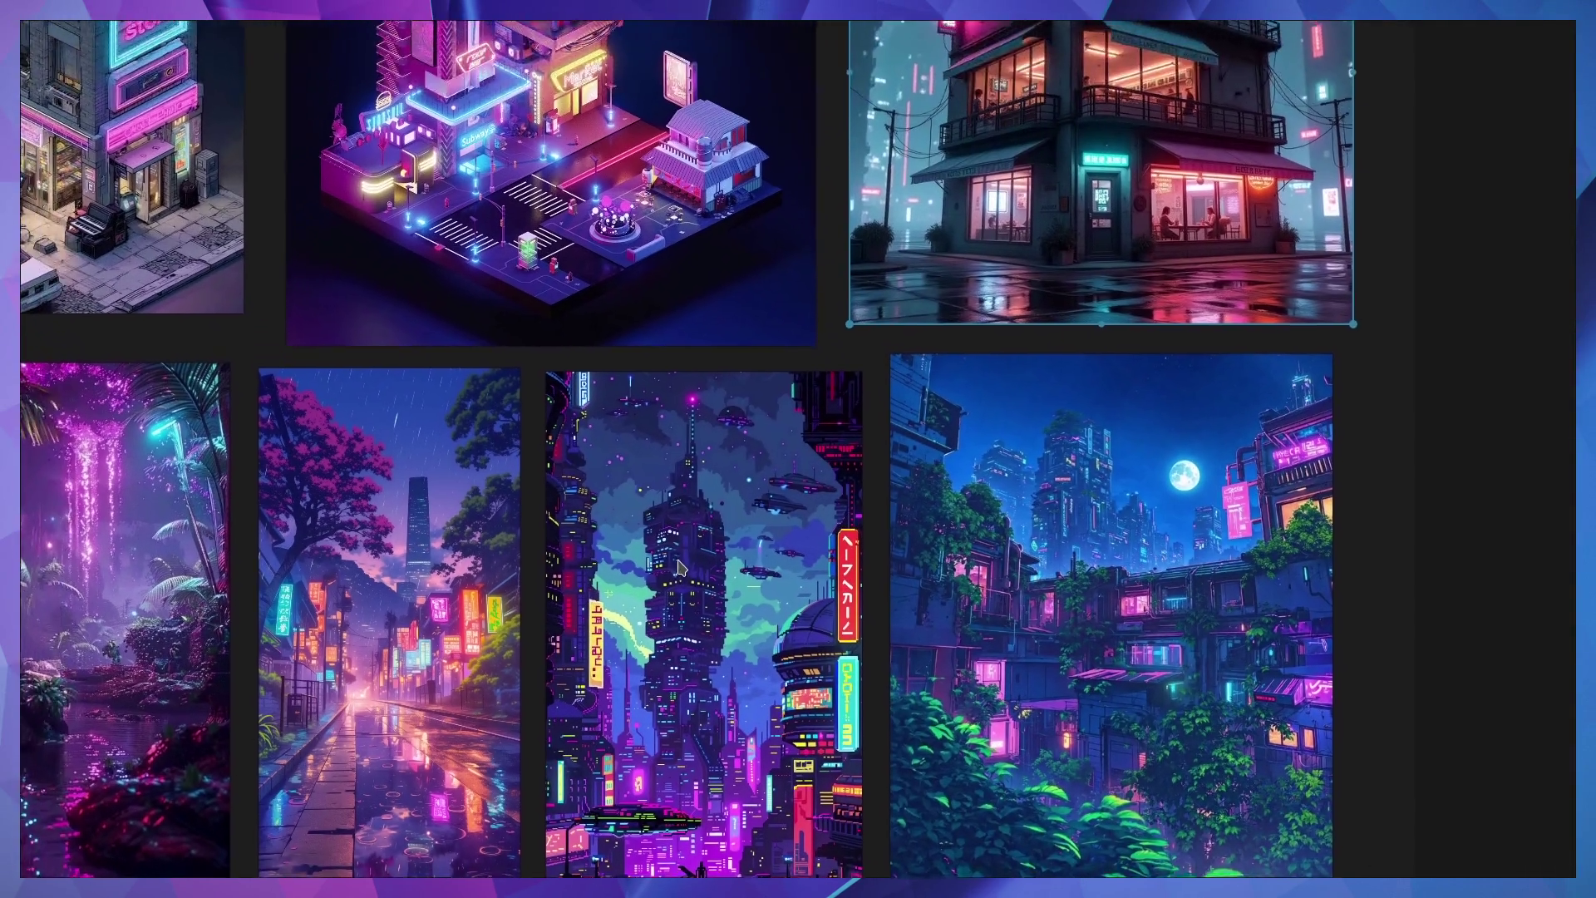
scroll(678, 563, "down", 2)
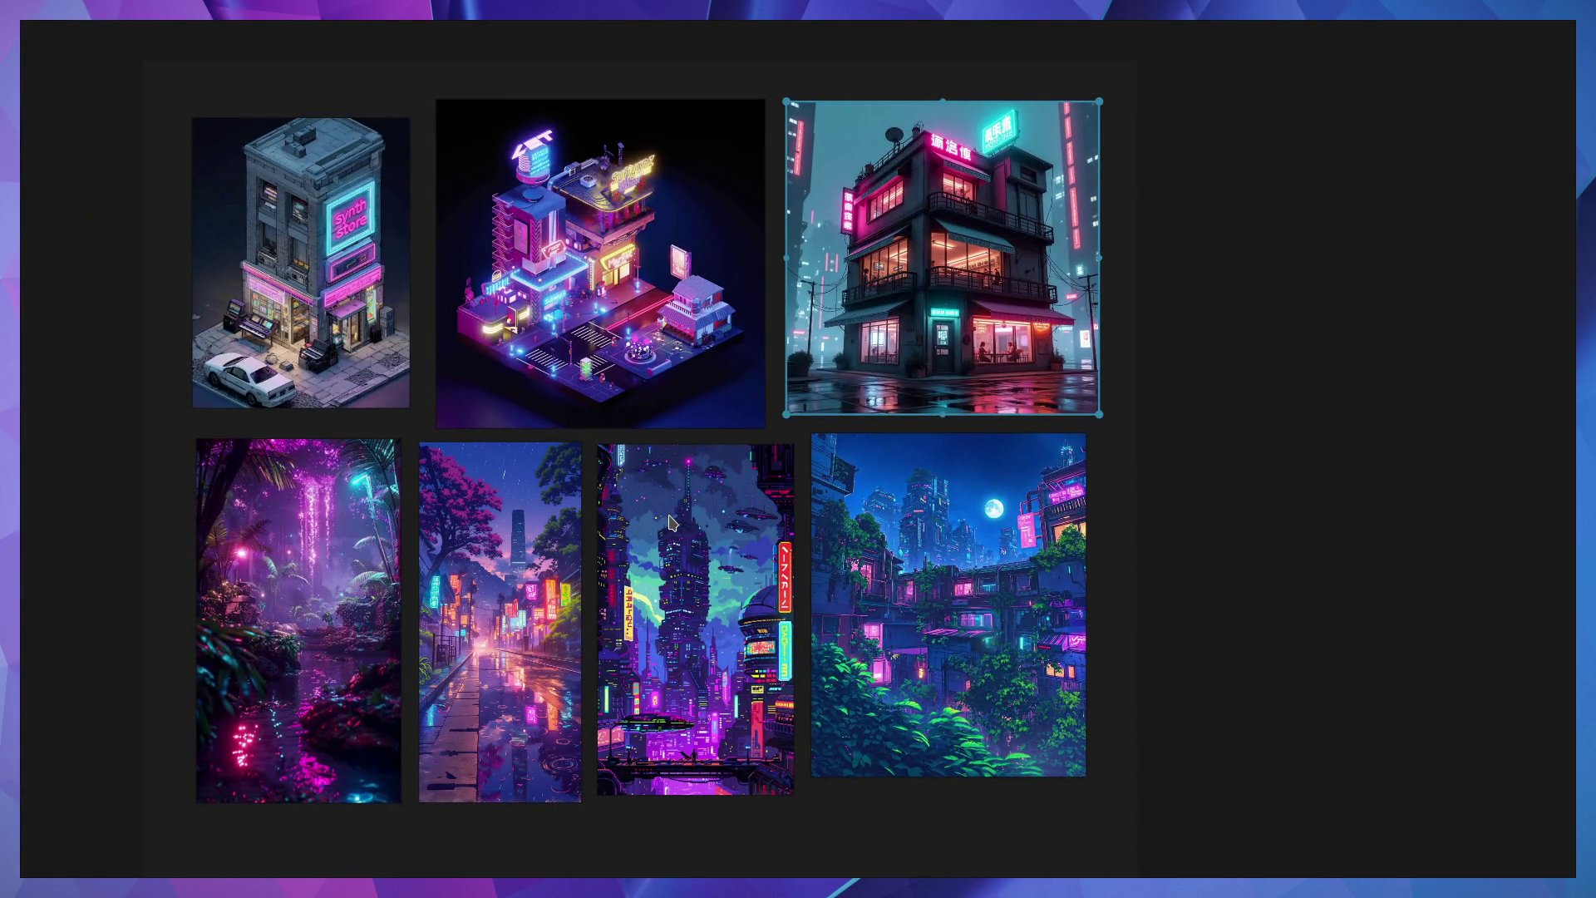
key("ctrl+alt+Right")
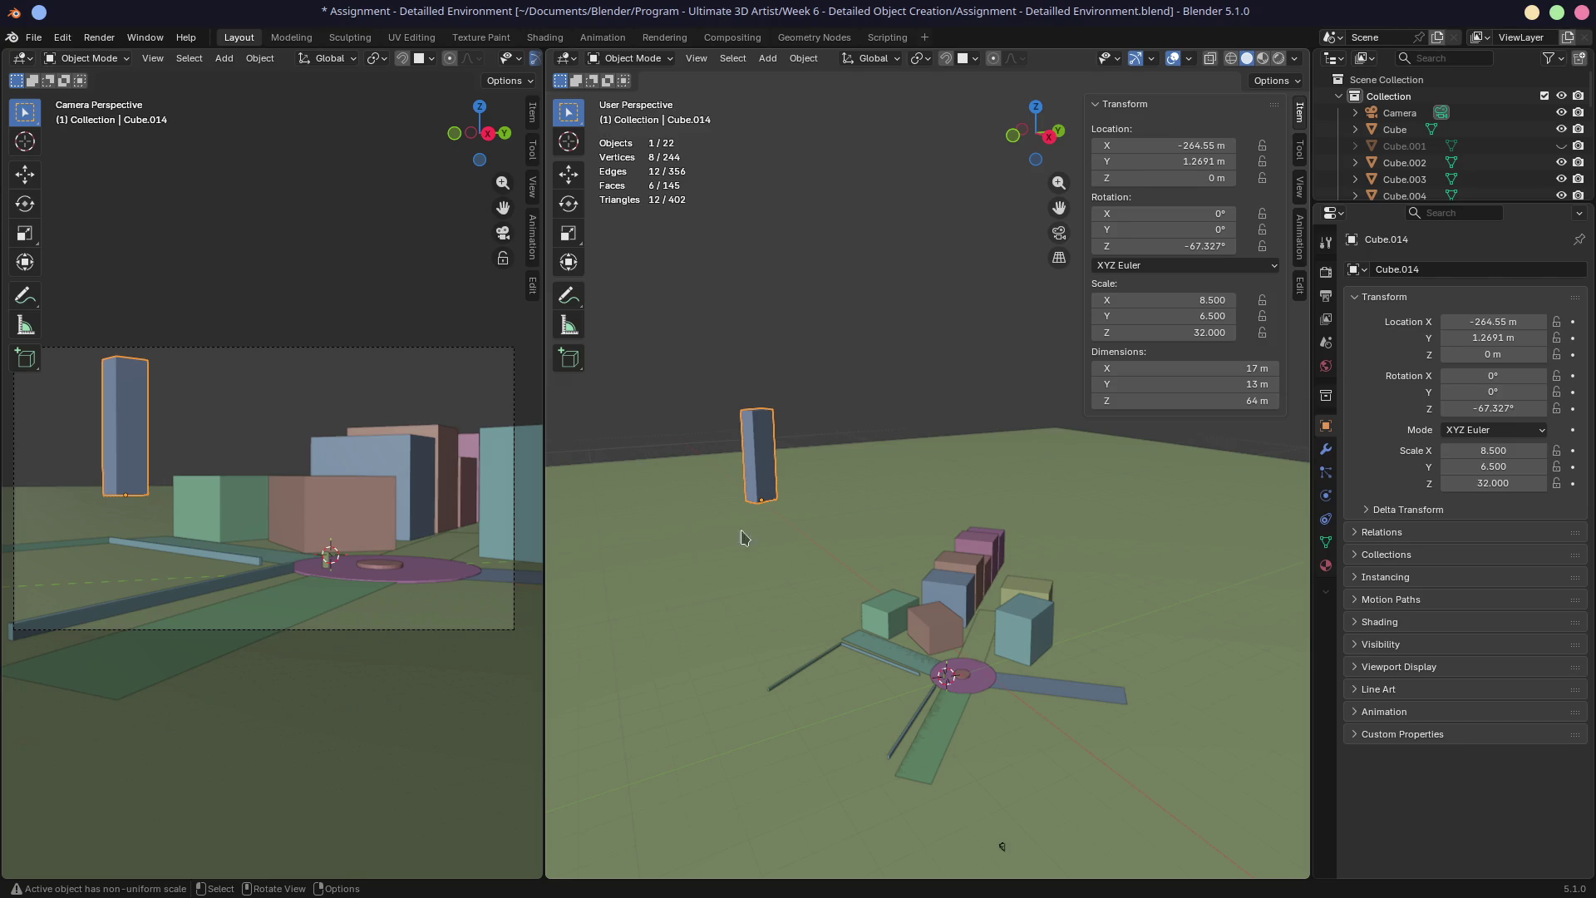
Inspect the blockout from several angles and save 'Assignment - Detailed Environment.blend'
middle_click_drag(806, 554, 777, 598)
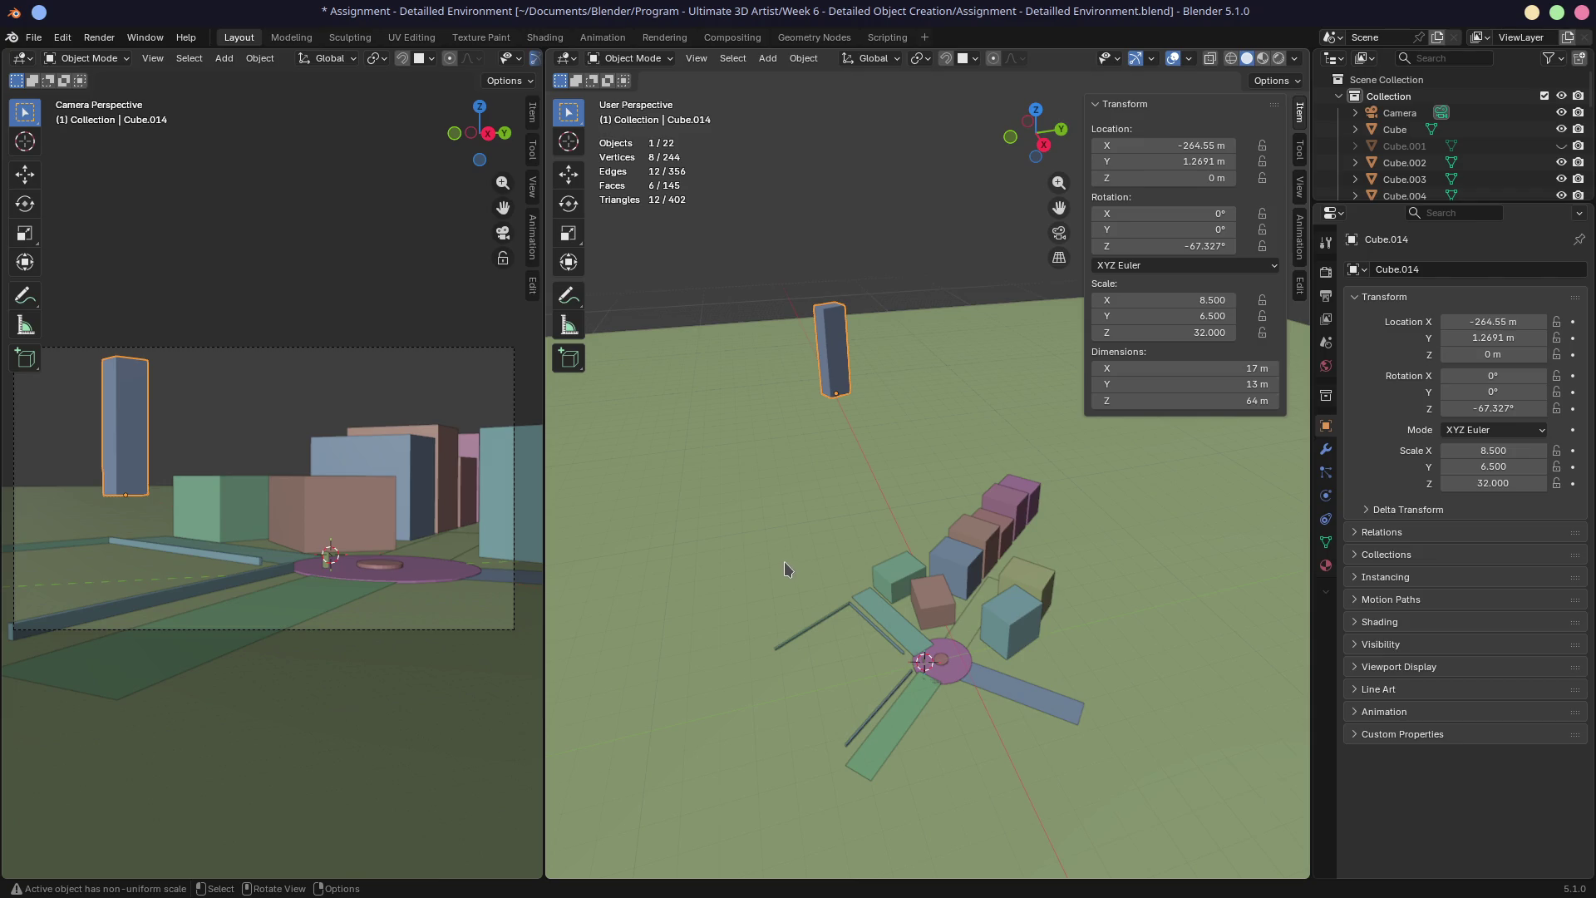
mouse_move(846, 525)
middle_mouse_down()
mouse_move(884, 596)
mouse_move(944, 609)
middle_mouse_up()
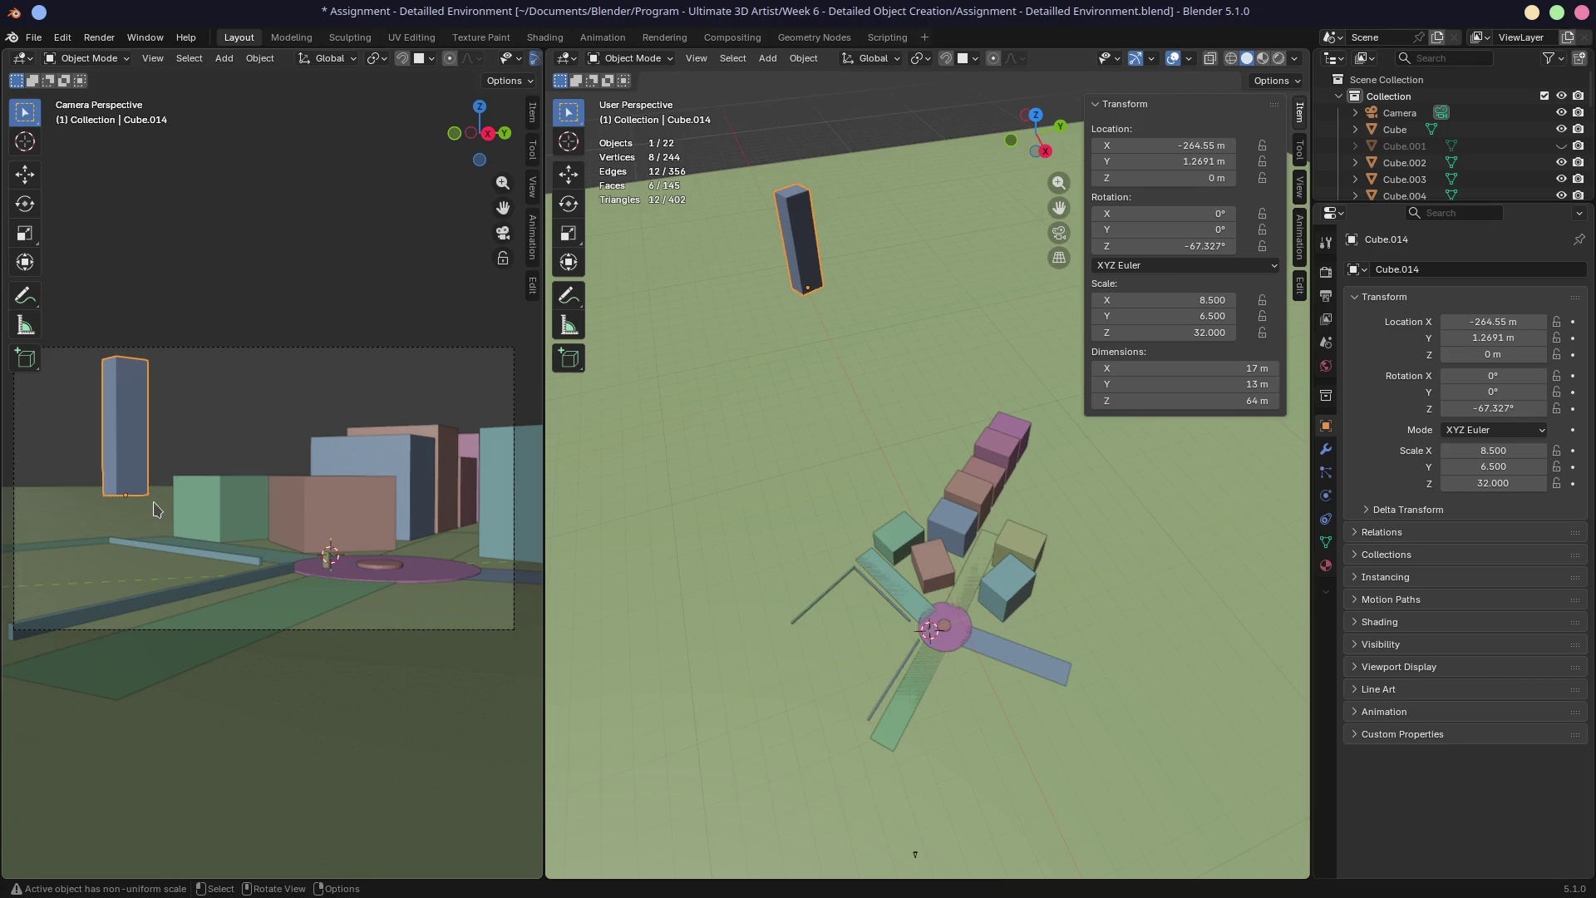
mouse_move(620, 559)
middle_mouse_down()
mouse_move(823, 536)
mouse_move(849, 578)
middle_mouse_up()
scroll(849, 578, "up", 2)
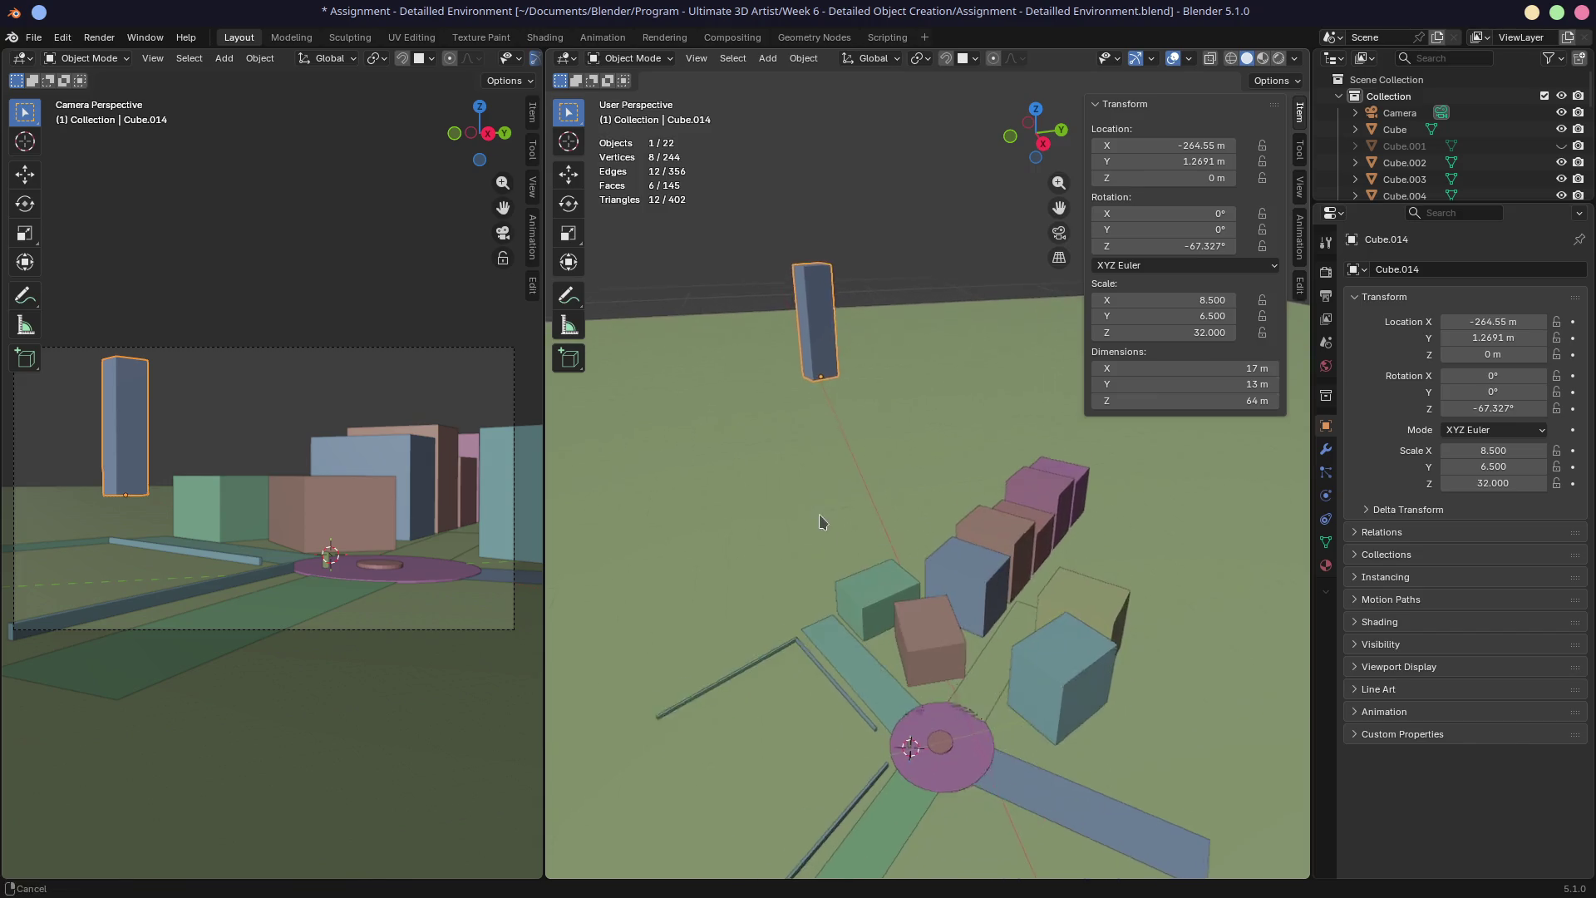
scroll(821, 519, "up", 2)
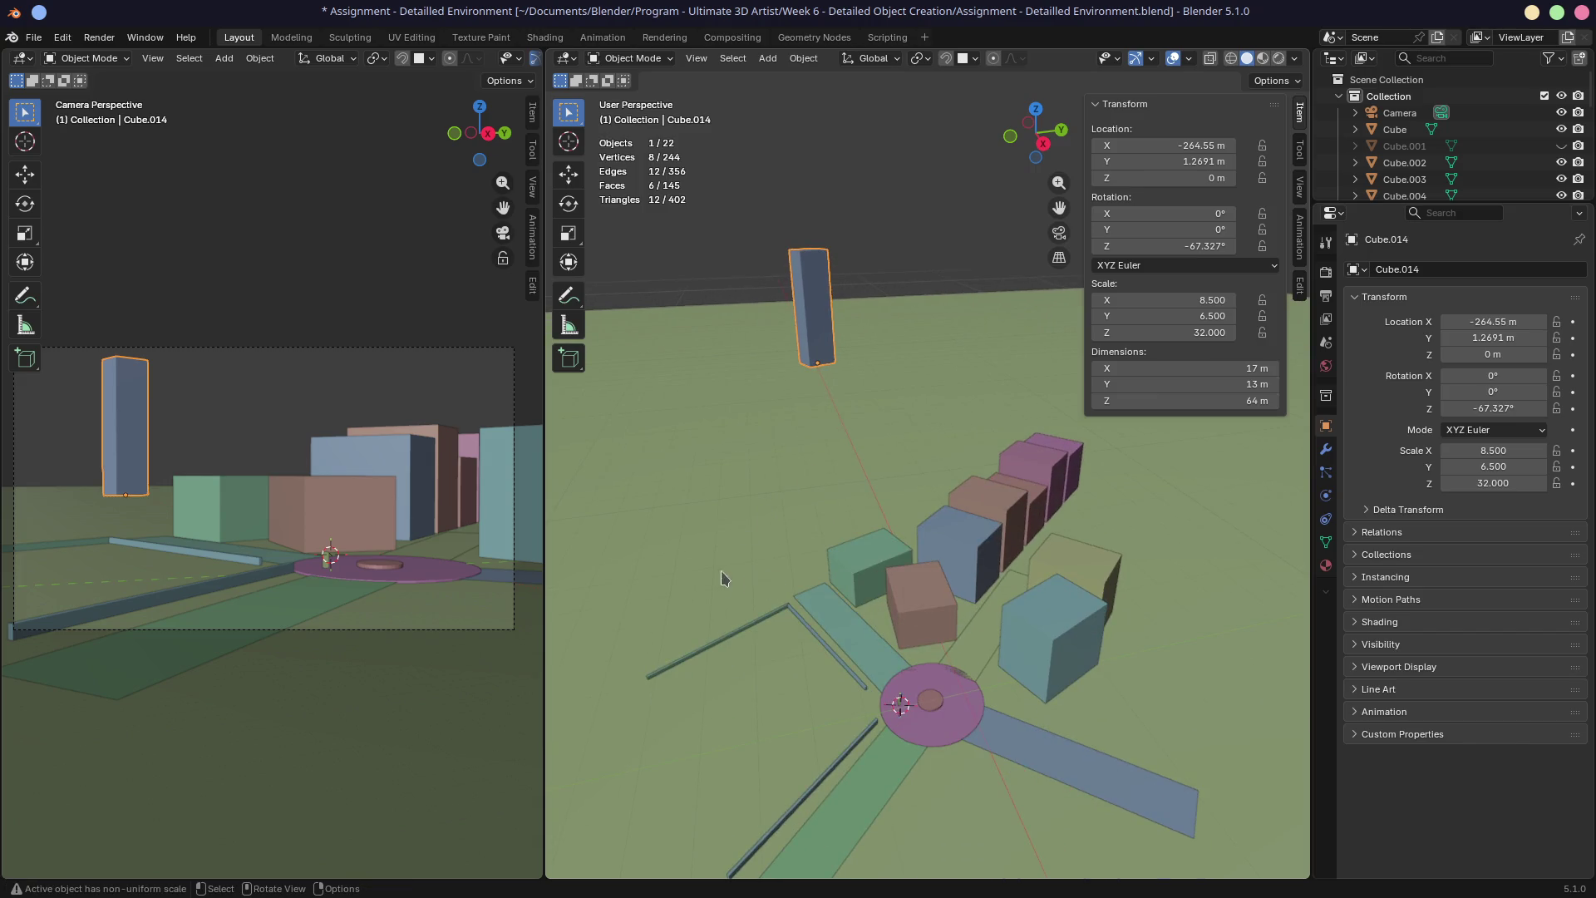
middle_click_drag(727, 577, 707, 600)
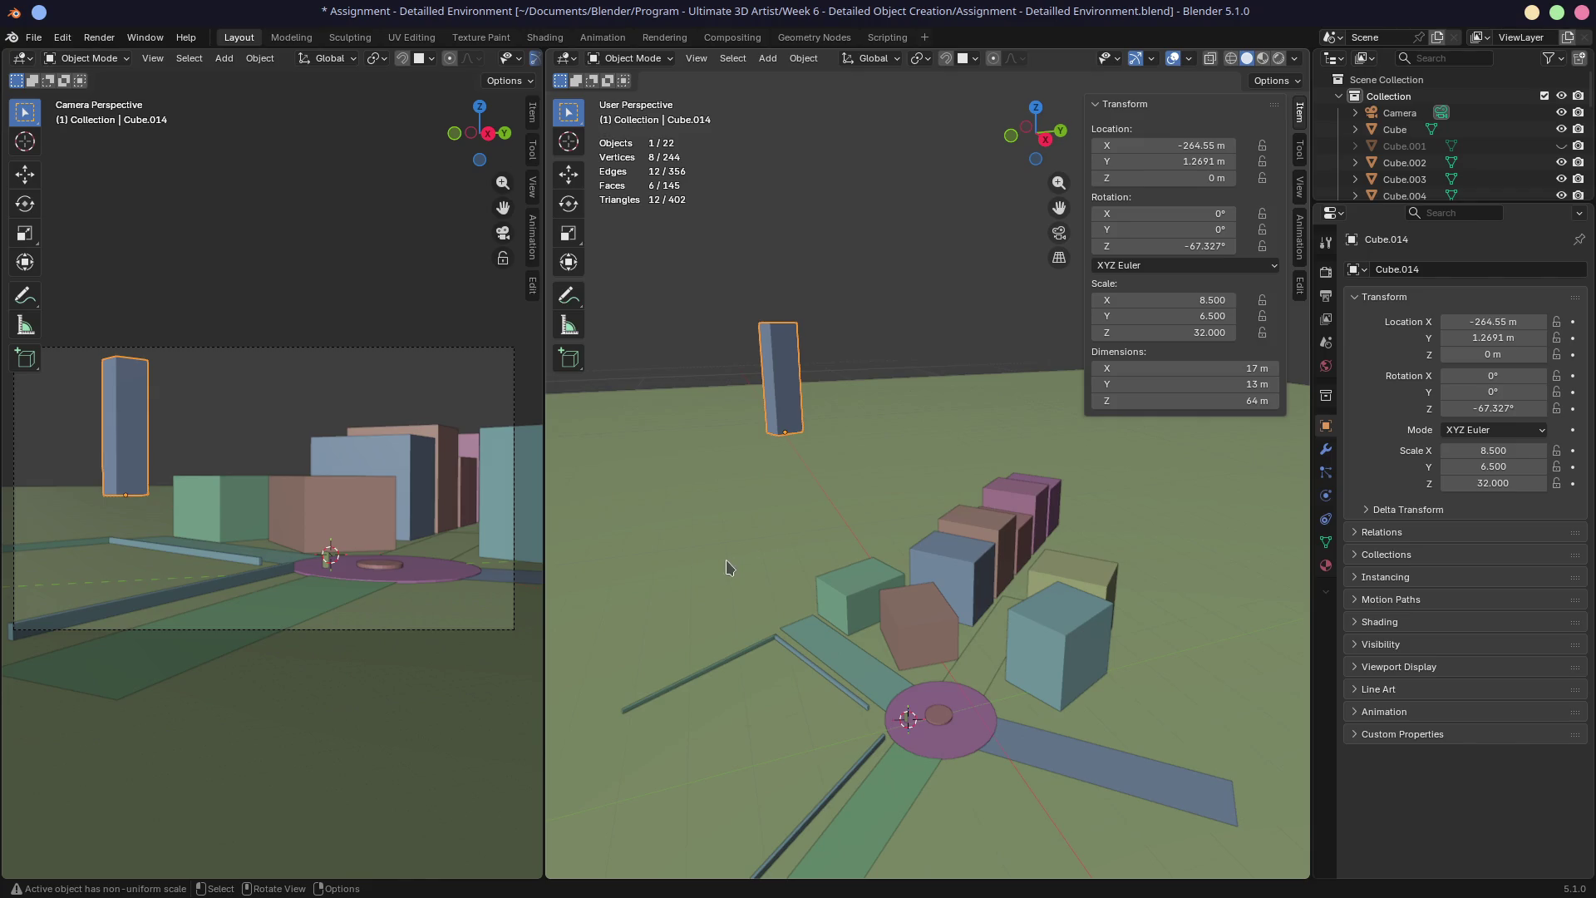
key("ctrl")
key("ctrl+s")
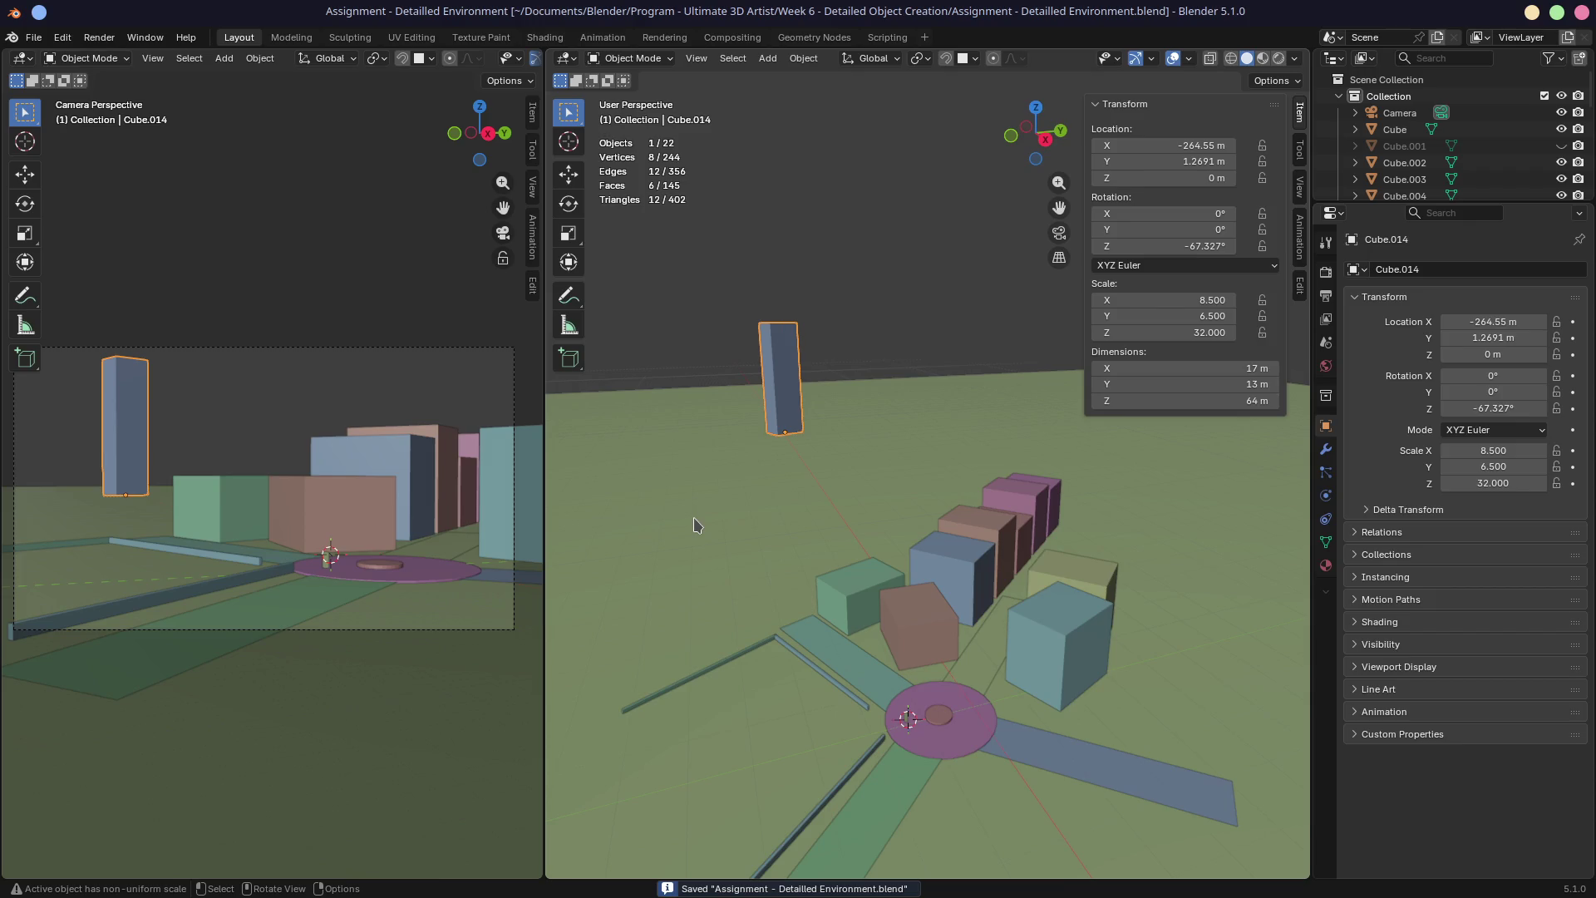
left_click_drag(547, 47, 311, 374)
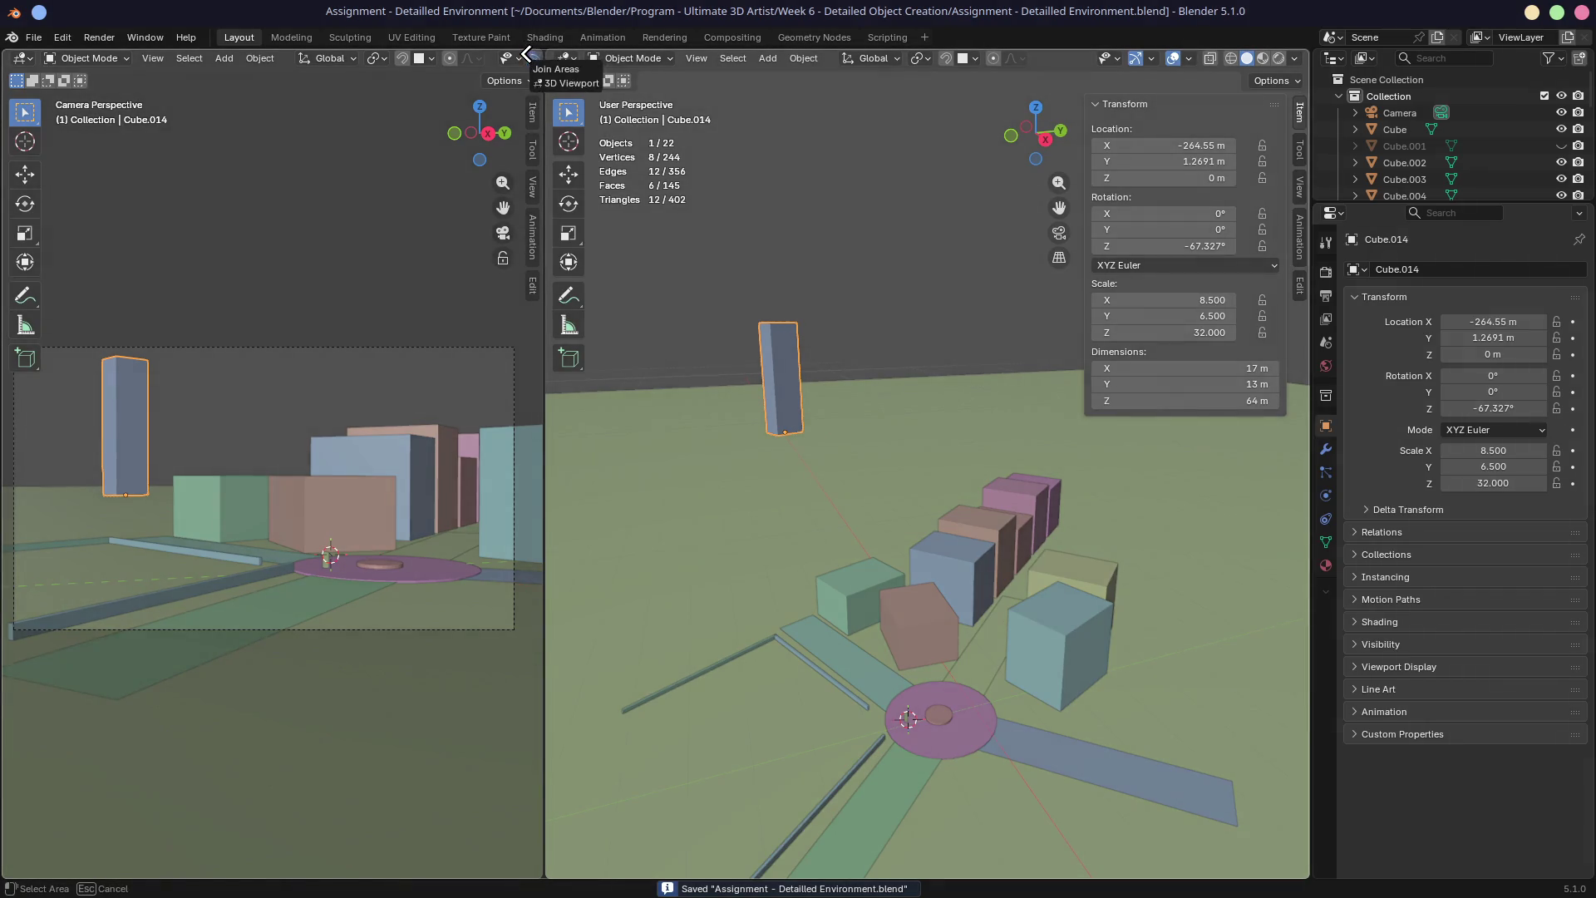
Orbit the merged single 3D view toward a near top-down view of the plaza
mouse_move(552, 314)
middle_mouse_down()
mouse_move(642, 414)
mouse_move(723, 428)
middle_mouse_up()
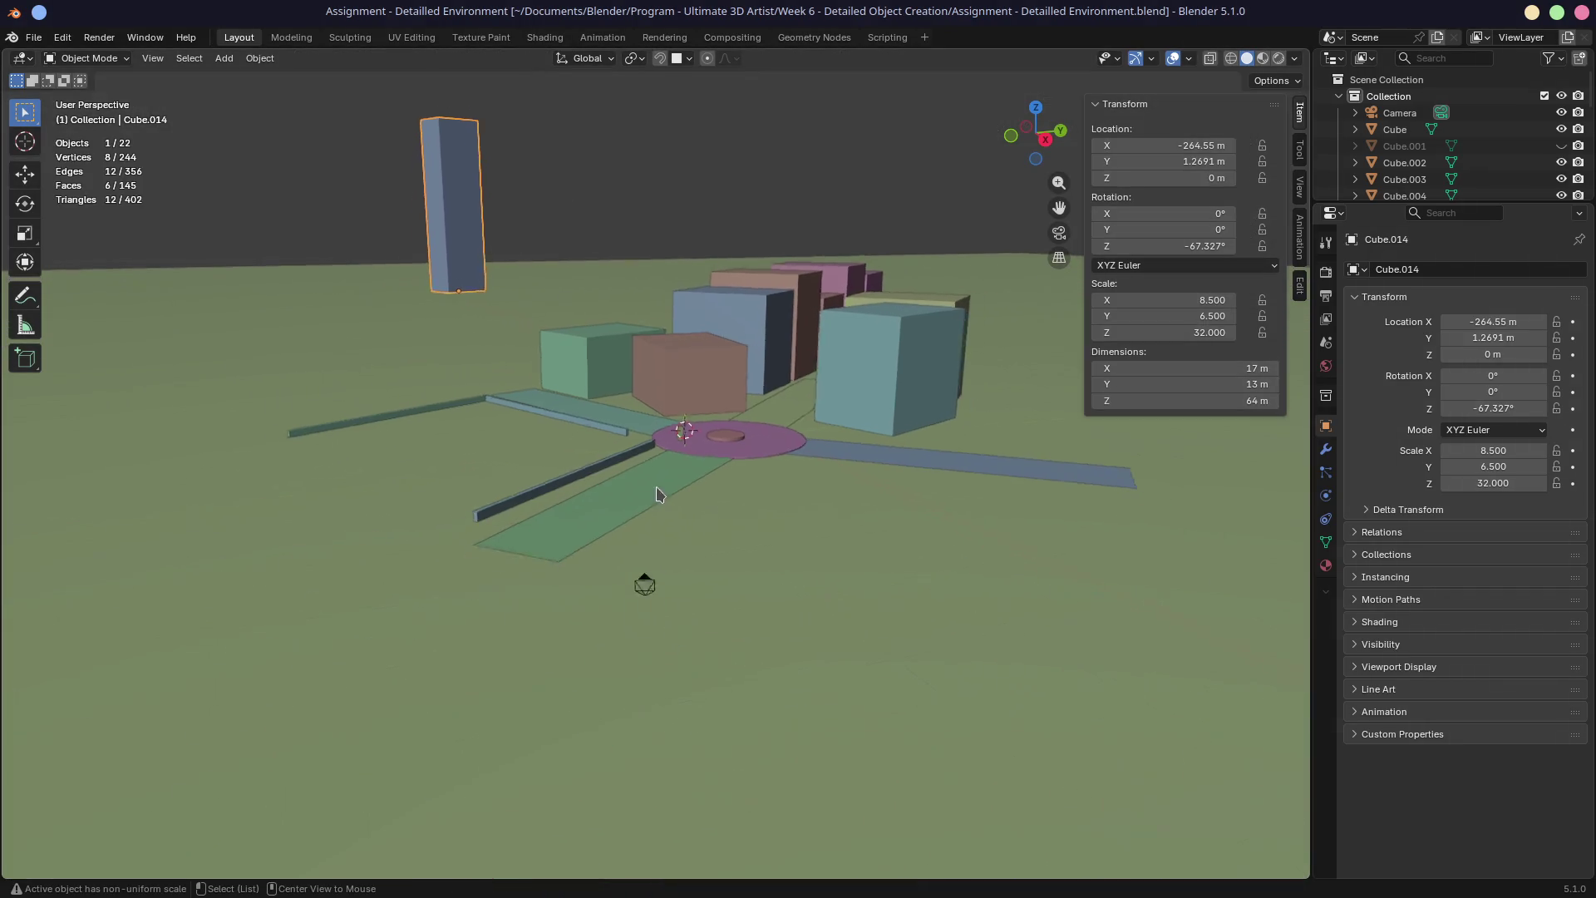
scroll(723, 427, "up", 3)
scroll(724, 428, "up", 3)
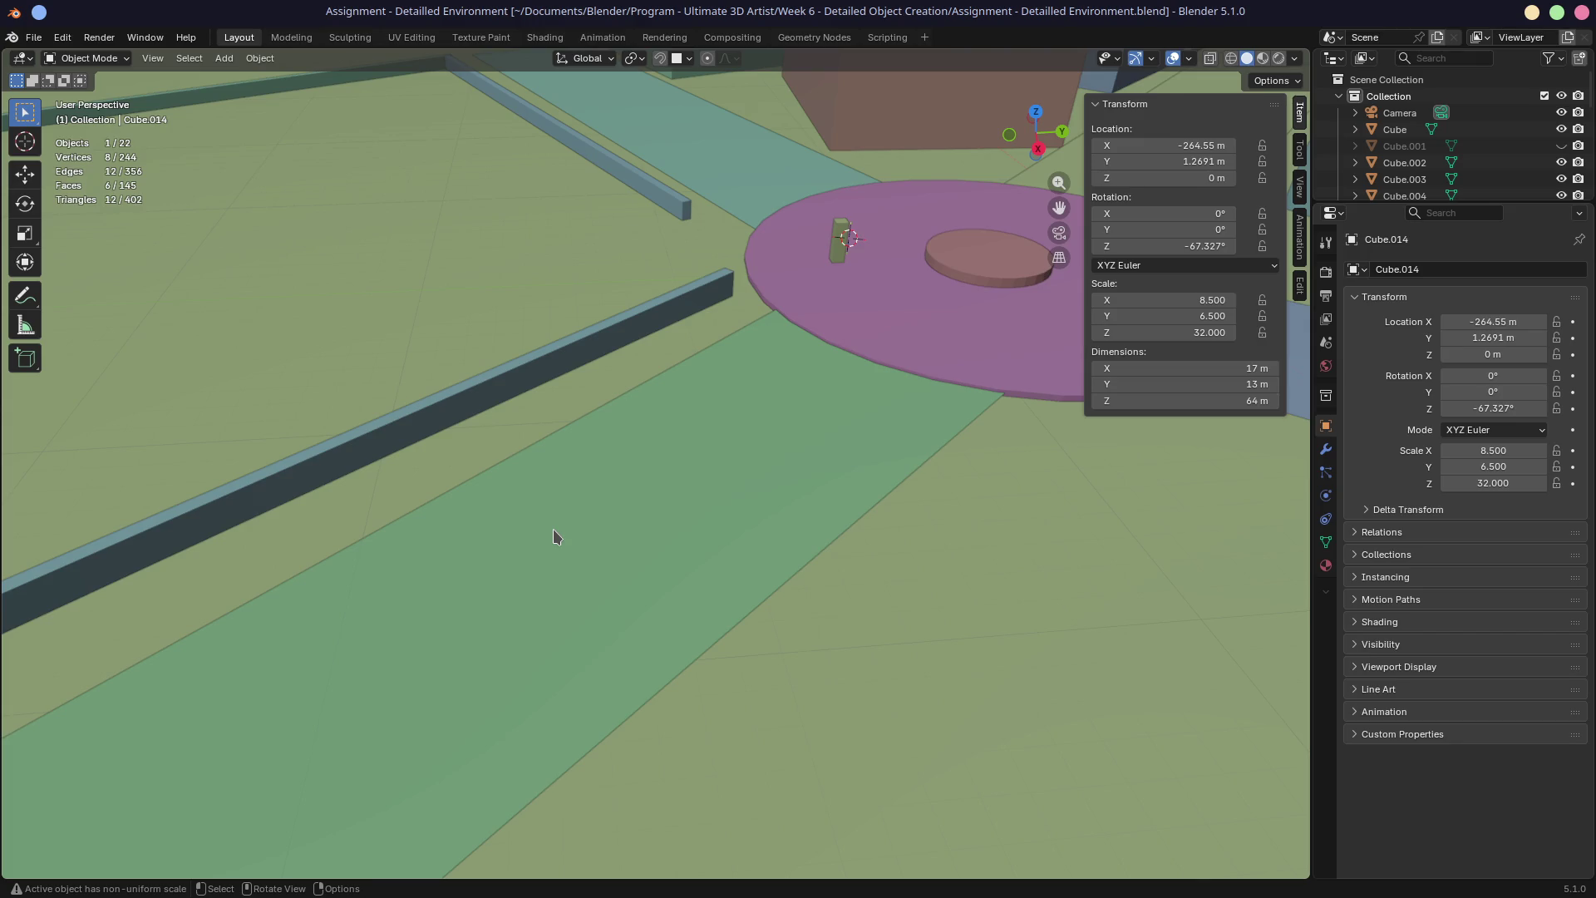
middle_click_drag(612, 485, 685, 421)
Duplicate the long curb as a short 8.99 m piece Cube.015, rotated and placed in the gap at the plaza edge
left_click(677, 426)
key("KP_7")
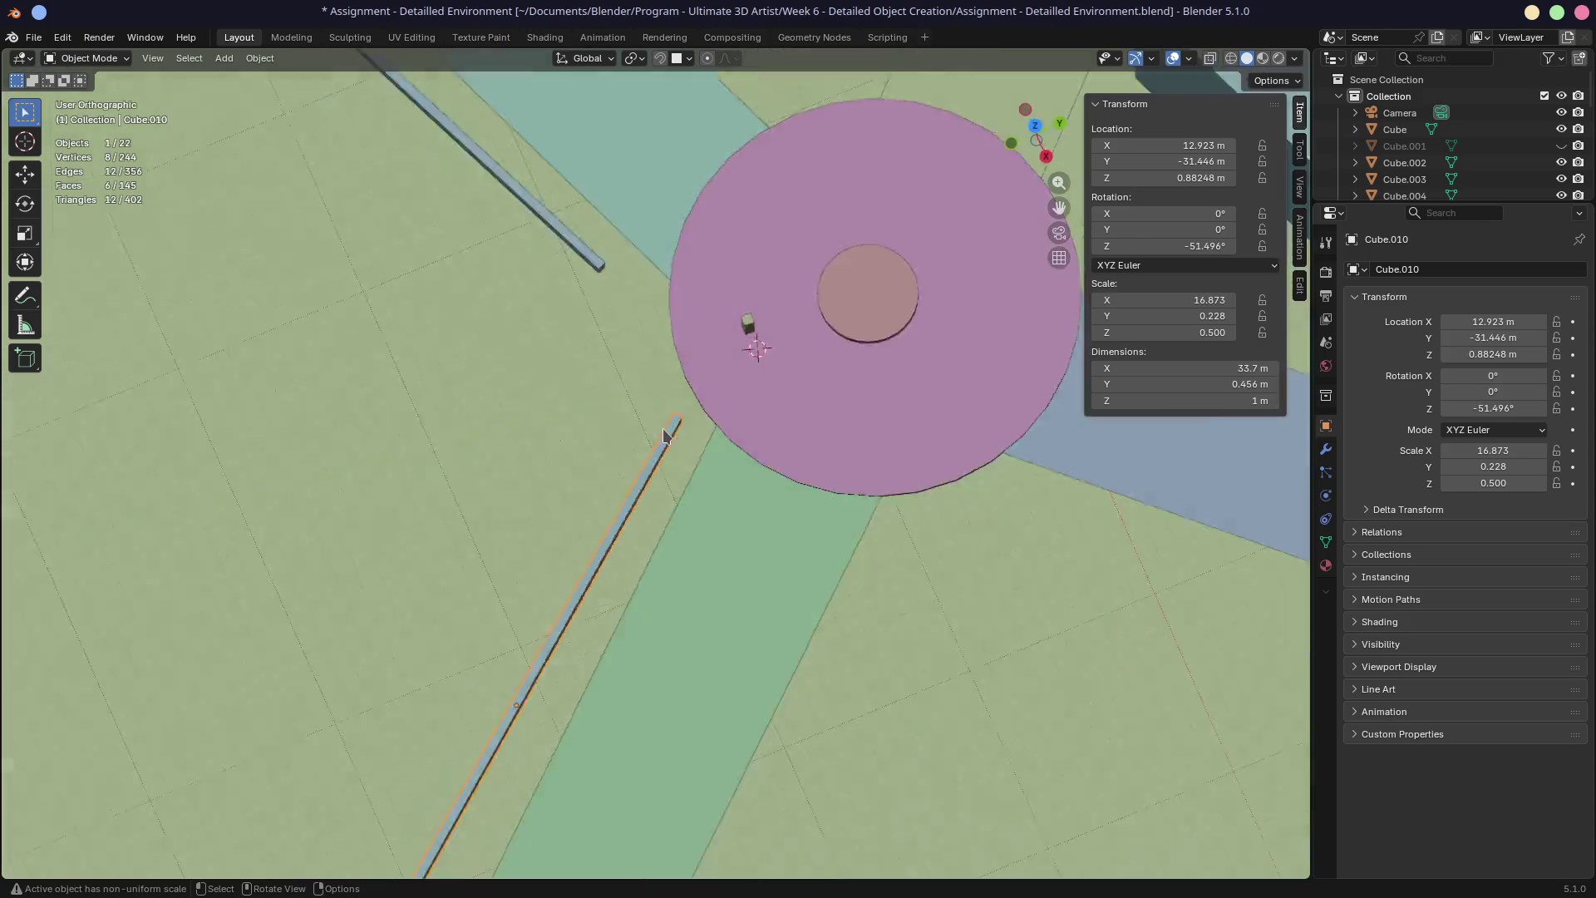
scroll(658, 487, "down", 1)
scroll(752, 502, "down", 3)
key("shift")
key("shift+d")
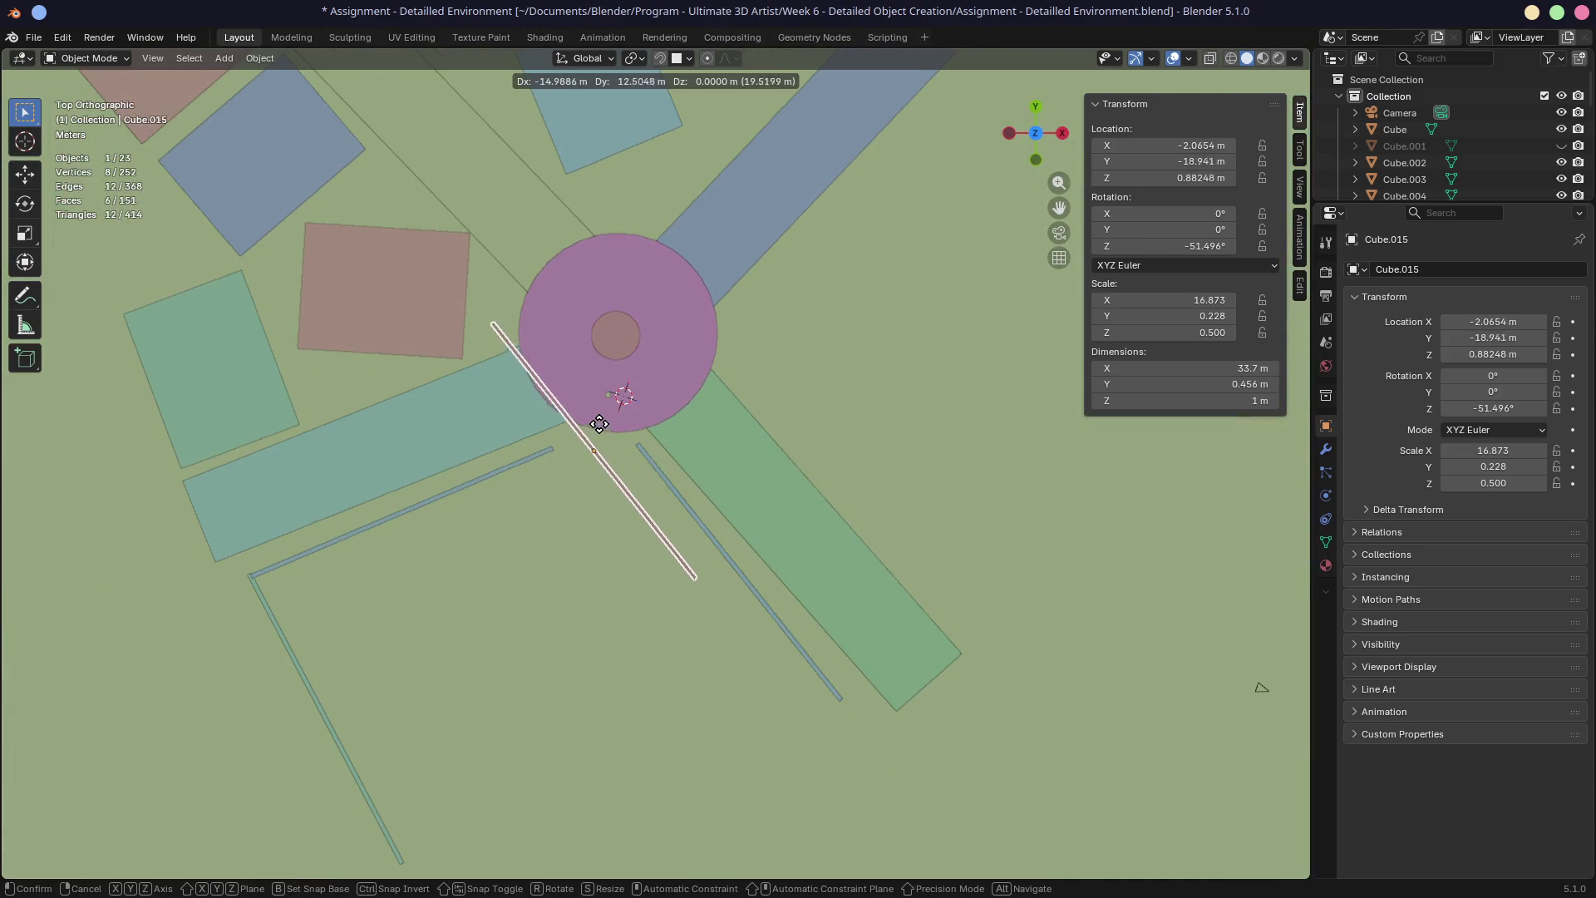
left_click(595, 420)
key("r")
left_click(766, 374)
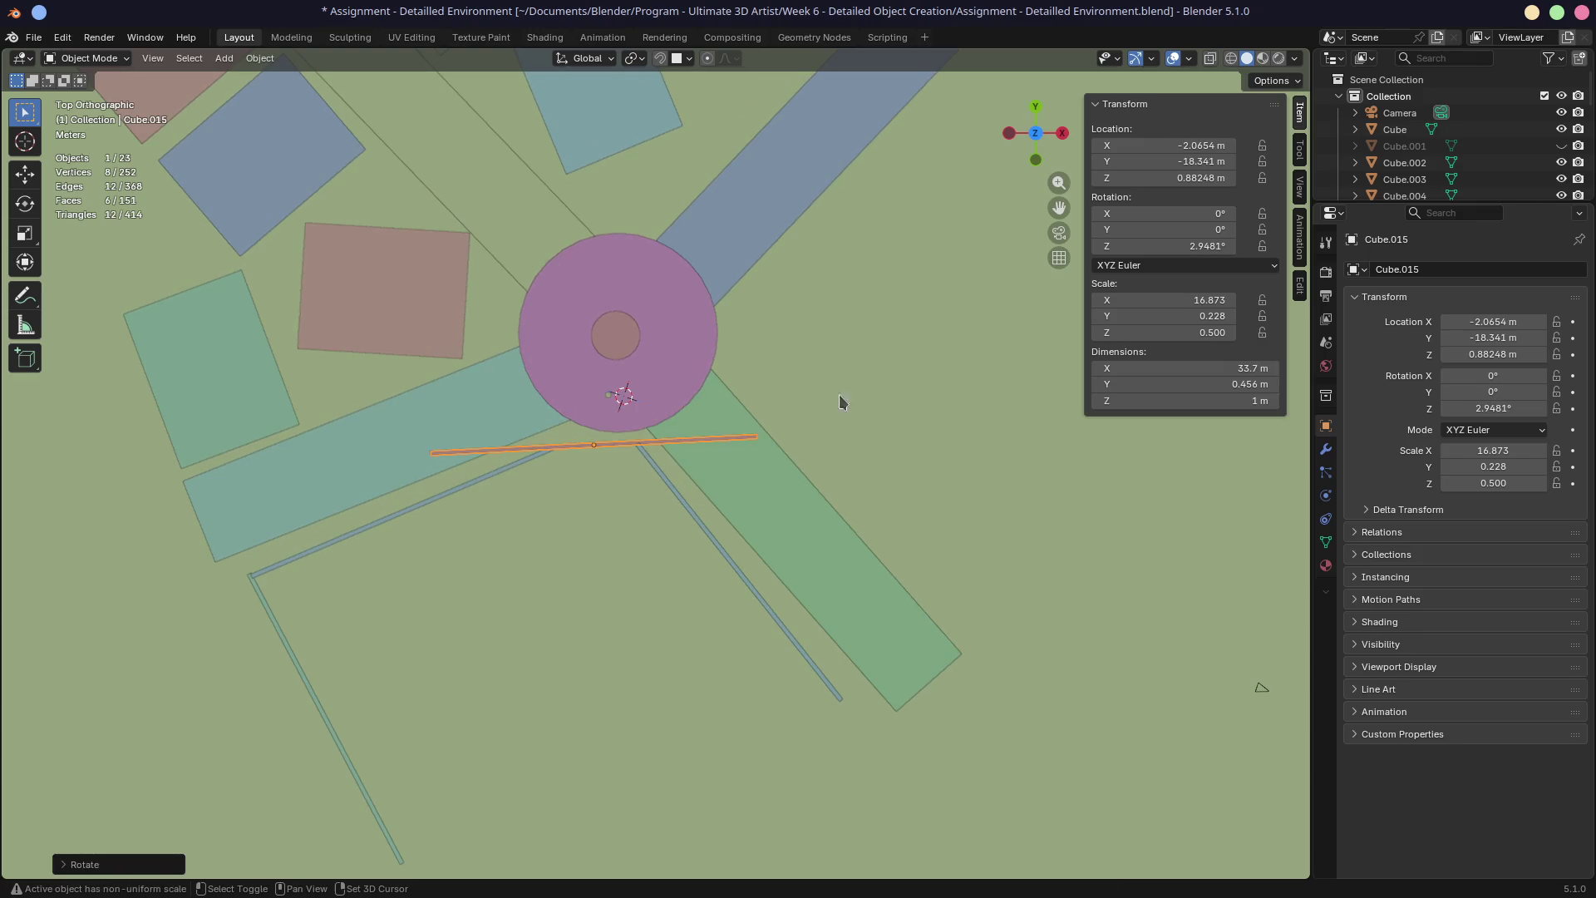
key("s")
key("x")
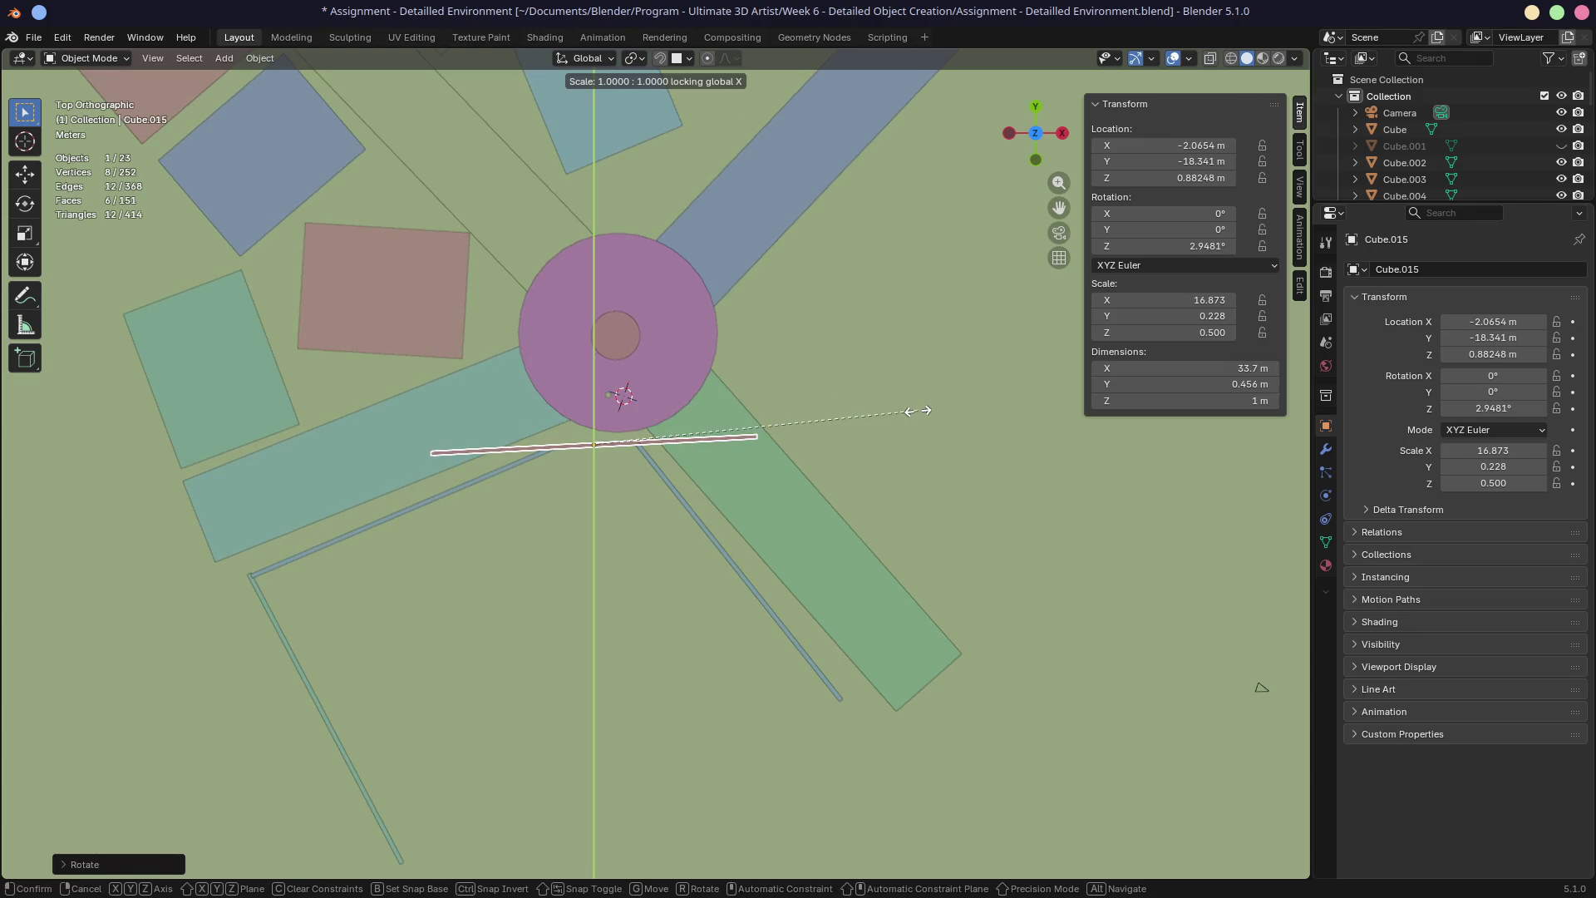
key("shift+z")
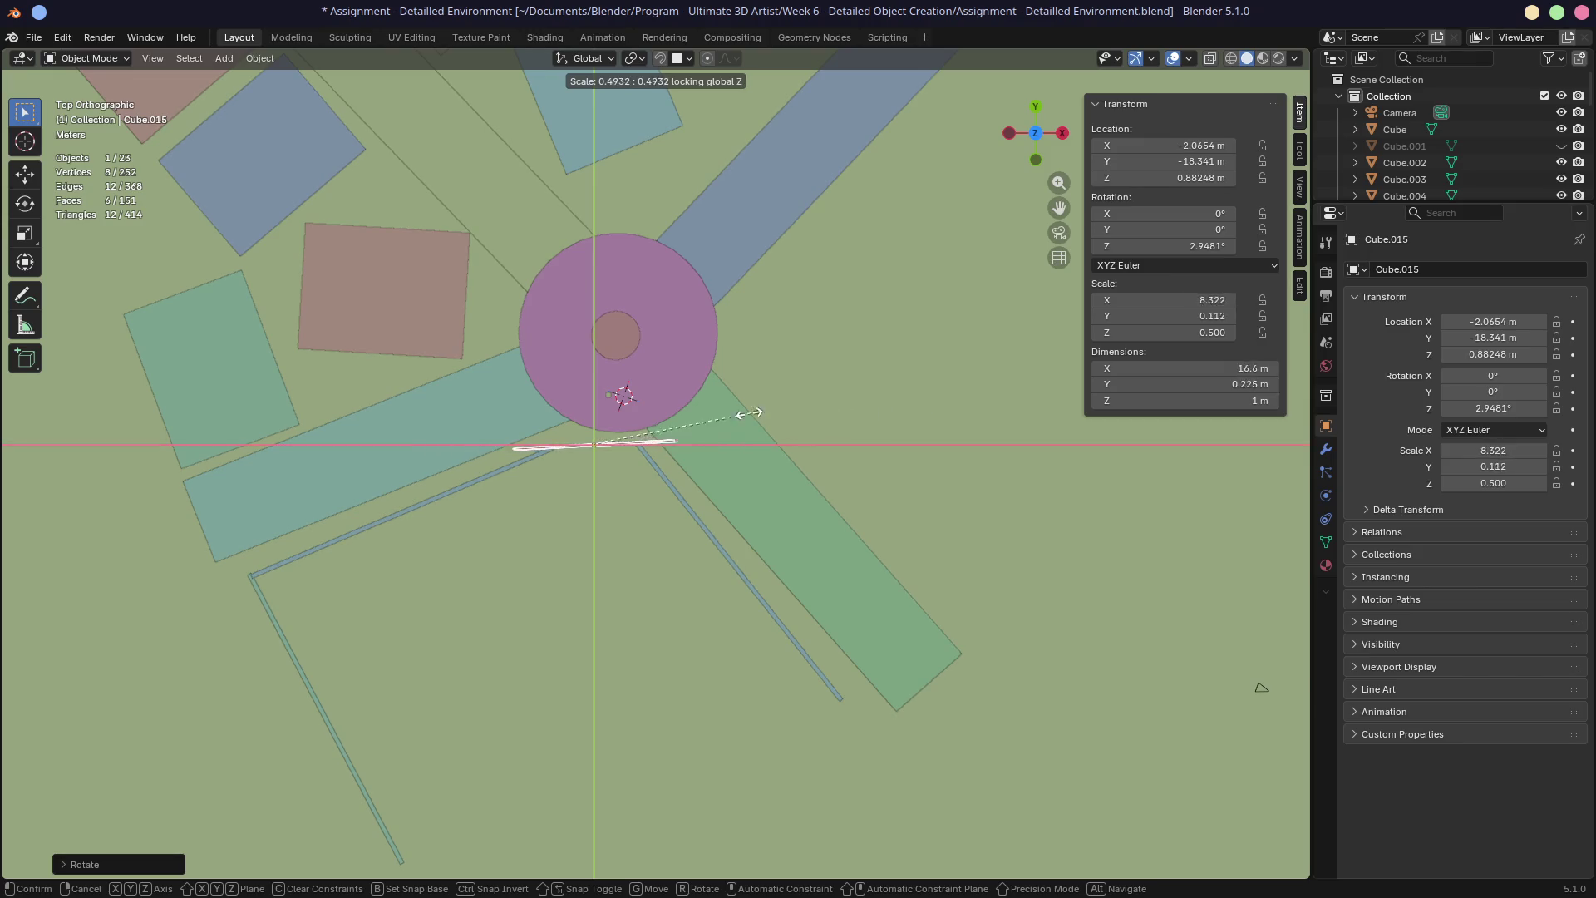
left_click(674, 424)
key("g")
left_click(706, 454)
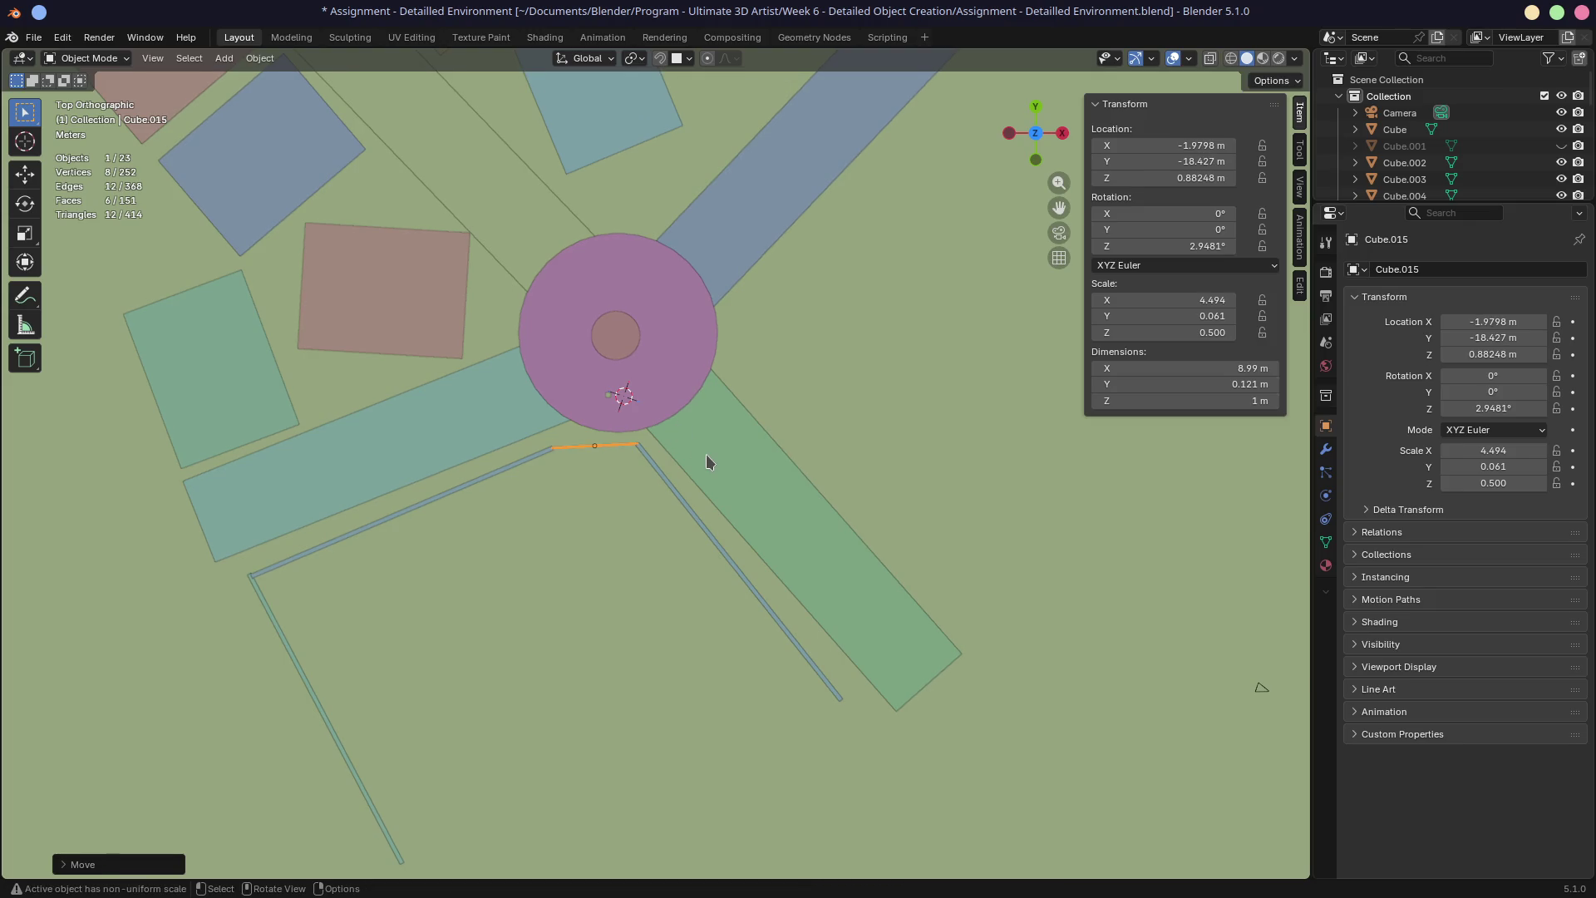
scroll(669, 466, "up", 5)
Lower the short curb piece toward the ground and thicken it along Y
middle_click_drag(745, 465, 550, 322)
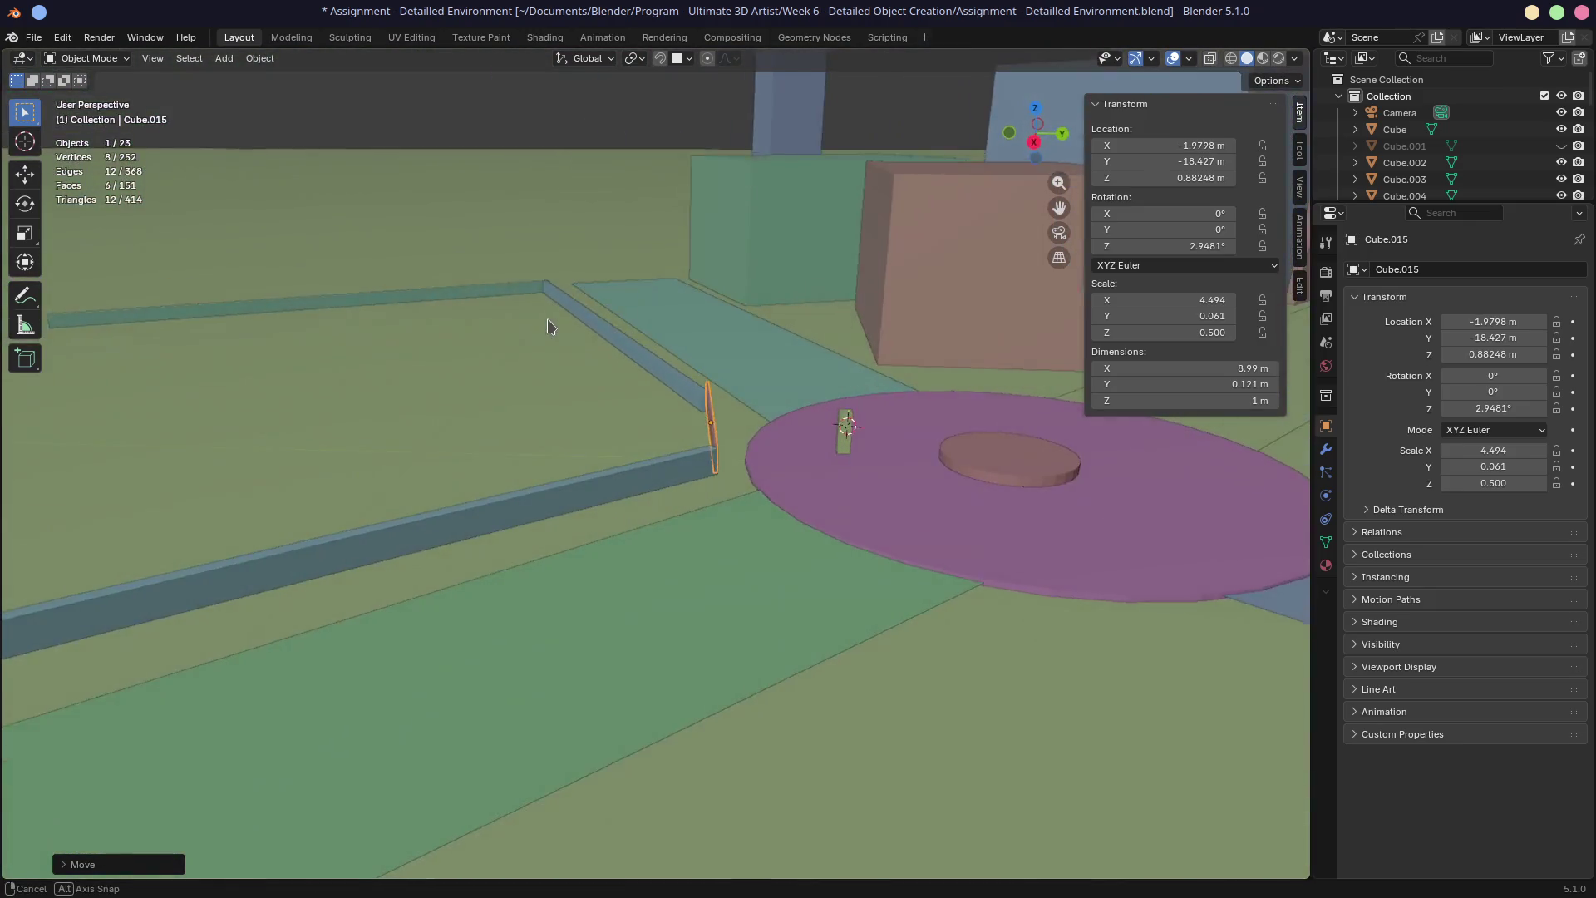
middle_click_drag(633, 359, 738, 392)
scroll(832, 355, "up", 3)
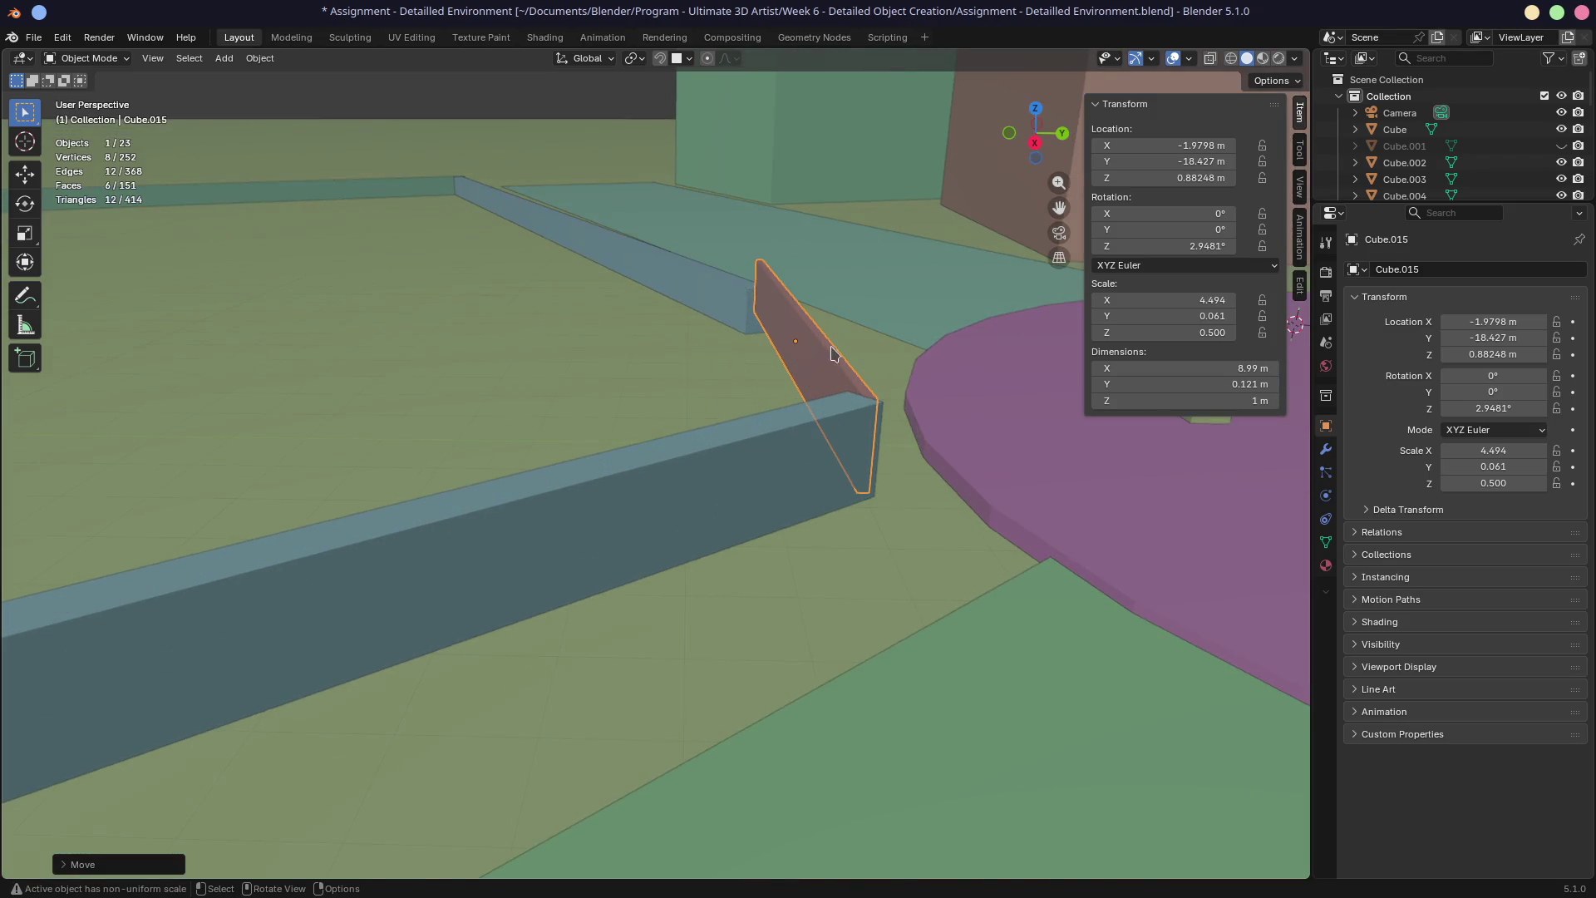
key("g")
key("z")
left_click(832, 387)
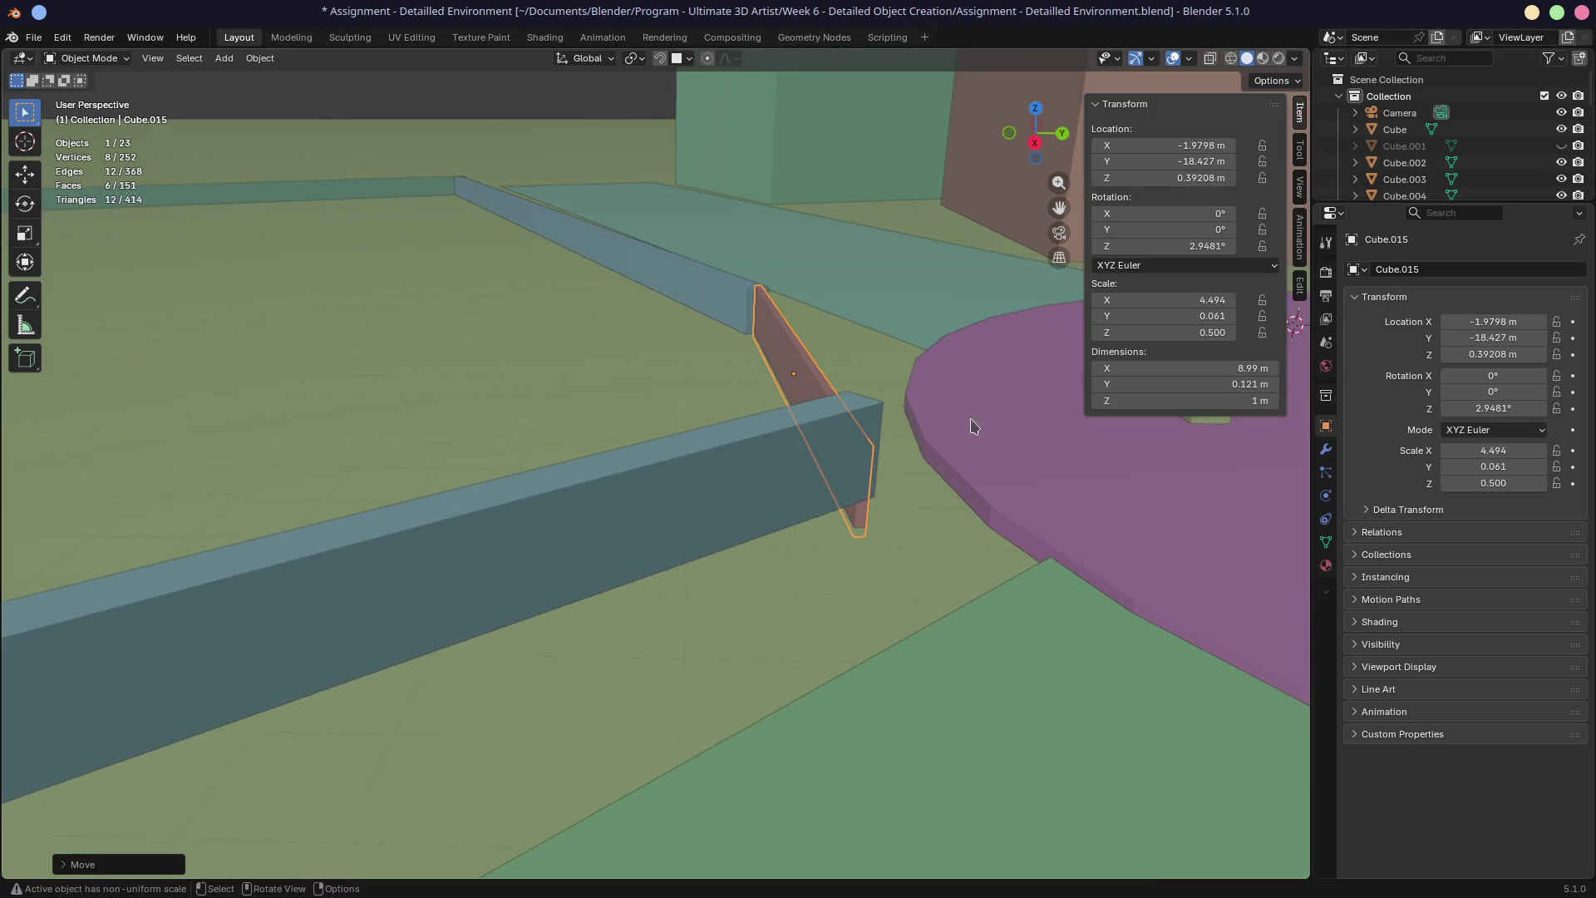
key("s")
key("x")
key("x")
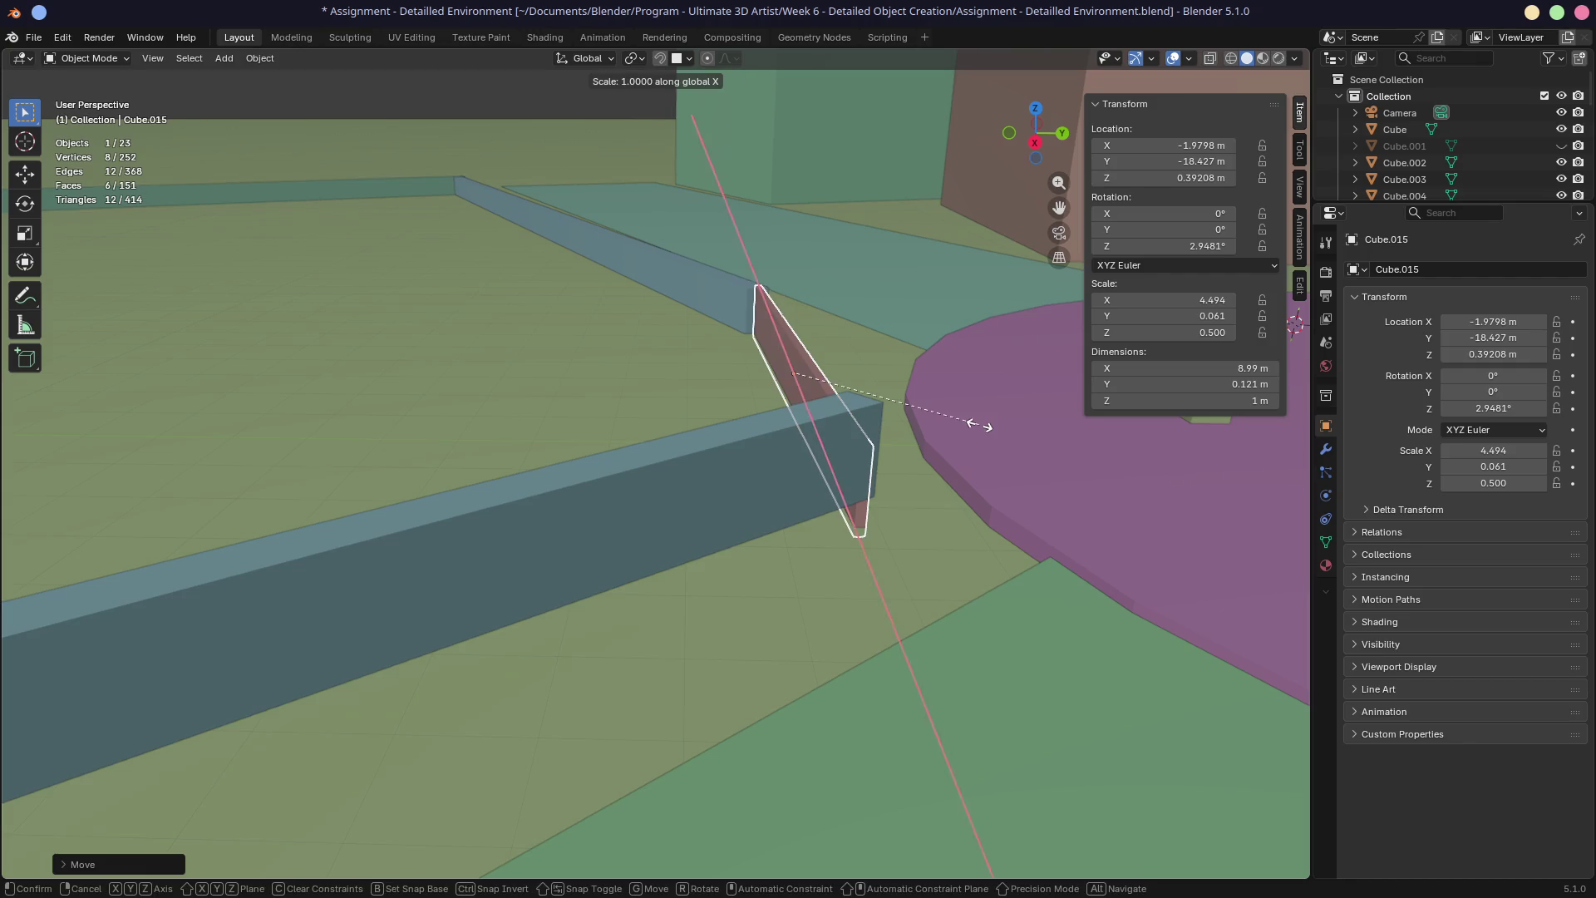
key("x")
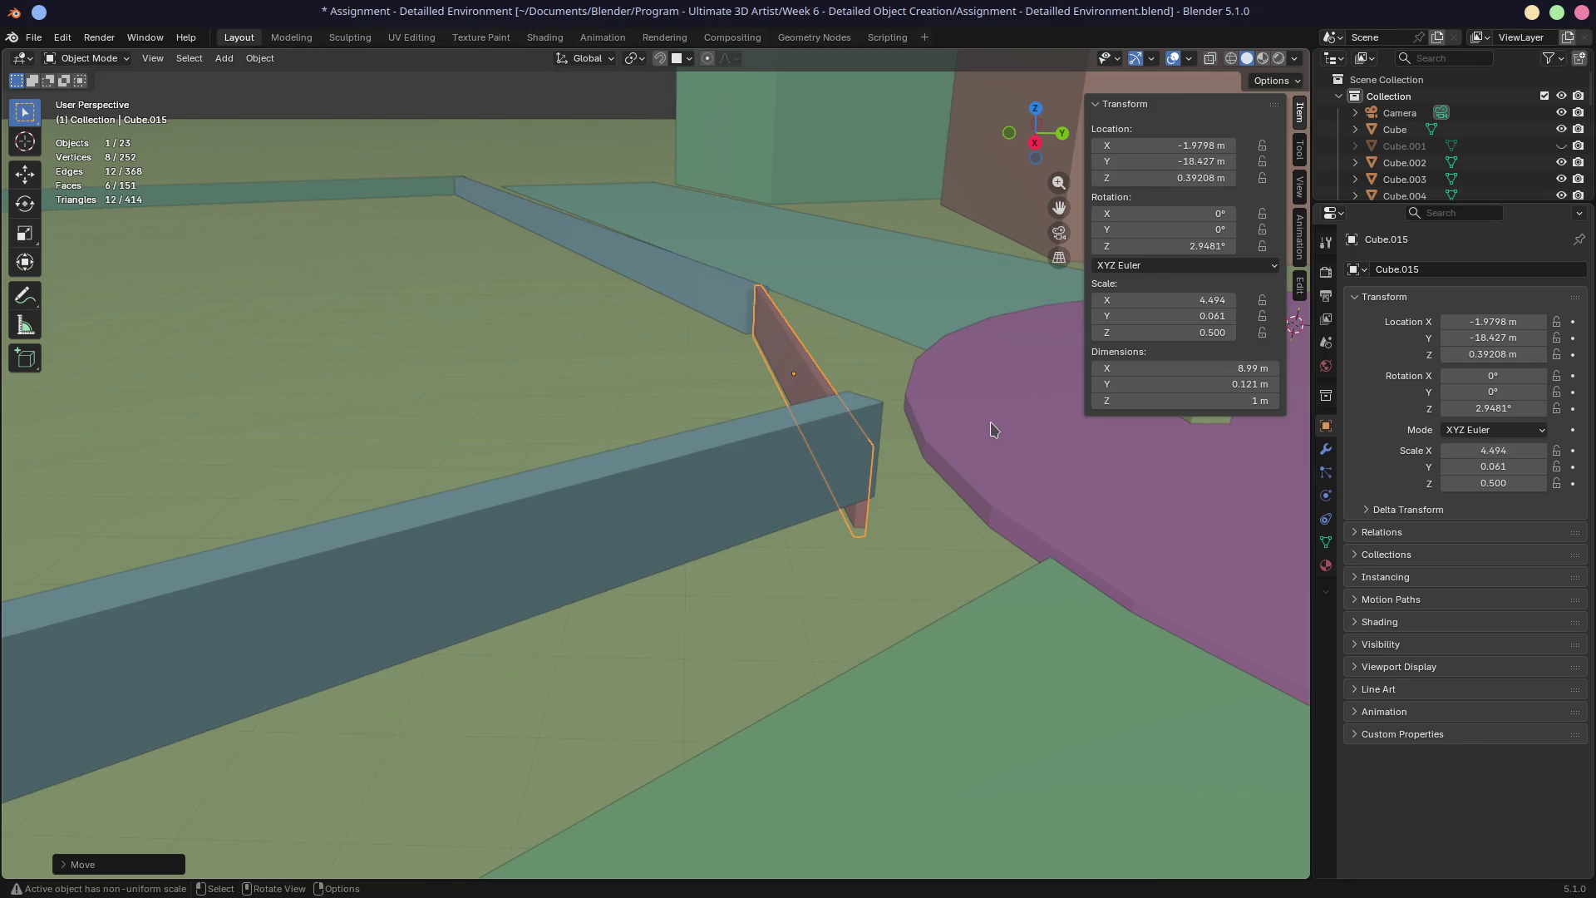
key("y")
key("y")
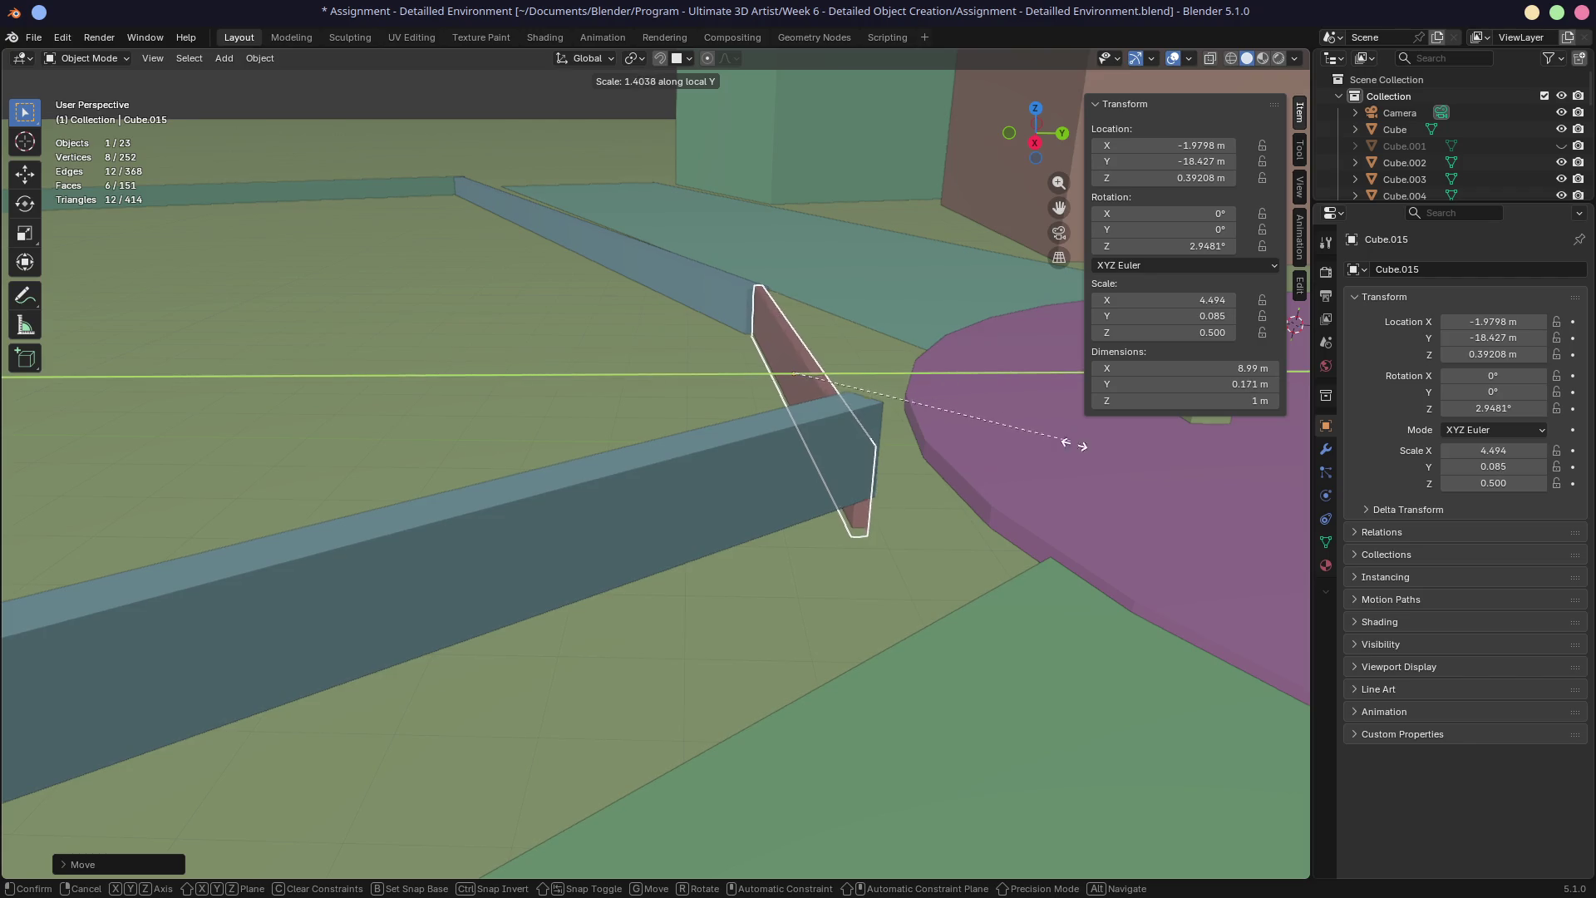
left_click(1230, 498)
Lower the neighbouring curbs and the short piece vertically so their heights match
mouse_move(1231, 498)
middle_mouse_down()
mouse_move(826, 414)
mouse_move(744, 428)
mouse_move(781, 511)
middle_mouse_up()
left_click(782, 512)
key("g")
key("z")
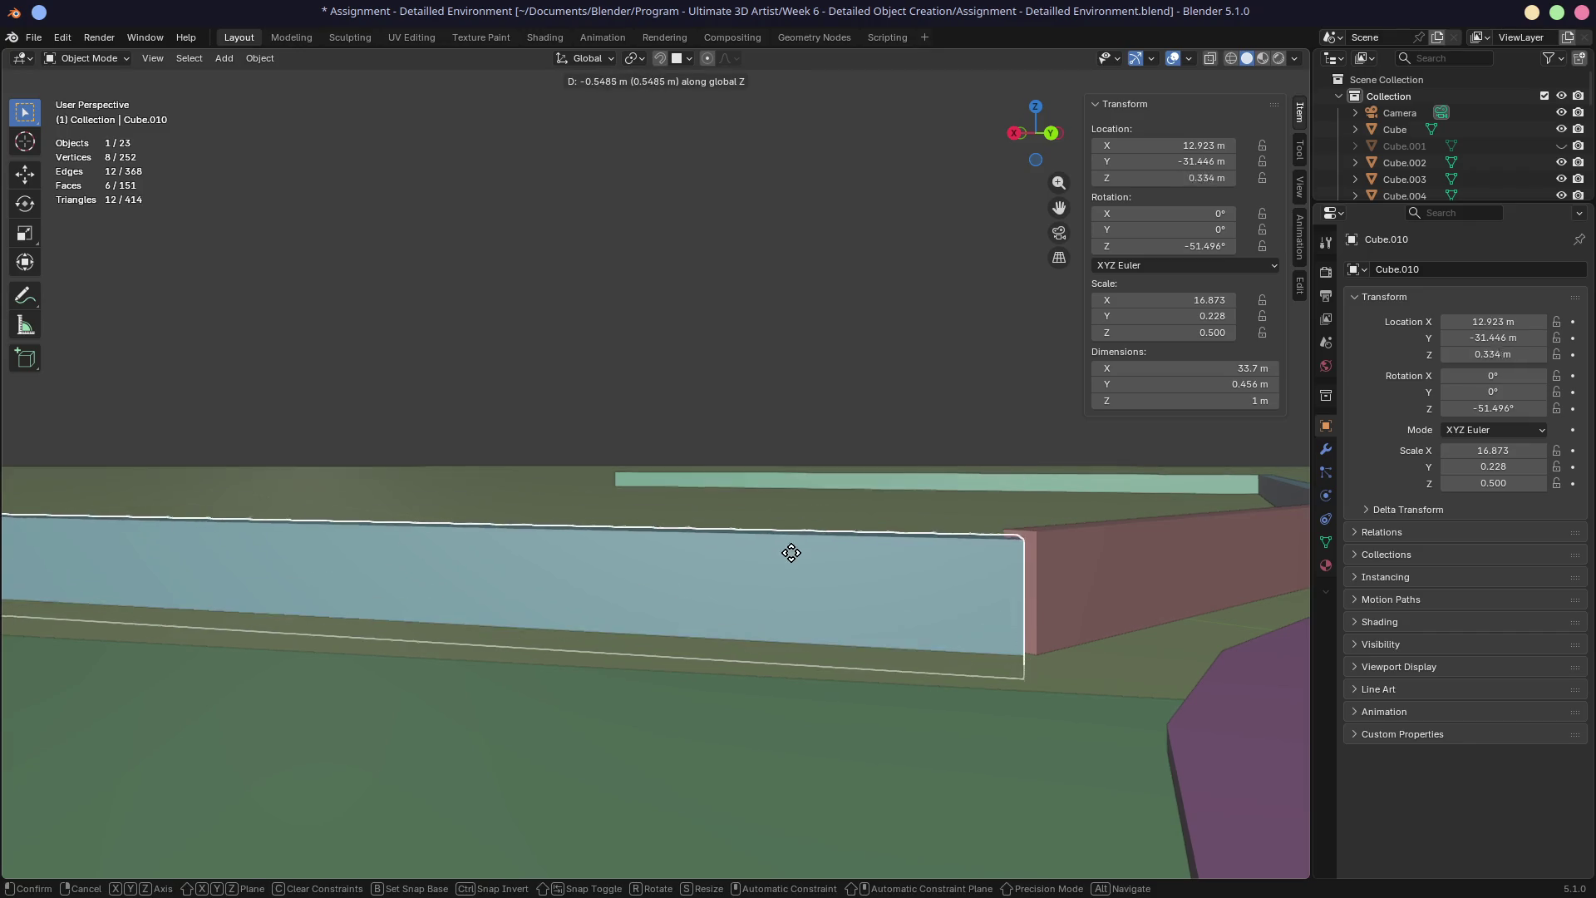
left_click(791, 540)
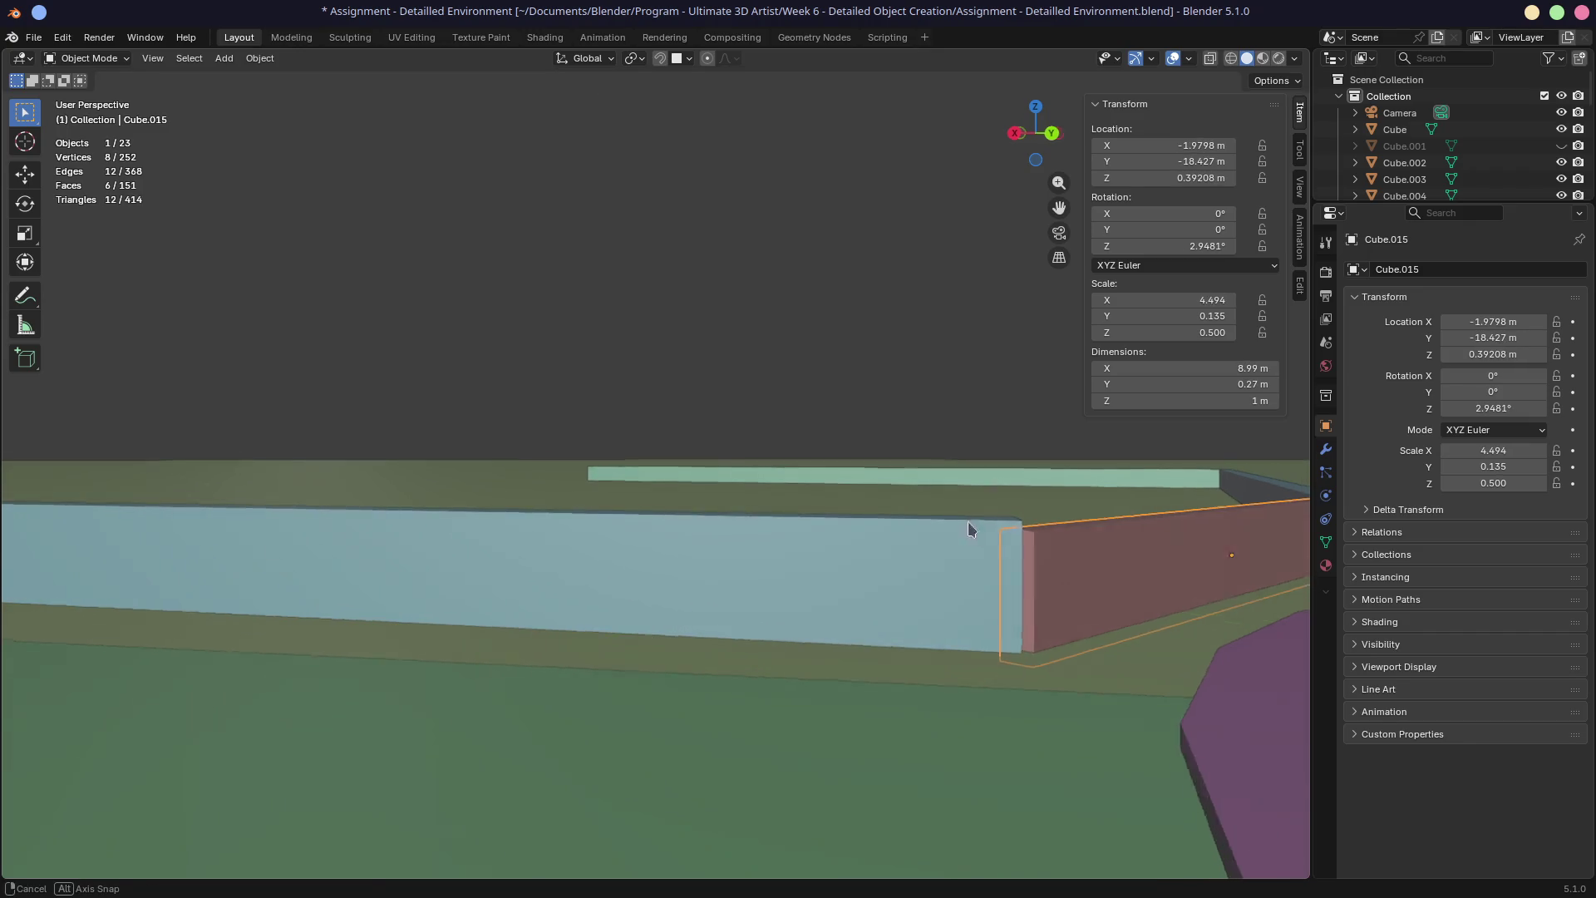
middle_click_drag(969, 527, 938, 537)
left_click(938, 536)
key("g")
key("z")
left_click(1063, 536)
middle_click_drag(866, 482, 755, 405)
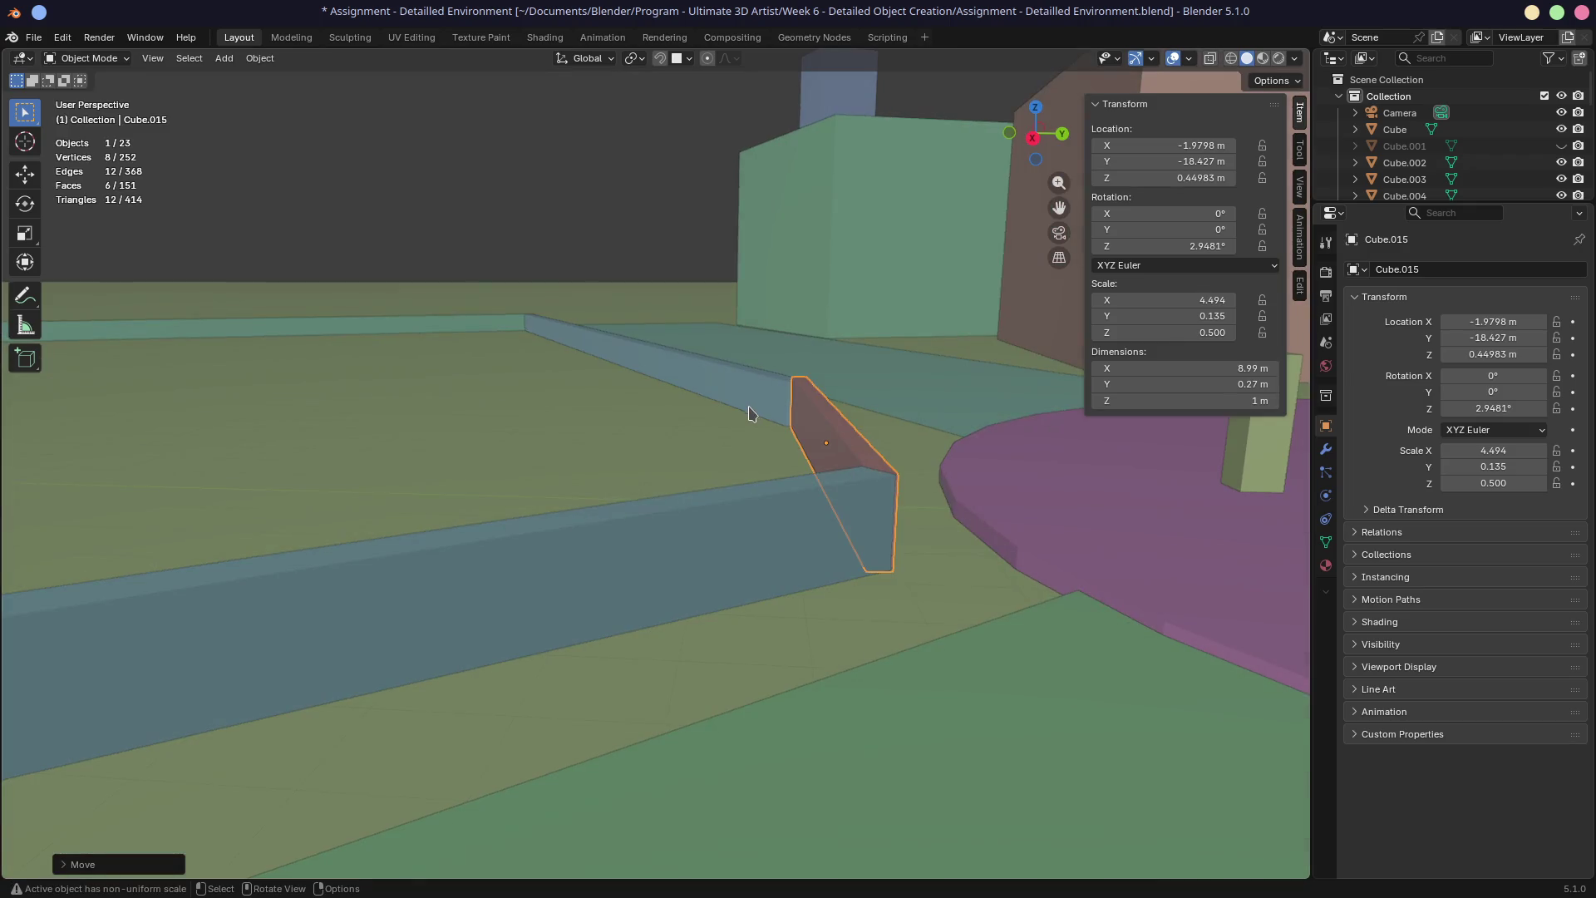
left_click(748, 406)
key("g")
key("z")
left_click(649, 374)
left_click(431, 328)
middle_click_drag(524, 421, 713, 476)
scroll(580, 432, "down", 5)
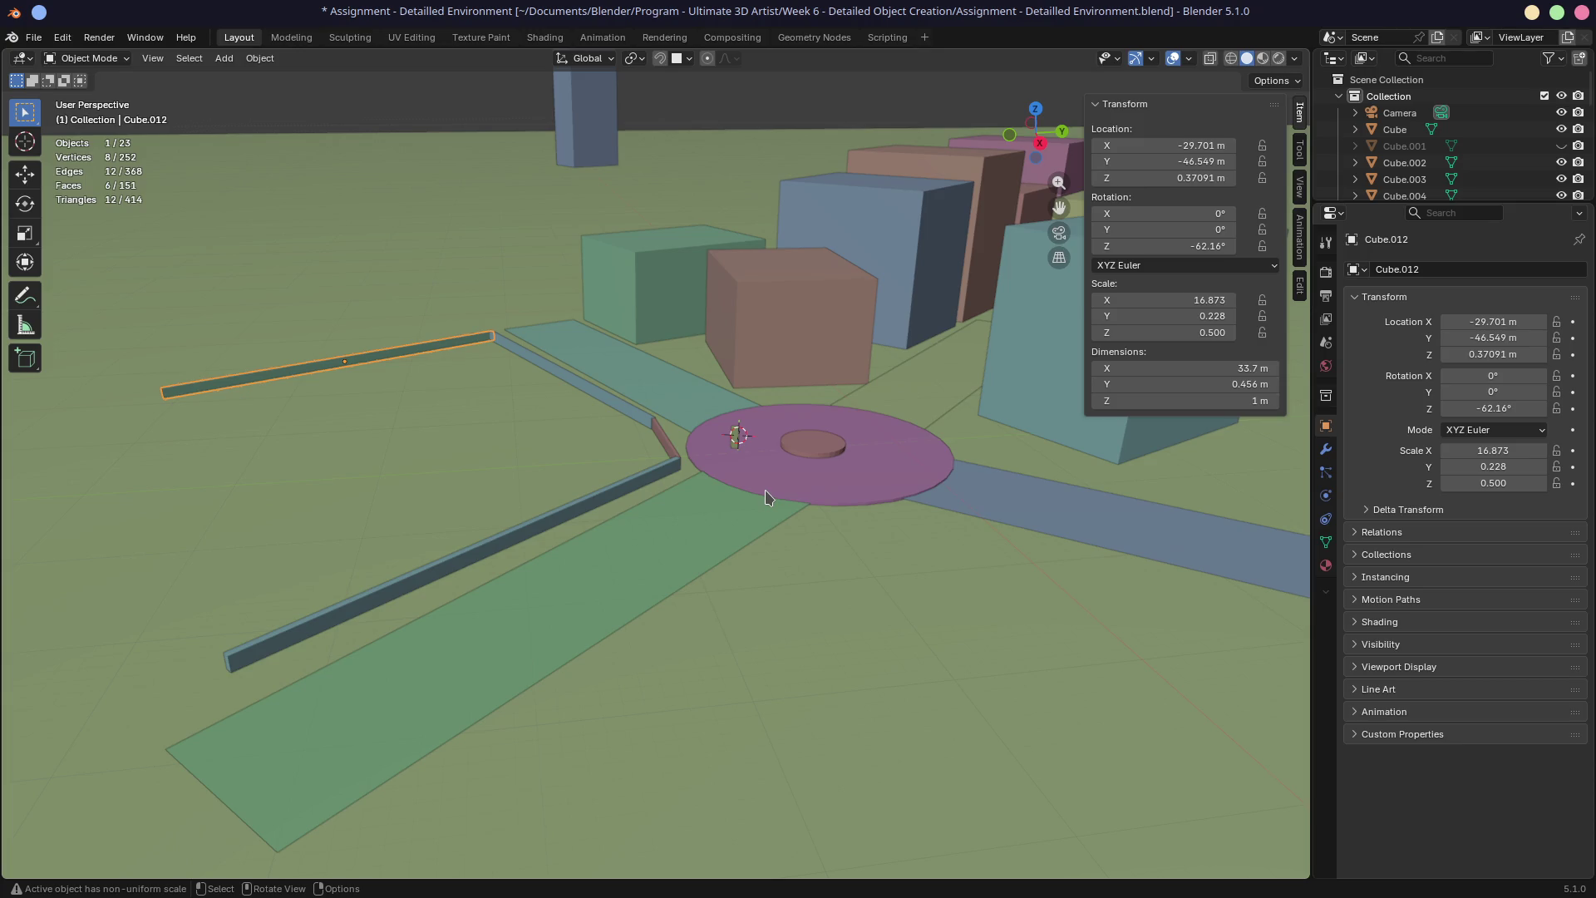
Toggle into the camera view and back out to a free User Perspective with Numpad 0
key("KP_0")
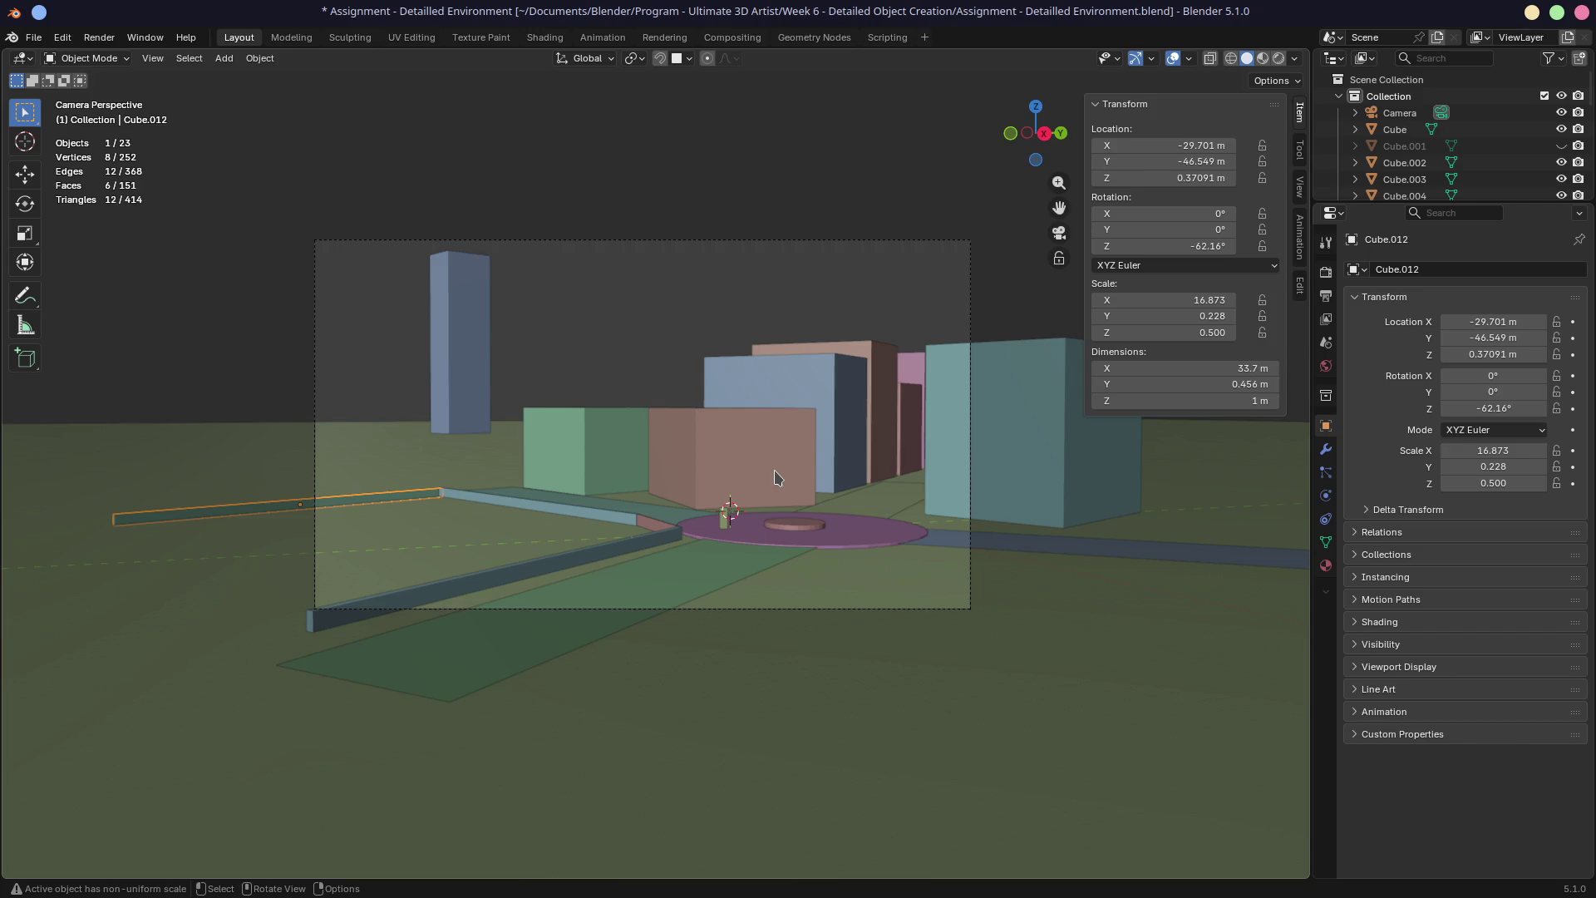
key("KP_0")
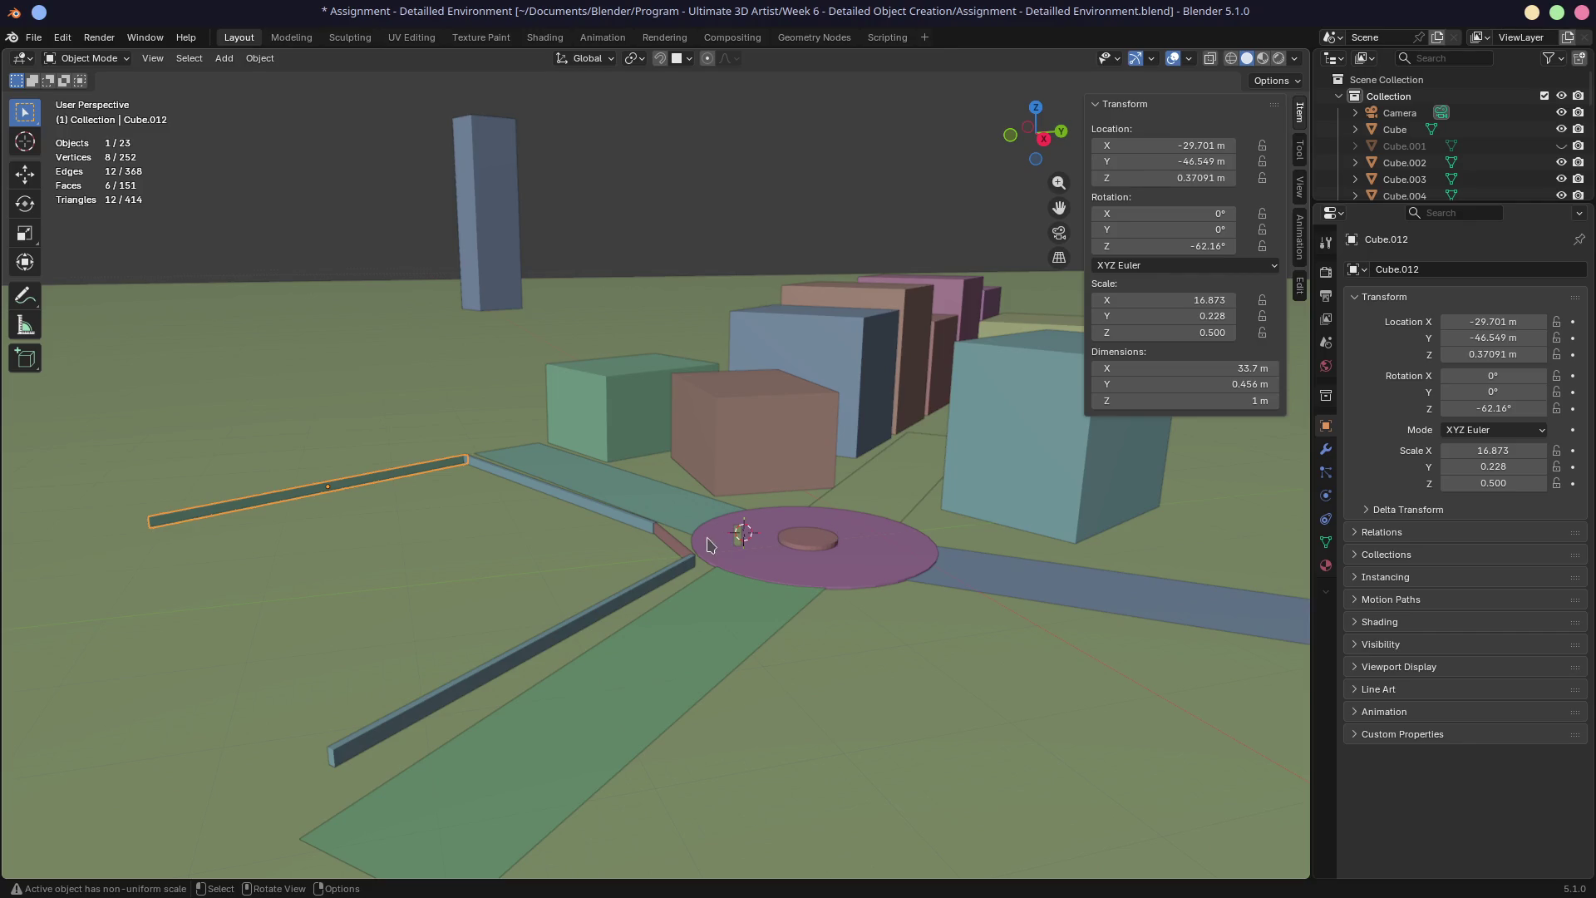
Select the long curb bar Cube.010, orbit to look along it, and save the file
left_click(649, 532)
left_click(636, 590)
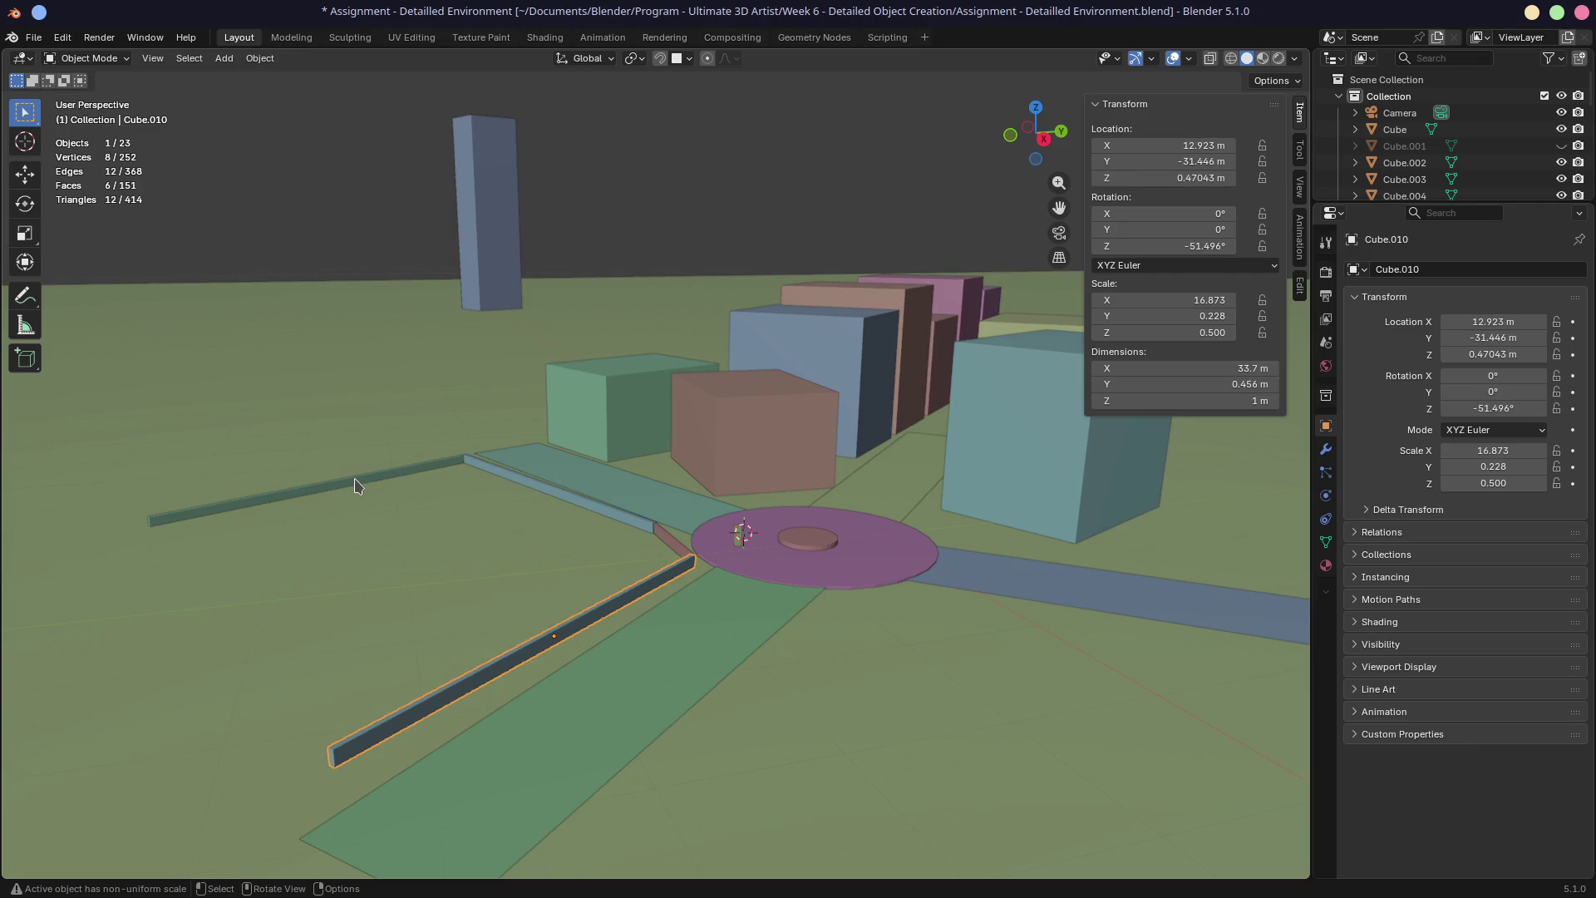
mouse_move(528, 532)
middle_mouse_down()
mouse_move(648, 534)
mouse_move(506, 544)
mouse_move(600, 578)
middle_mouse_up()
mouse_move(758, 567)
middle_mouse_down()
mouse_move(730, 462)
mouse_move(641, 446)
middle_mouse_up()
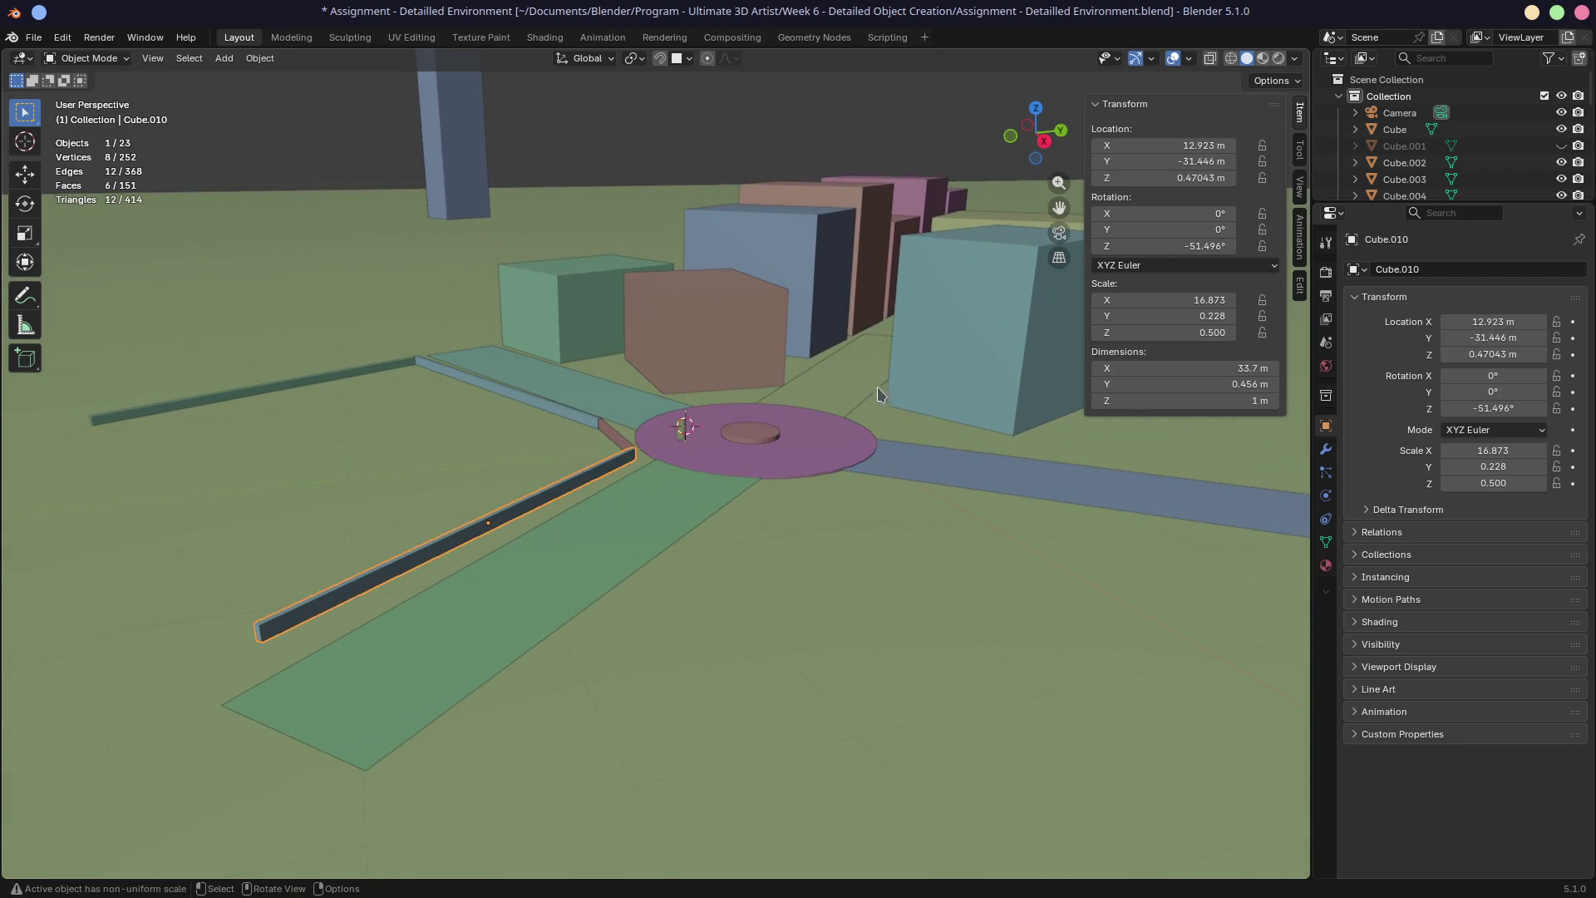
key("shift")
middle_click_drag(511, 611, 715, 515, "shift")
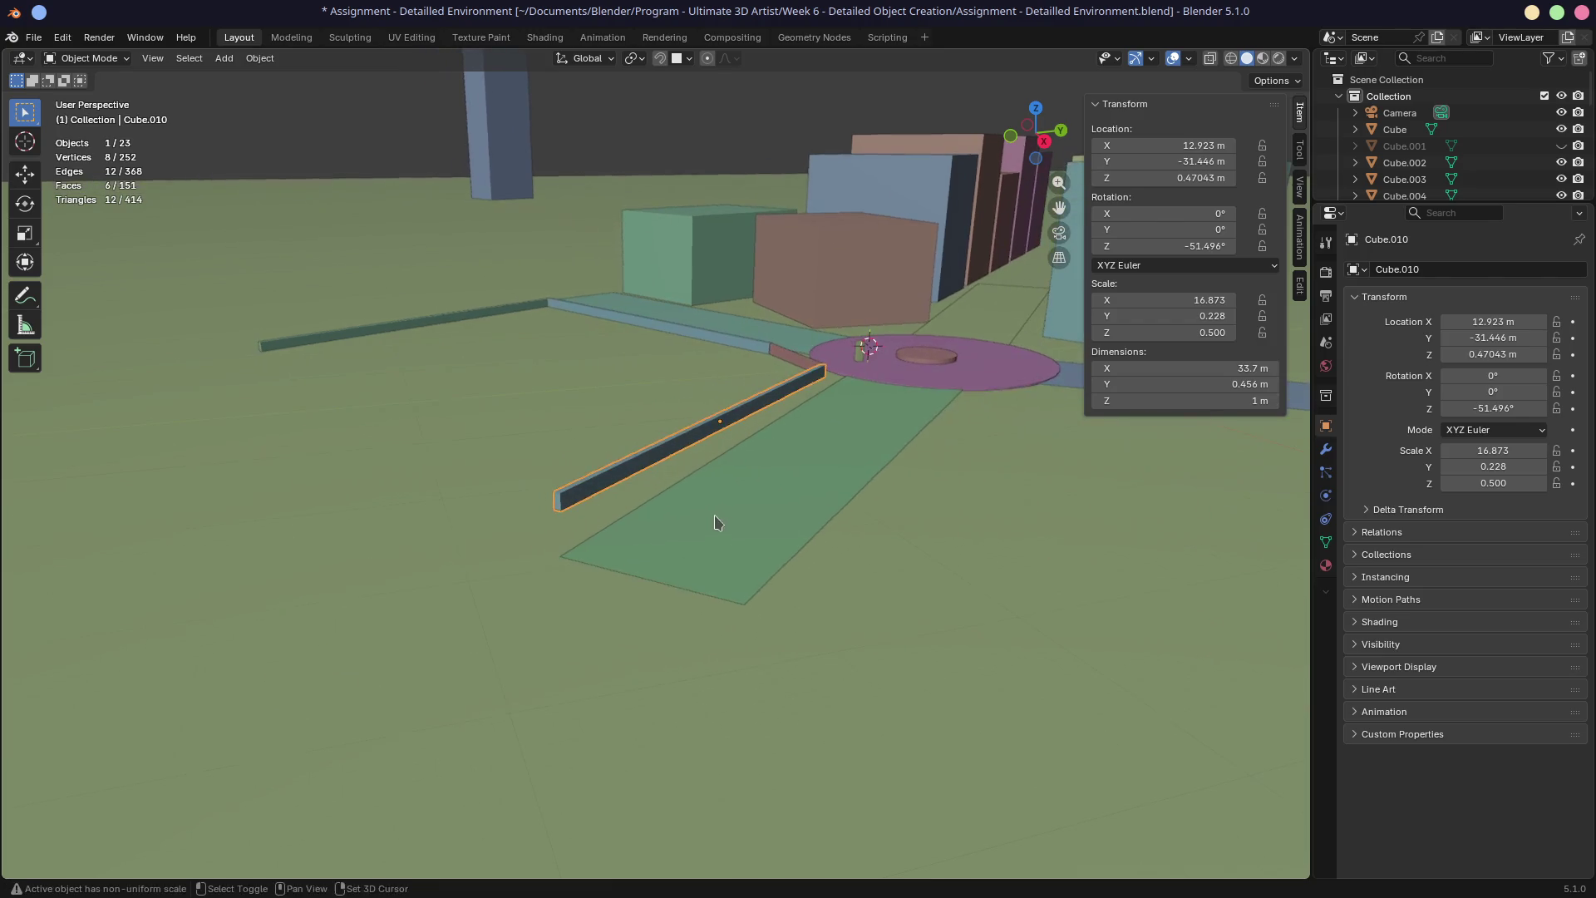
scroll(671, 579, "up", 3)
mouse_move(670, 586)
middle_mouse_down()
mouse_move(886, 708)
mouse_move(612, 509)
mouse_move(672, 538)
middle_mouse_up()
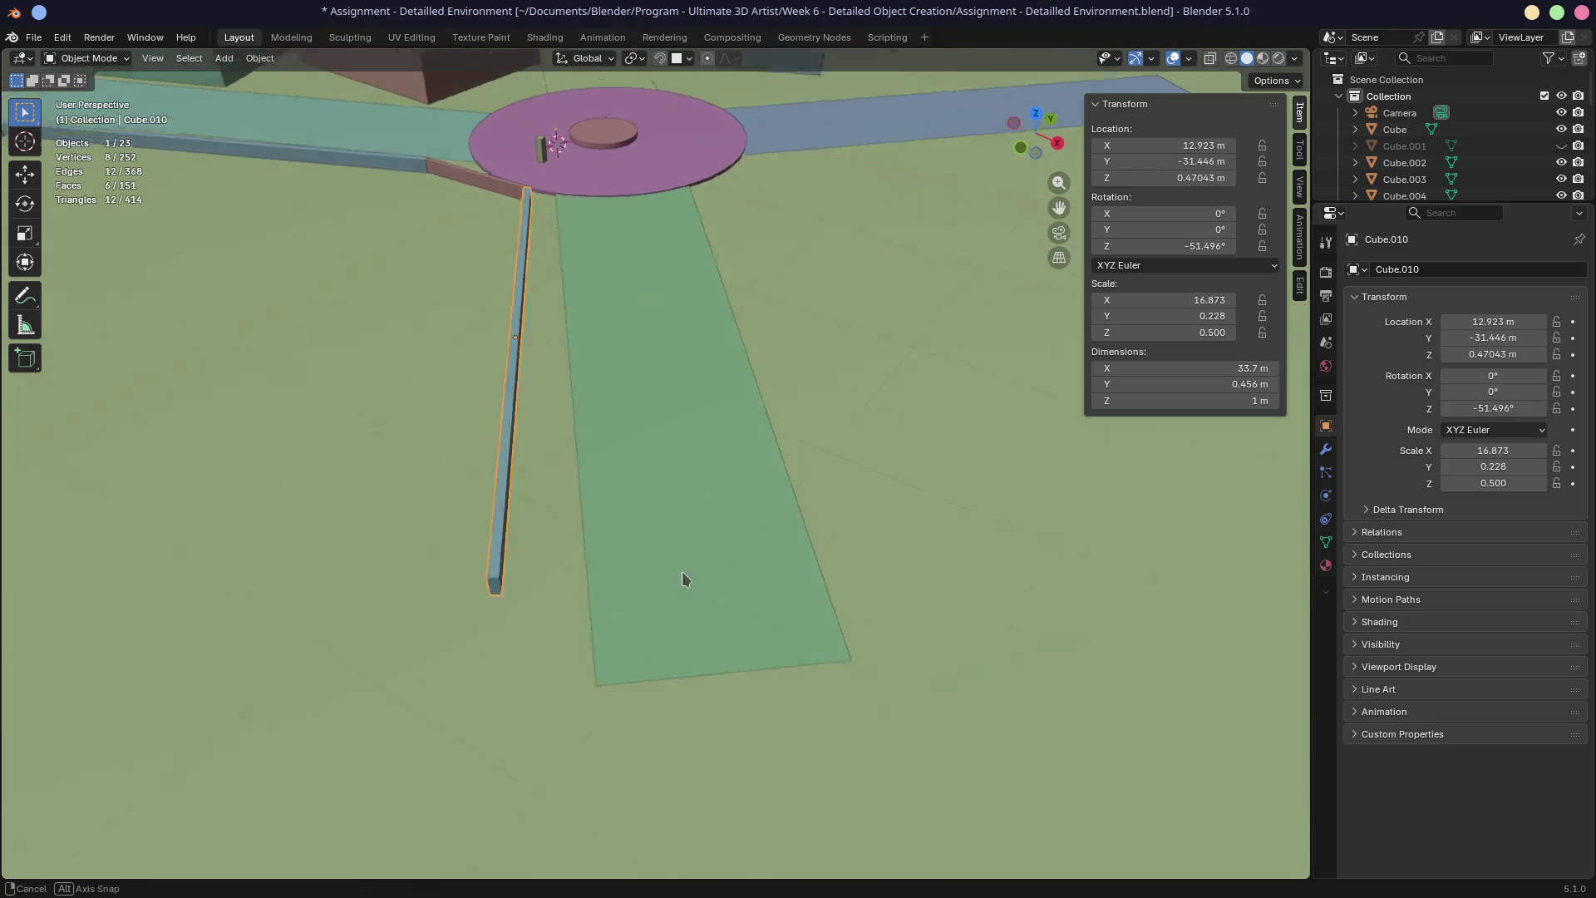
middle_click_drag(722, 557, 647, 572)
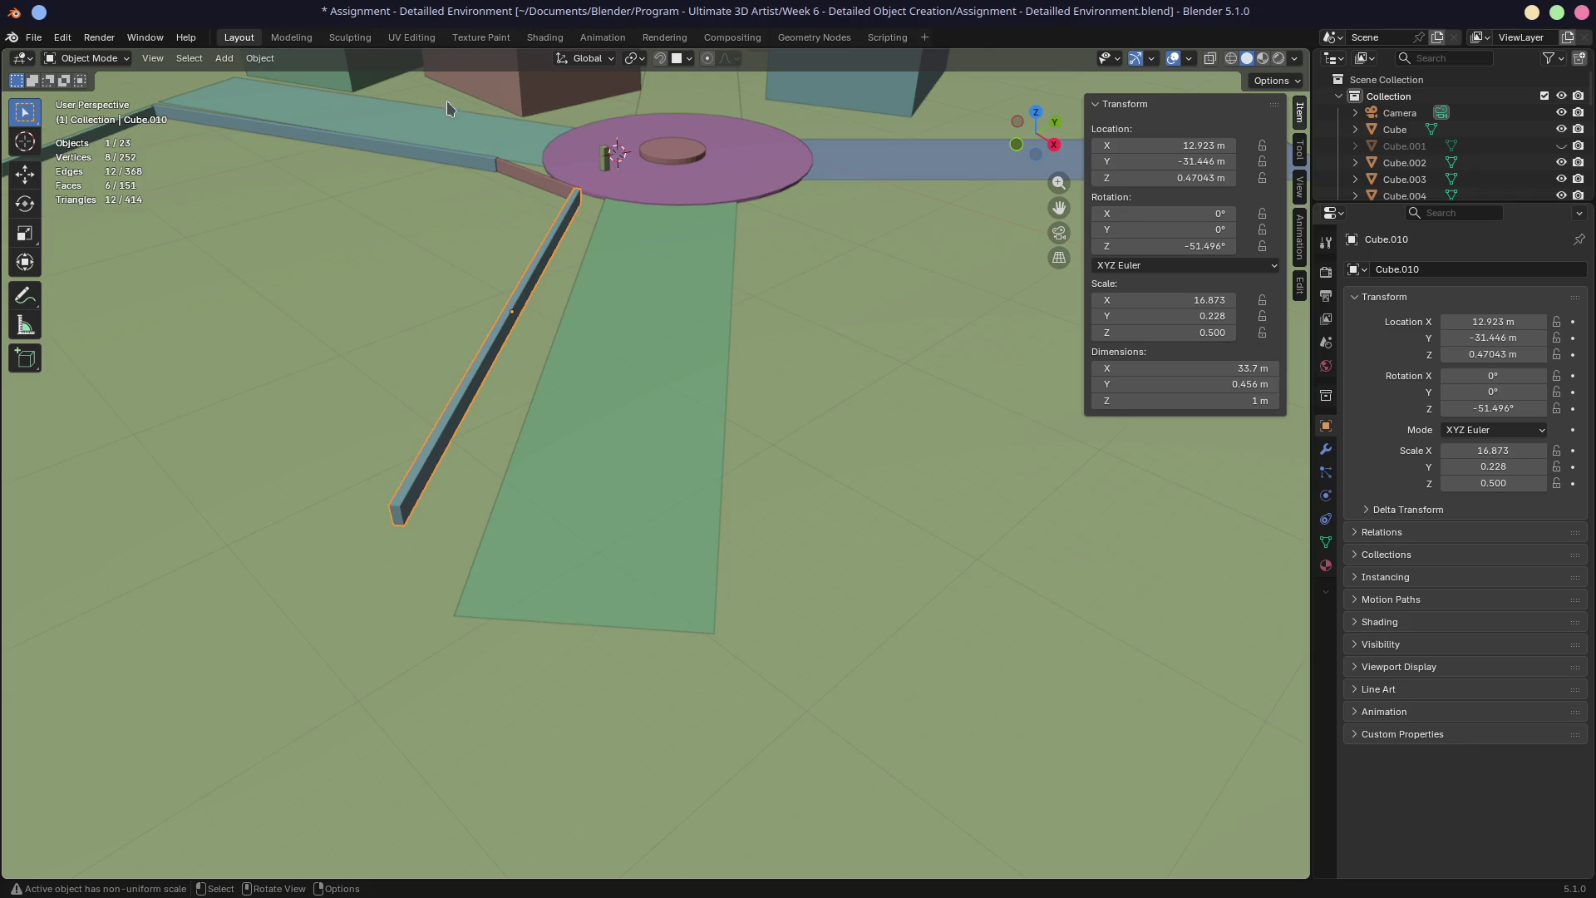
key("ctrl+s")
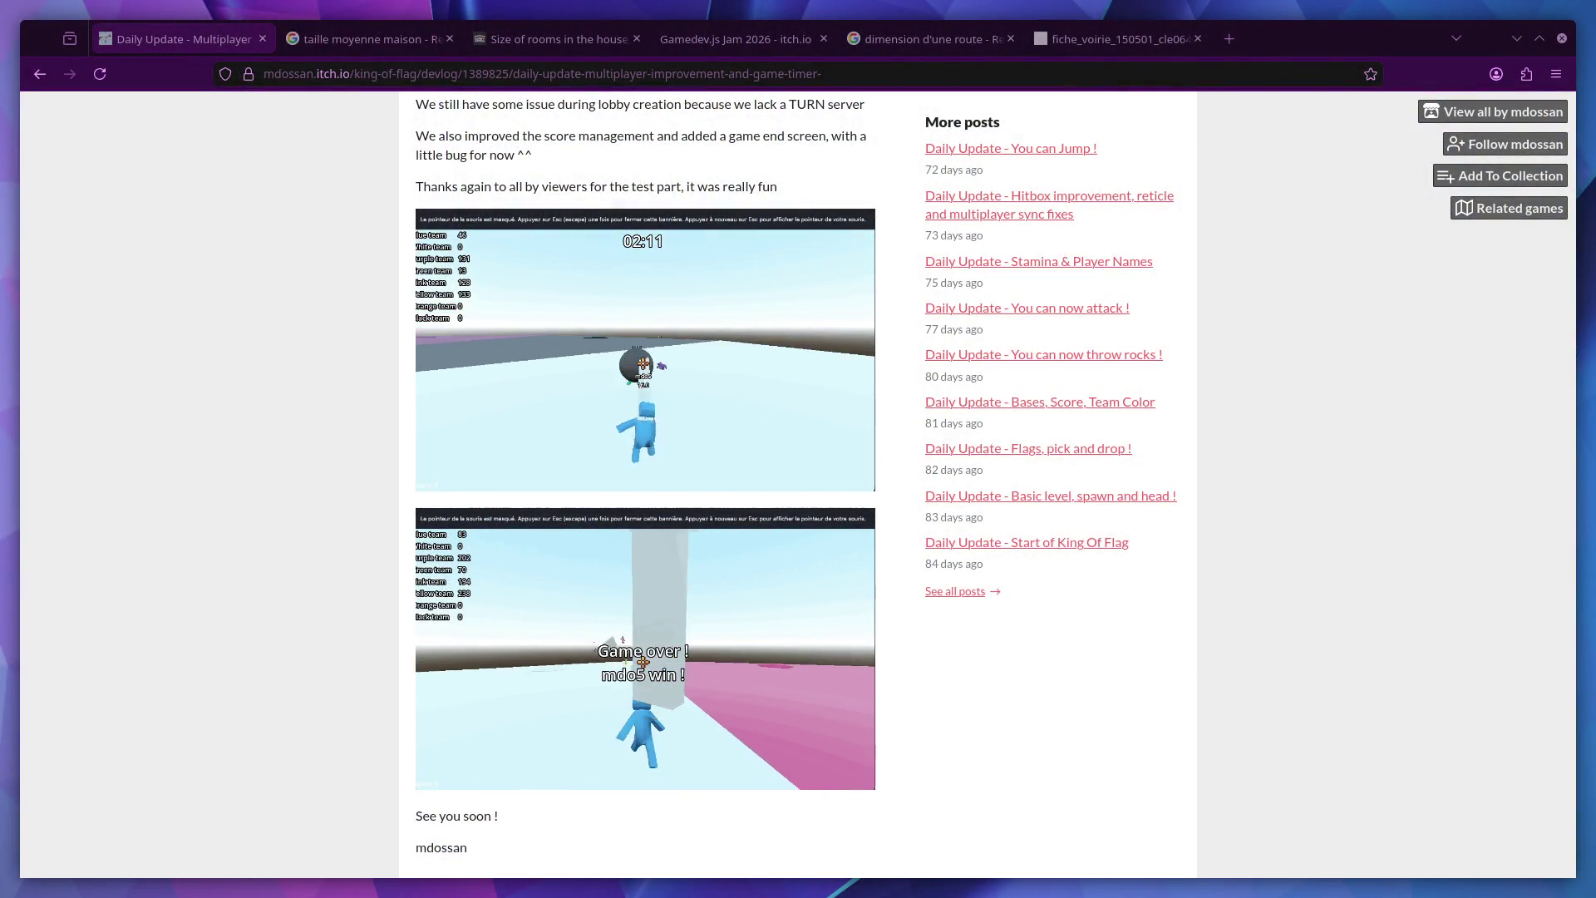
Maximize the Chair simulator Chrome window and run the game, hitting a missing WebGL2 error
mouse_move(0, 436)
left_mouse_down()
mouse_move(291, 434)
mouse_move(632, 241)
left_mouse_up()
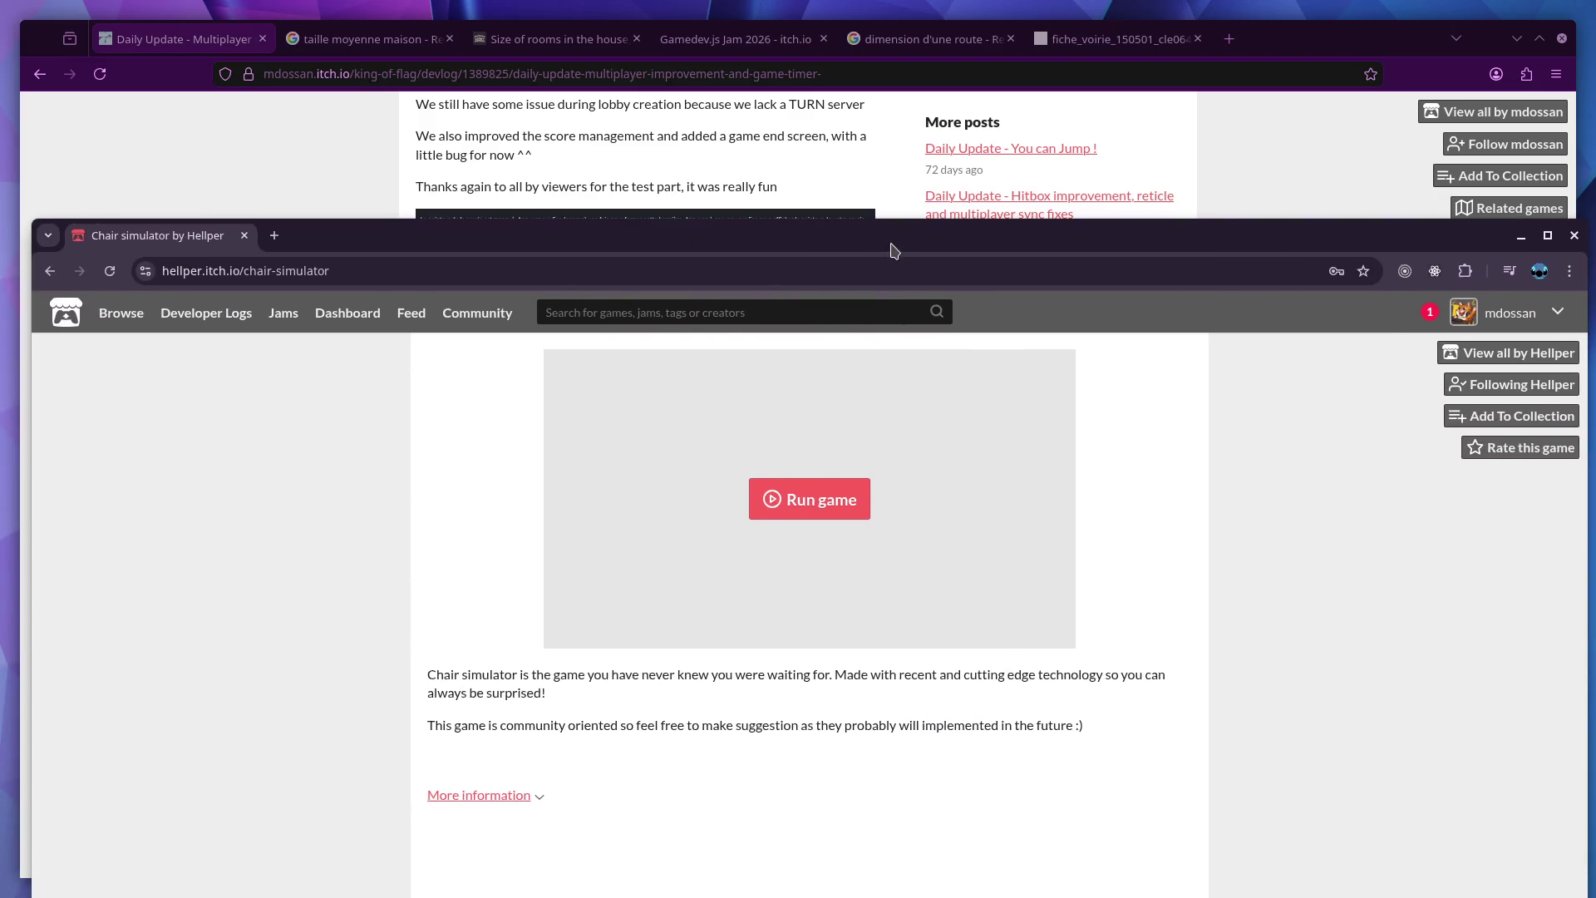
double_click(890, 250)
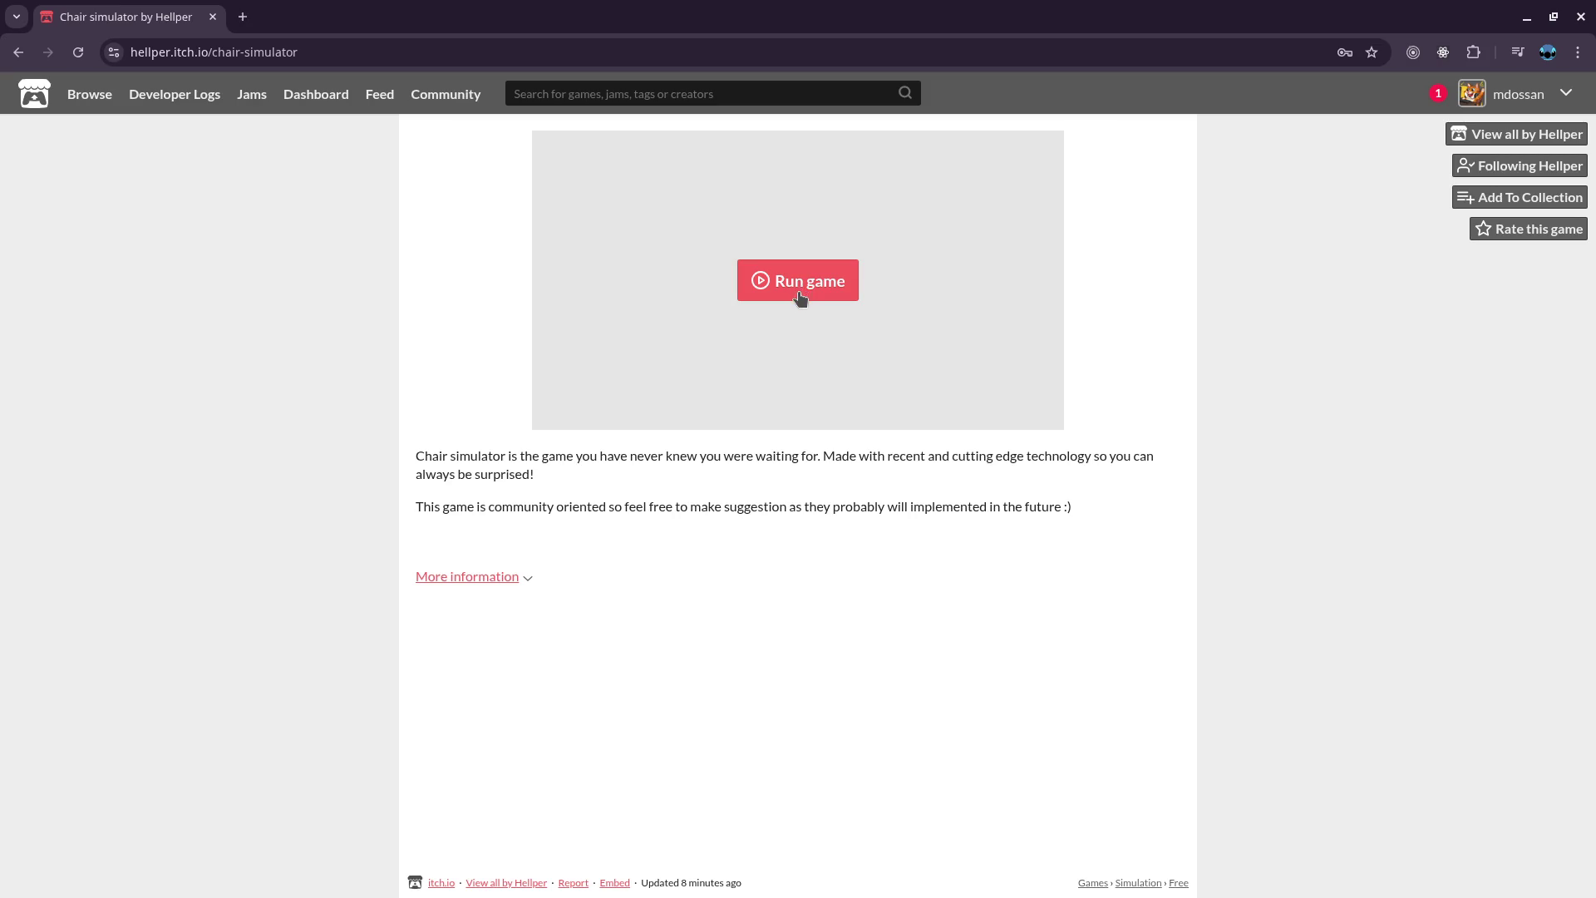
left_click(801, 299)
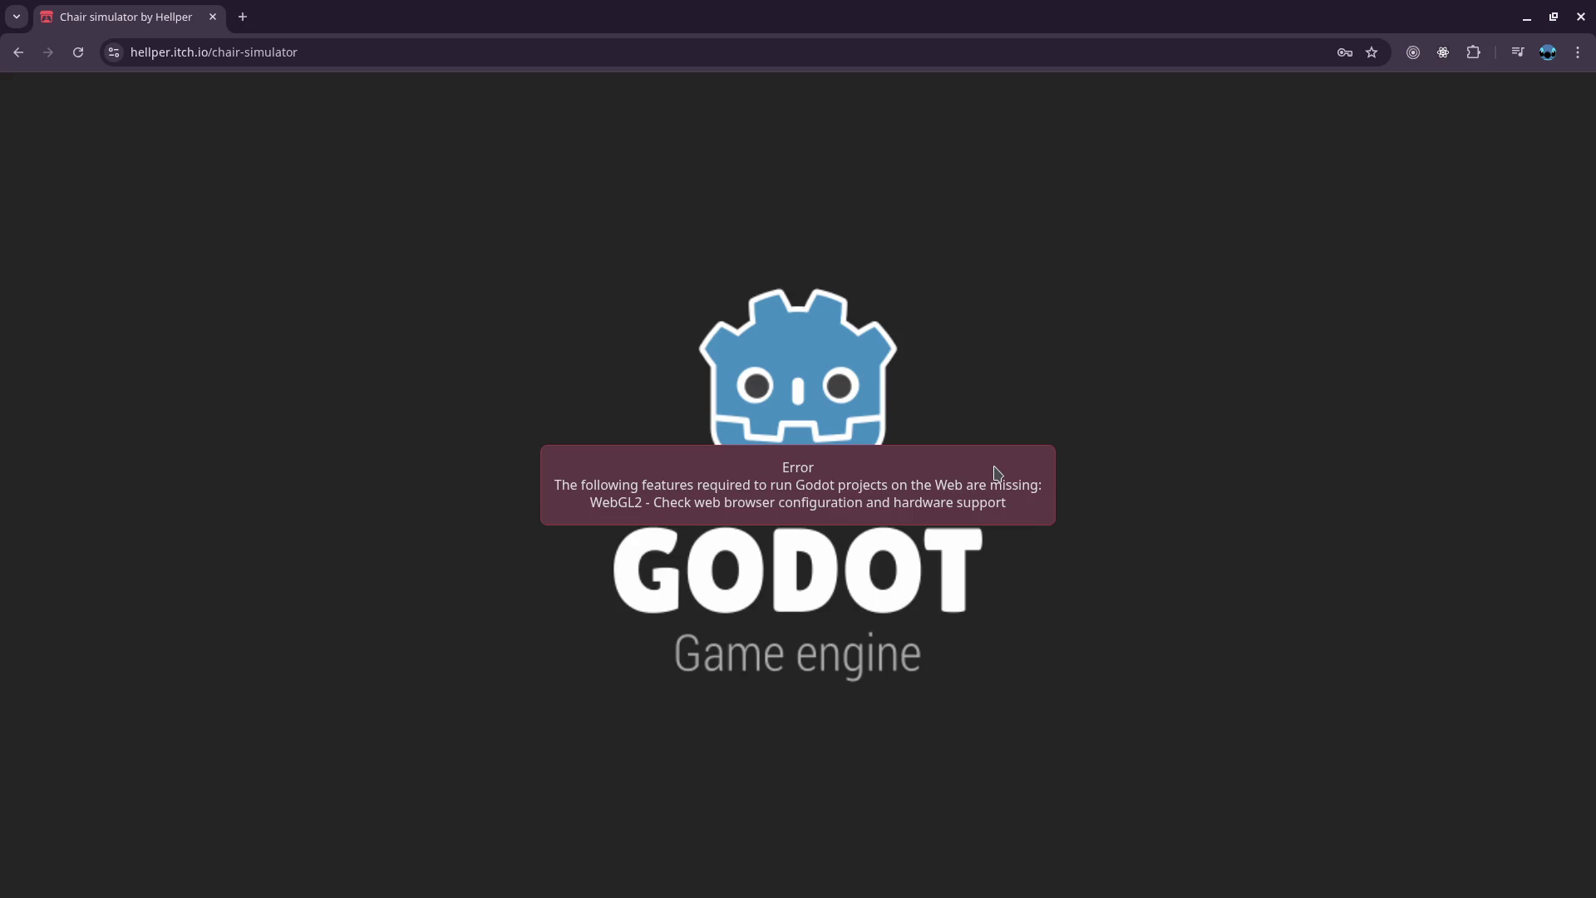
Reload the page, select its address for copying, and move the window aside
left_click(77, 52)
left_click(339, 51)
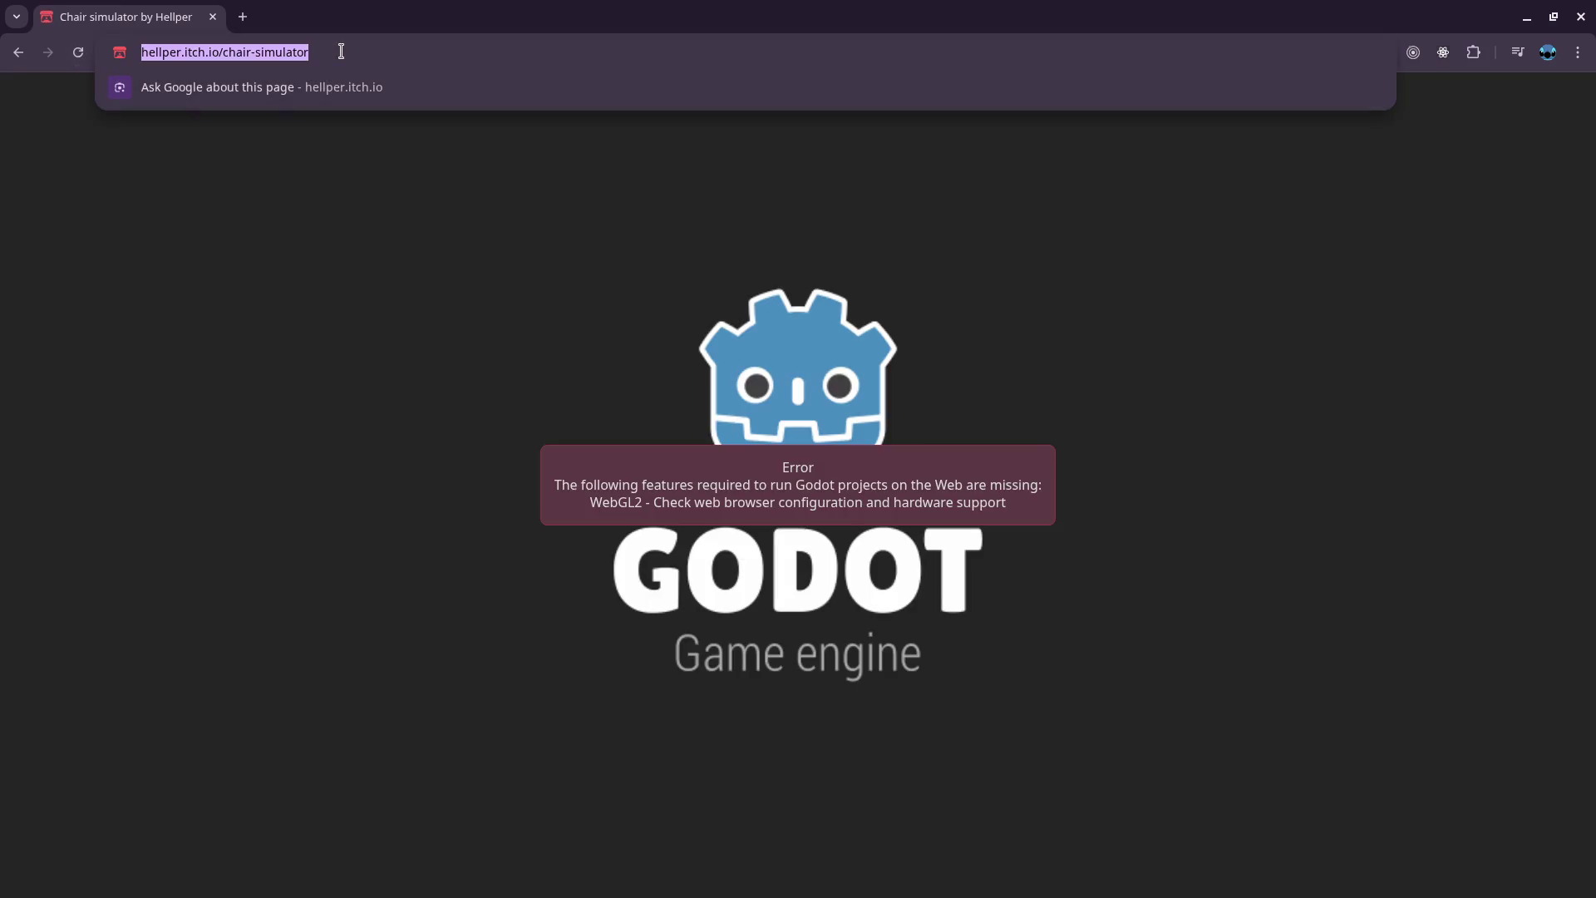
left_click_drag(392, 19, 38, 408)
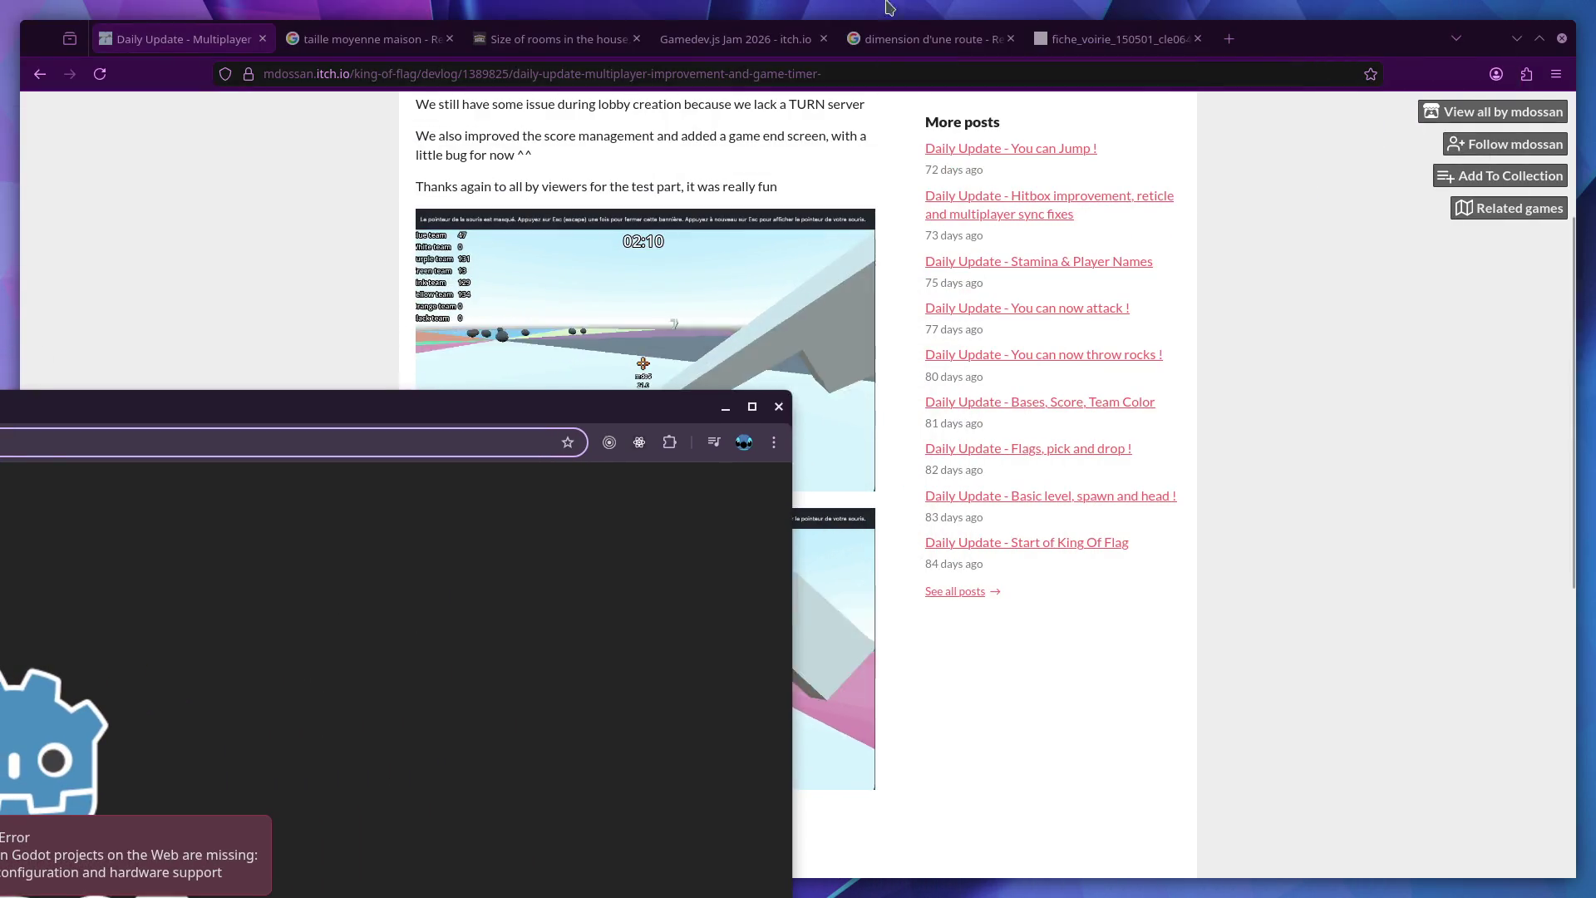
Load the Chair simulator page in a new Firefox tab, unlock it with the password, and run the game
left_click(1228, 39)
type("hellper.itch.io/chair-simulator")
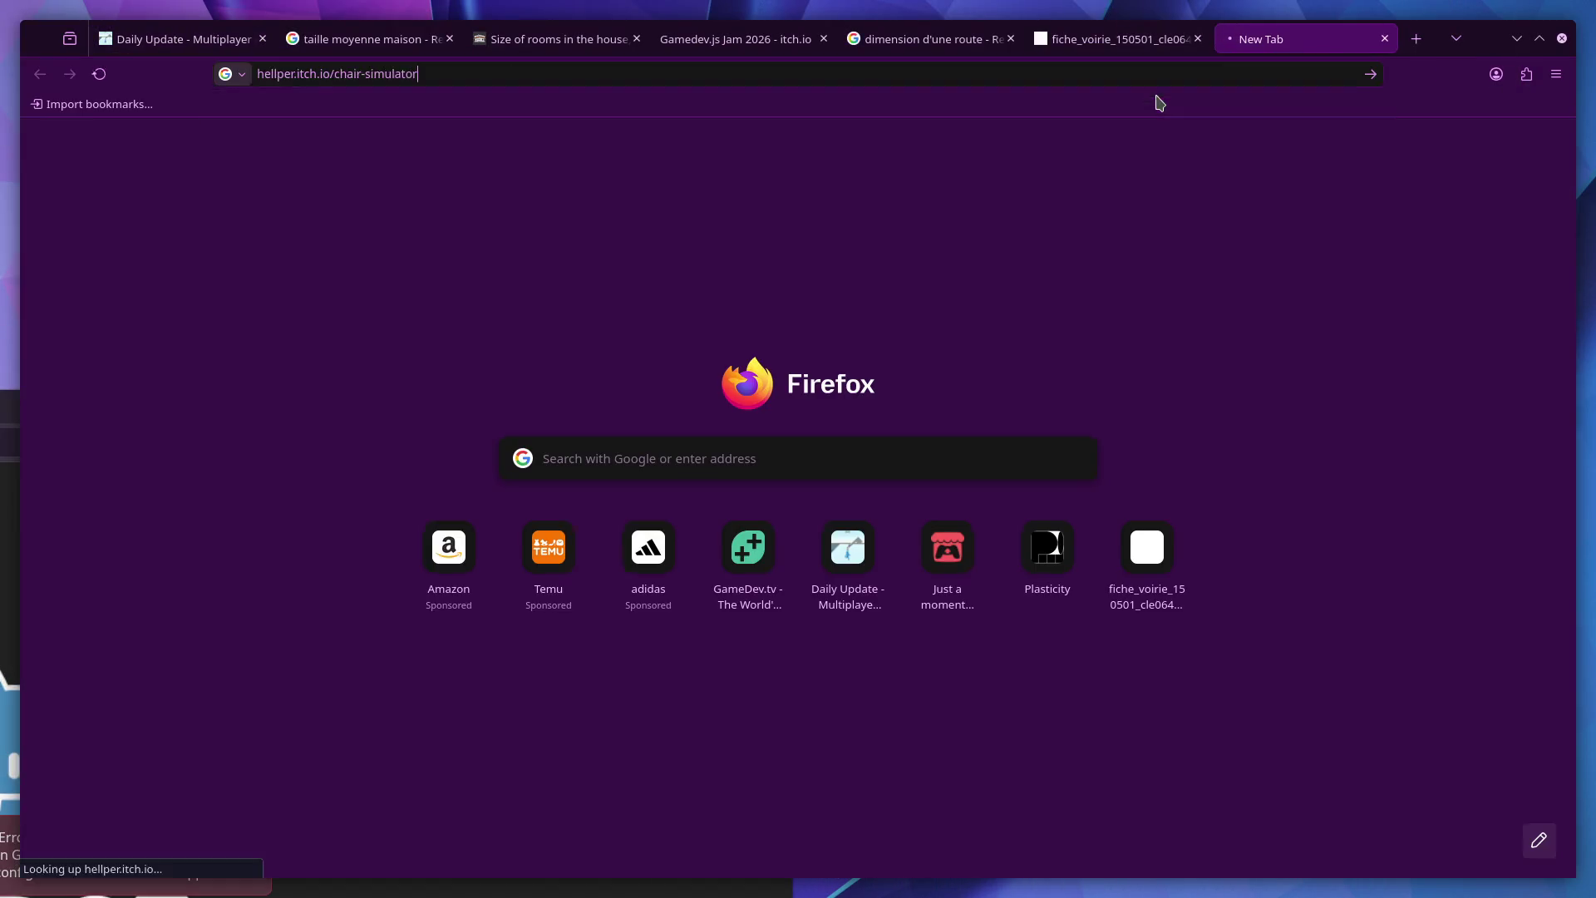
key("Return")
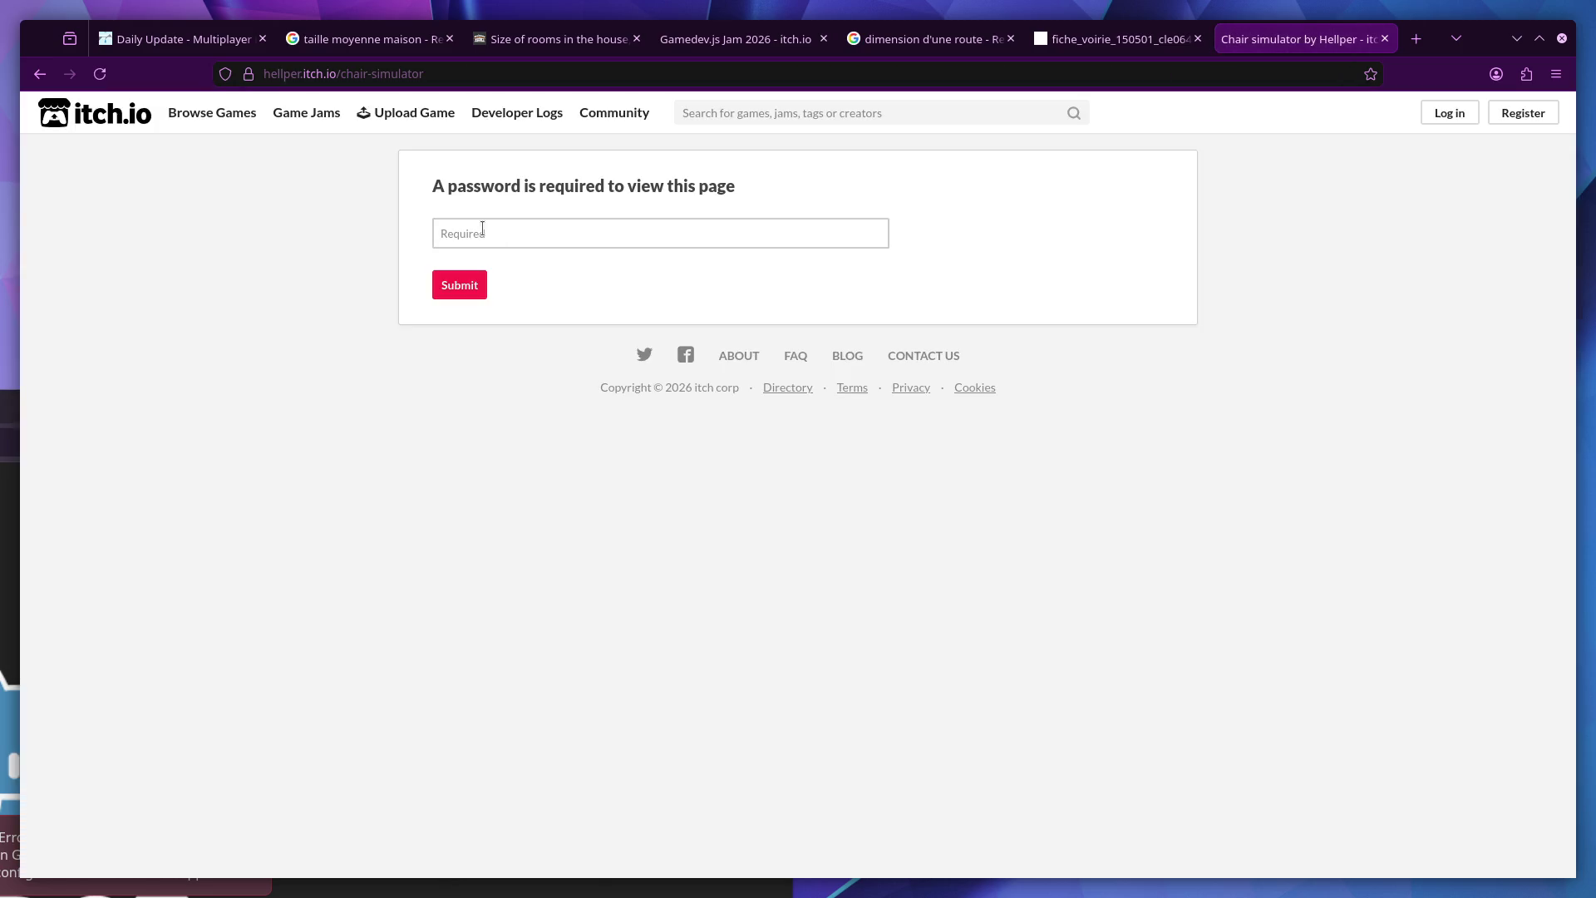
left_click(481, 230)
type("•••")
key("Return")
left_click(805, 257)
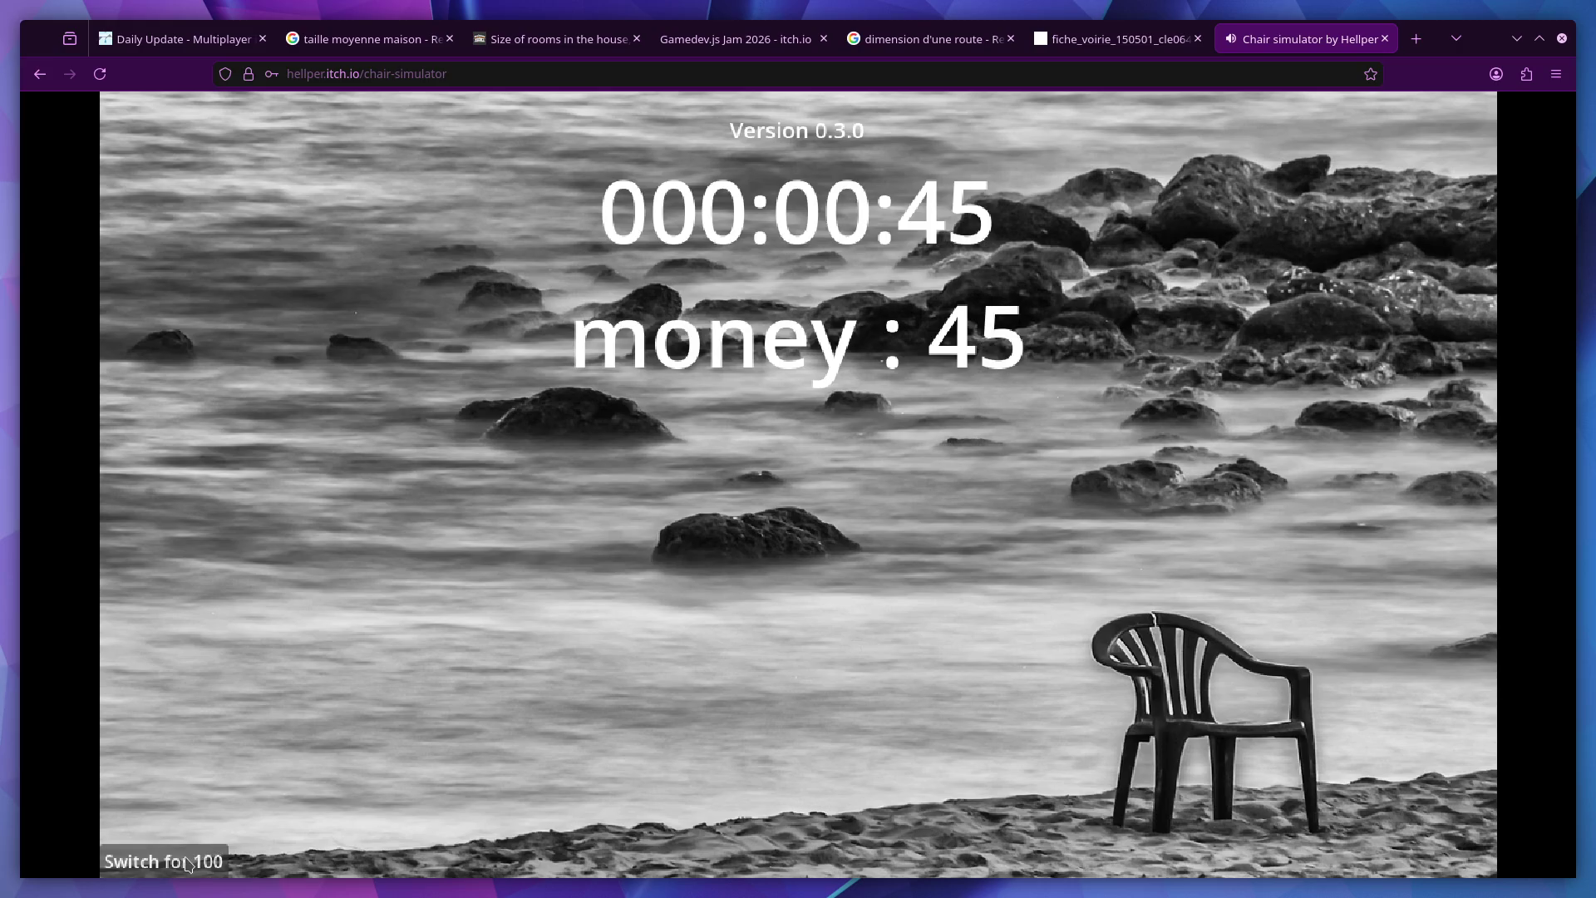
Spend 100 money to swap the beach chair for a new chair scene as money accumulates
left_click(186, 862)
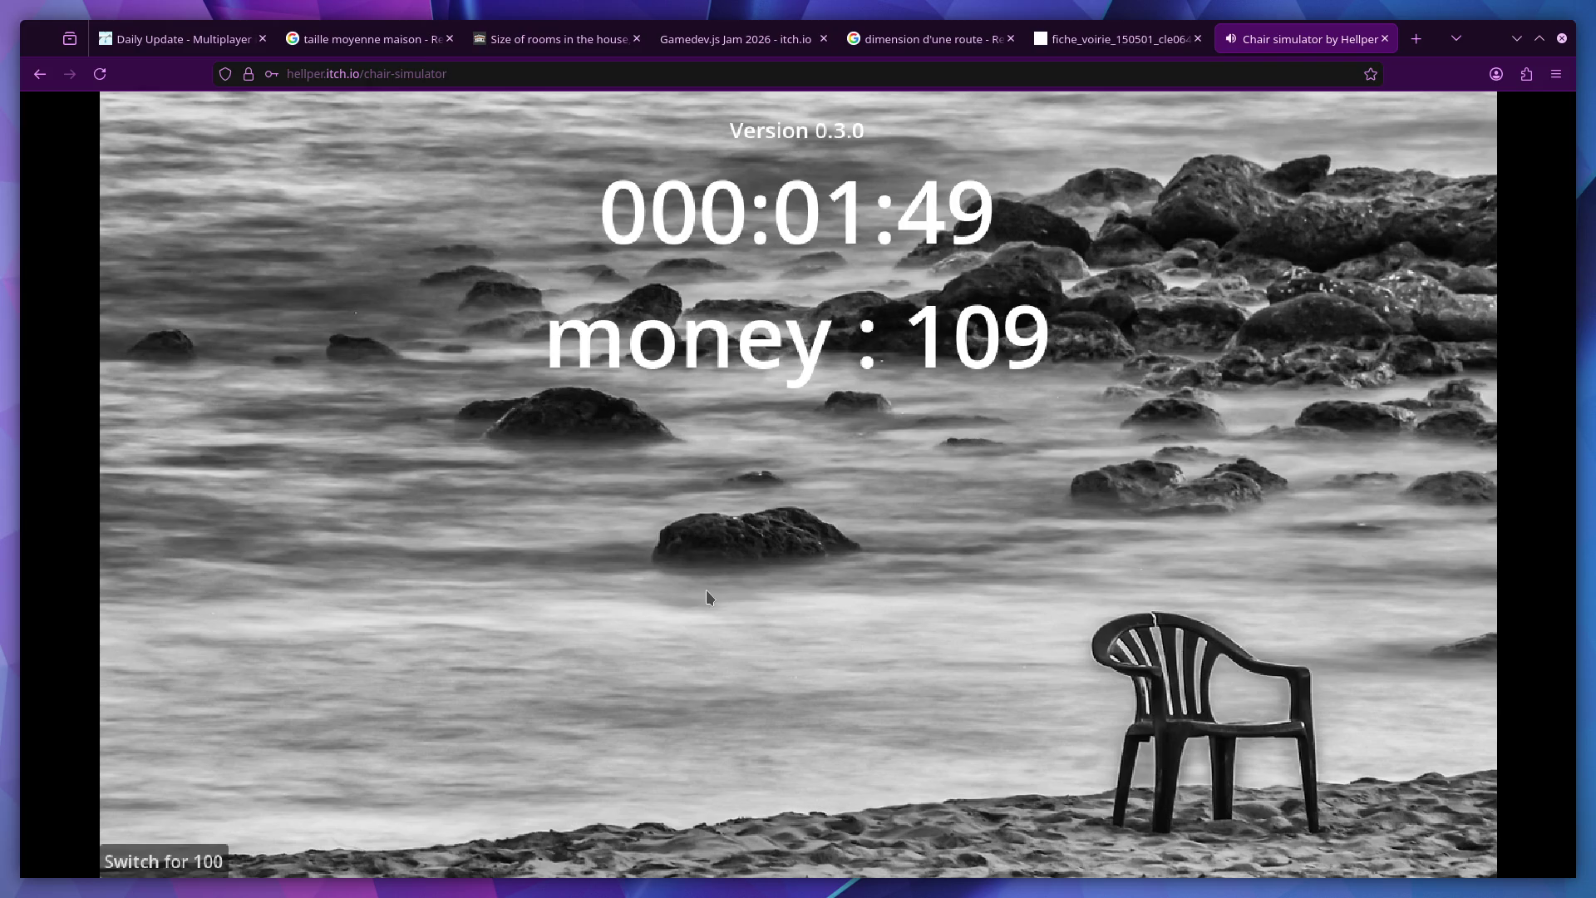
left_click(203, 864)
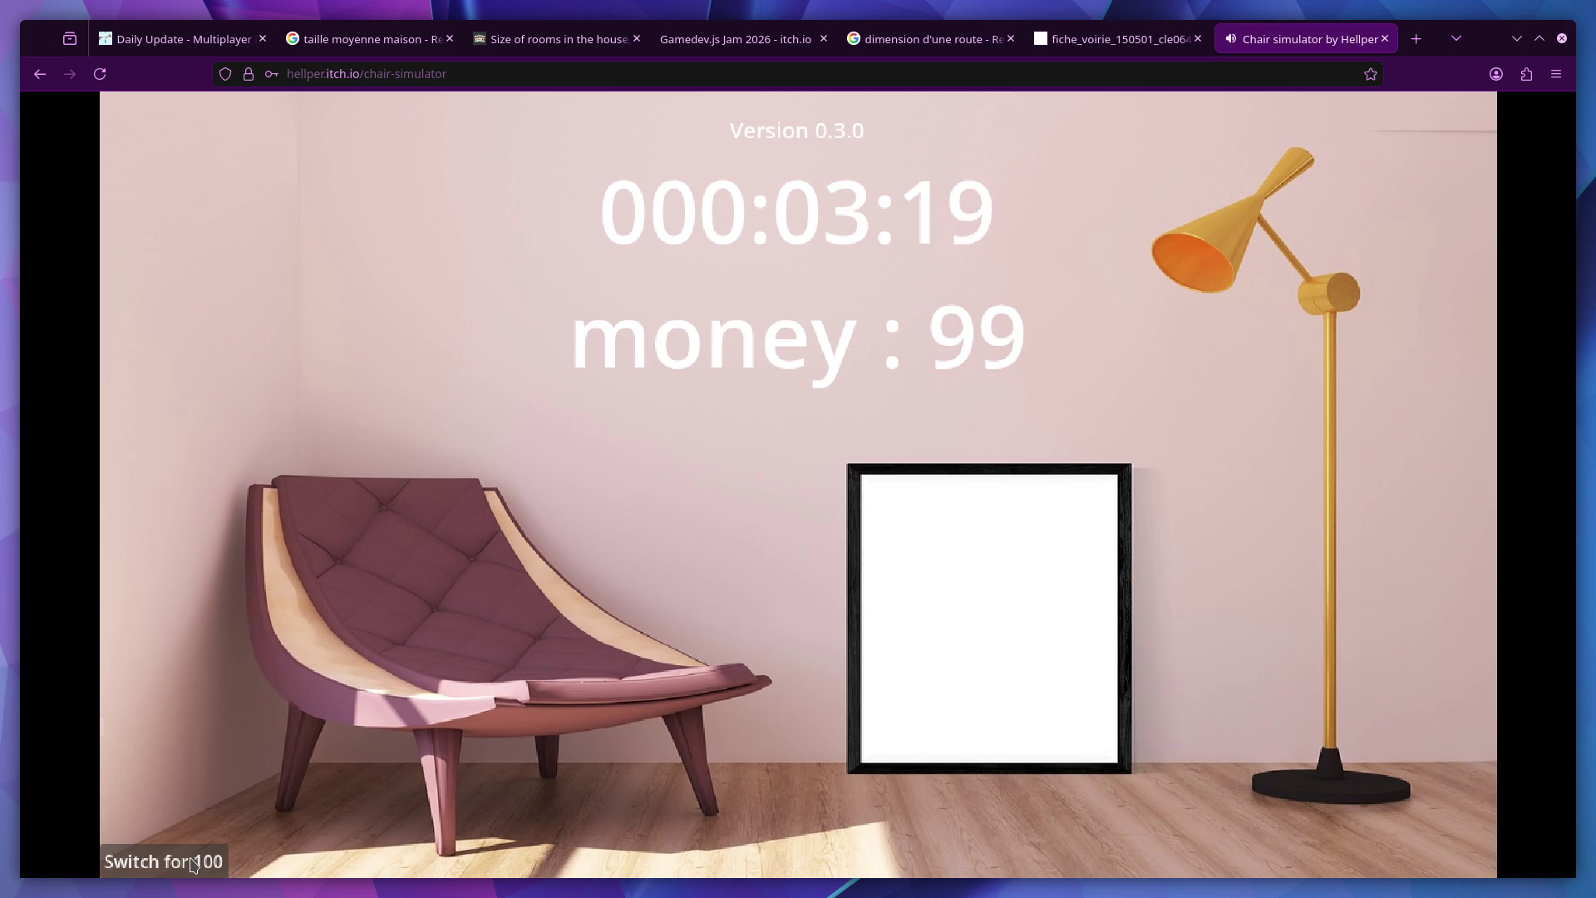
left_click(191, 864)
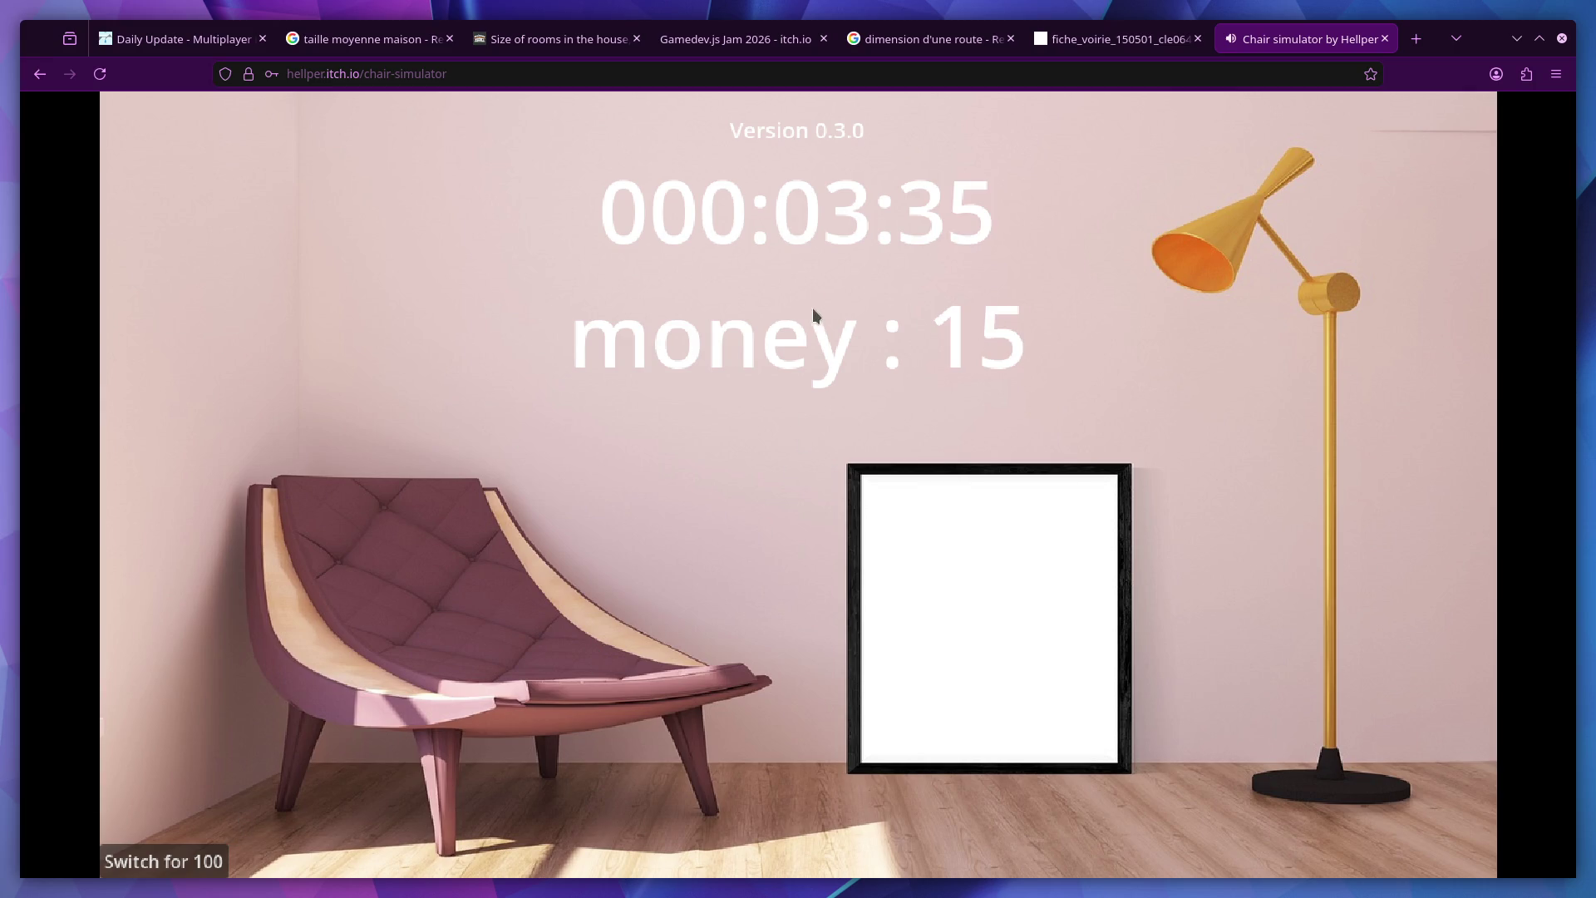
Glance at the road design PDF, return to the game, and exit its full-window view with Esc
left_click(1105, 41)
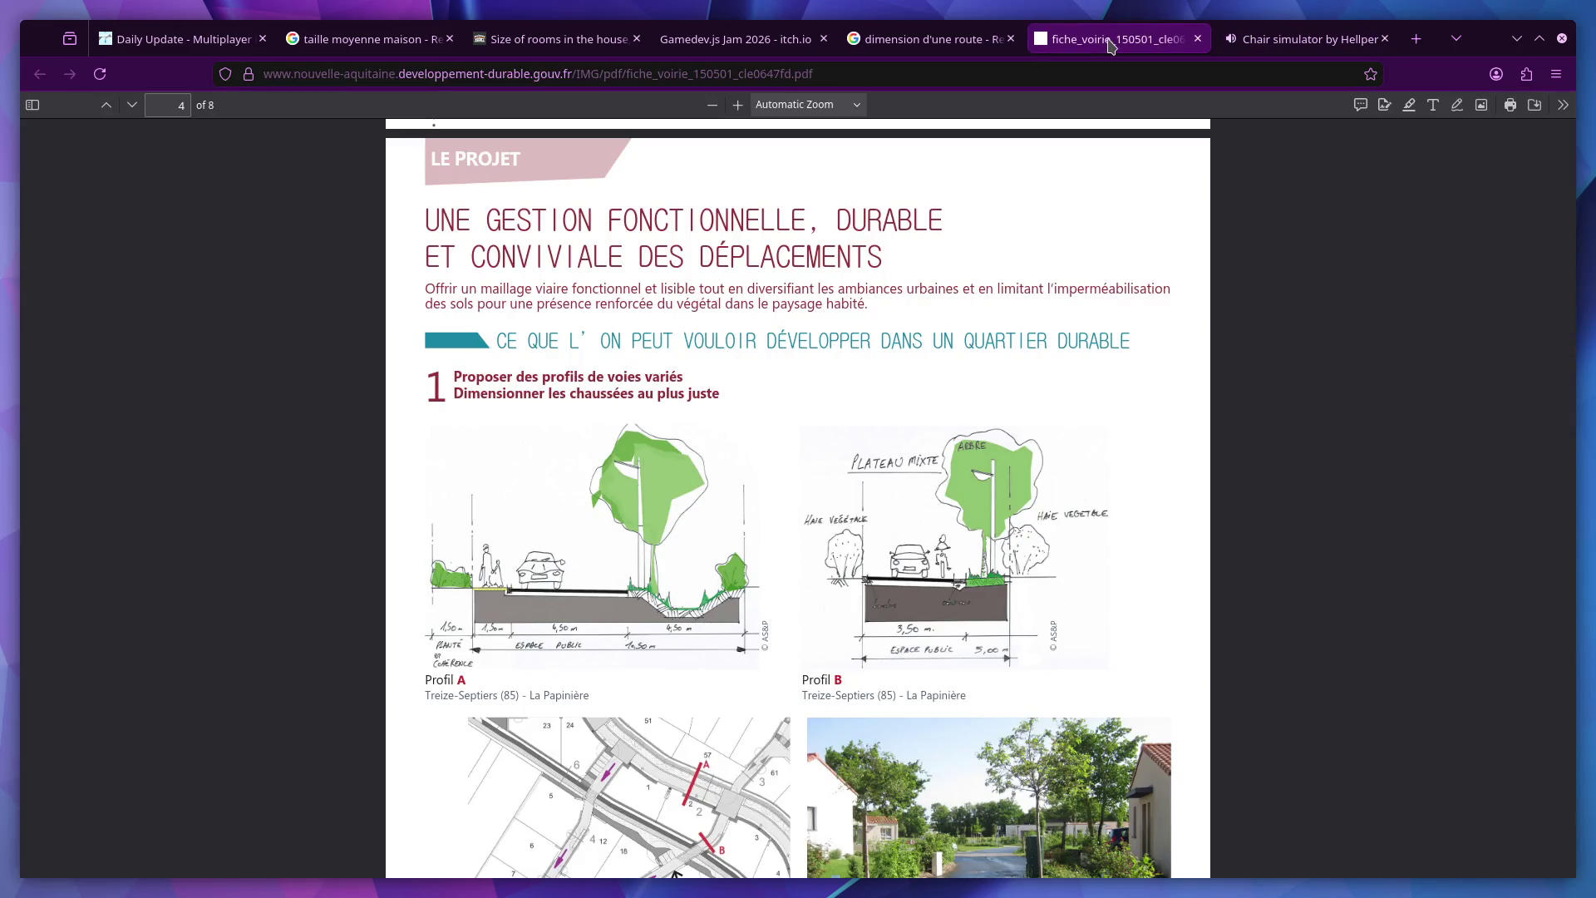
left_click(1328, 34)
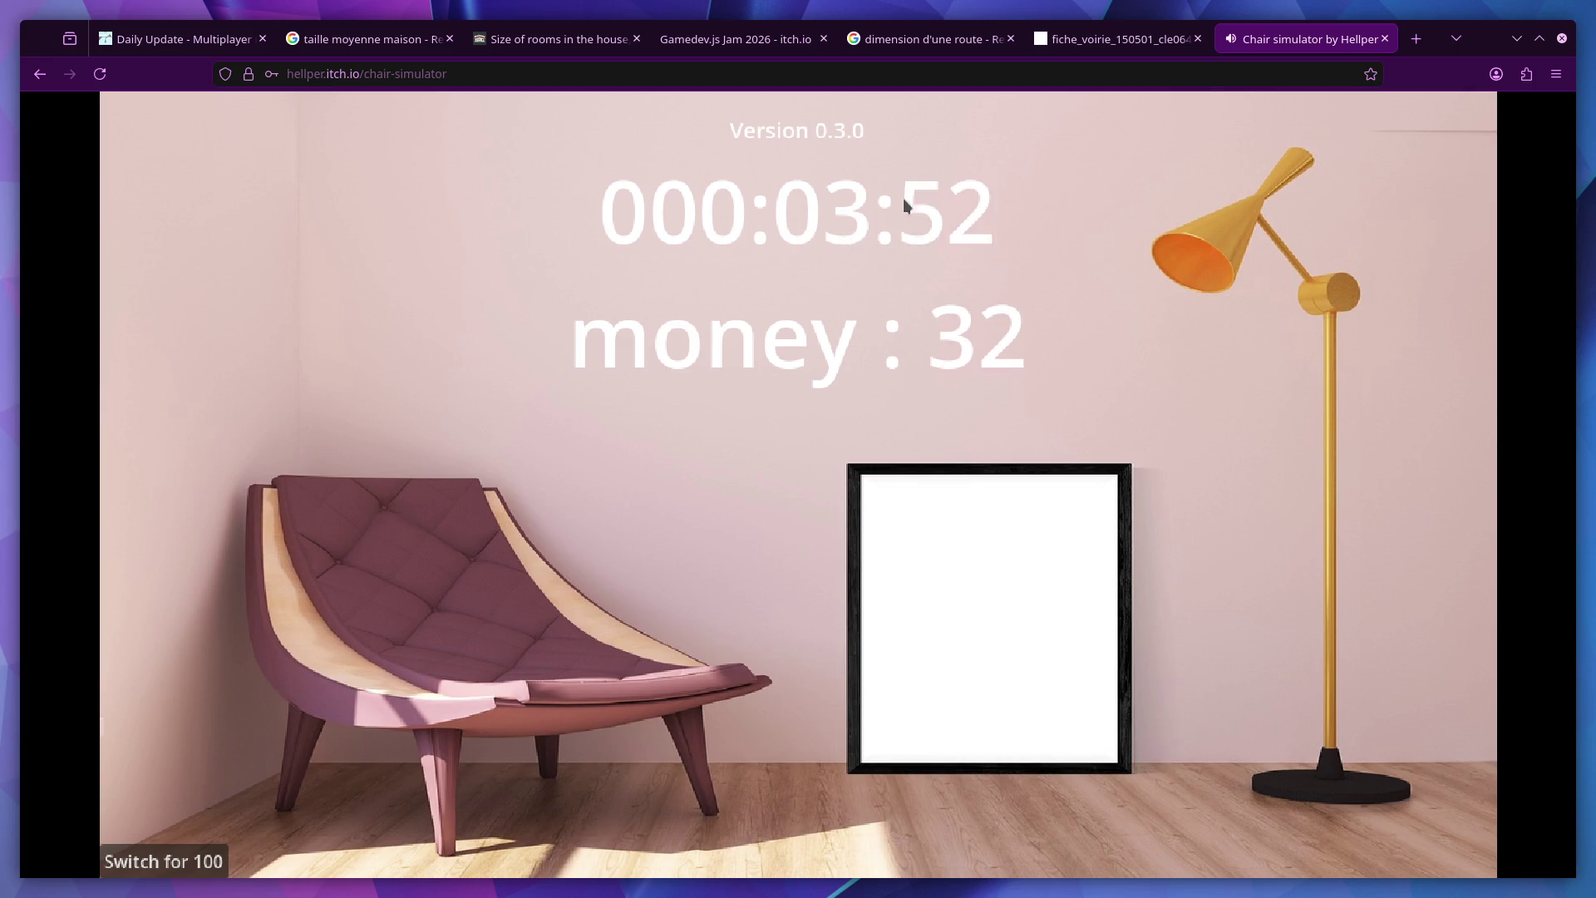
key("Escape")
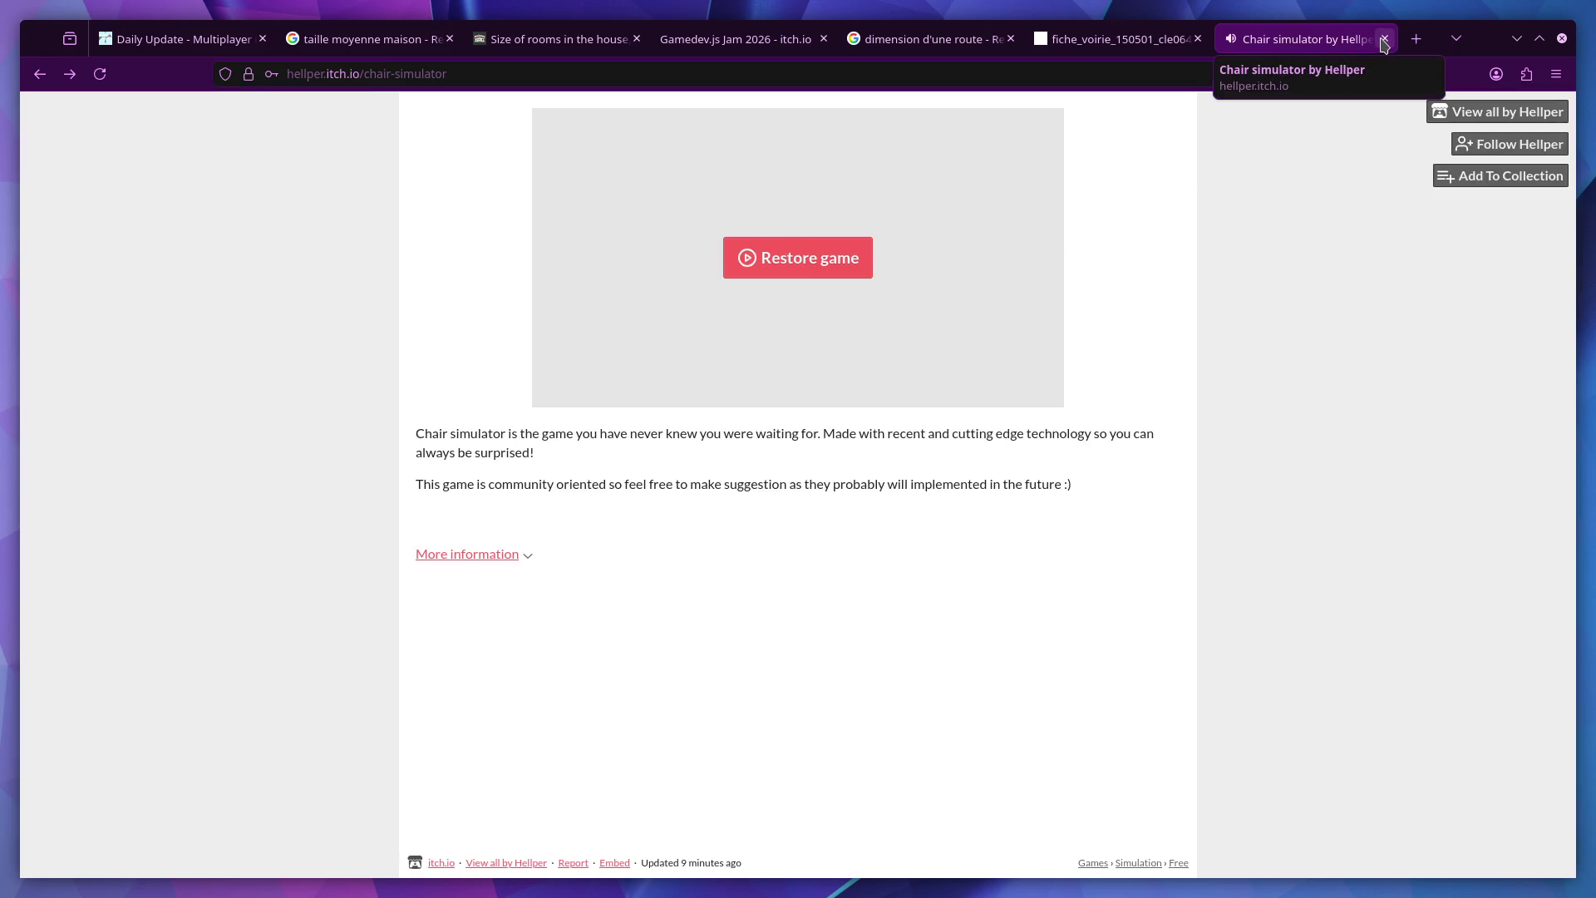
Trim 'chair-simulator' from the address to reach Hellper's games list and open Gall 3
left_click_drag(457, 73, 369, 71)
key("BackSpace")
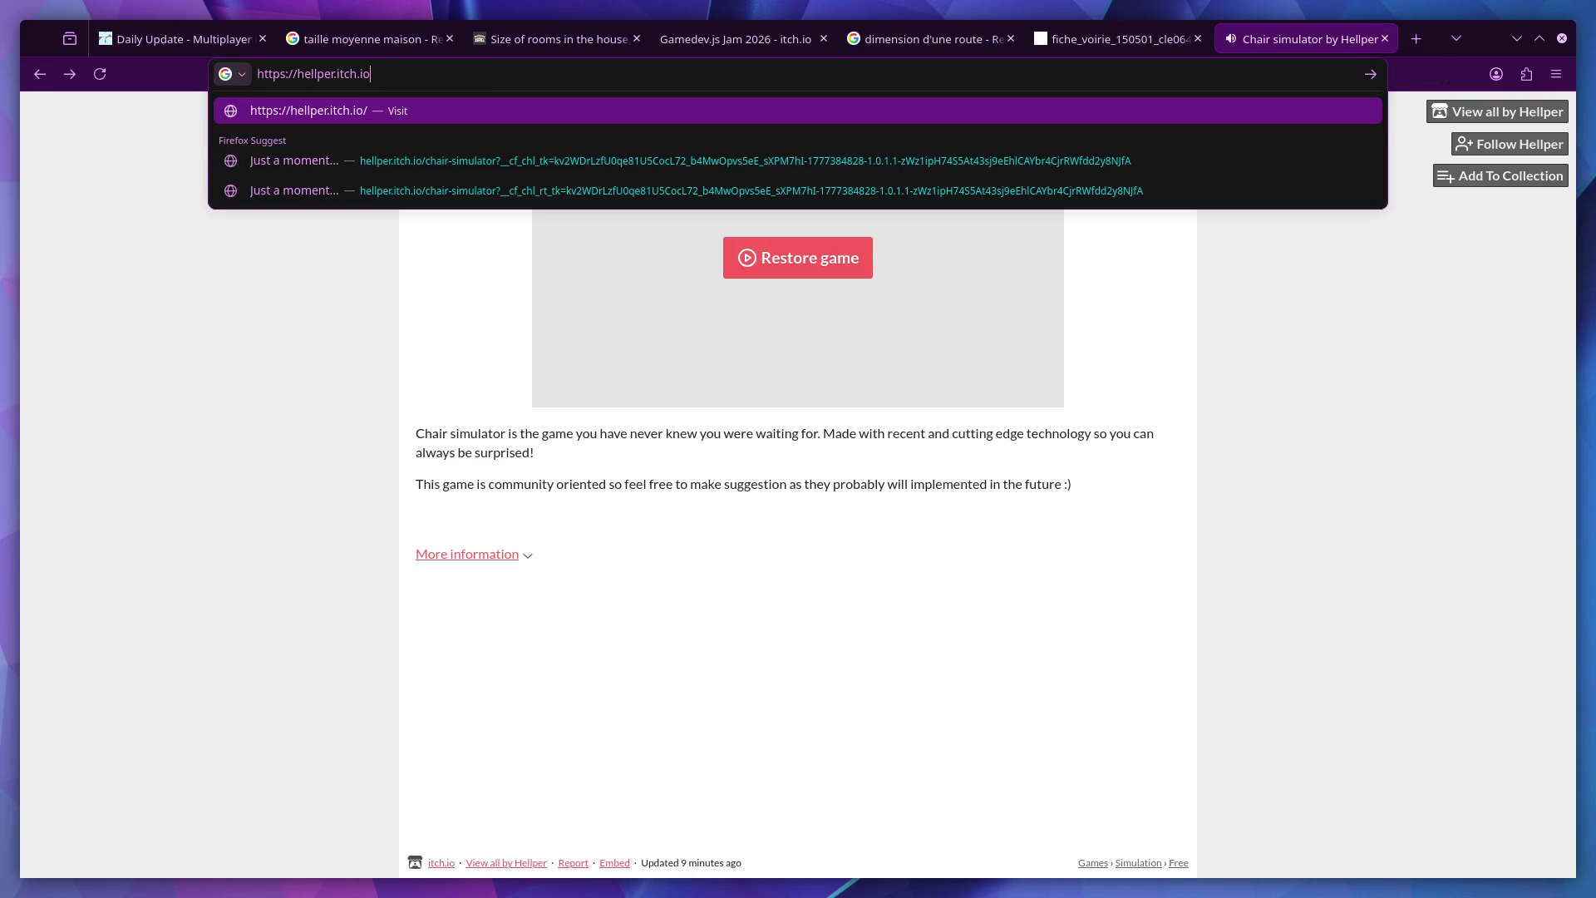
key("Return")
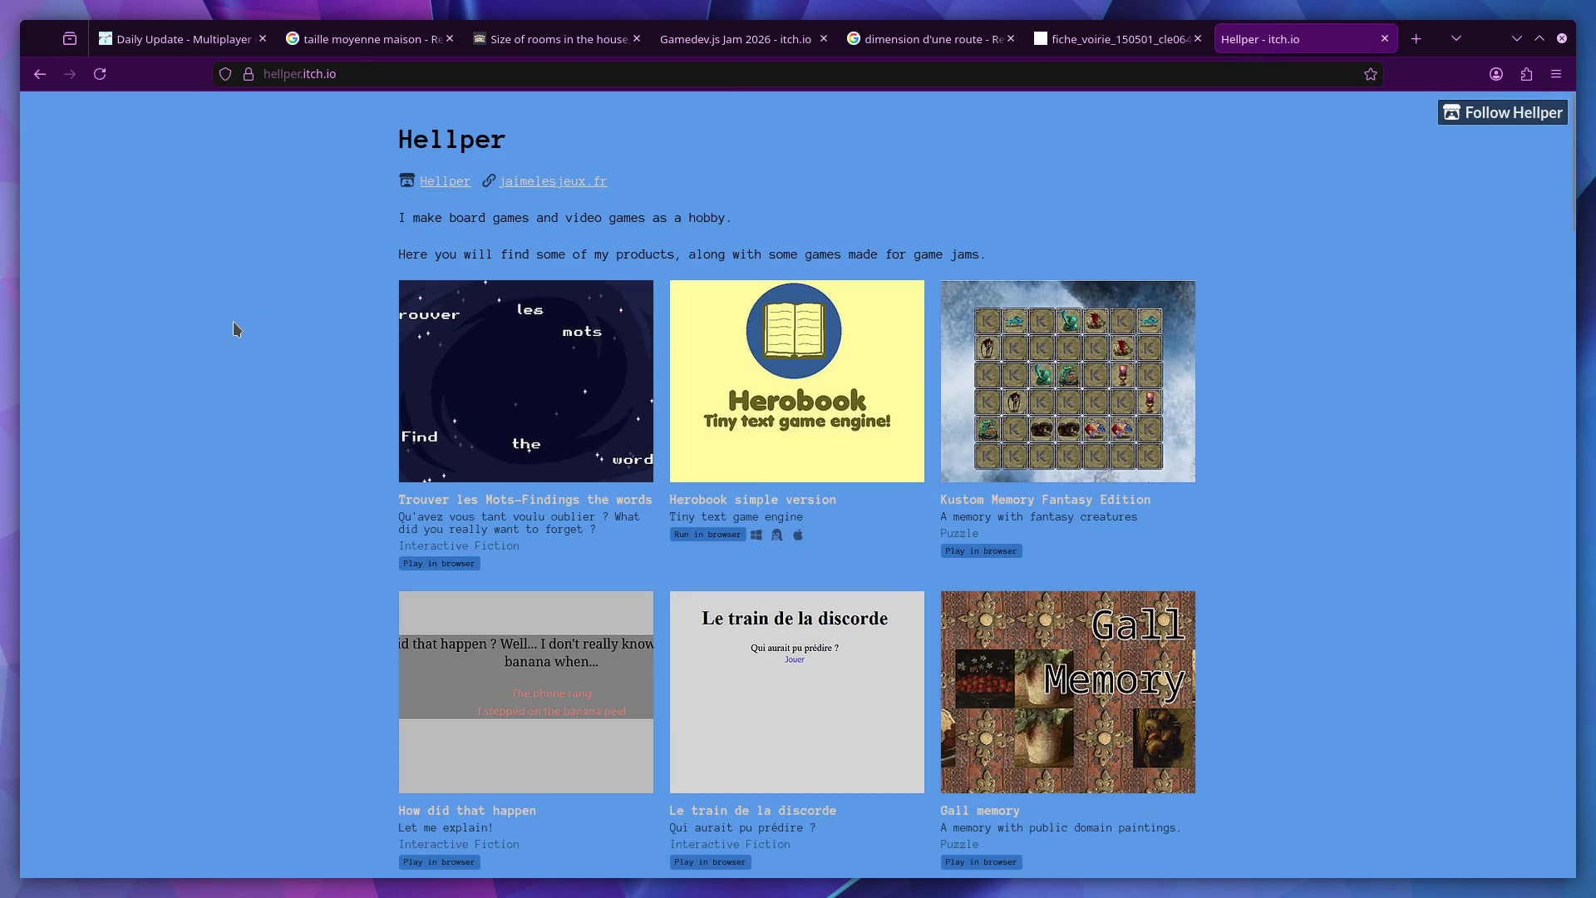
scroll(229, 328, "down", 1)
scroll(227, 327, "down", 2)
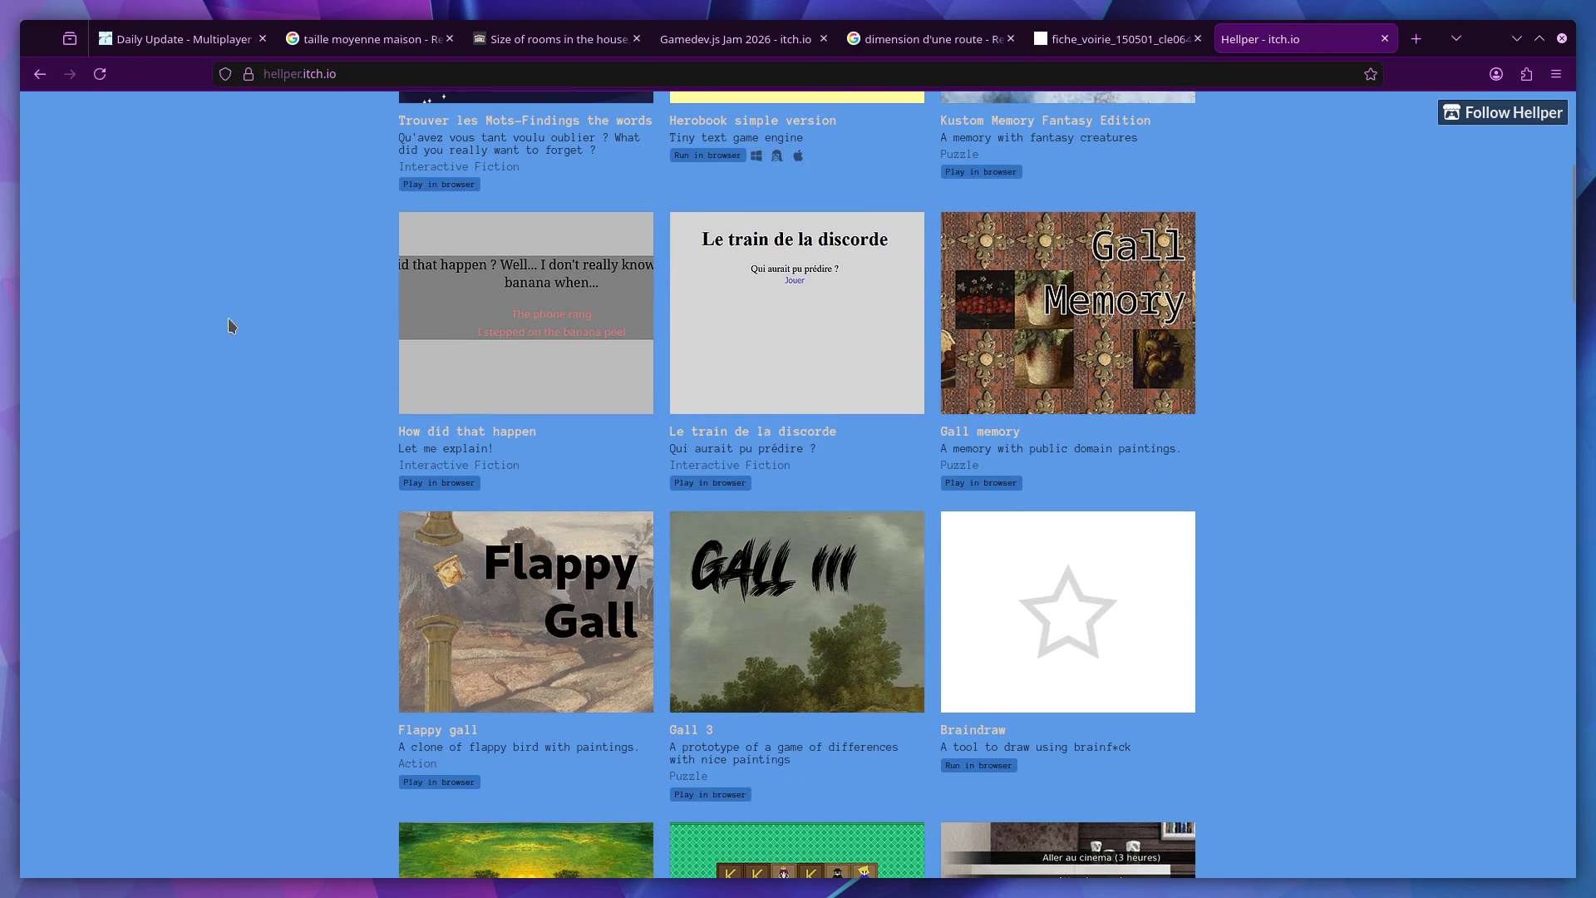
scroll(238, 328, "down", 1)
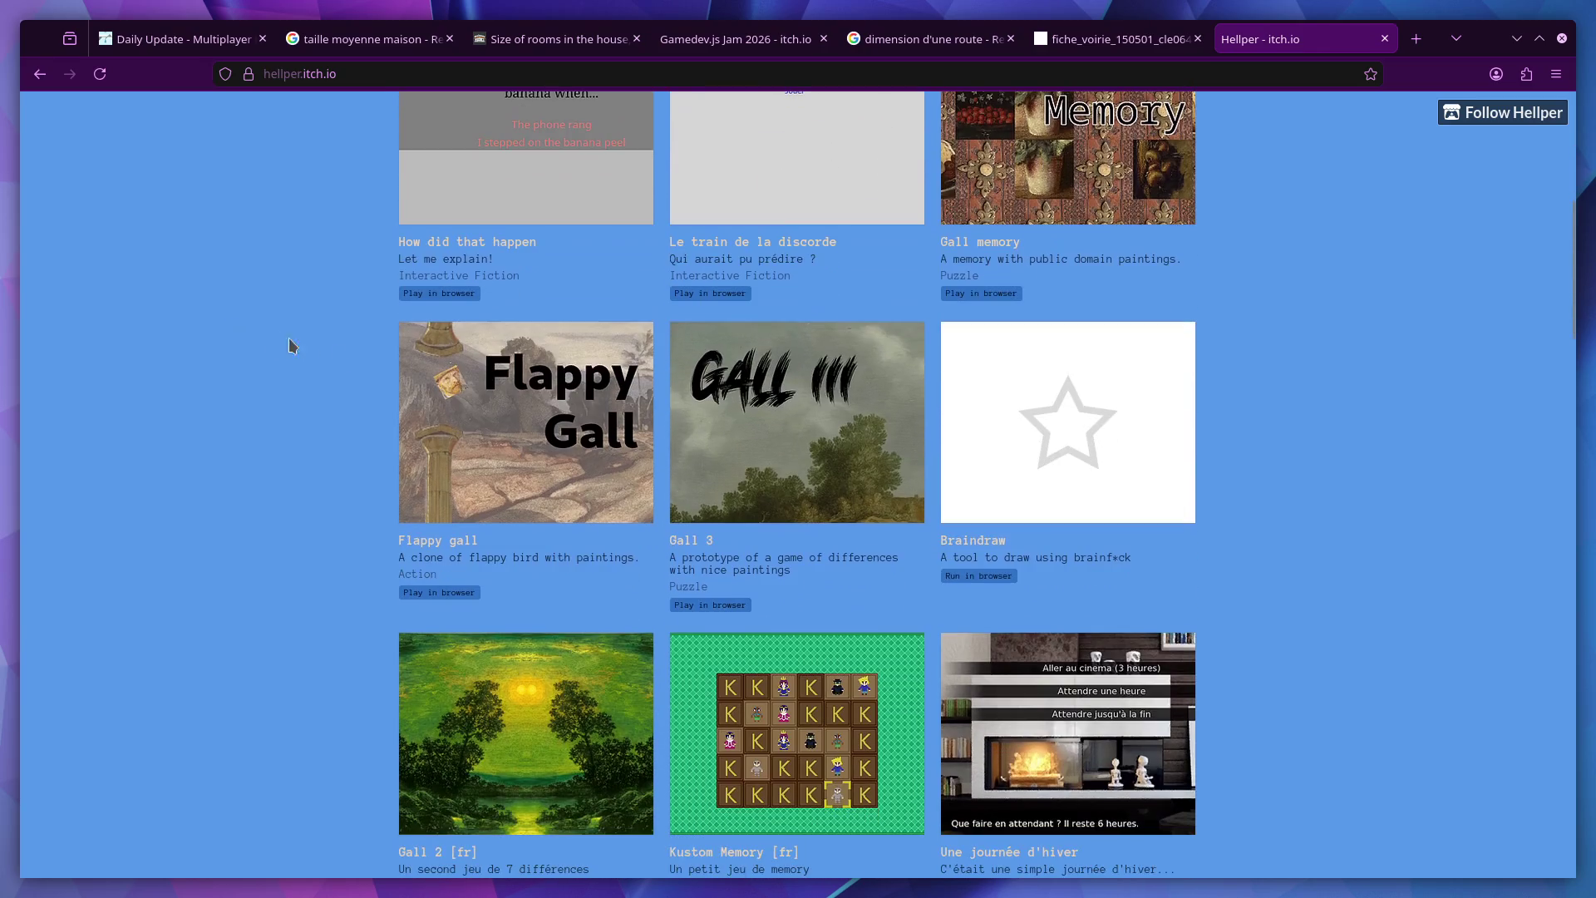
left_click(774, 426)
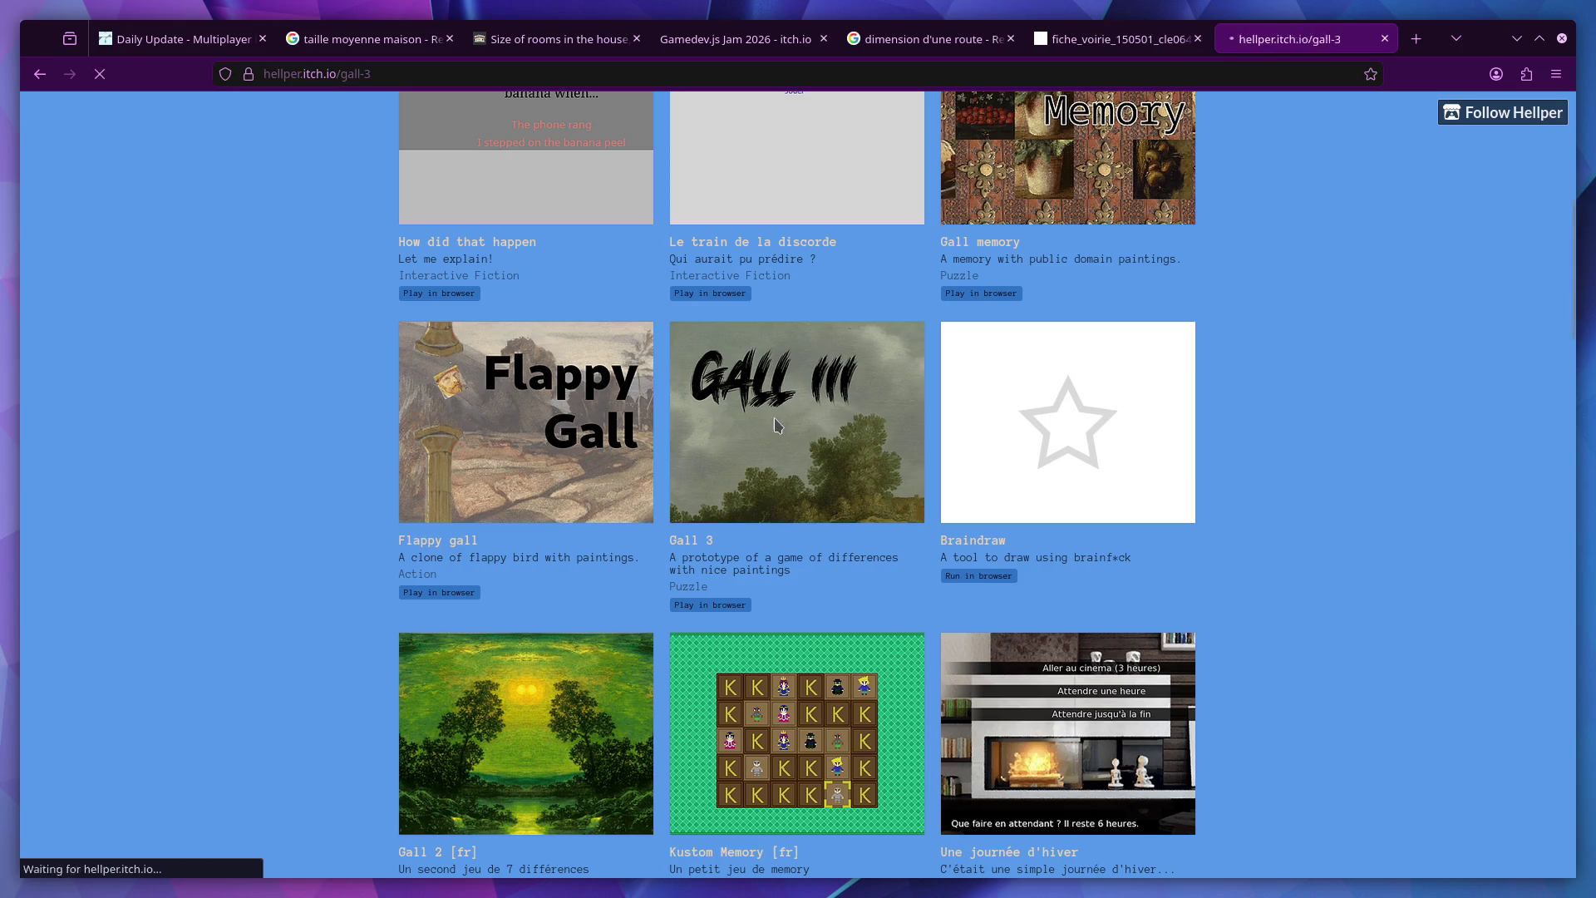
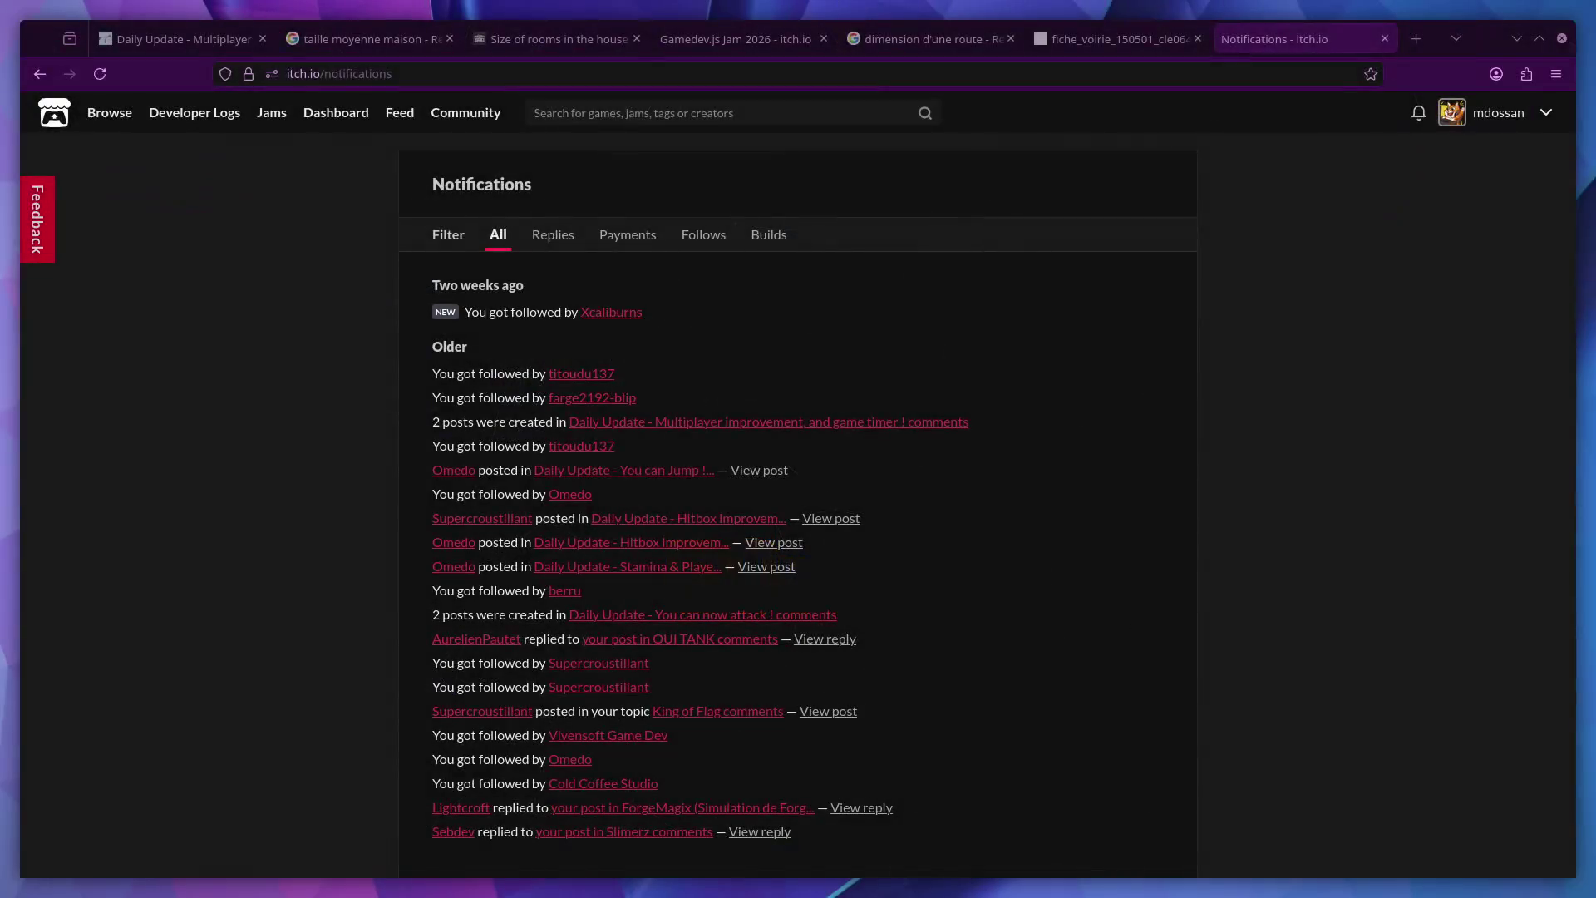
Switch to the browser, filter notifications by Follows then All, and reach the Gall 3 post via the feed
key("alt+Tab")
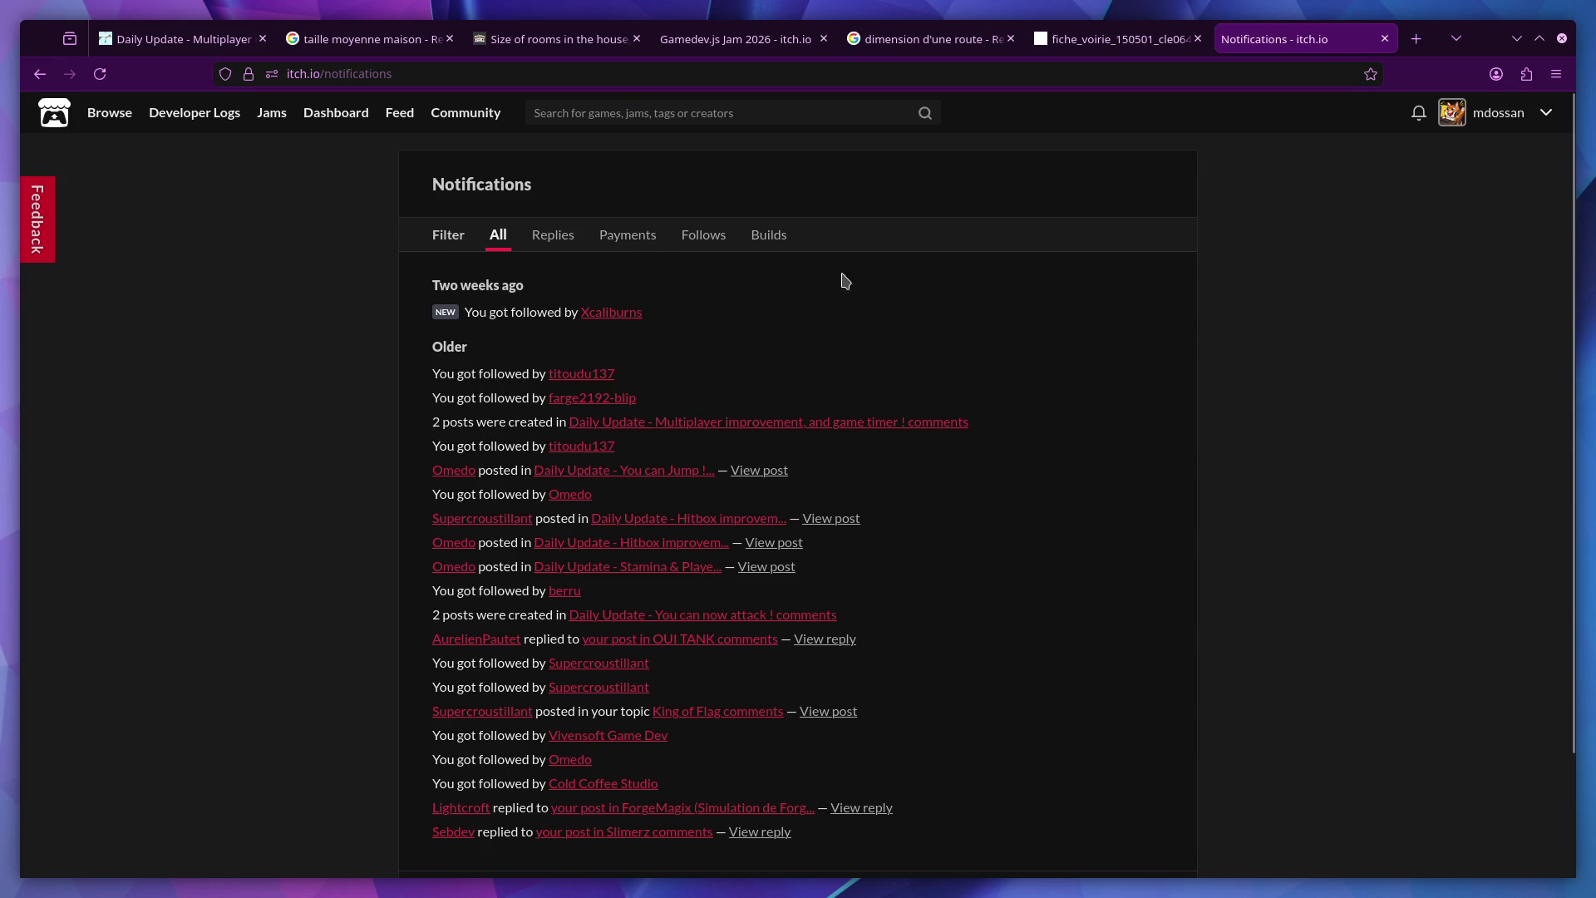
left_click(703, 234)
scroll(787, 392, "down", 2)
scroll(520, 269, "up", 2)
left_click(495, 237)
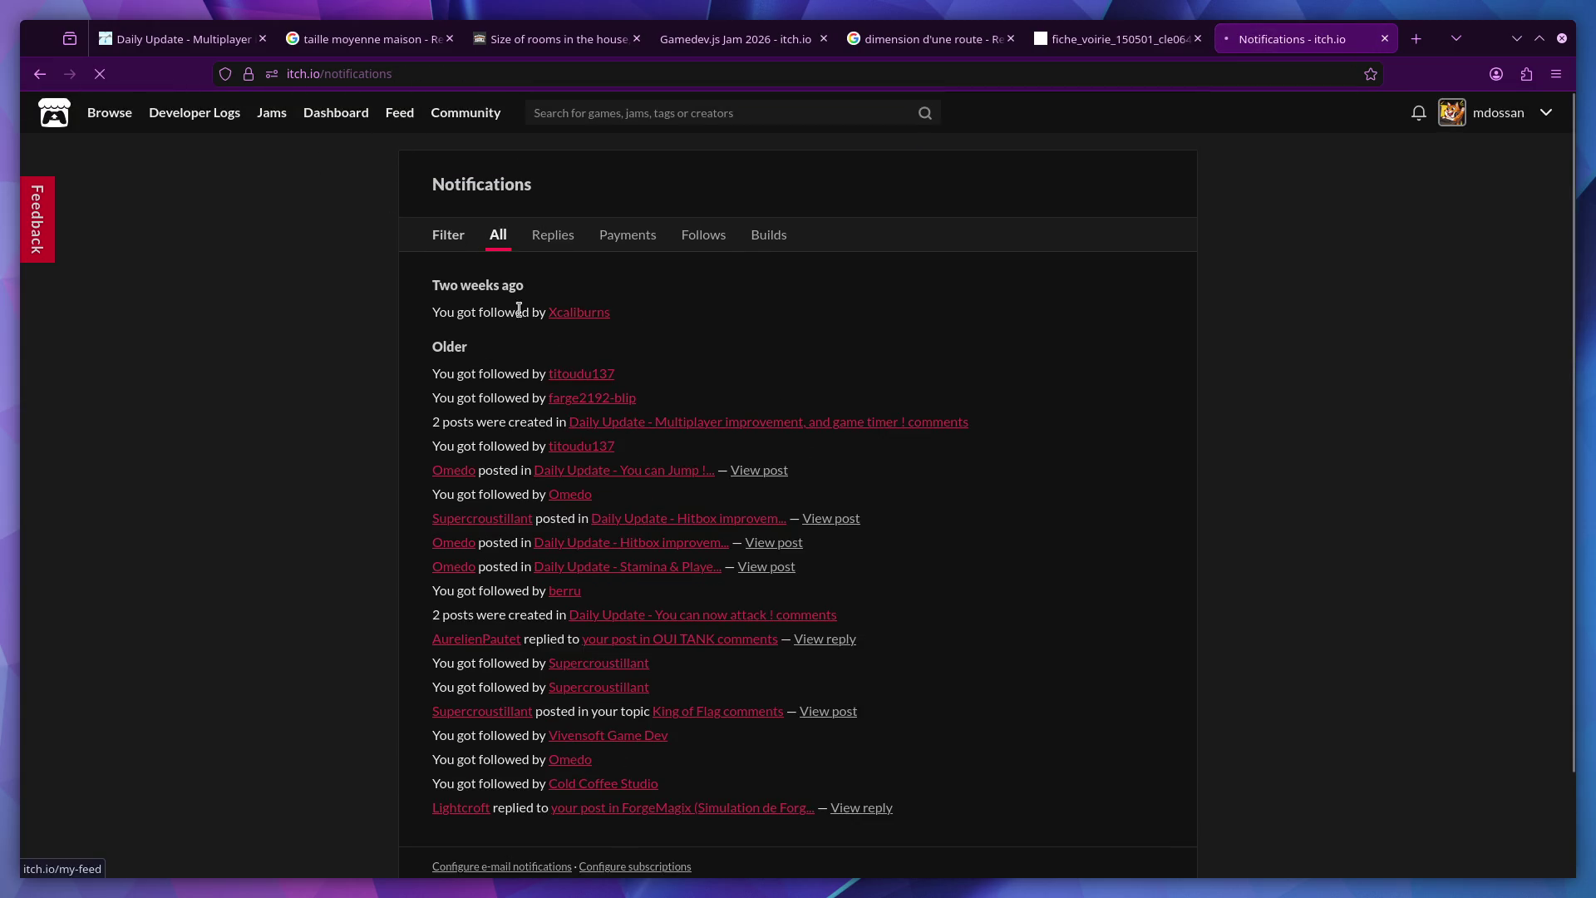
left_click(400, 114)
scroll(464, 474, "down", 2)
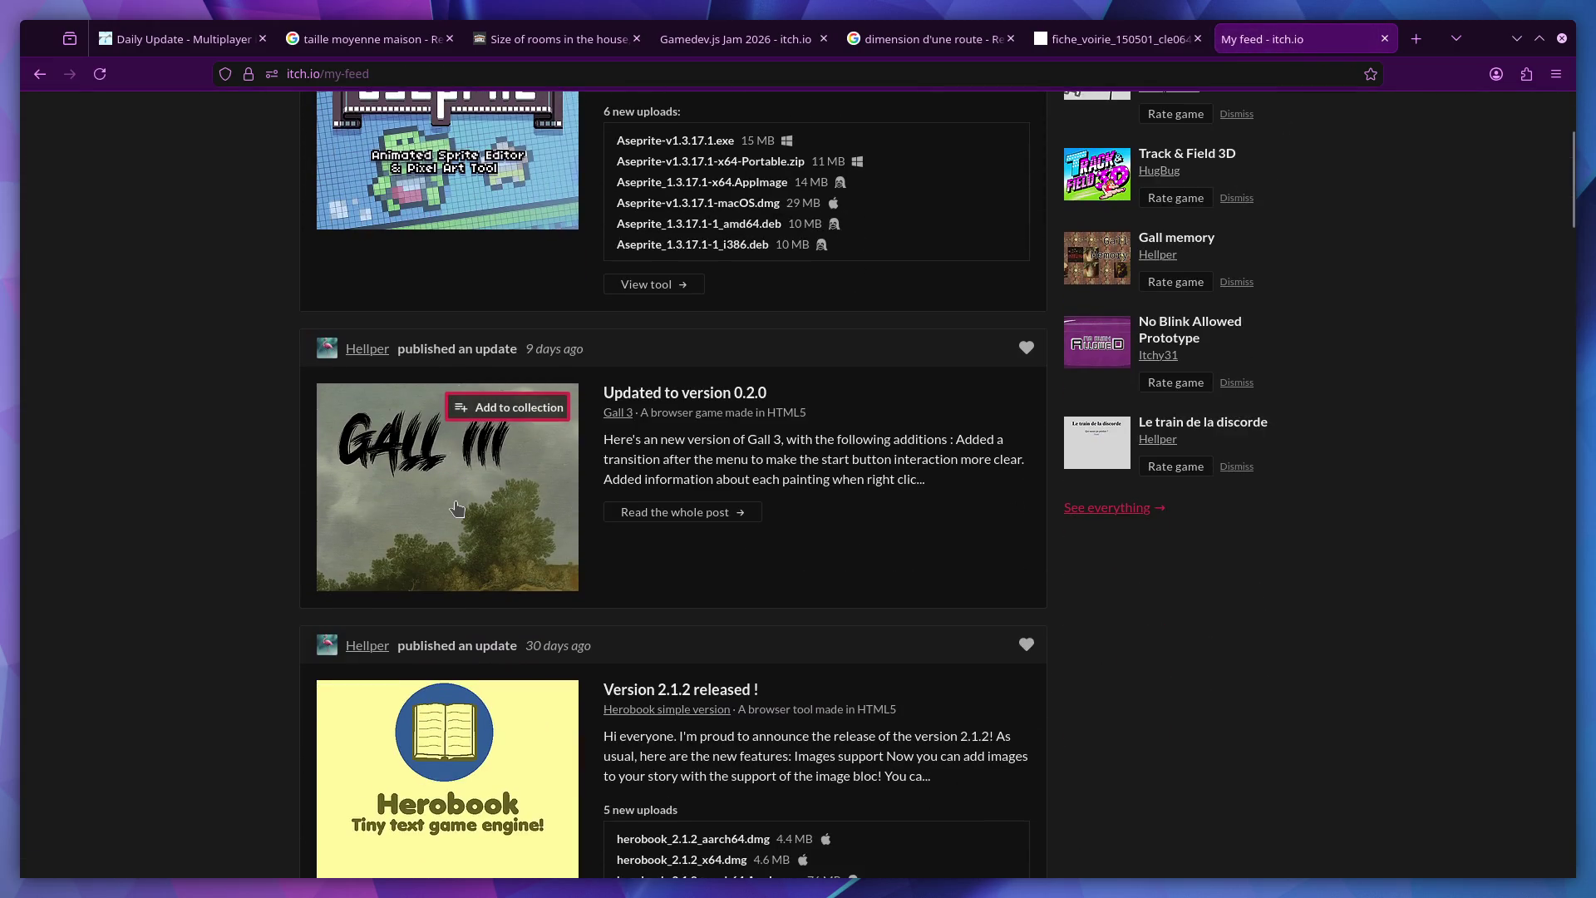
left_click(467, 528)
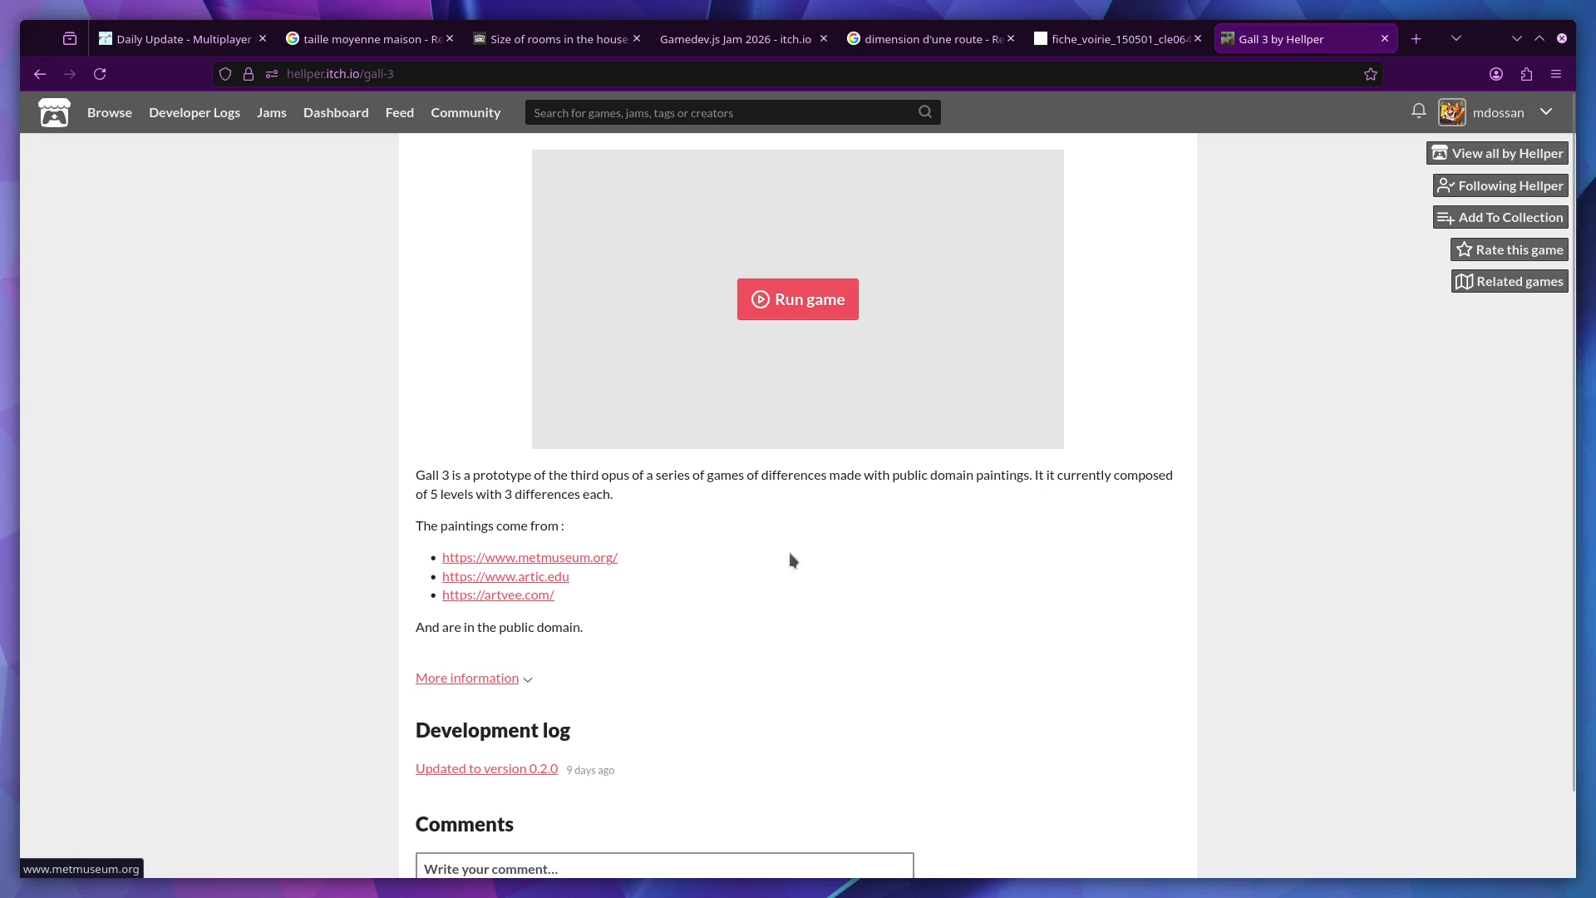
Run the Gall 3 game from its itch.io page
left_click(780, 317)
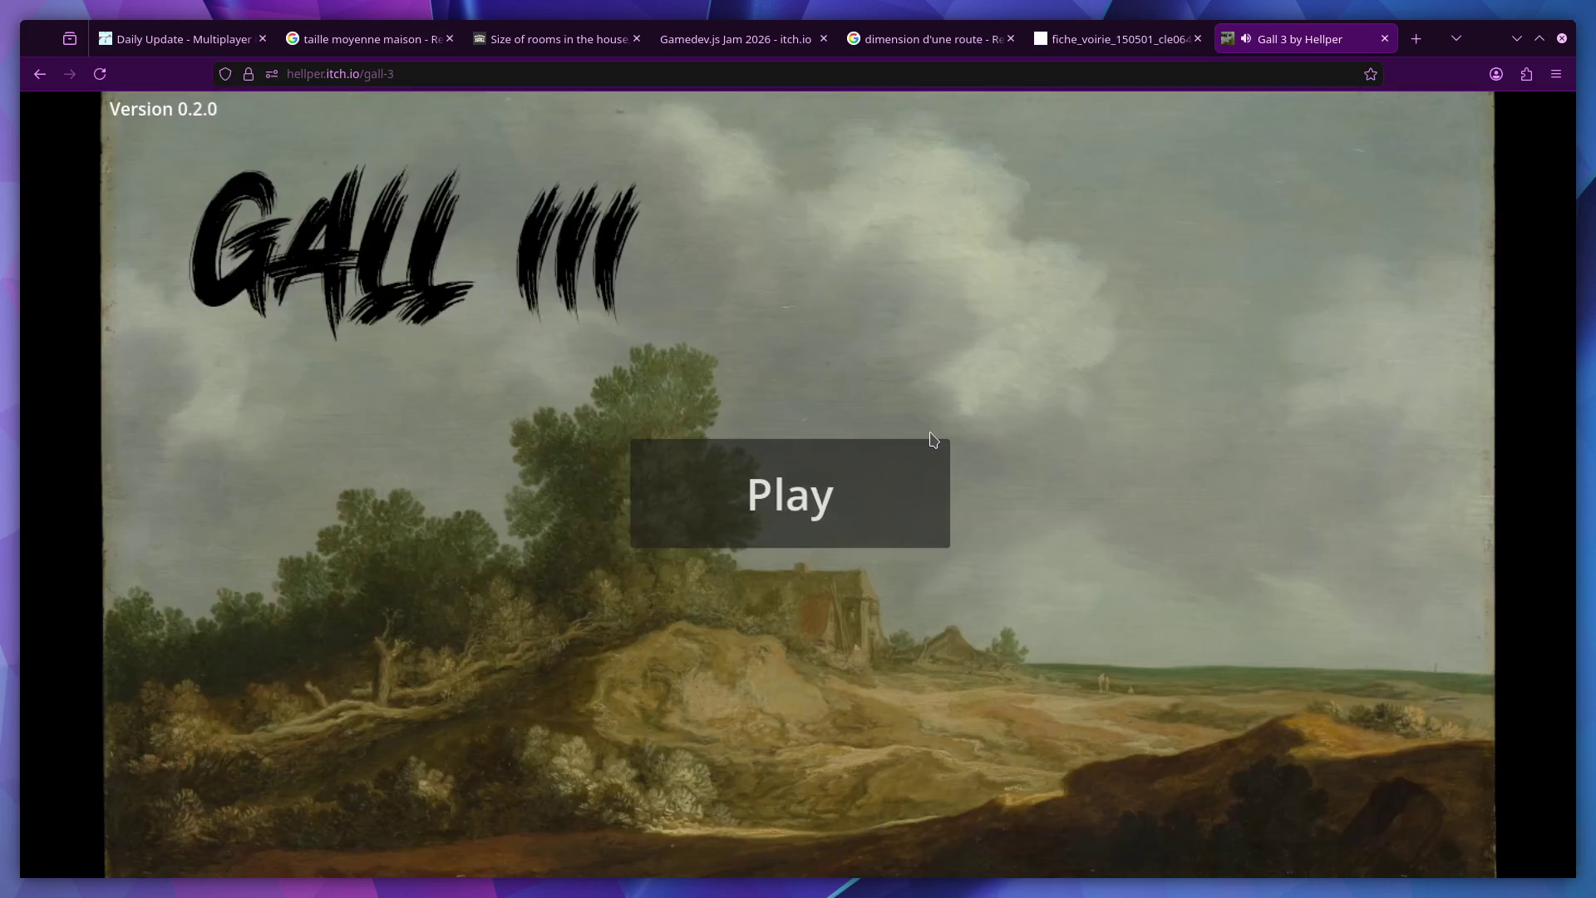
Start the game from the Gall III title screen with Play
left_click(800, 497)
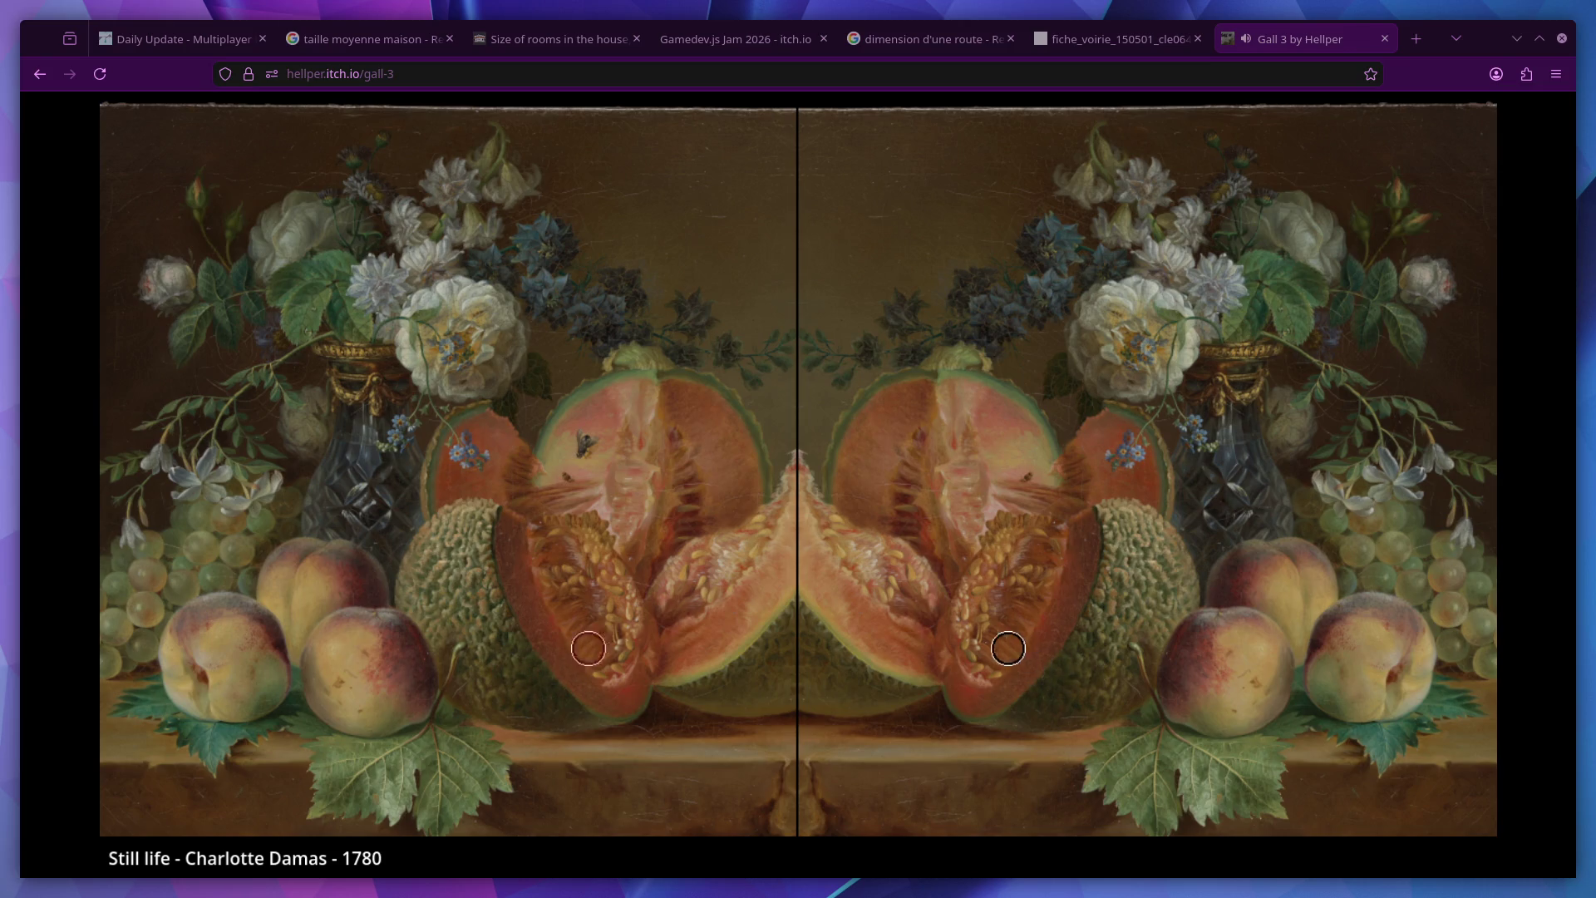
Mark the fly on the melon, the vase spot, the rose bud and the flower as differences
left_click(586, 448)
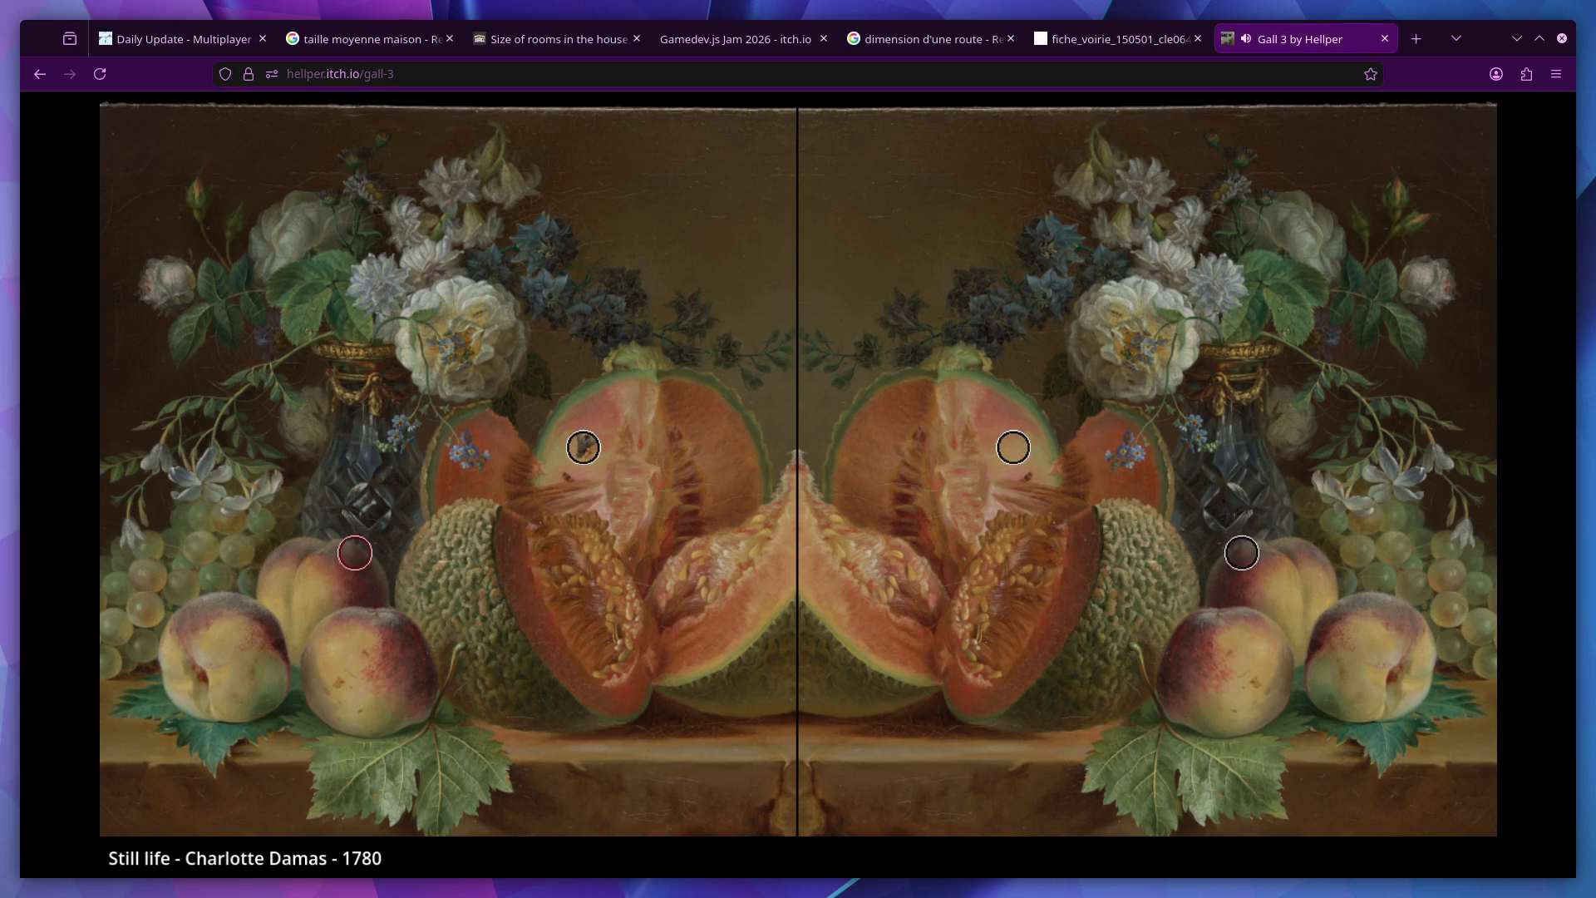
left_click(366, 507)
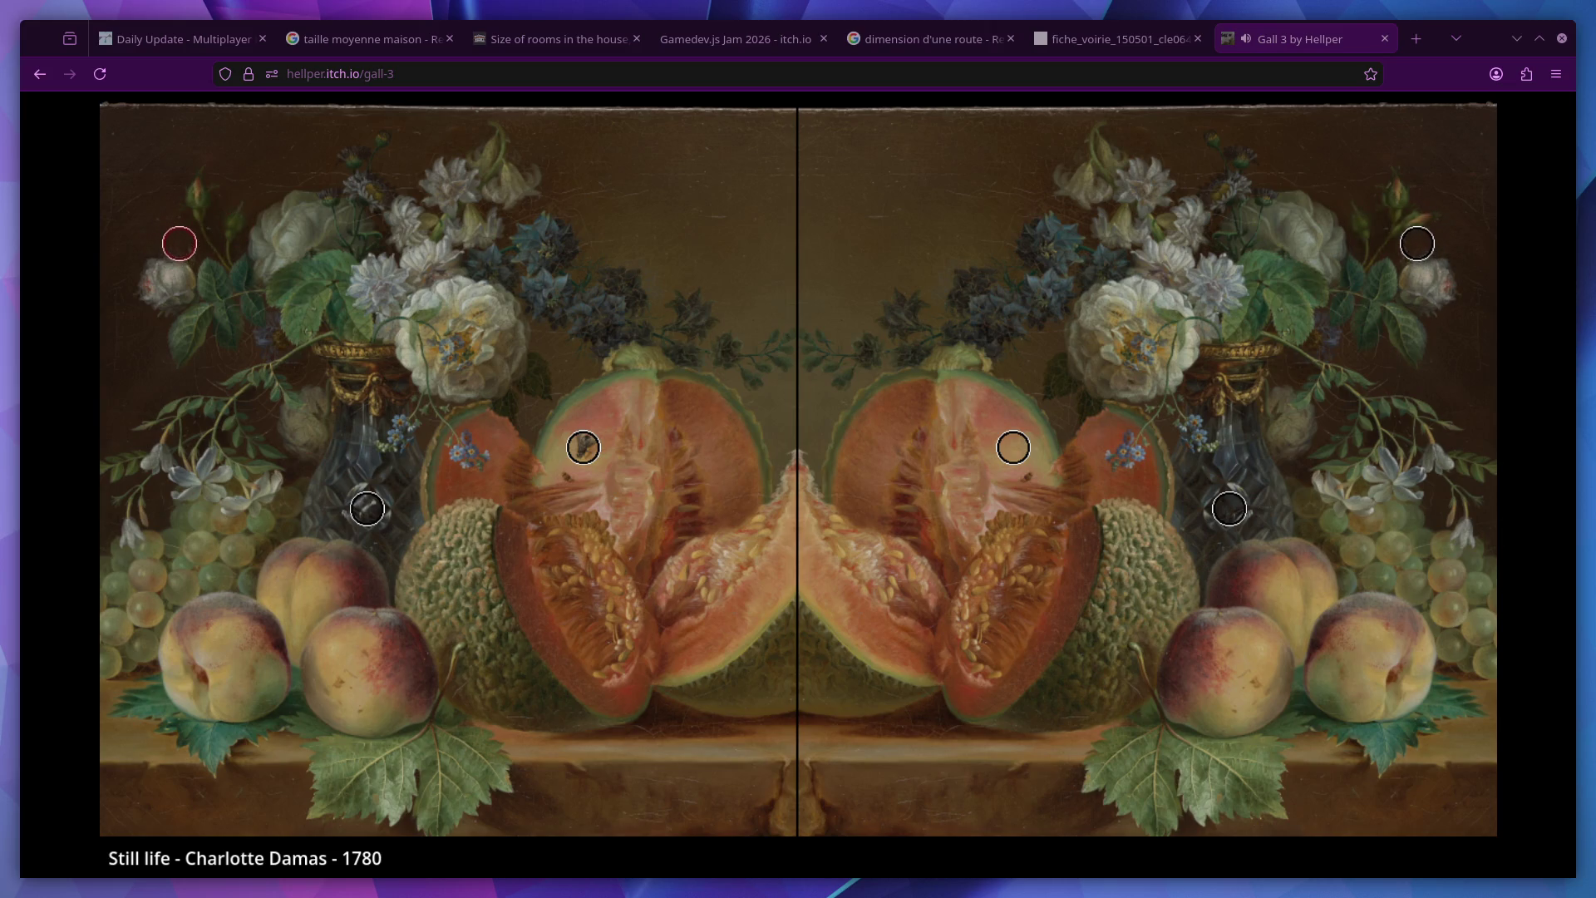
left_click(1416, 220)
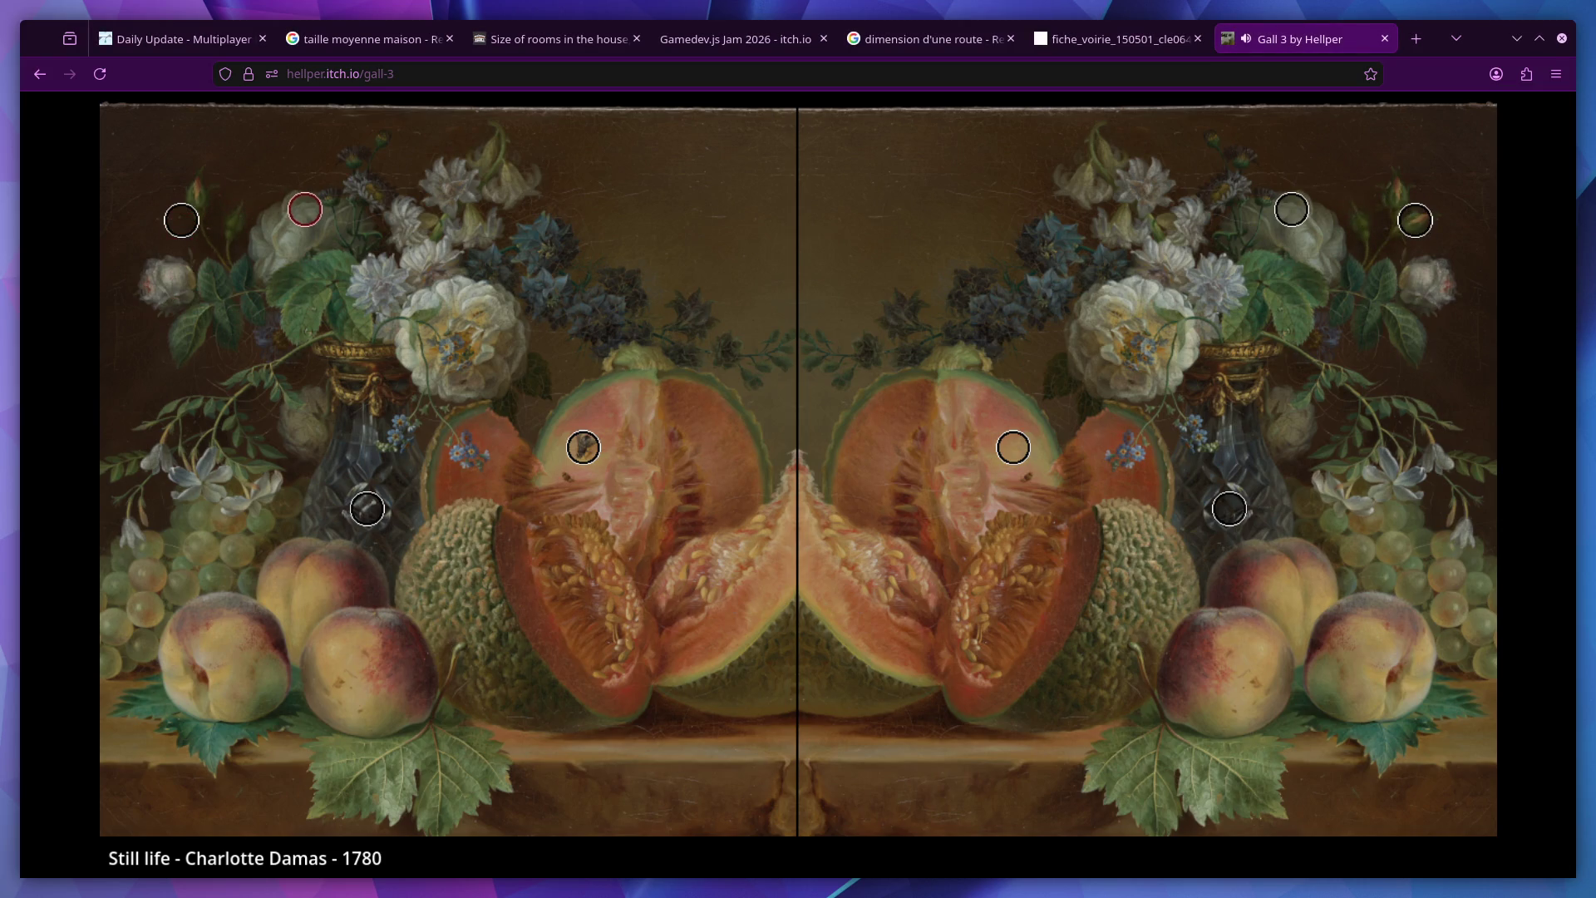
left_click(1242, 290)
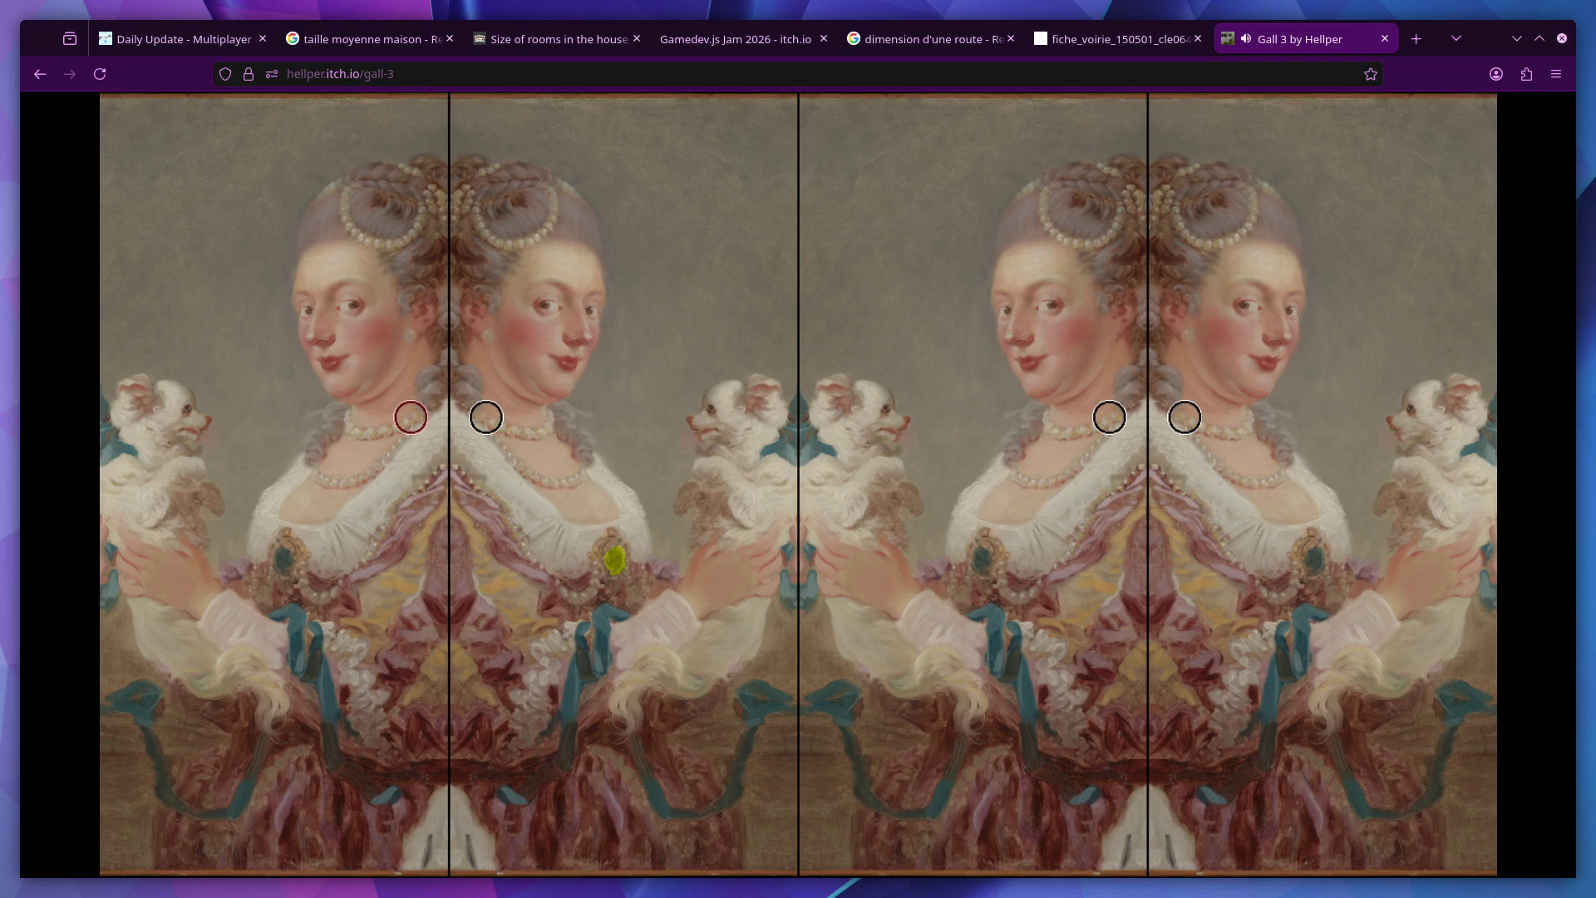
Mark a suspected spot near the dog and the difference on the lower skirt
left_click(618, 559)
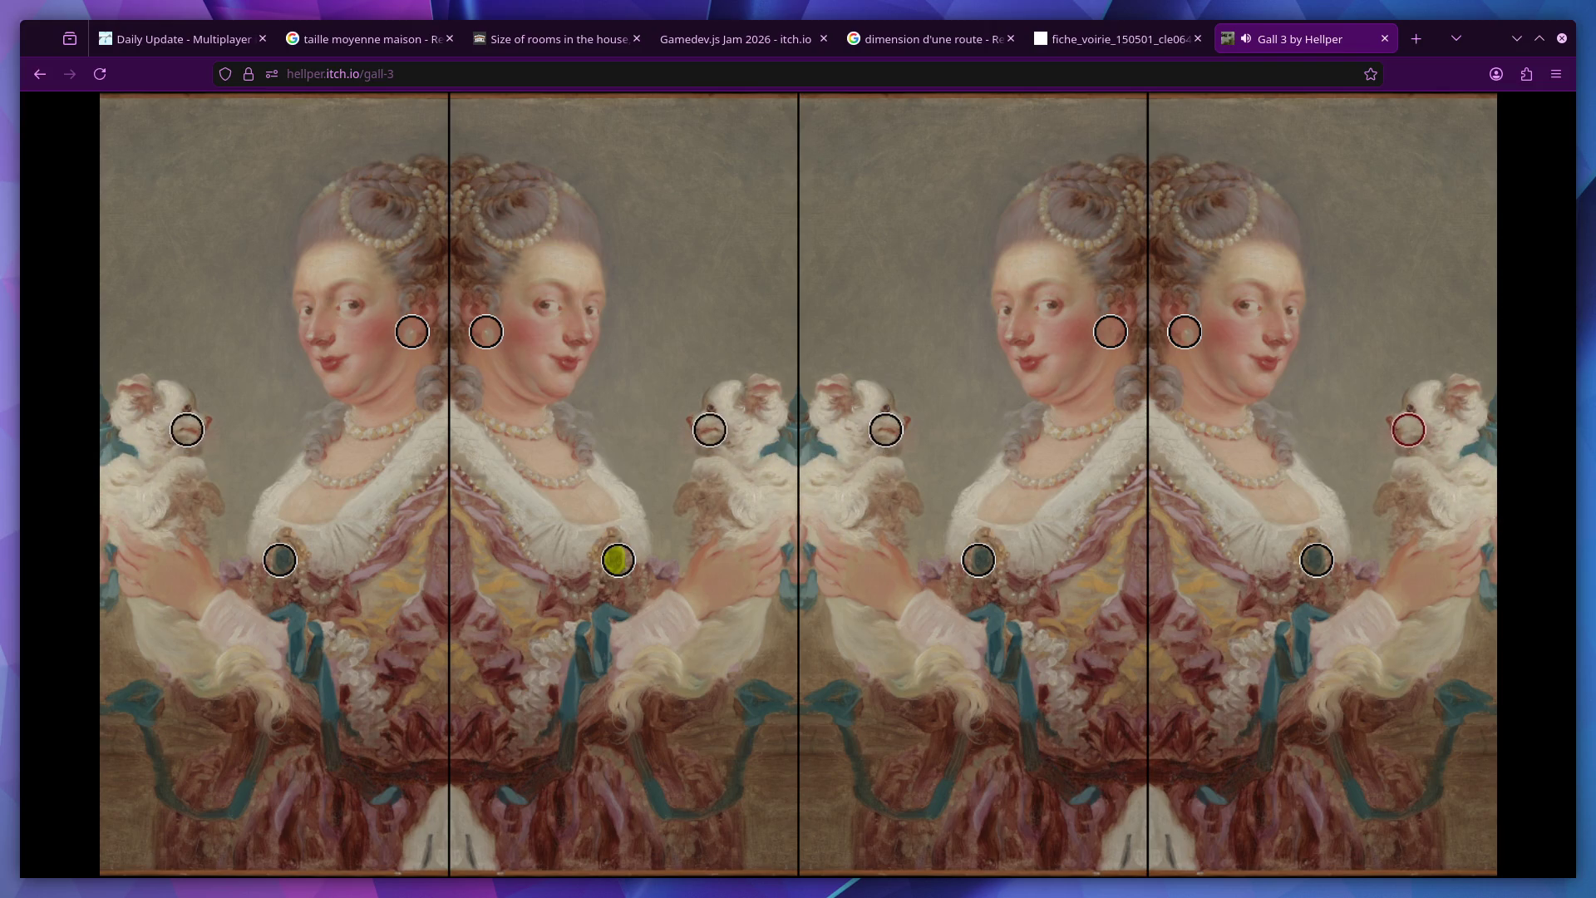
left_click(1408, 433)
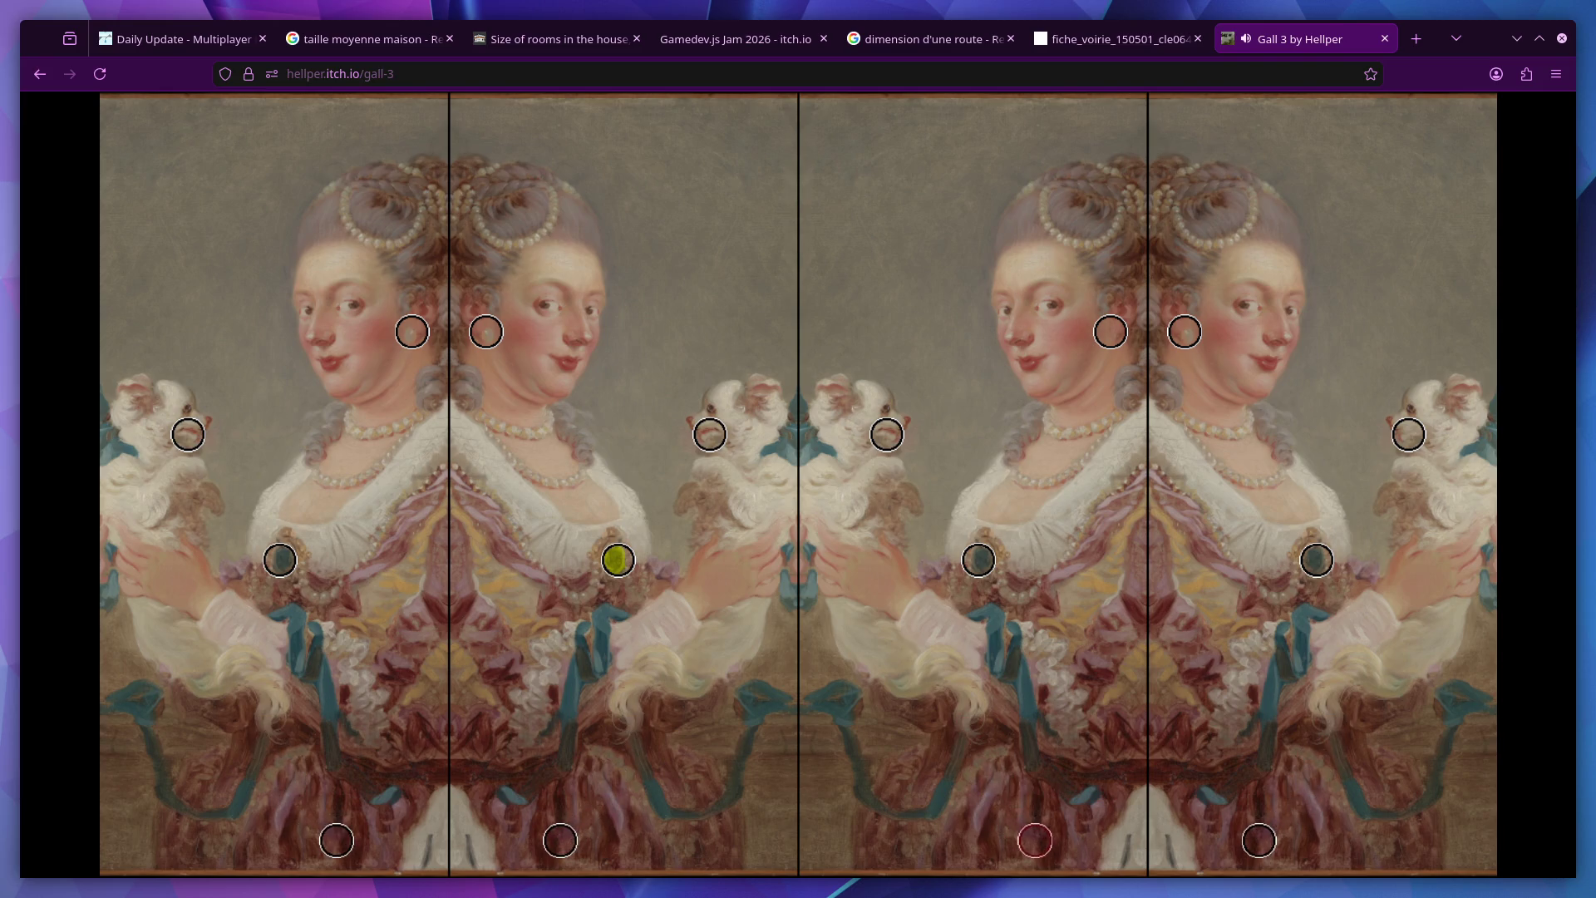
Mark the final portrait difference to advance to the waterfall level
left_click(1036, 840)
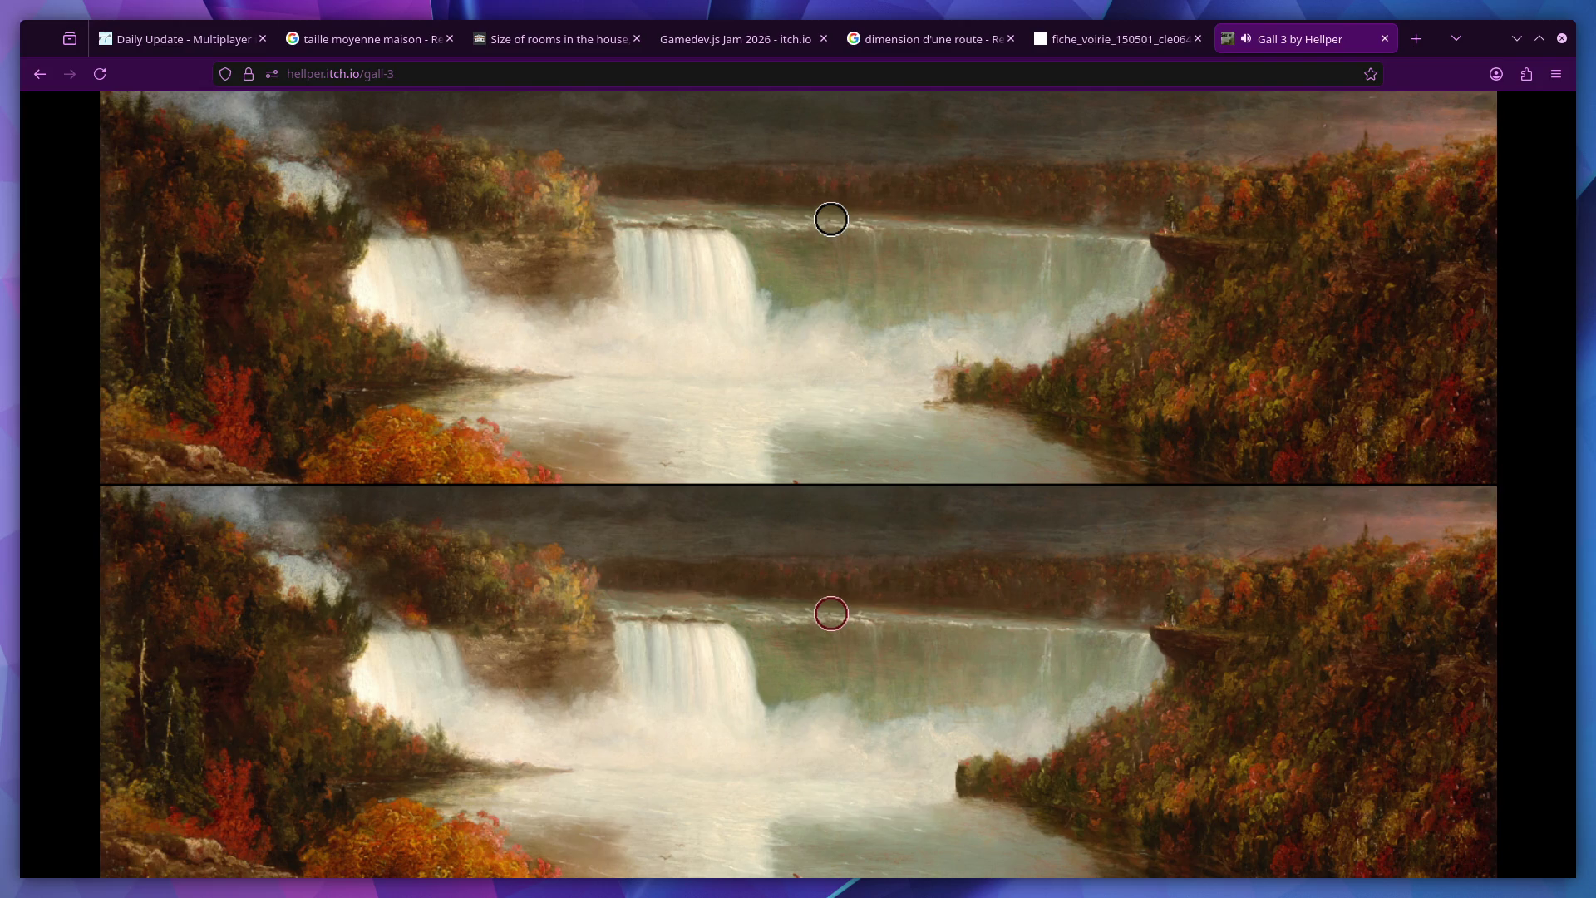
Mark the difference on the waterfall shoreline
left_click(946, 387)
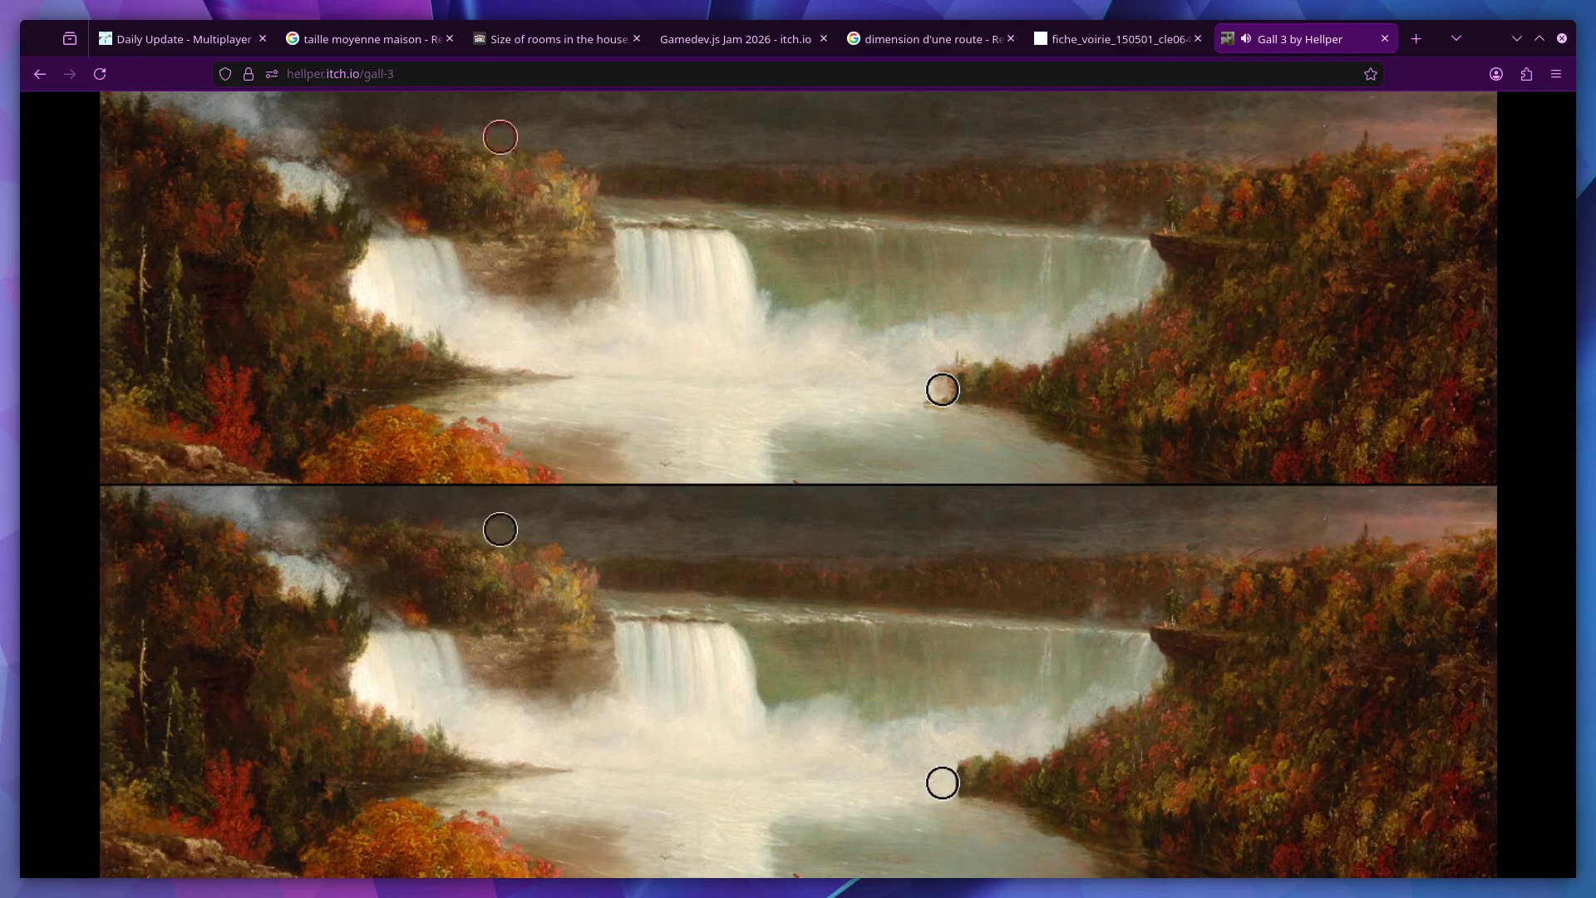
Select the browser address bar, leaving the Gall 3 page address editable
left_click(480, 72)
key("Escape")
left_click(440, 73)
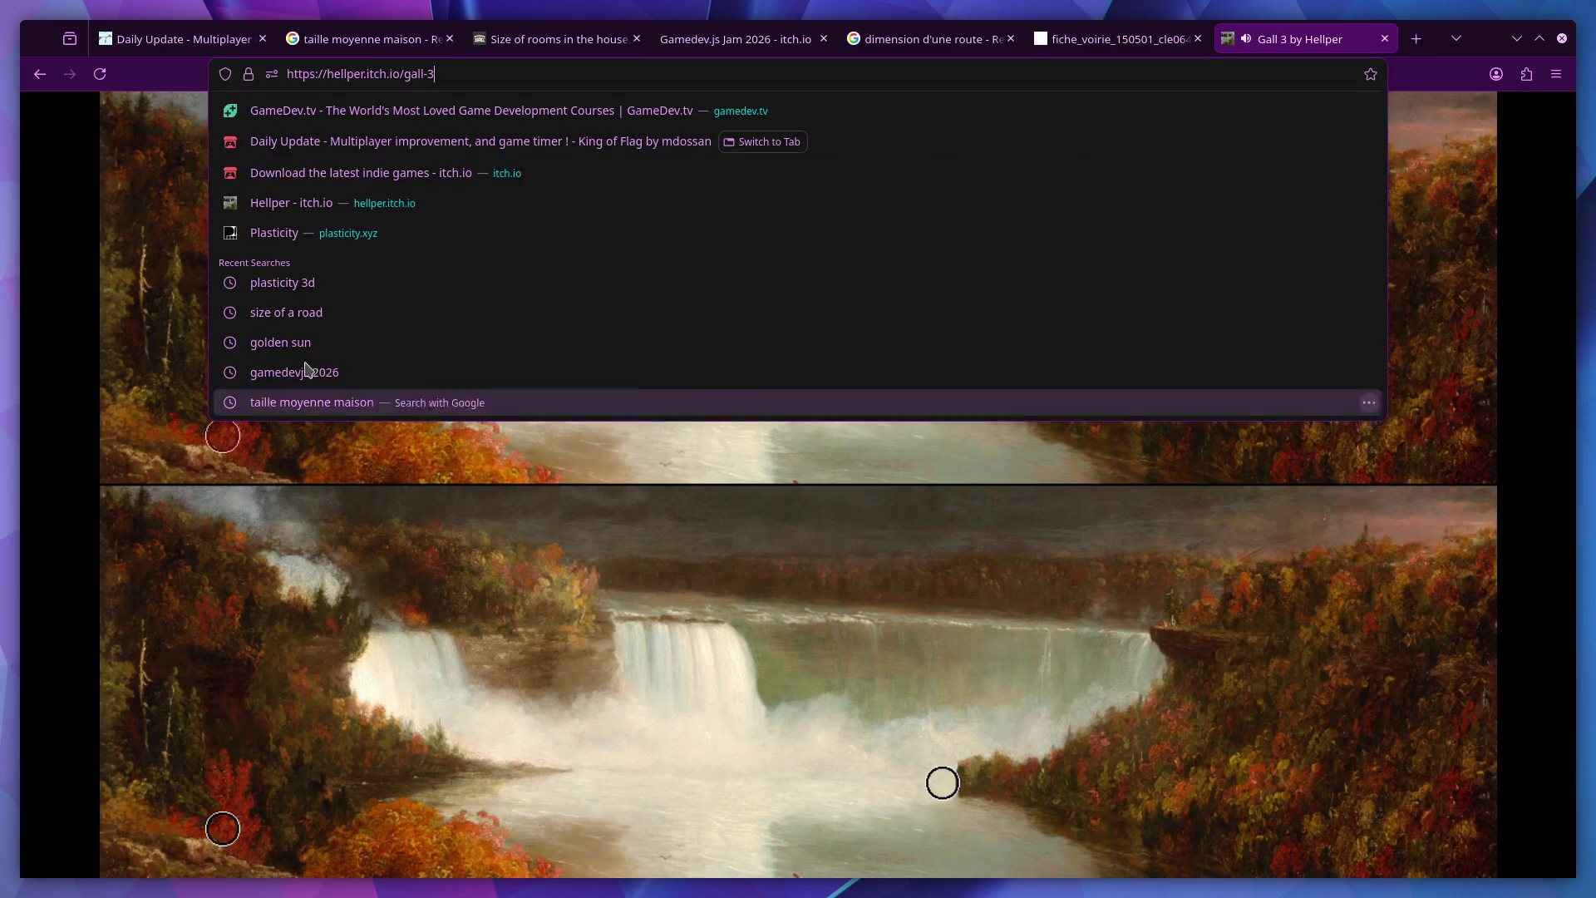
key("ctrl+a")
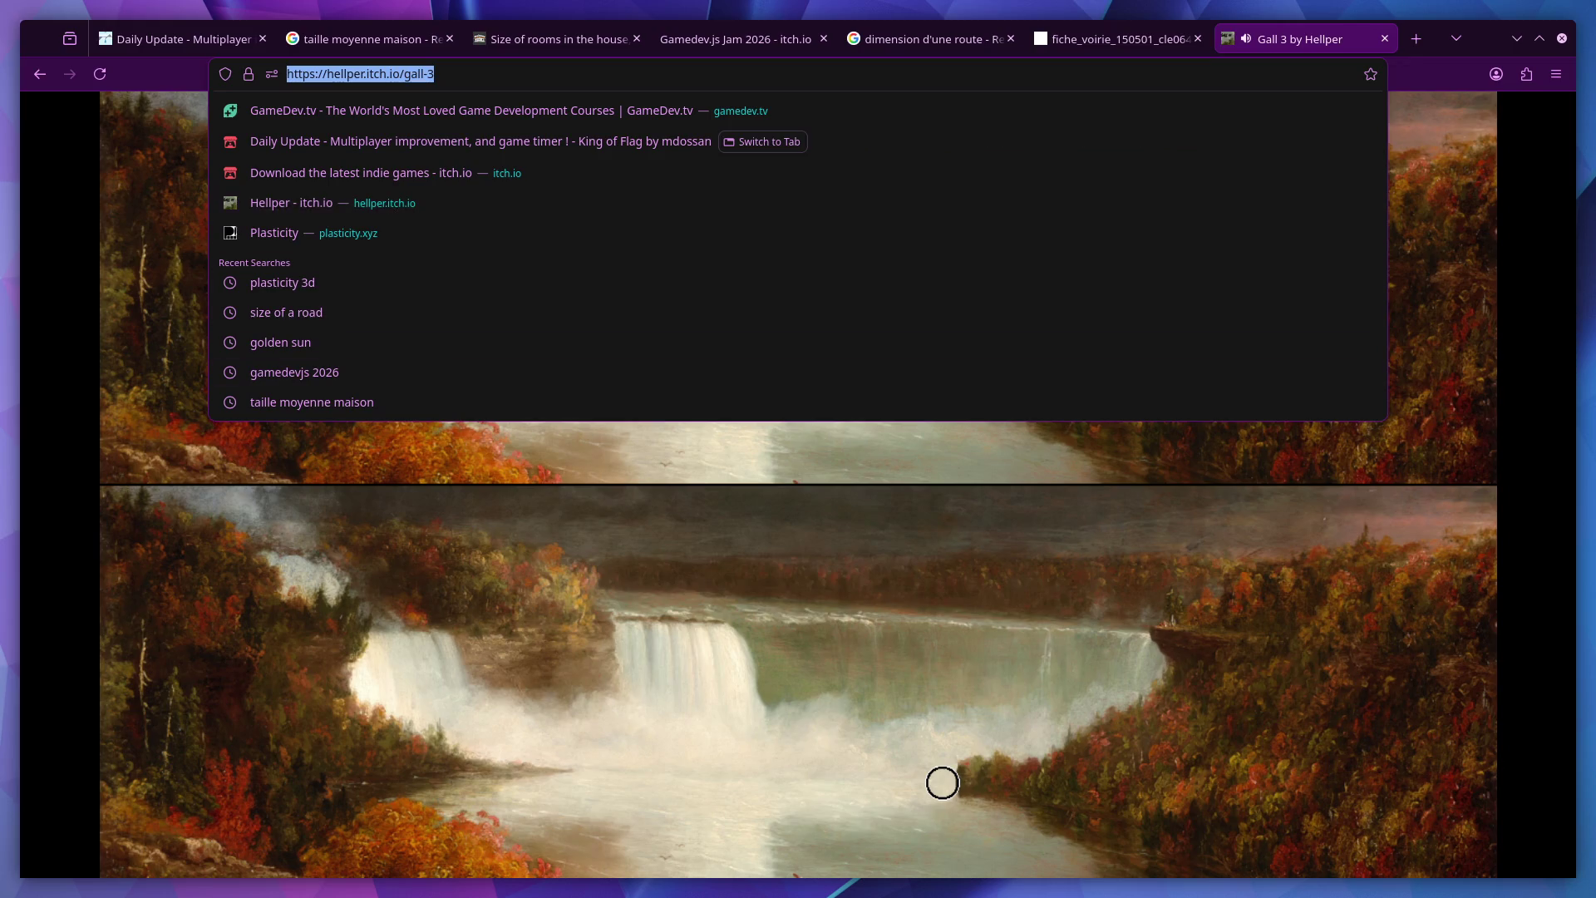
key("Escape")
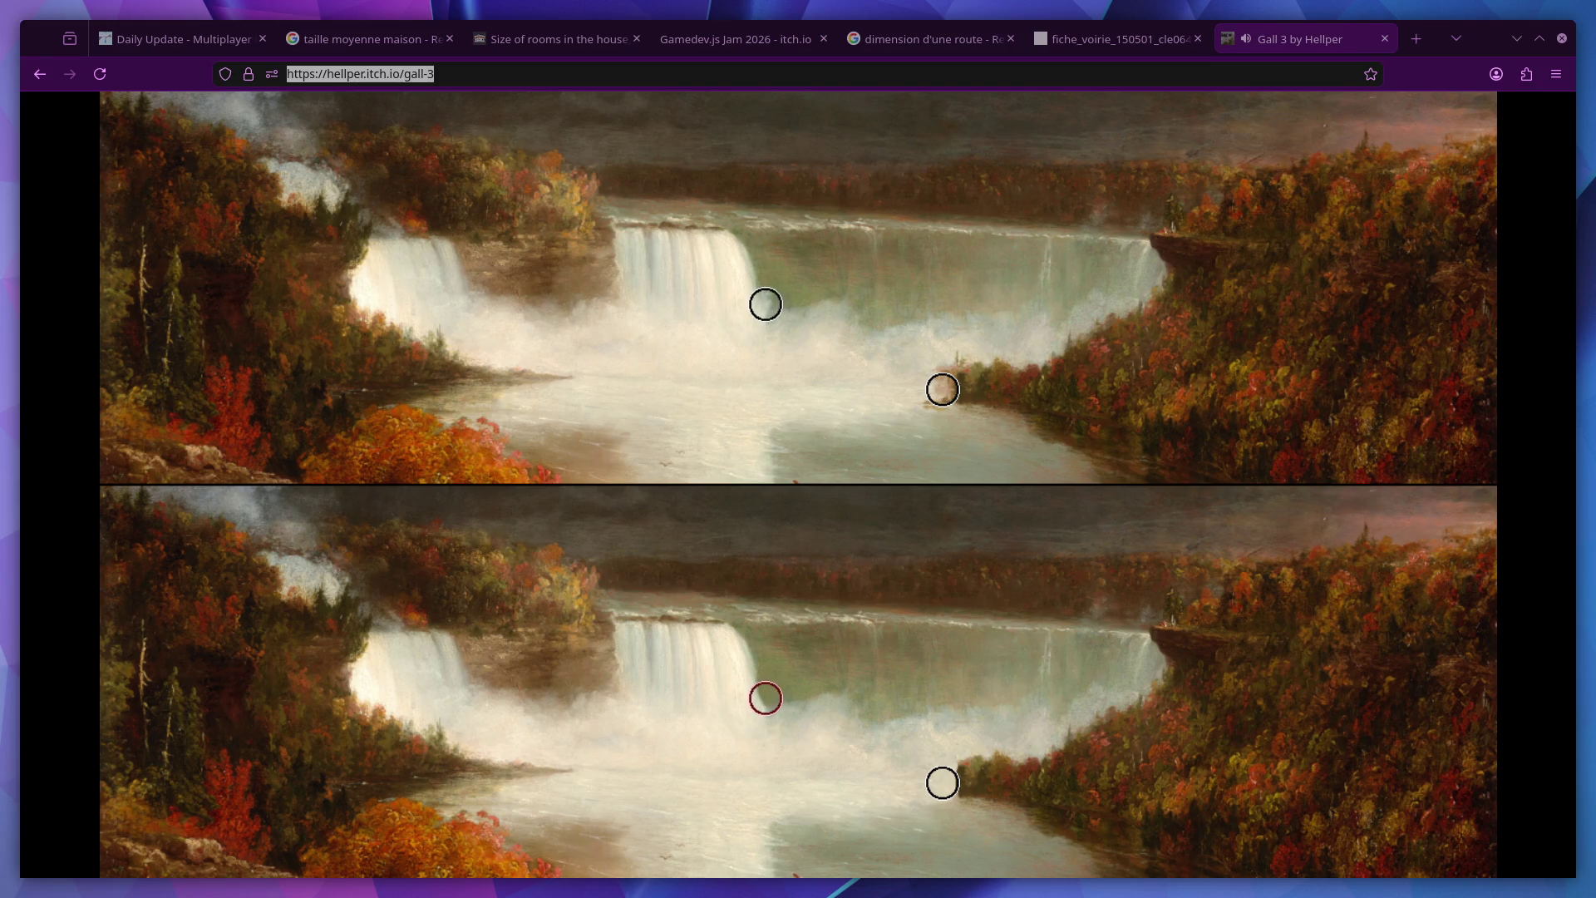
Mark the differences beside the central falls, the left waterfall and the last one to finish the level
left_click(766, 304)
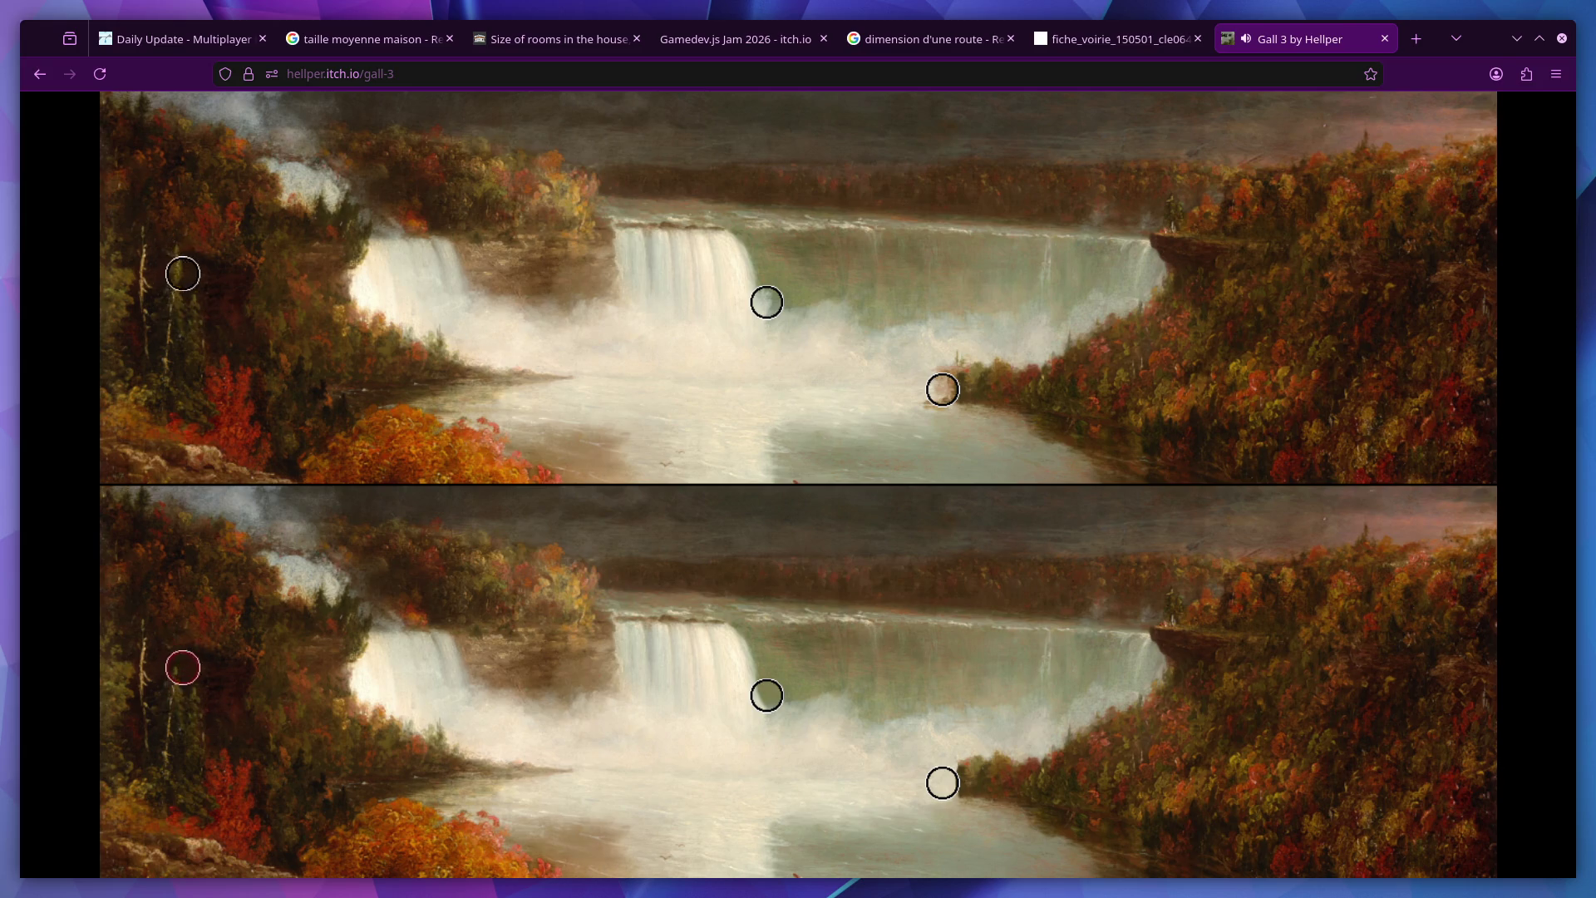
left_click(177, 266)
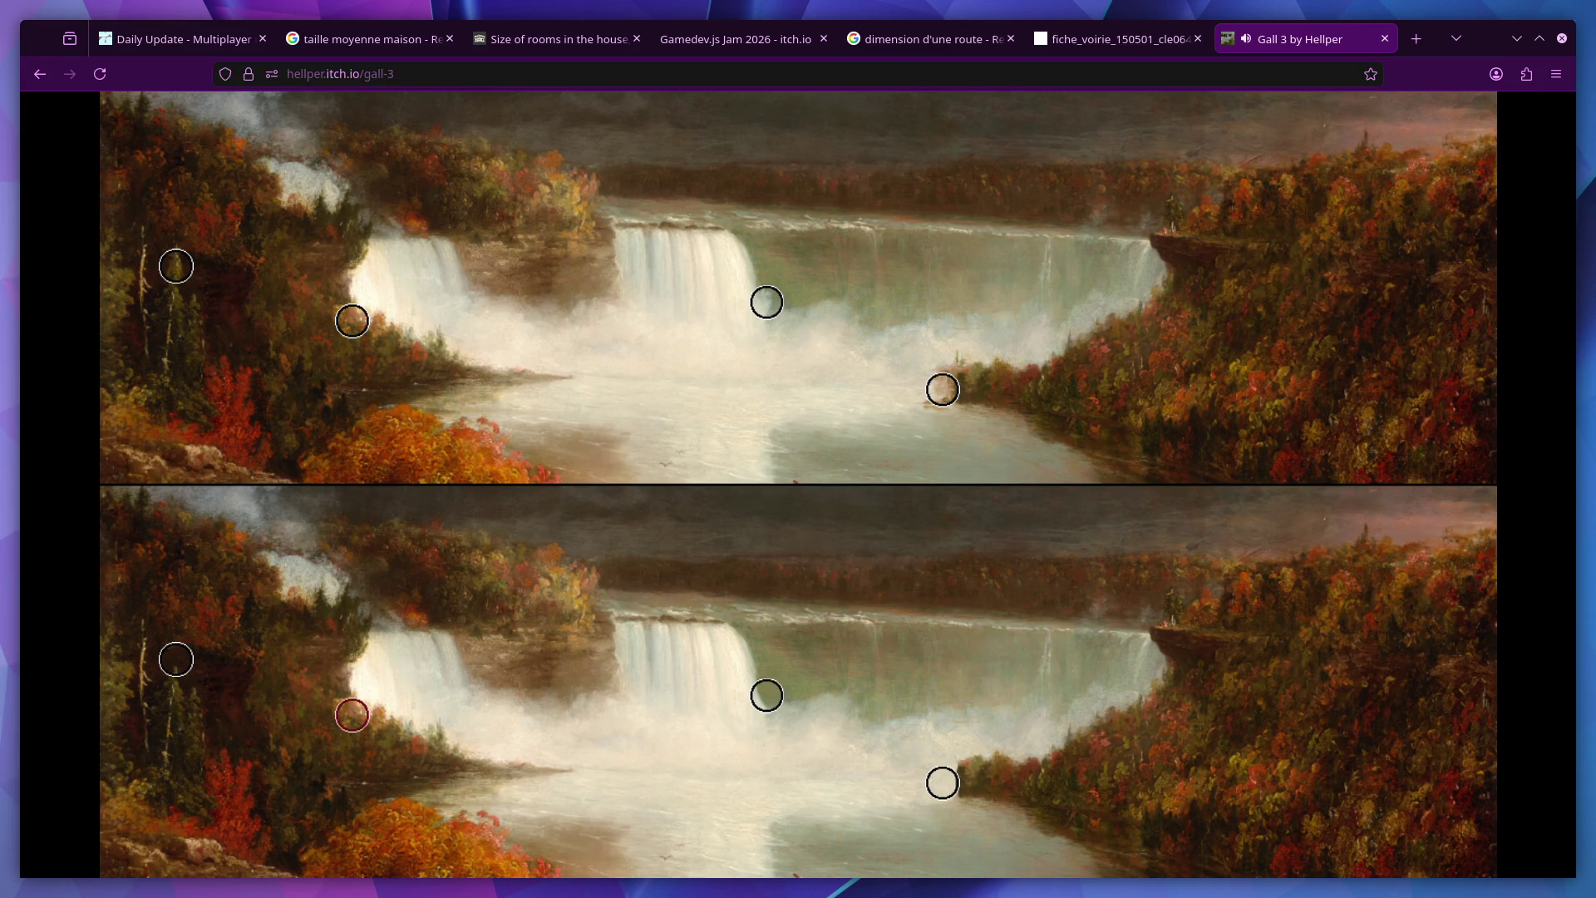
left_click(351, 715)
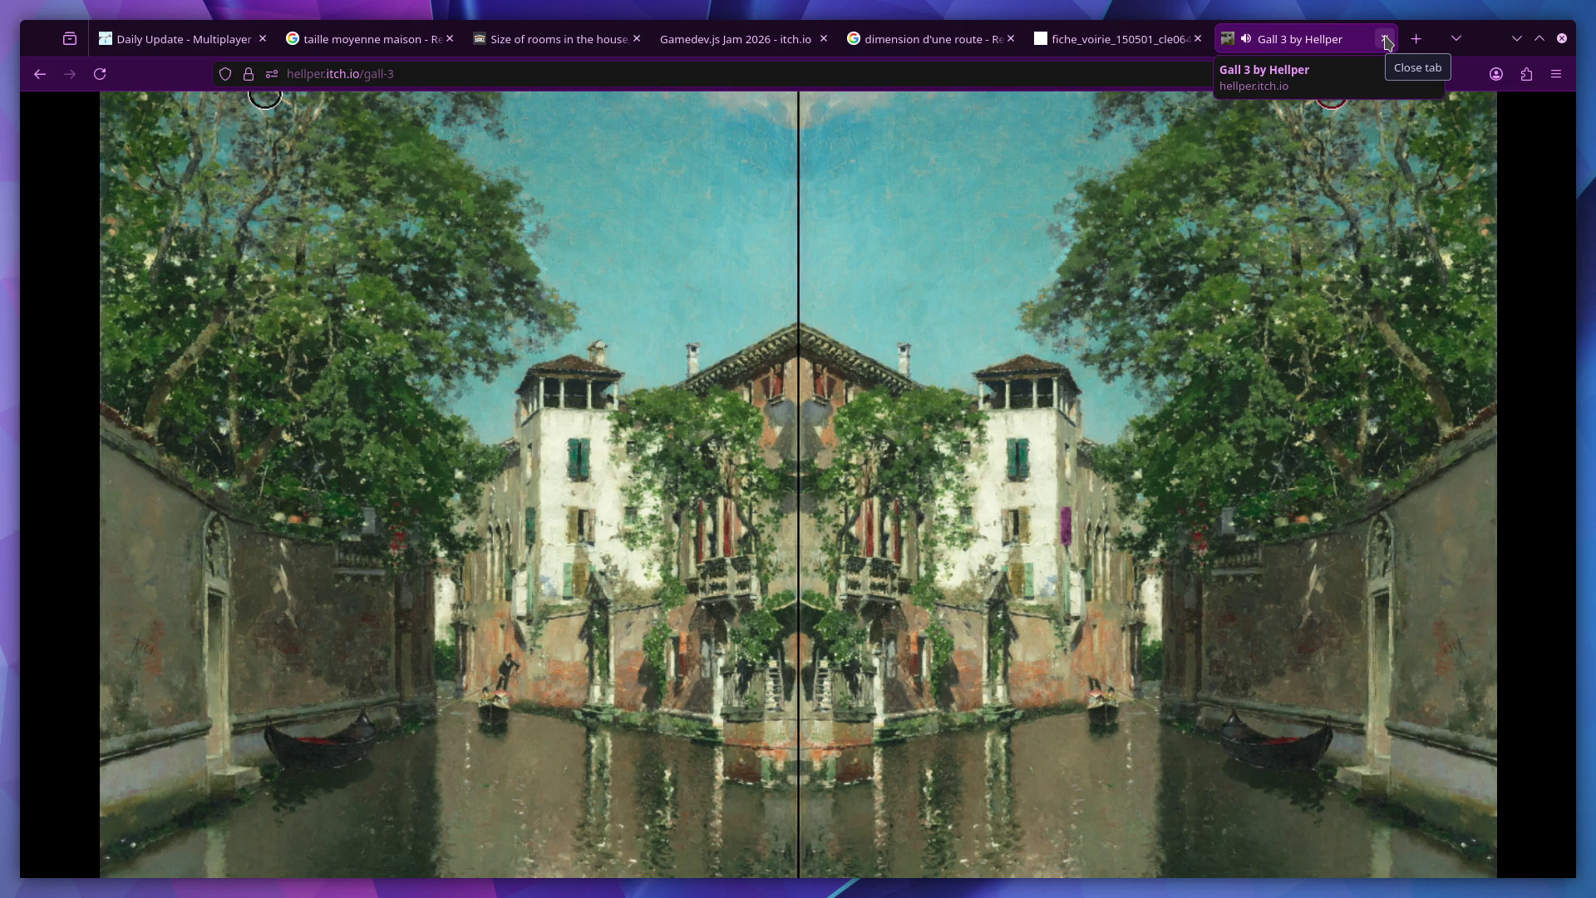
left_click(1386, 42)
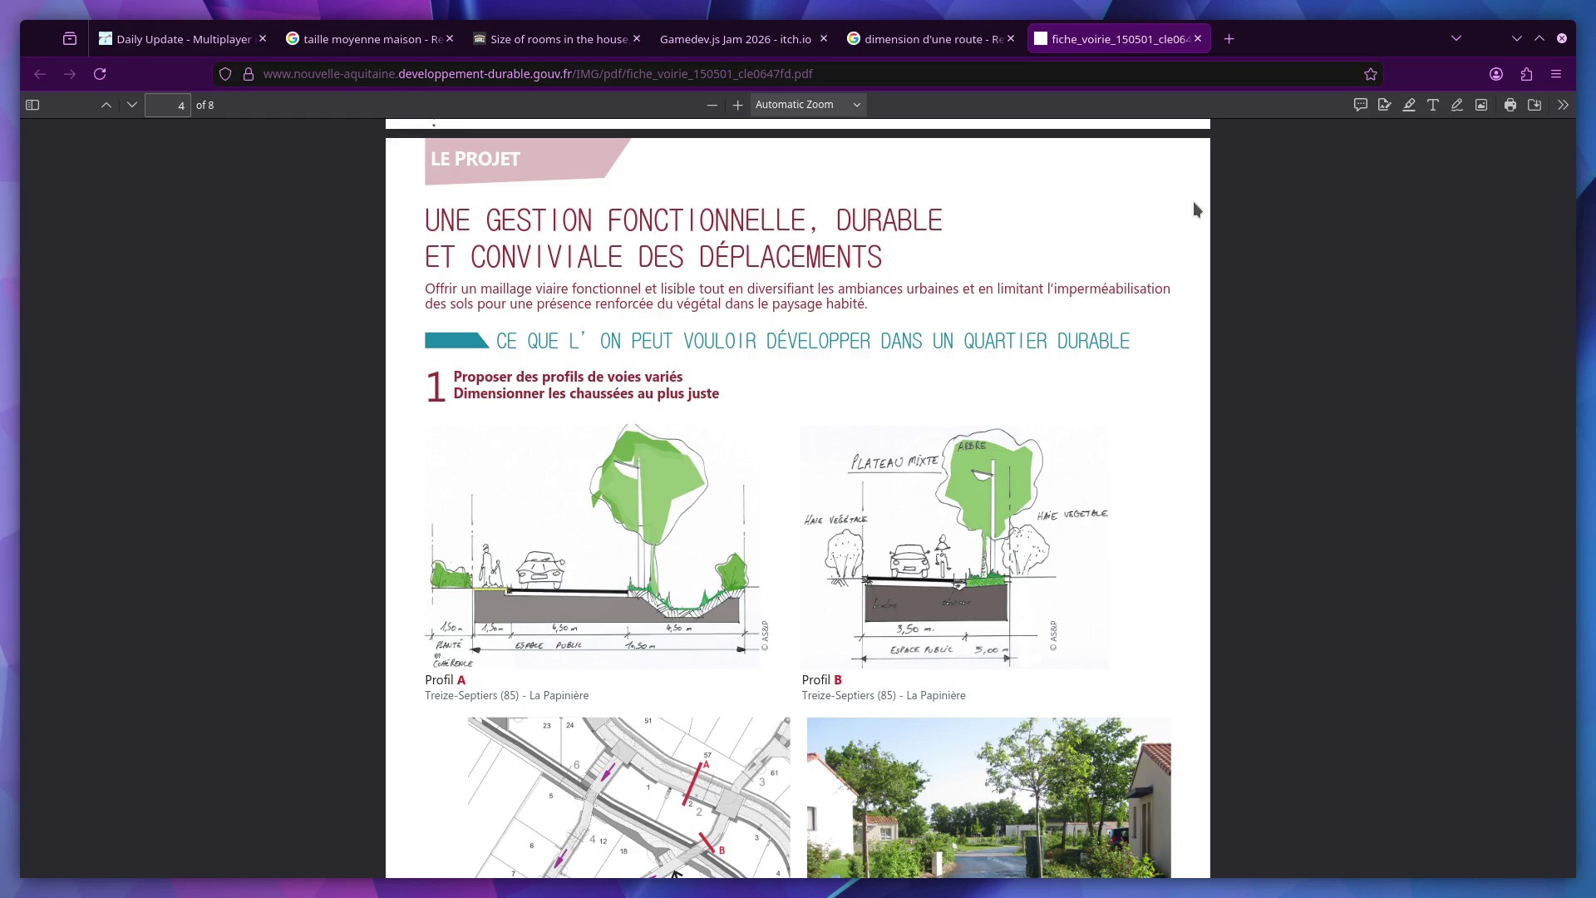
Close the road-profile PDF, leave the browser and orbit the Blender city-block scene
middle_click(1089, 43)
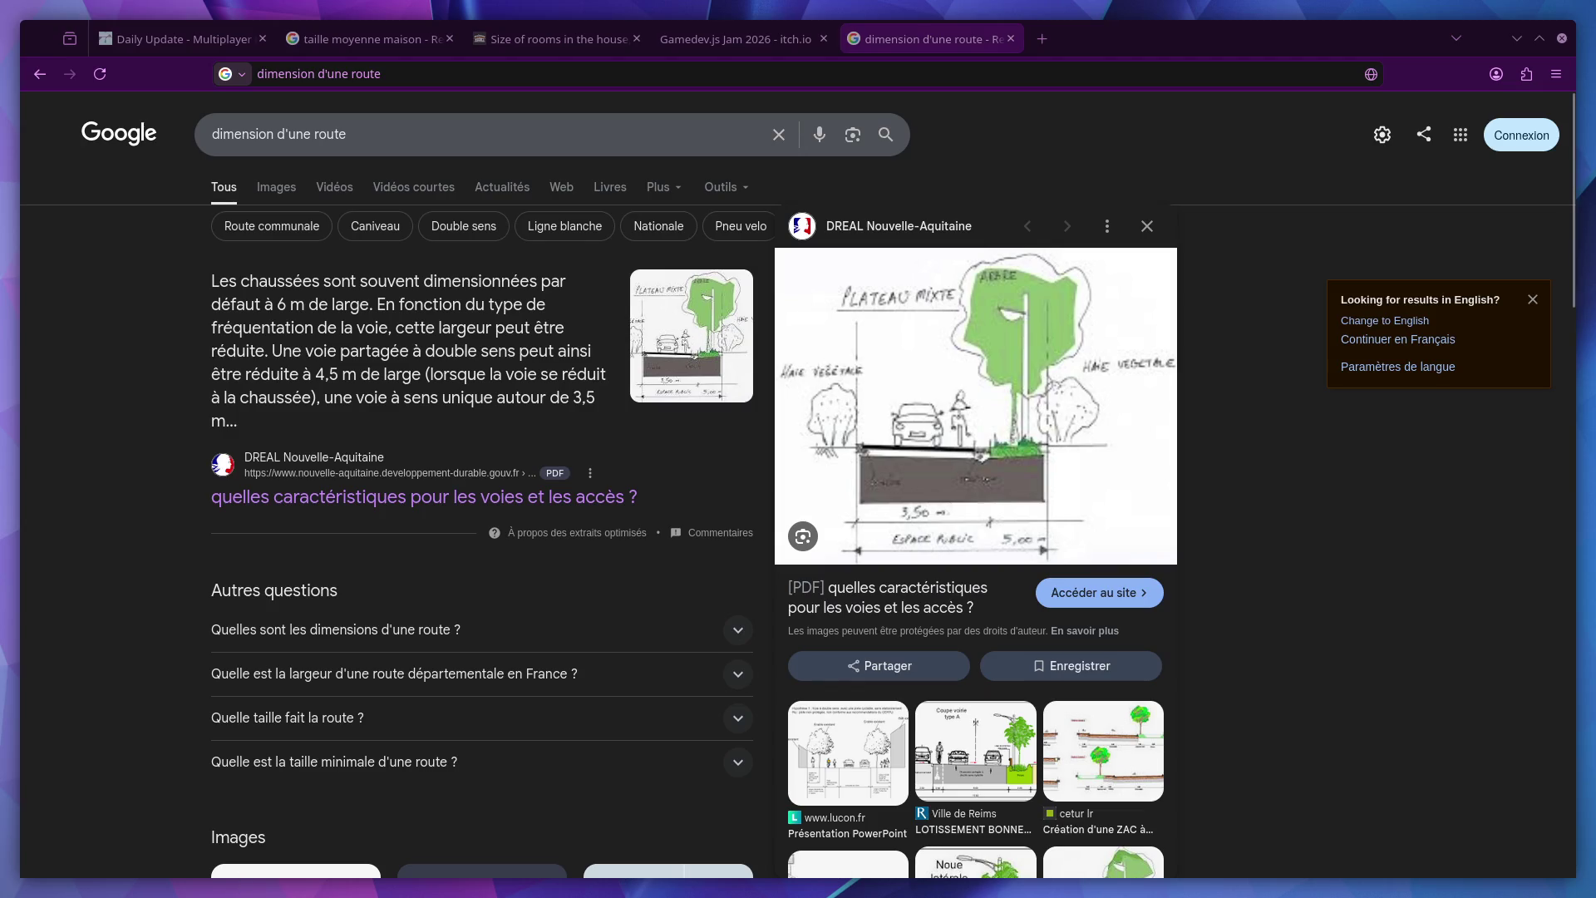
key("alt+F4")
key("ctrl+super+Right")
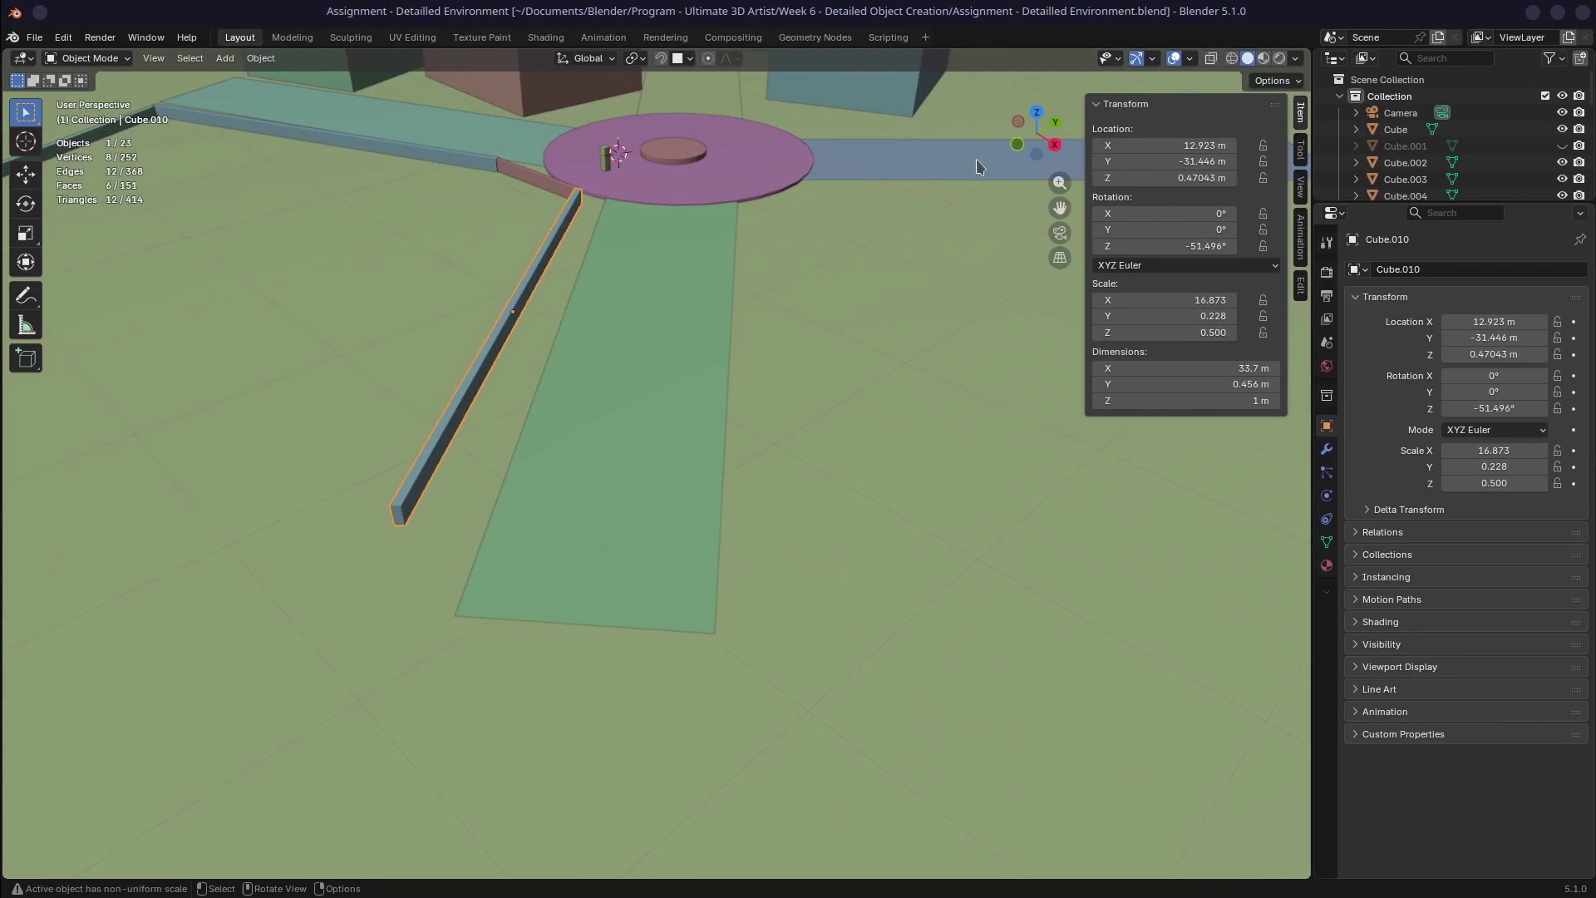
scroll(787, 282, "down", 3)
mouse_move(786, 283)
middle_mouse_down()
mouse_move(689, 438)
mouse_move(268, 749)
middle_mouse_up()
scroll(689, 438, "up", 3)
scroll(562, 348, "up", 3)
scroll(561, 347, "up", 1)
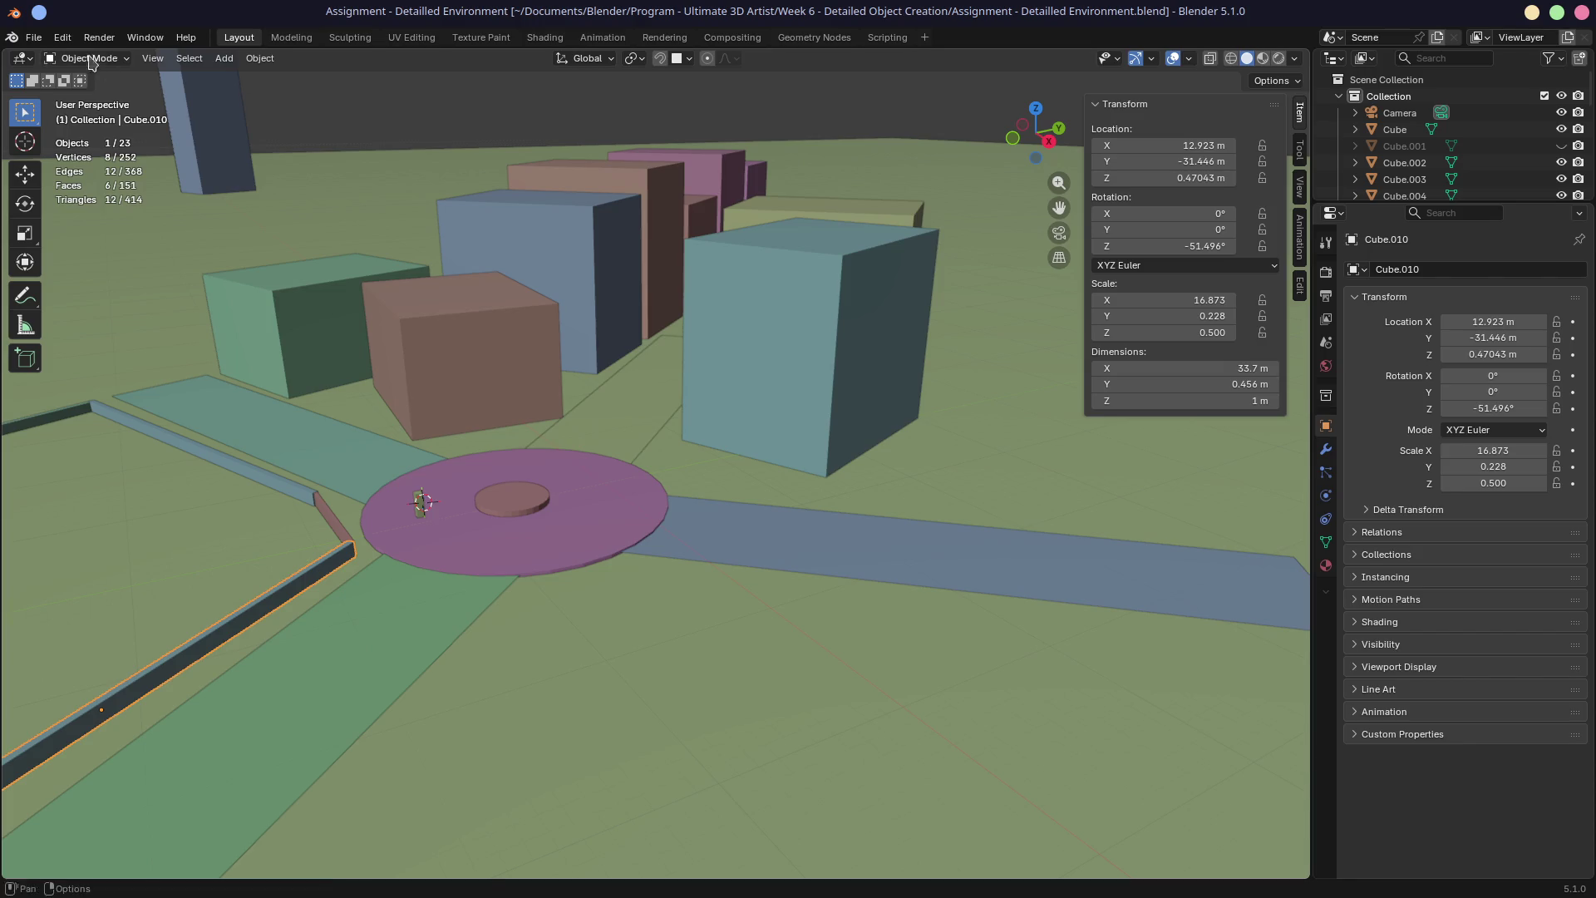
Load '8.9 Organise & Build A House.blend' from the recent files and orbit around the house
left_click(35, 37)
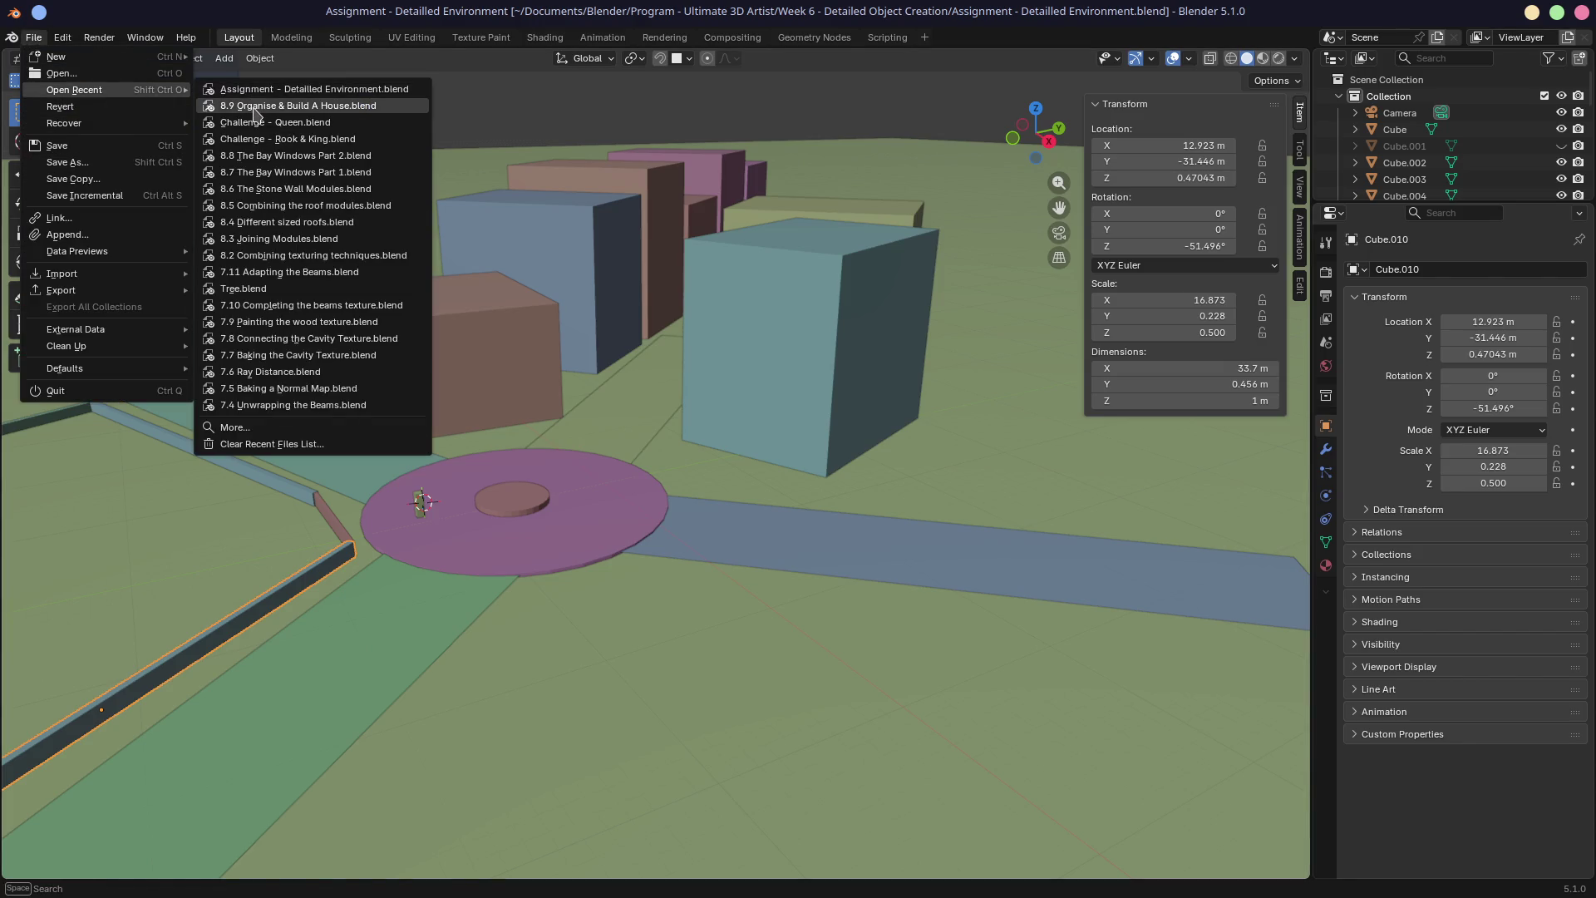
mouse_move(75, 90)
left_click(257, 108)
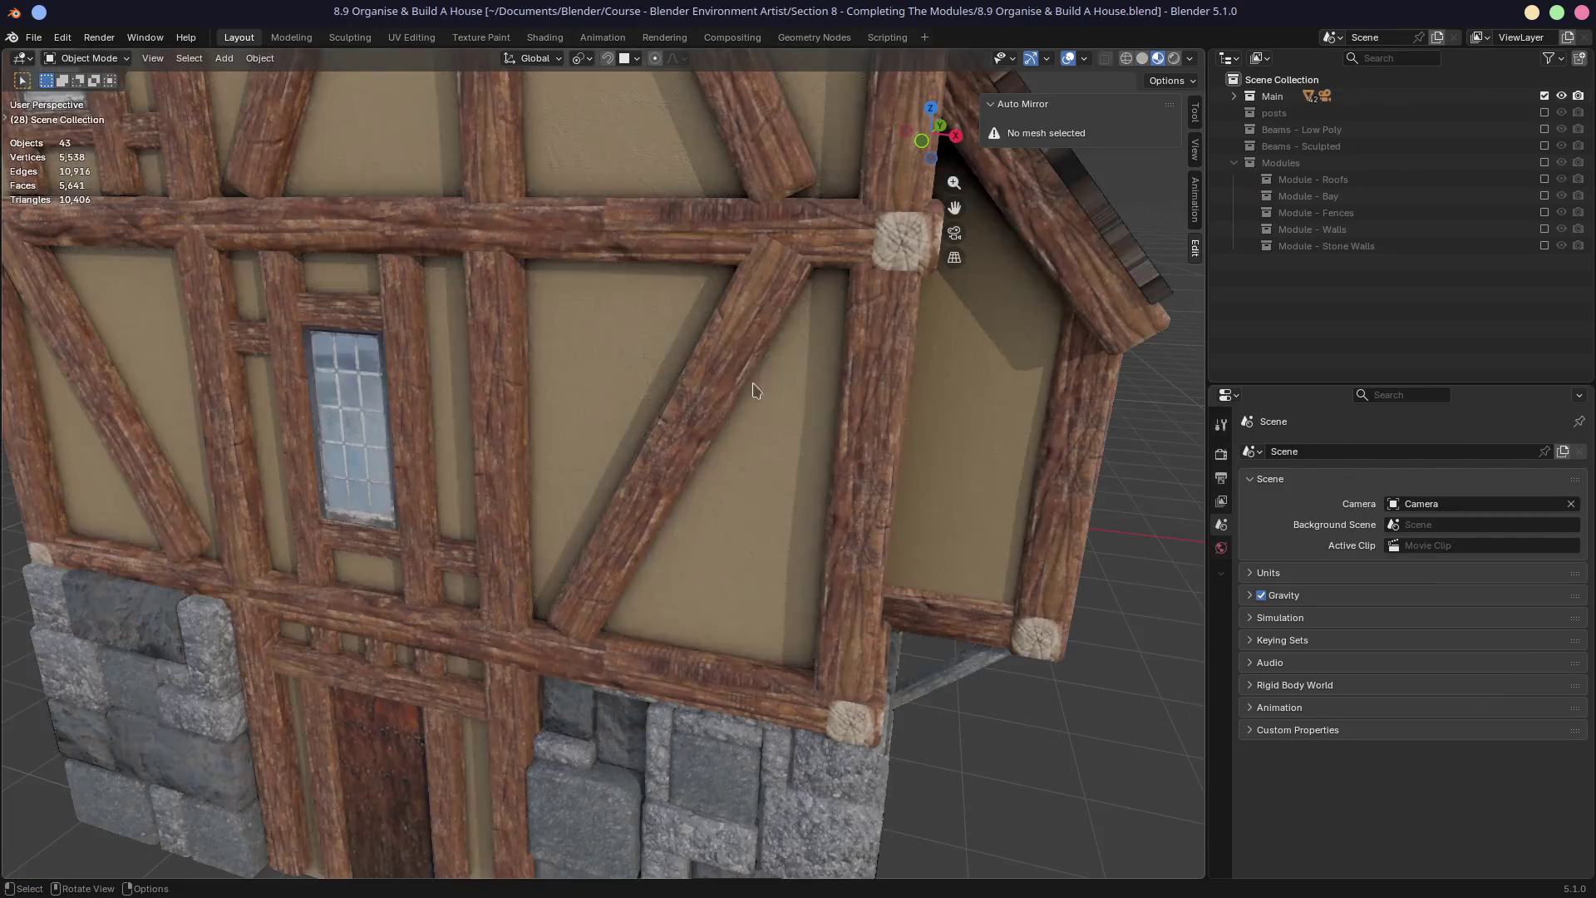
mouse_move(676, 360)
middle_mouse_down()
mouse_move(827, 446)
mouse_move(766, 452)
middle_mouse_up()
scroll(766, 452, "down", 3)
scroll(798, 446, "down", 3)
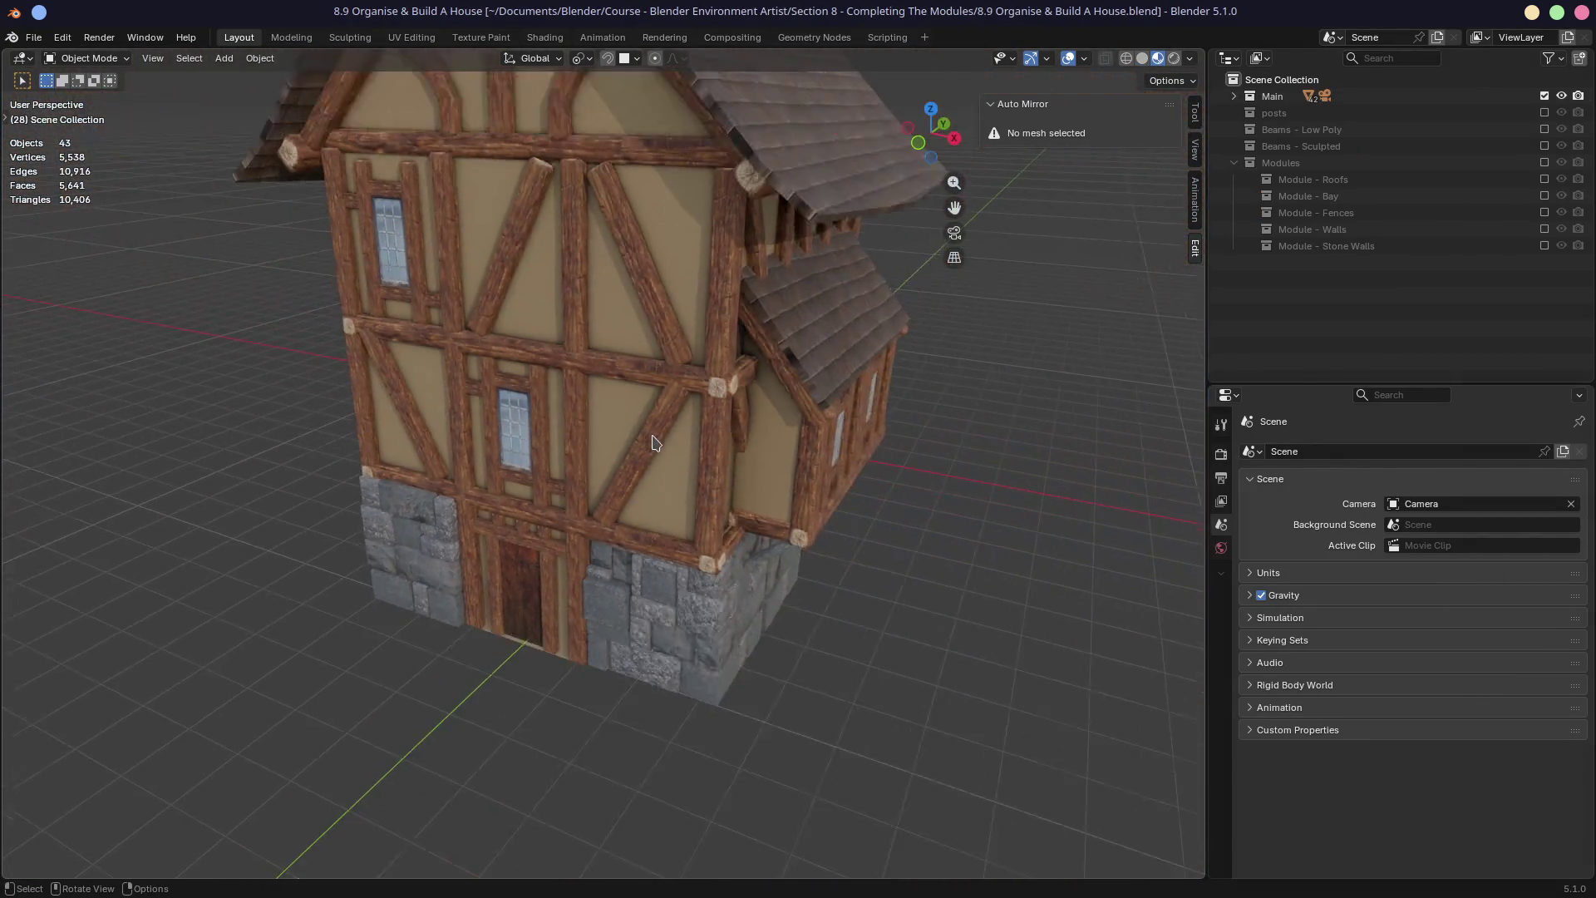
scroll(575, 410, "down", 2)
scroll(575, 409, "down", 2)
Inspect the house's front and side roof, then bring up the File menu's recent projects
middle_click_drag(575, 410, 629, 417)
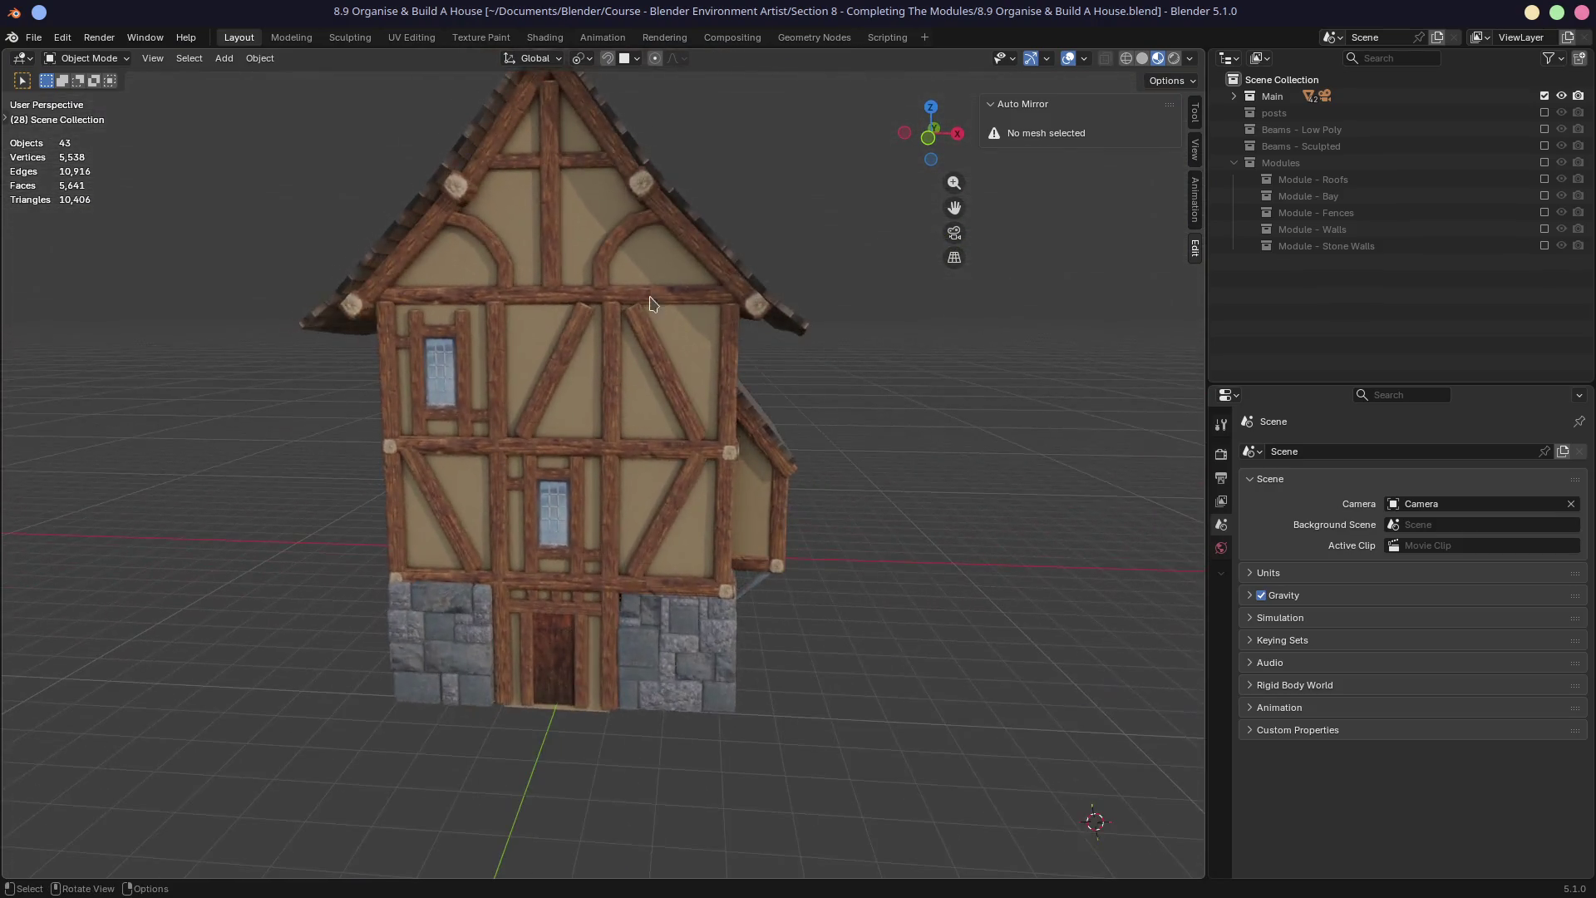
scroll(629, 418, "down", 2)
scroll(675, 456, "up", 4)
mouse_move(741, 460)
middle_mouse_down()
mouse_move(432, 438)
mouse_move(711, 408)
middle_mouse_up()
scroll(431, 437, "down", 3)
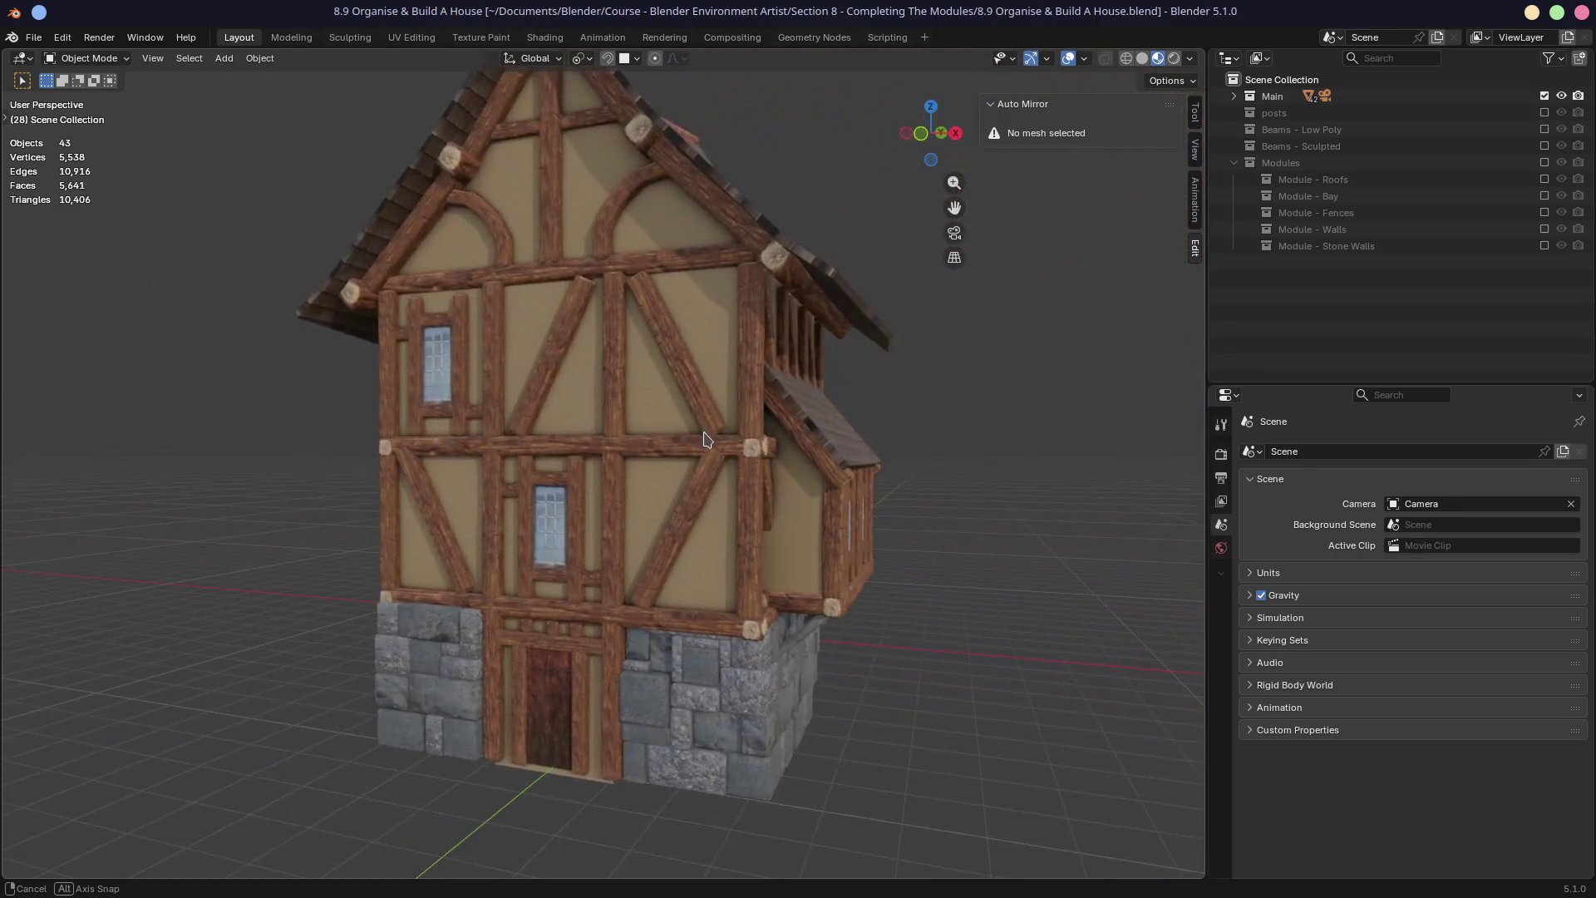
scroll(586, 475, "up", 3)
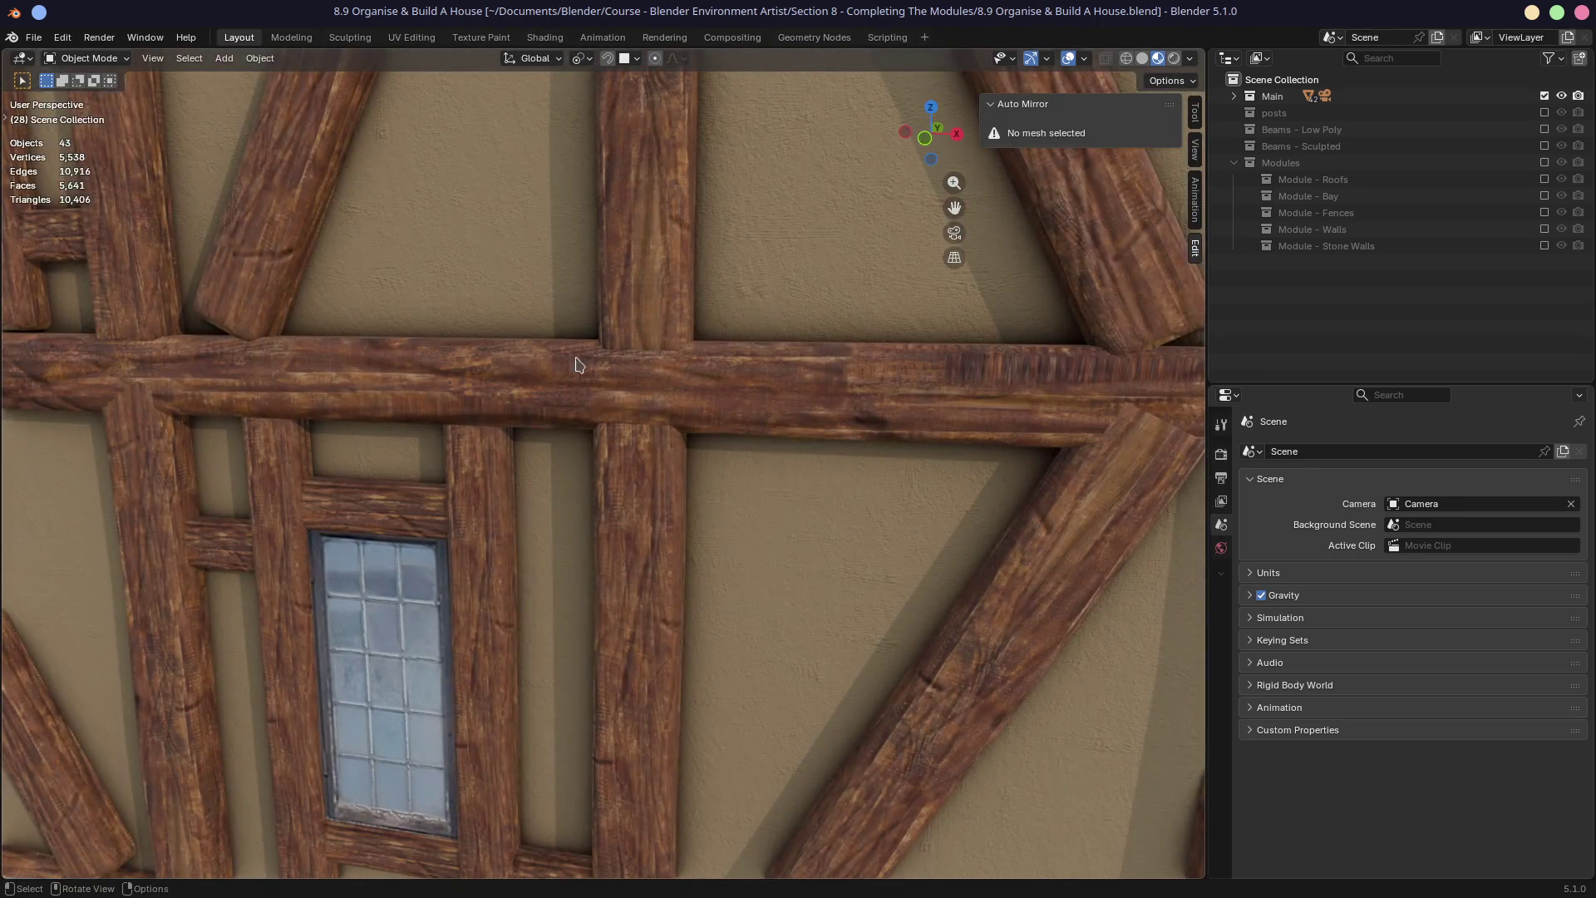
scroll(774, 587, "up", 2)
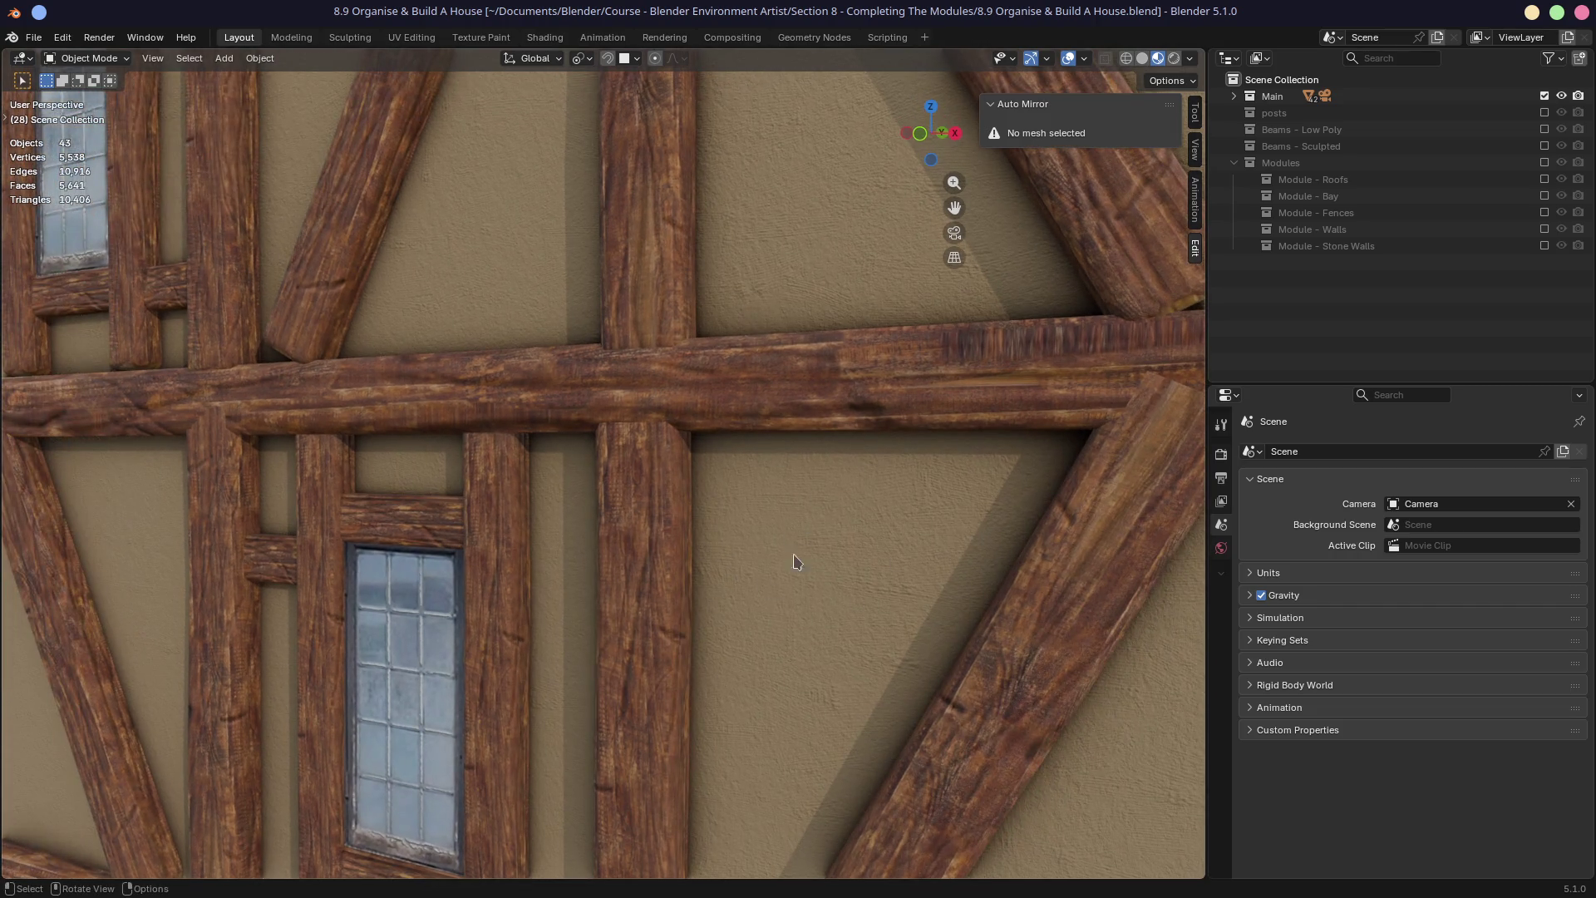
scroll(838, 611, "up", 2)
scroll(812, 598, "up", 3)
scroll(537, 500, "up", 3)
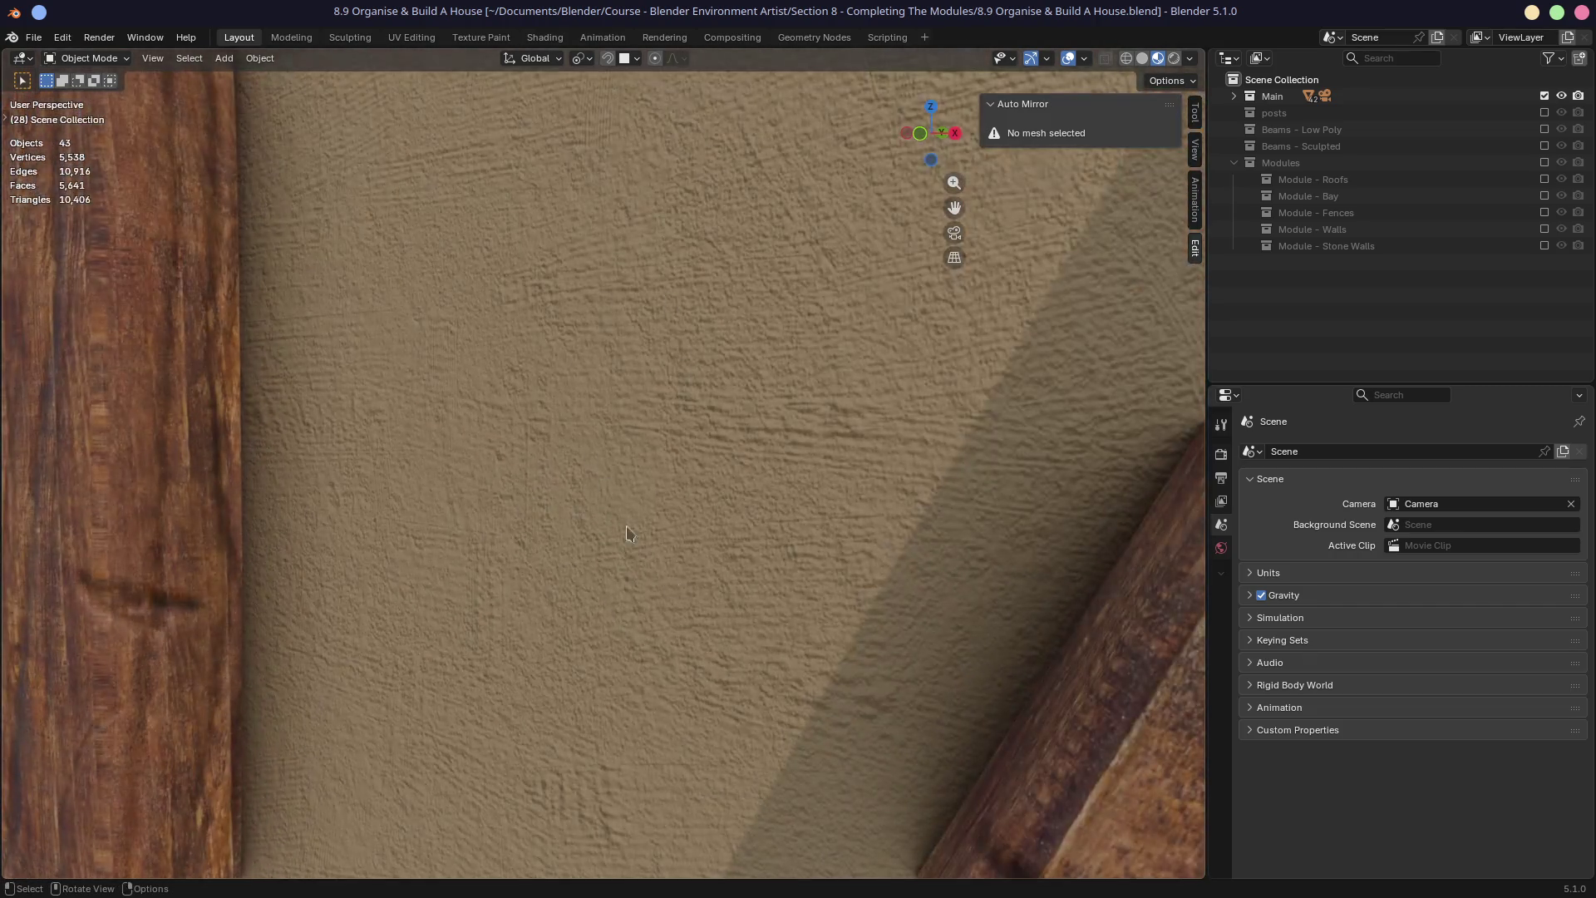
scroll(660, 545, "up", 2)
scroll(608, 524, "down", 4)
scroll(574, 512, "down", 1)
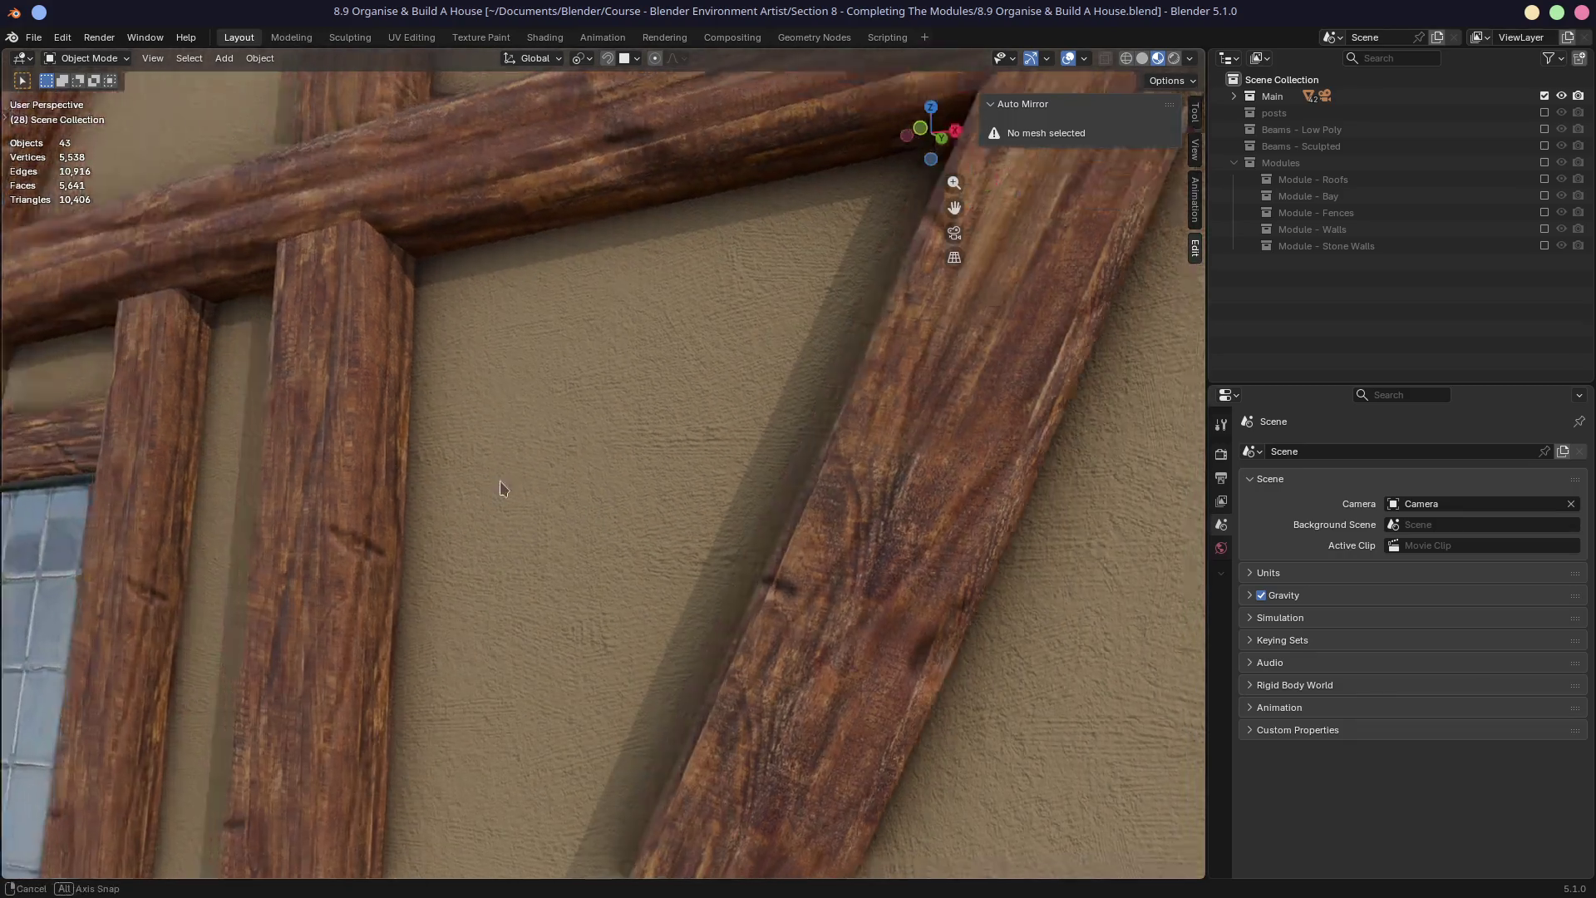
scroll(526, 495, "down", 2)
scroll(524, 495, "down", 5)
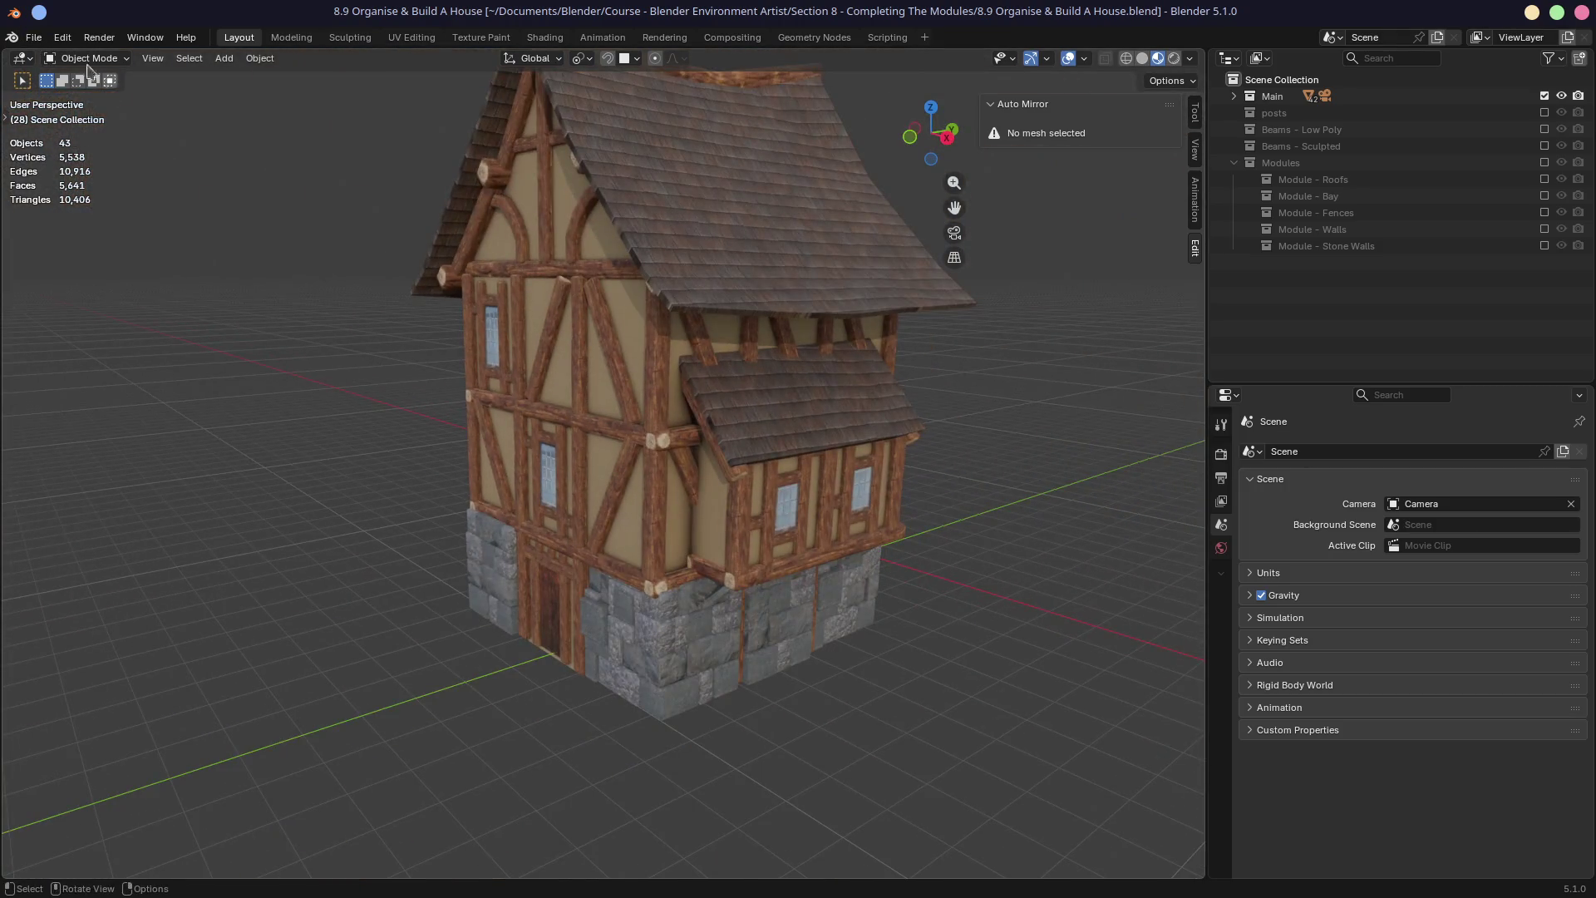
left_click(33, 37)
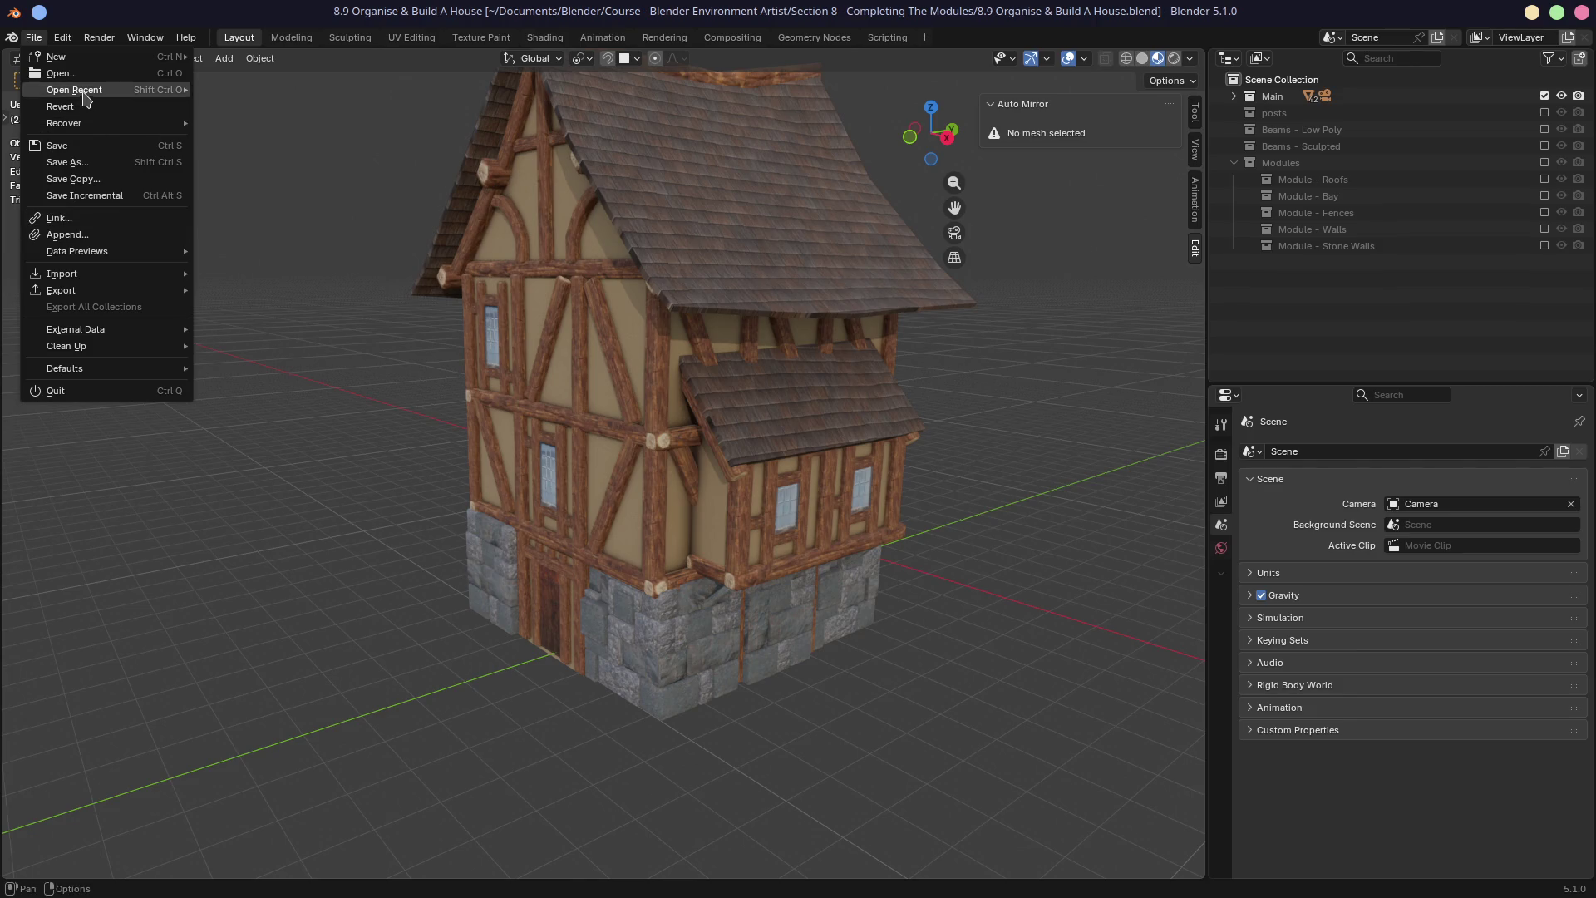
mouse_move(75, 90)
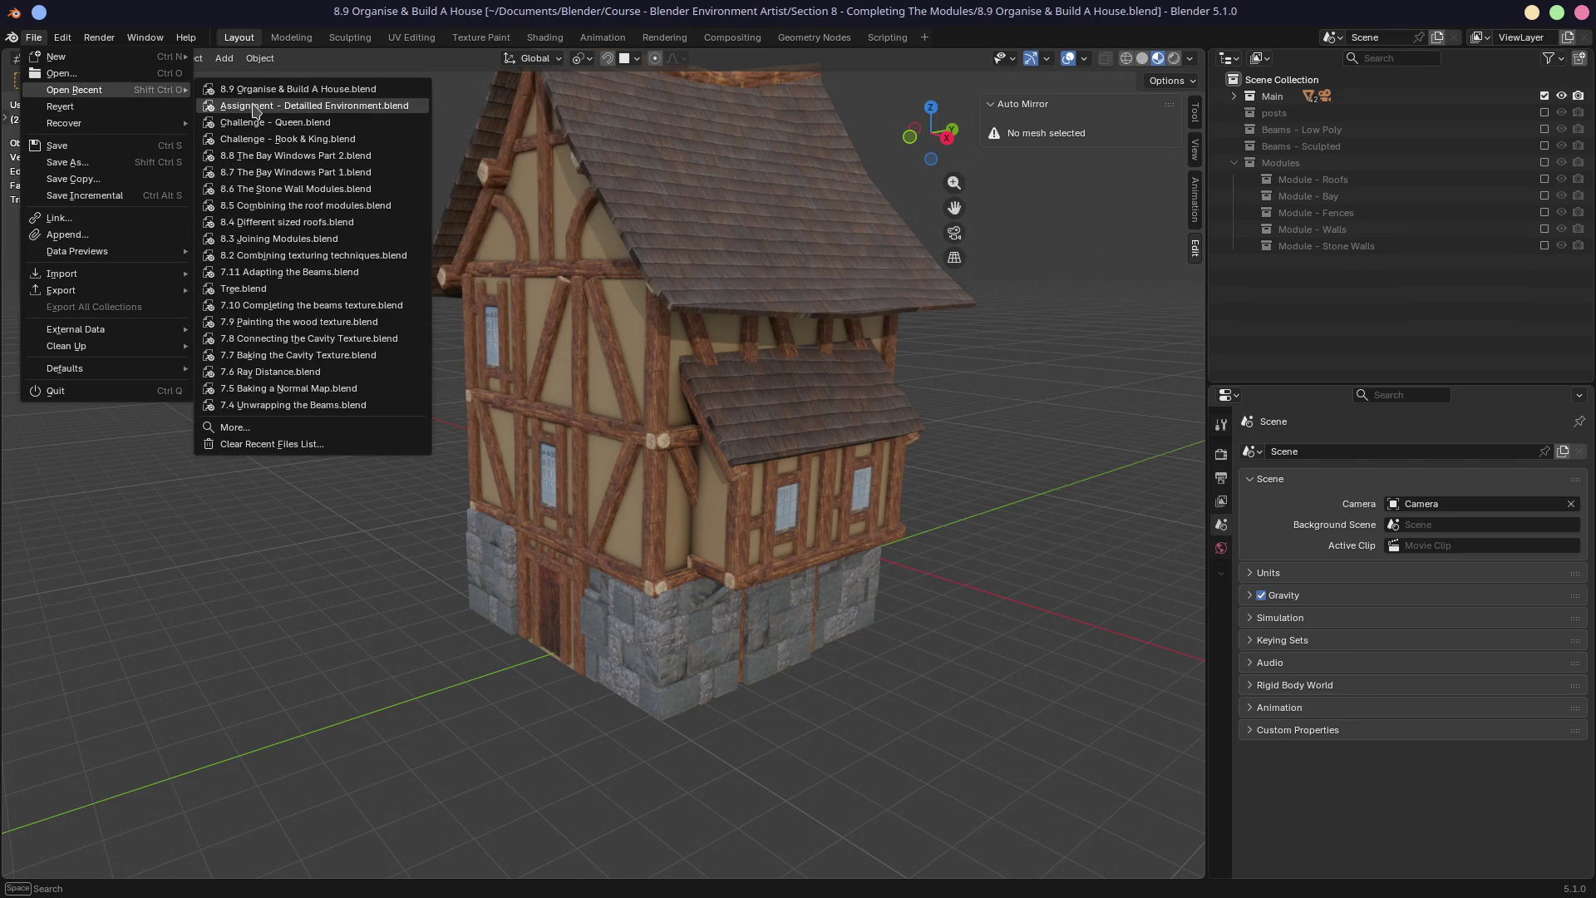
Reopen 'Assignment - Detailed Environment.blend' and orbit over the city-block layout
left_click(256, 106)
mouse_move(624, 286)
middle_mouse_down()
mouse_move(831, 313)
mouse_move(794, 295)
middle_mouse_up()
scroll(794, 295, "down", 5)
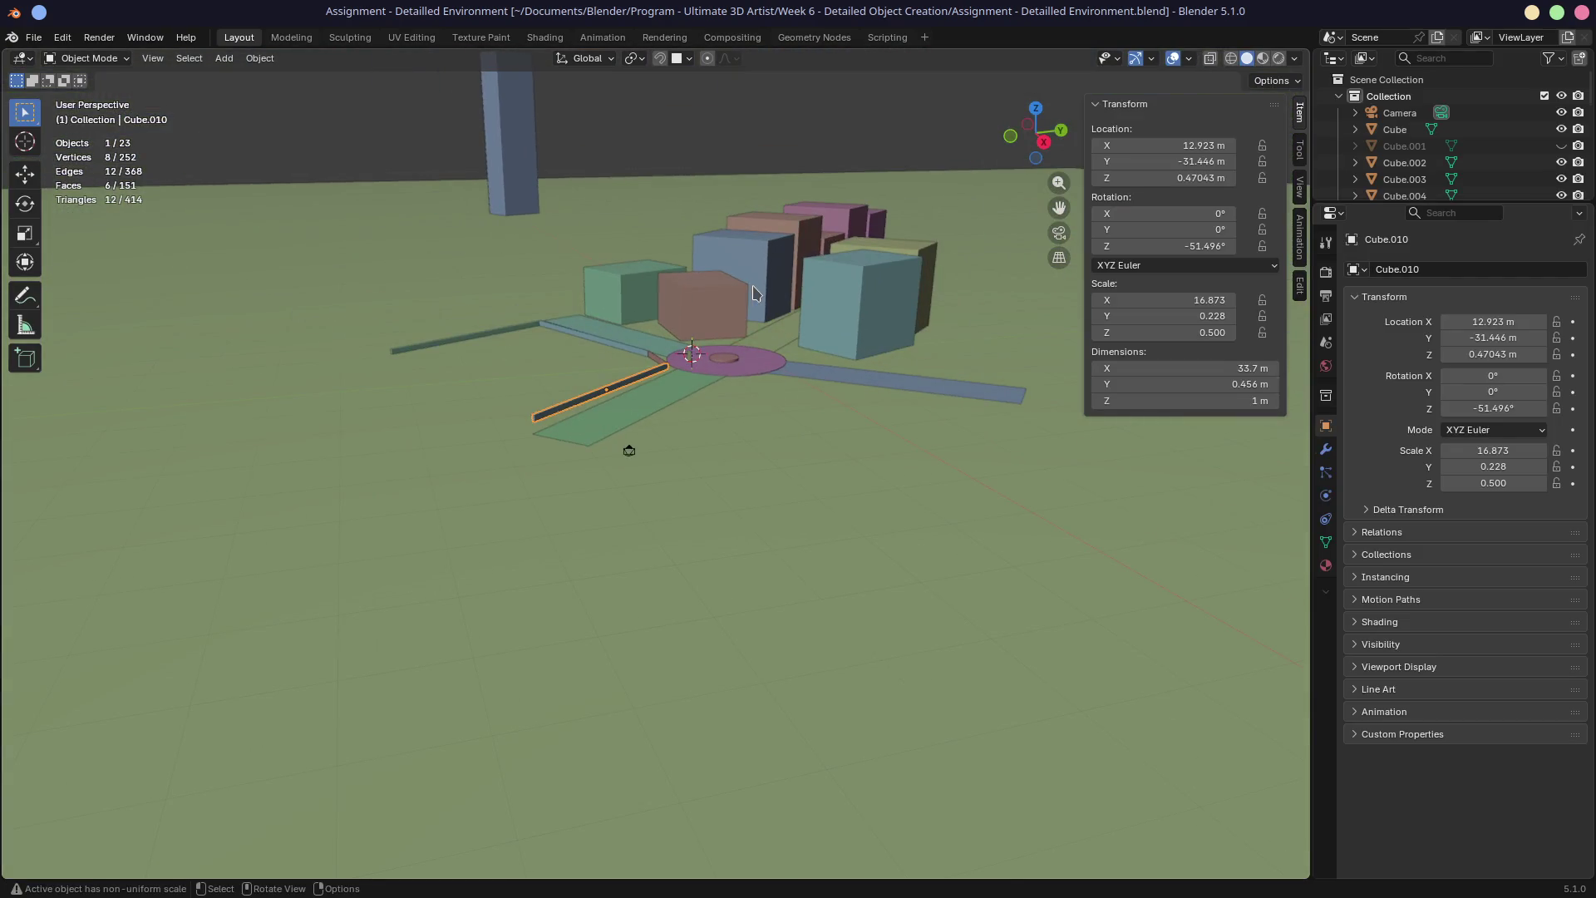
middle_click_drag(628, 445, 556, 628)
scroll(722, 401, "up", 4)
scroll(723, 403, "up", 1)
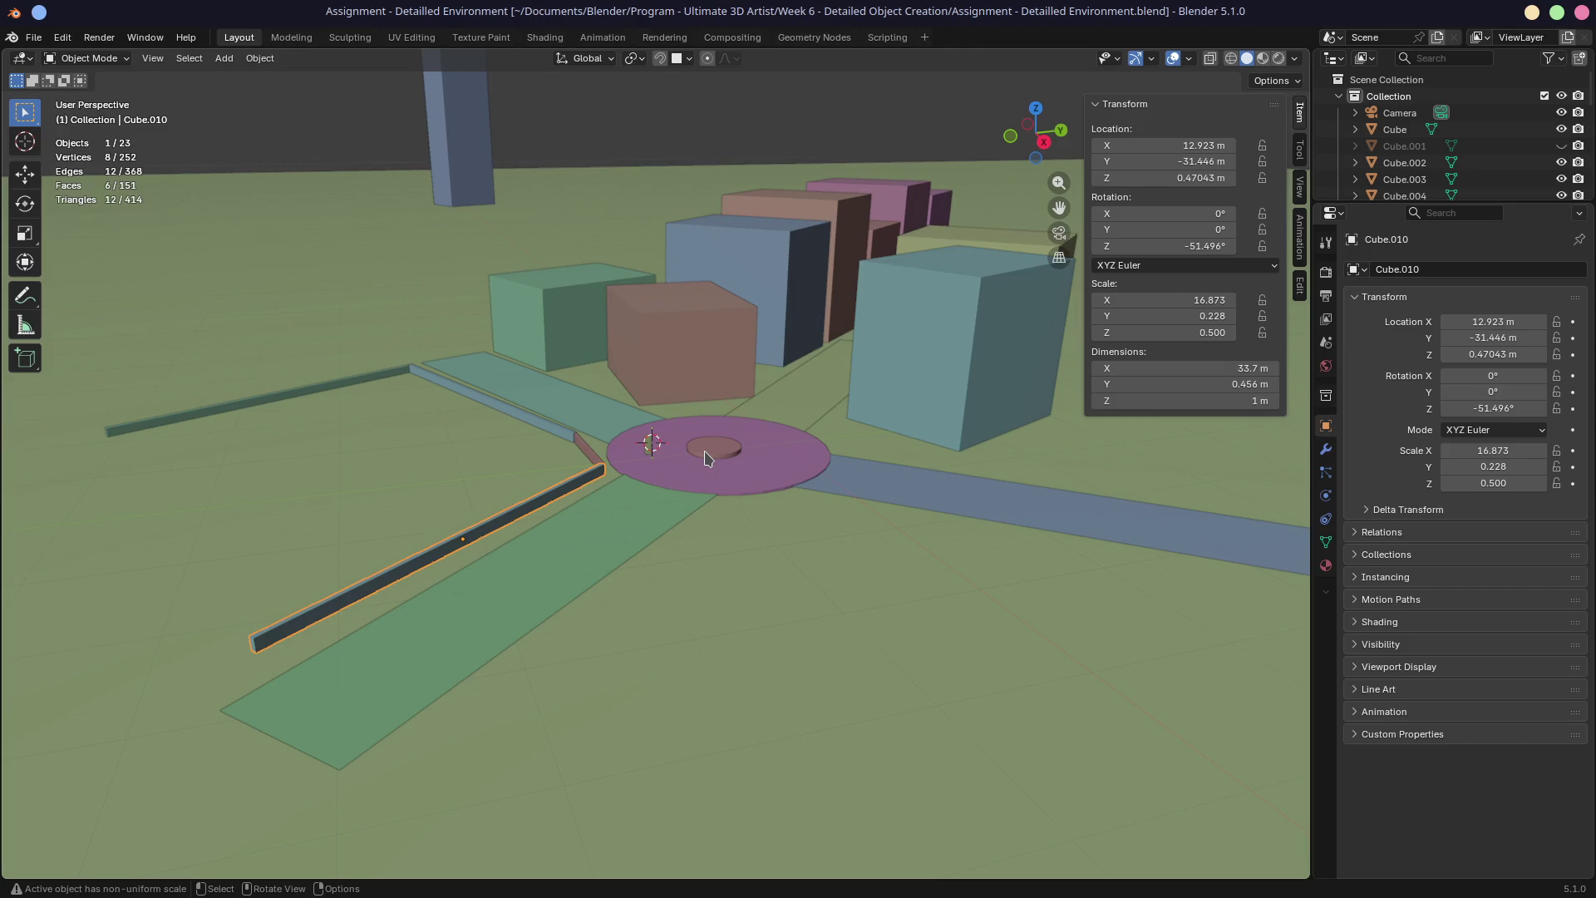
mouse_move(802, 256)
middle_mouse_down()
mouse_move(803, 470)
mouse_move(788, 470)
middle_mouse_up()
Check the scene through the camera (Numpad 0), return to free orbit and collapse the Collection
middle_click_drag(686, 457, 683, 453)
key("KP_0")
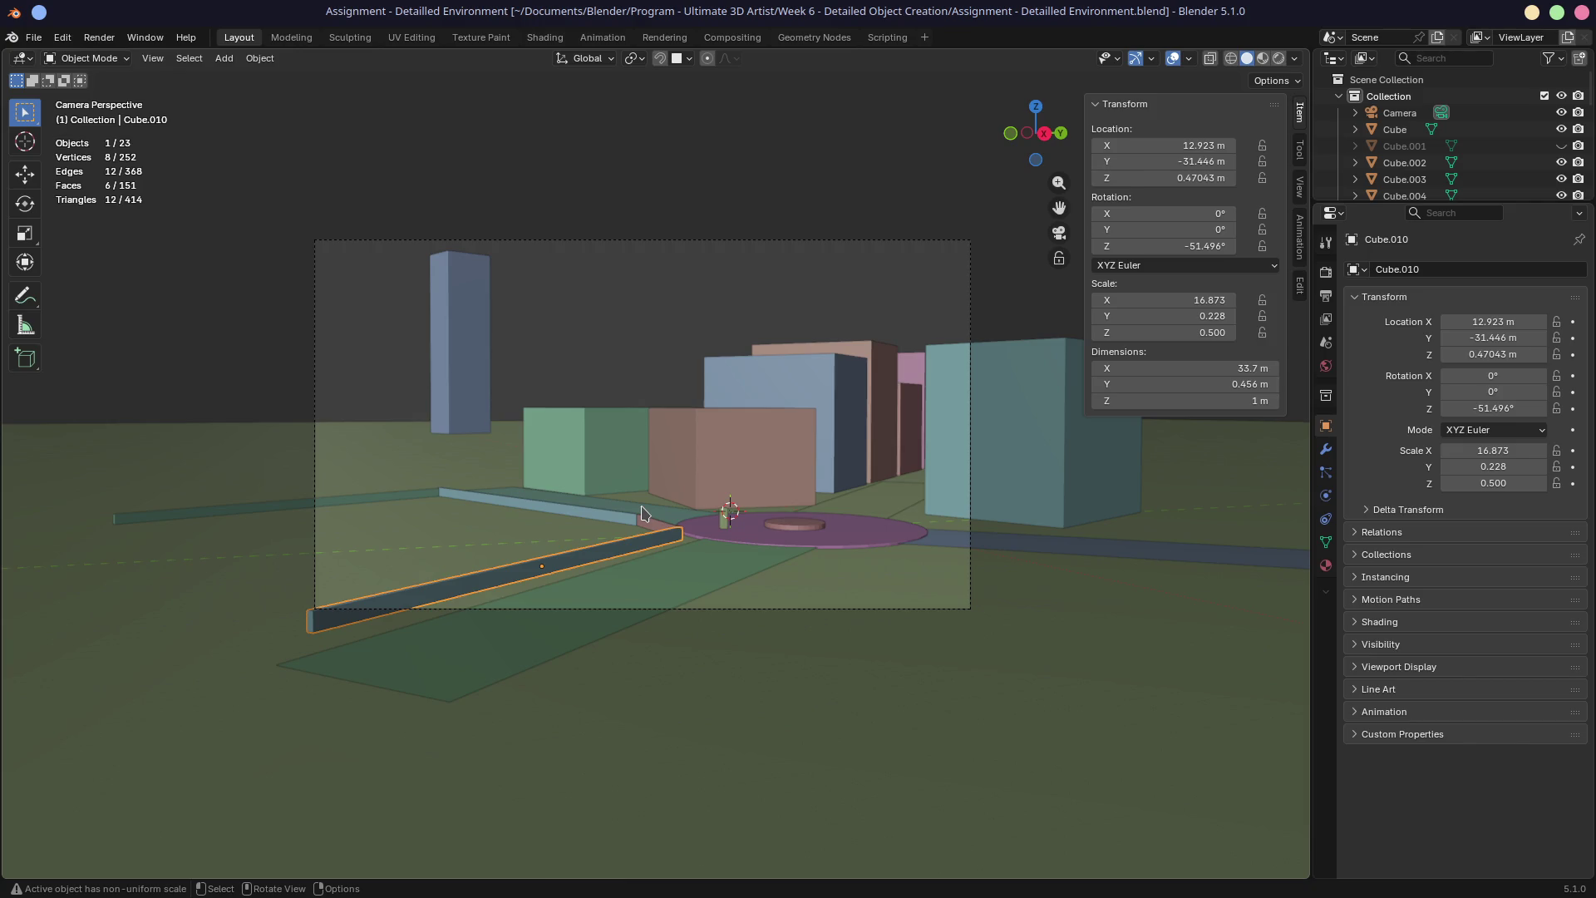
mouse_move(643, 514)
middle_mouse_down()
mouse_move(663, 560)
mouse_move(767, 512)
middle_mouse_up()
left_click(1340, 97)
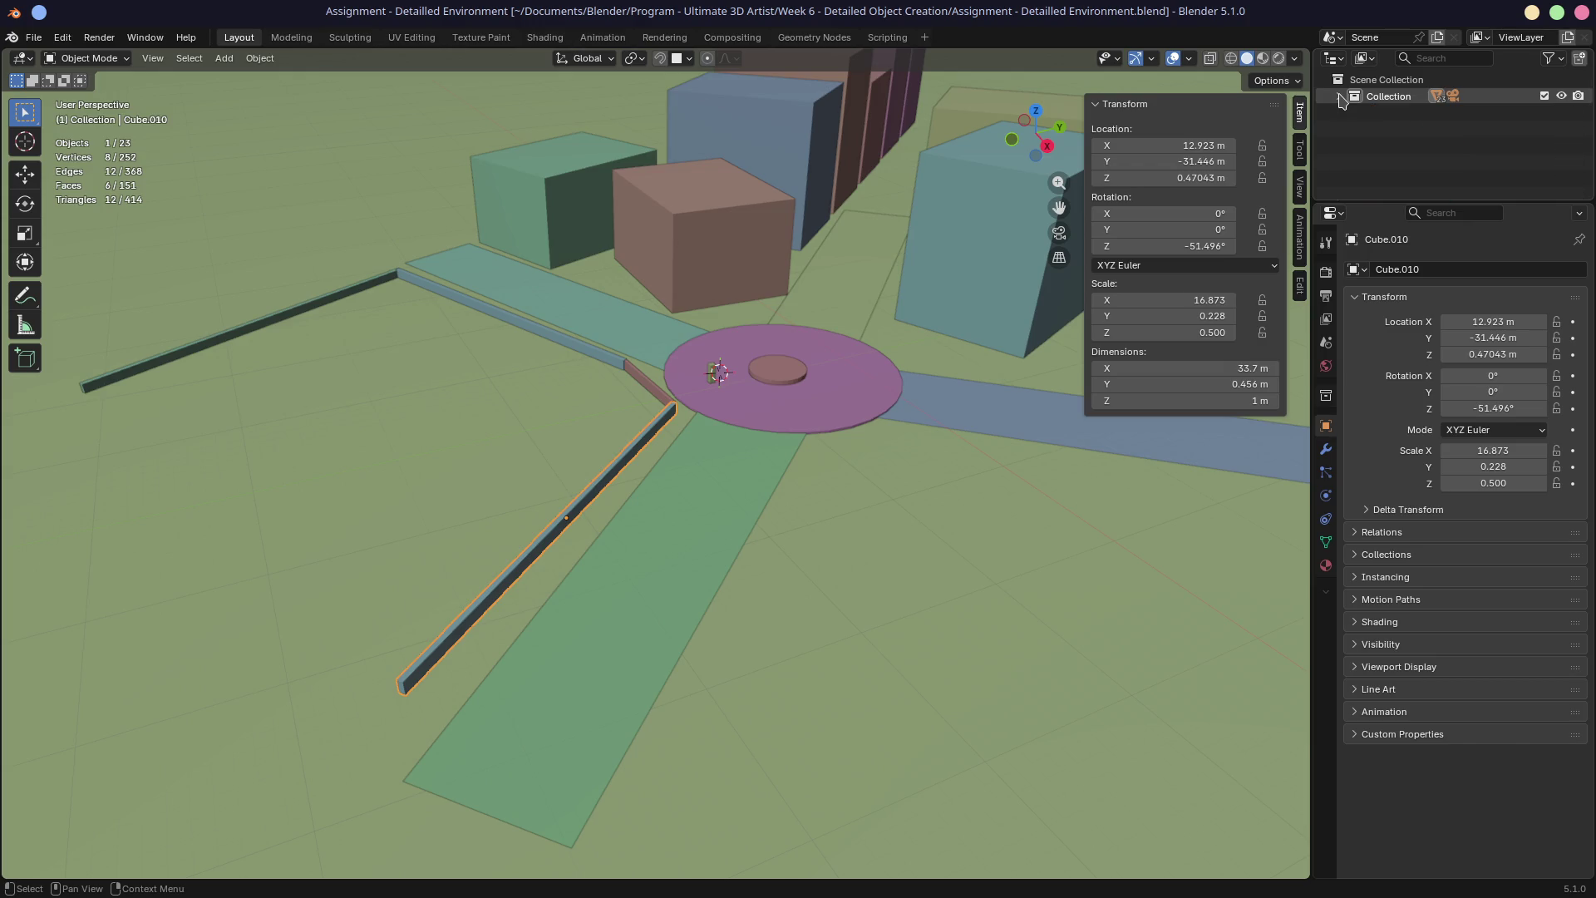
Select all objects, toggle their visibility, and delete the extra blue cube
left_click(1340, 97)
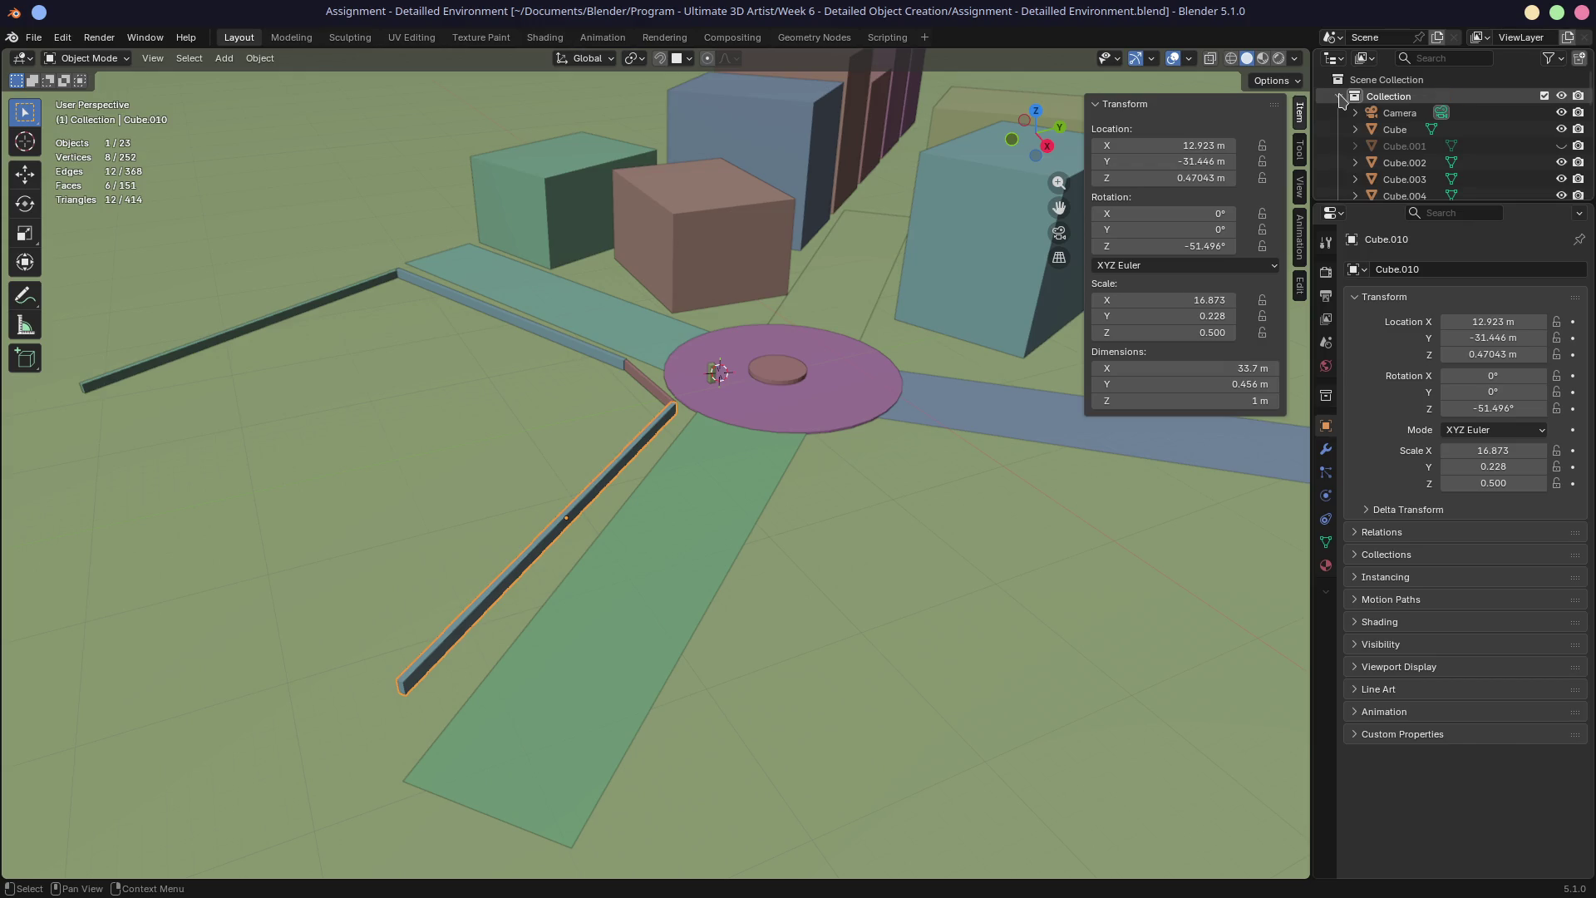
middle_click_drag(820, 260, 784, 278)
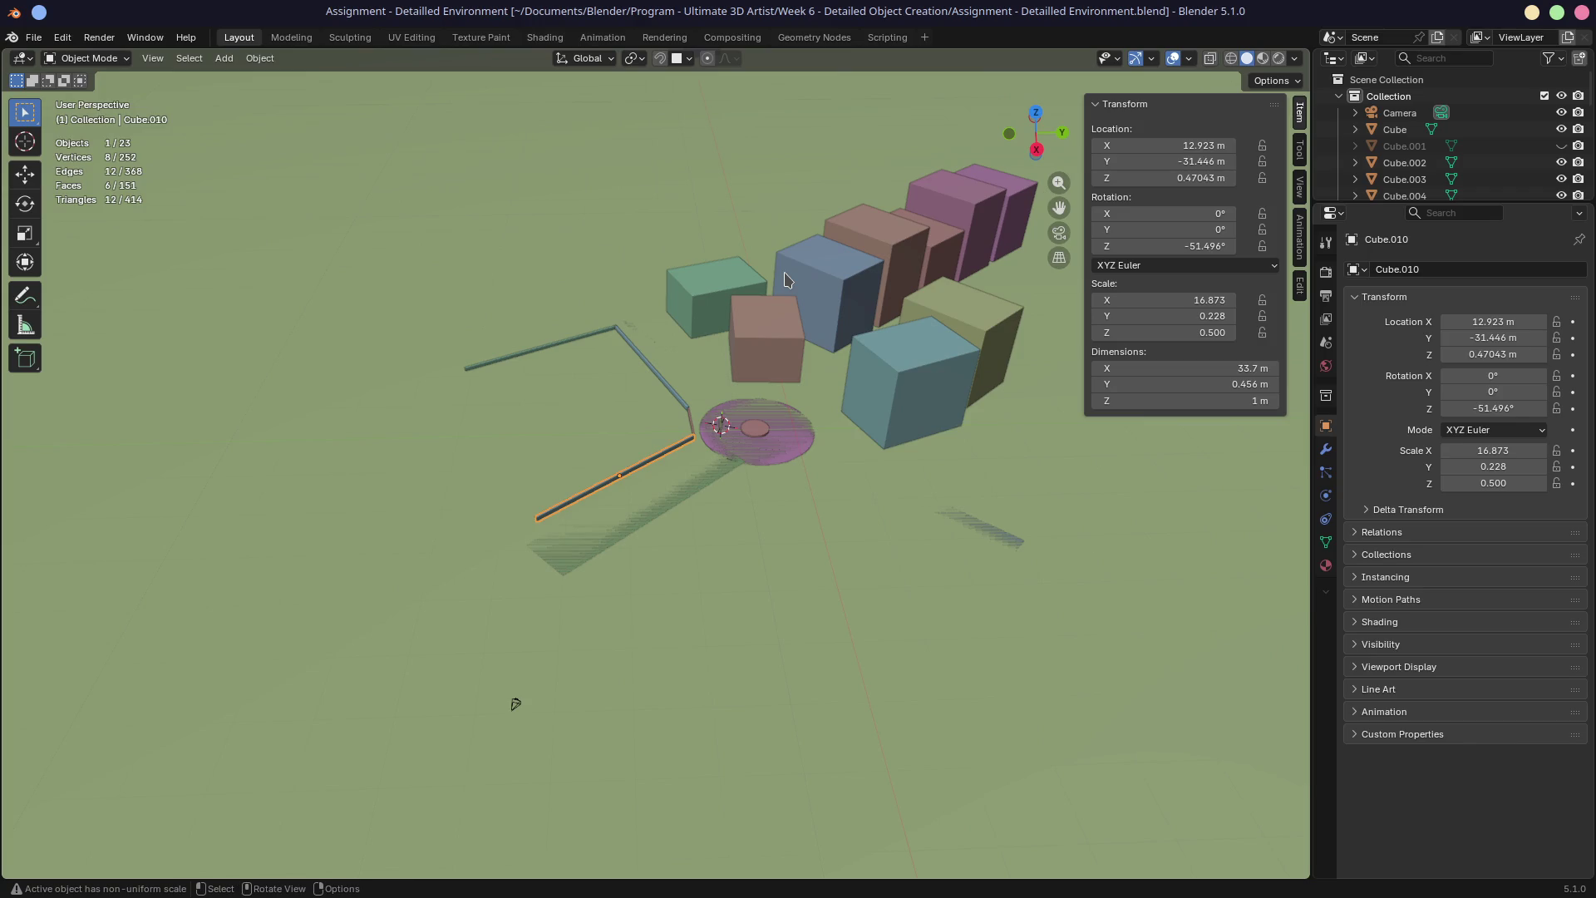
key("a")
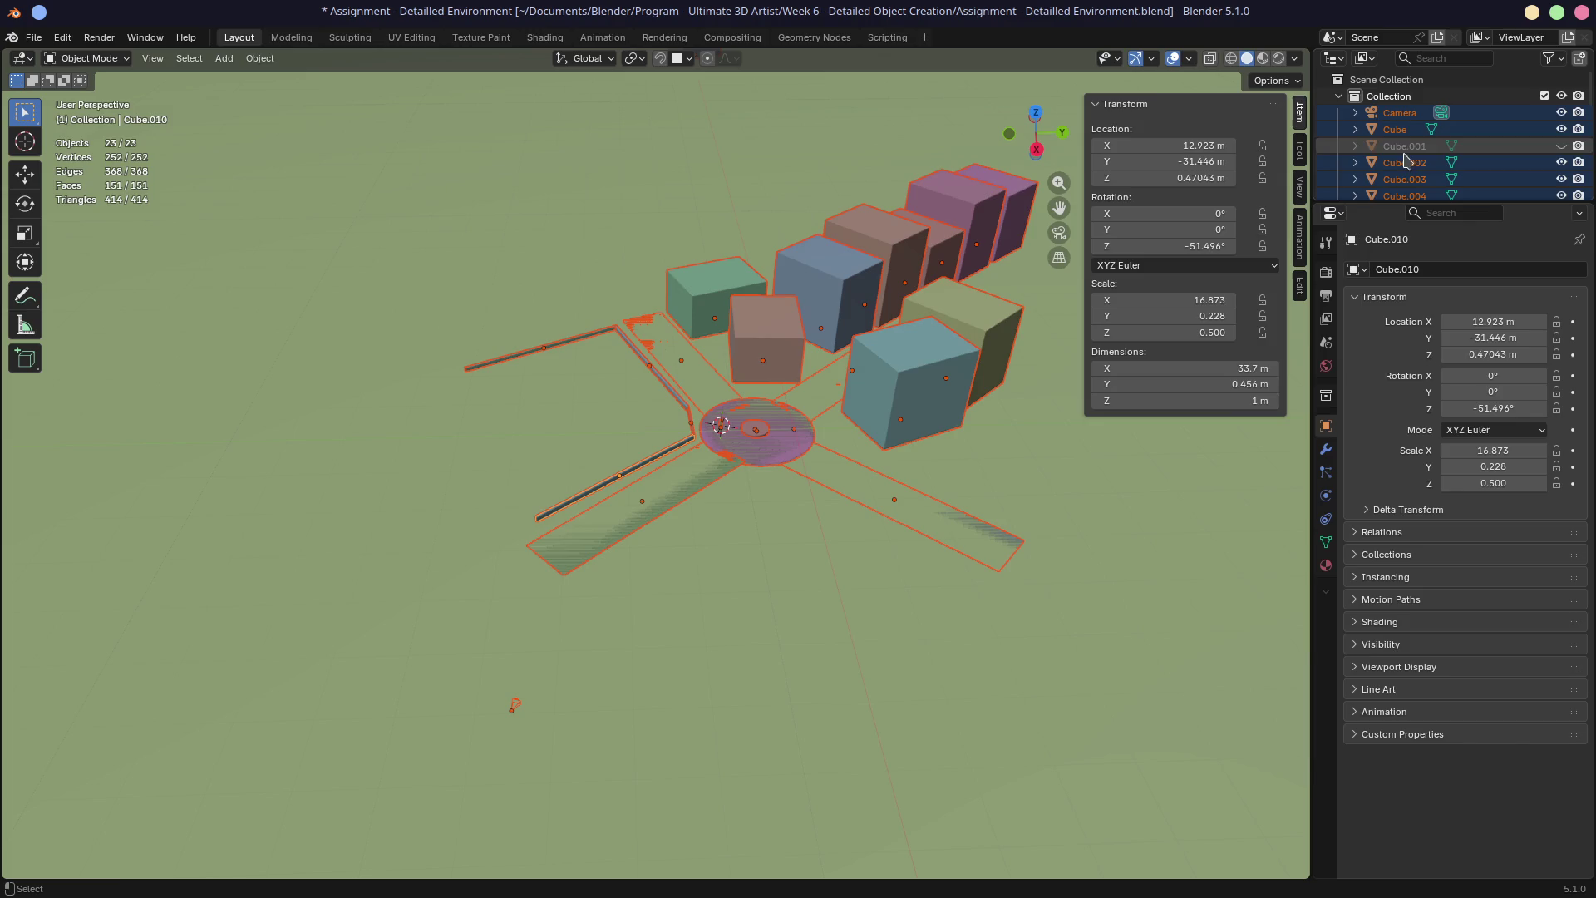
key("h")
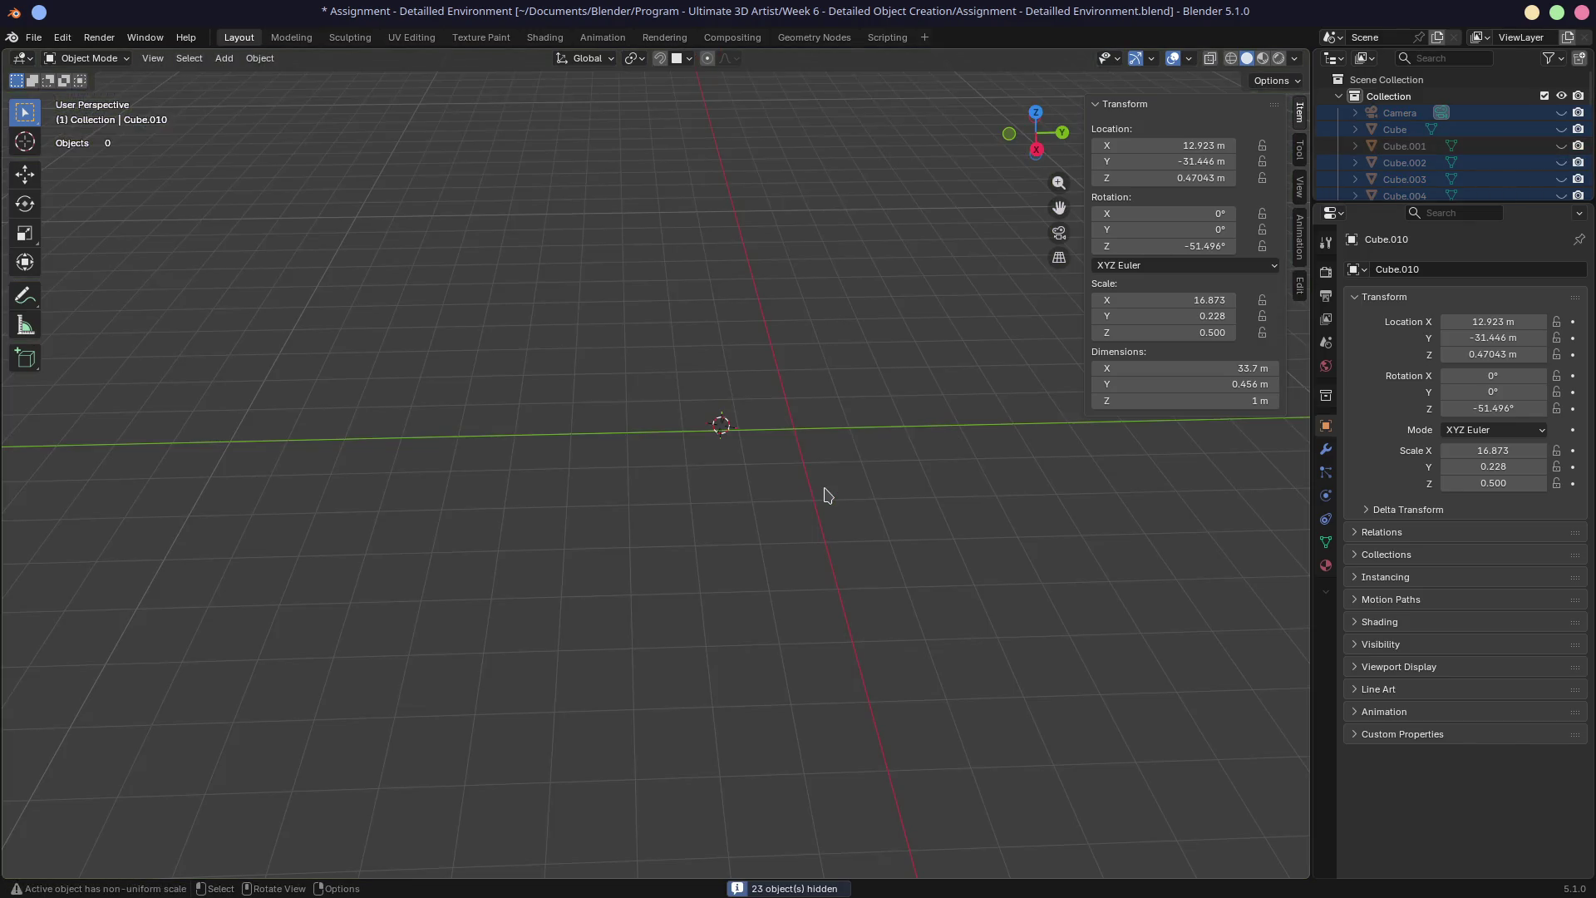
key("alt+h")
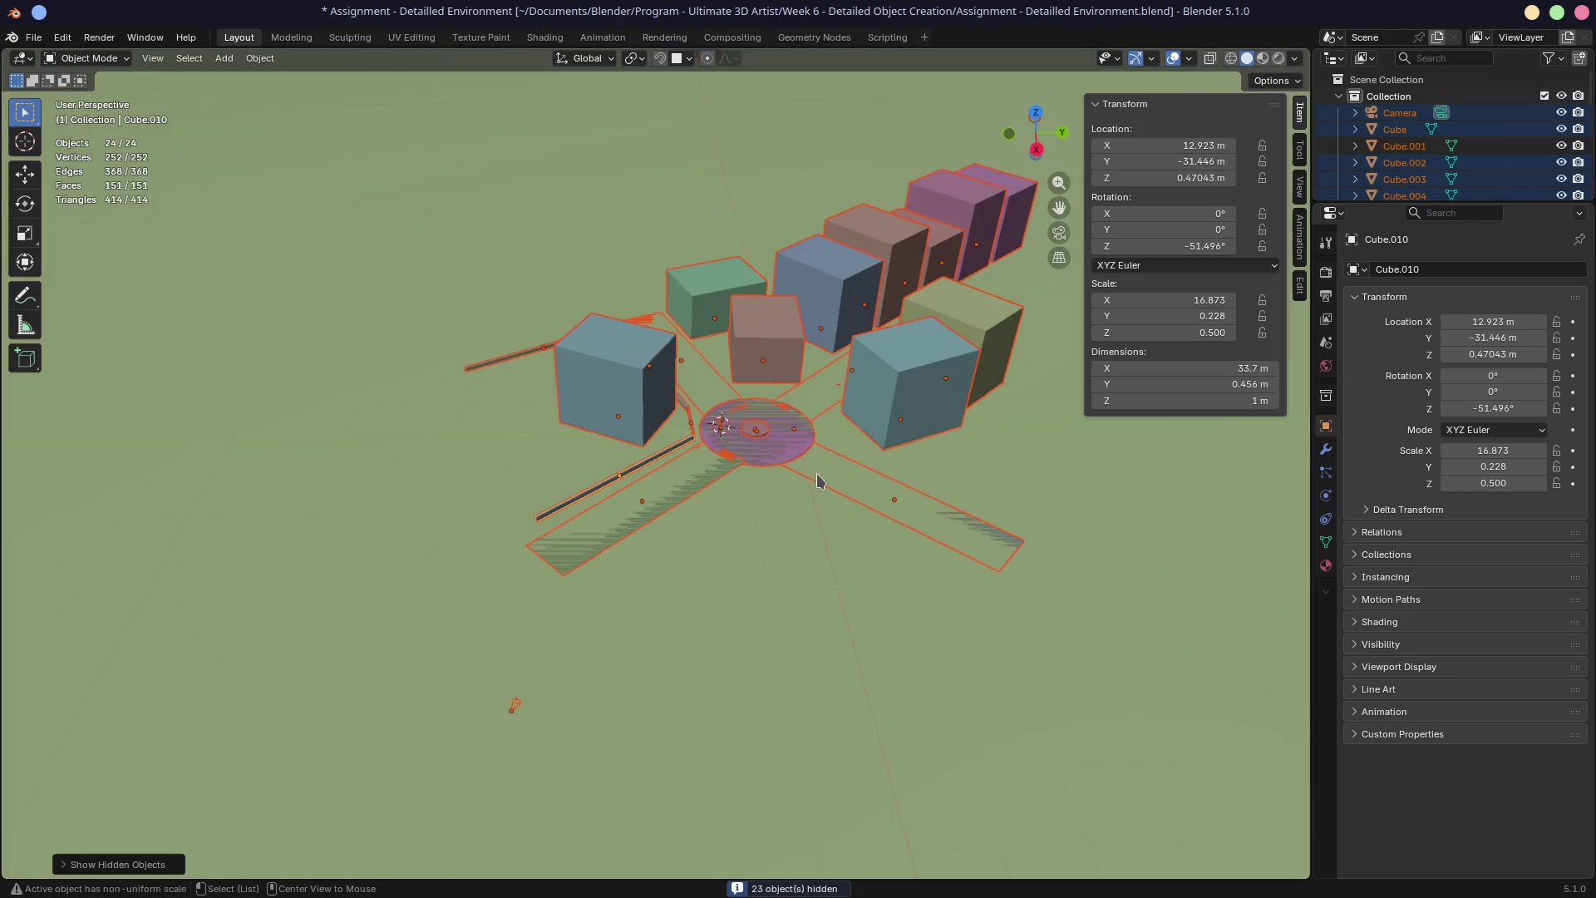
key("x")
left_click(633, 388)
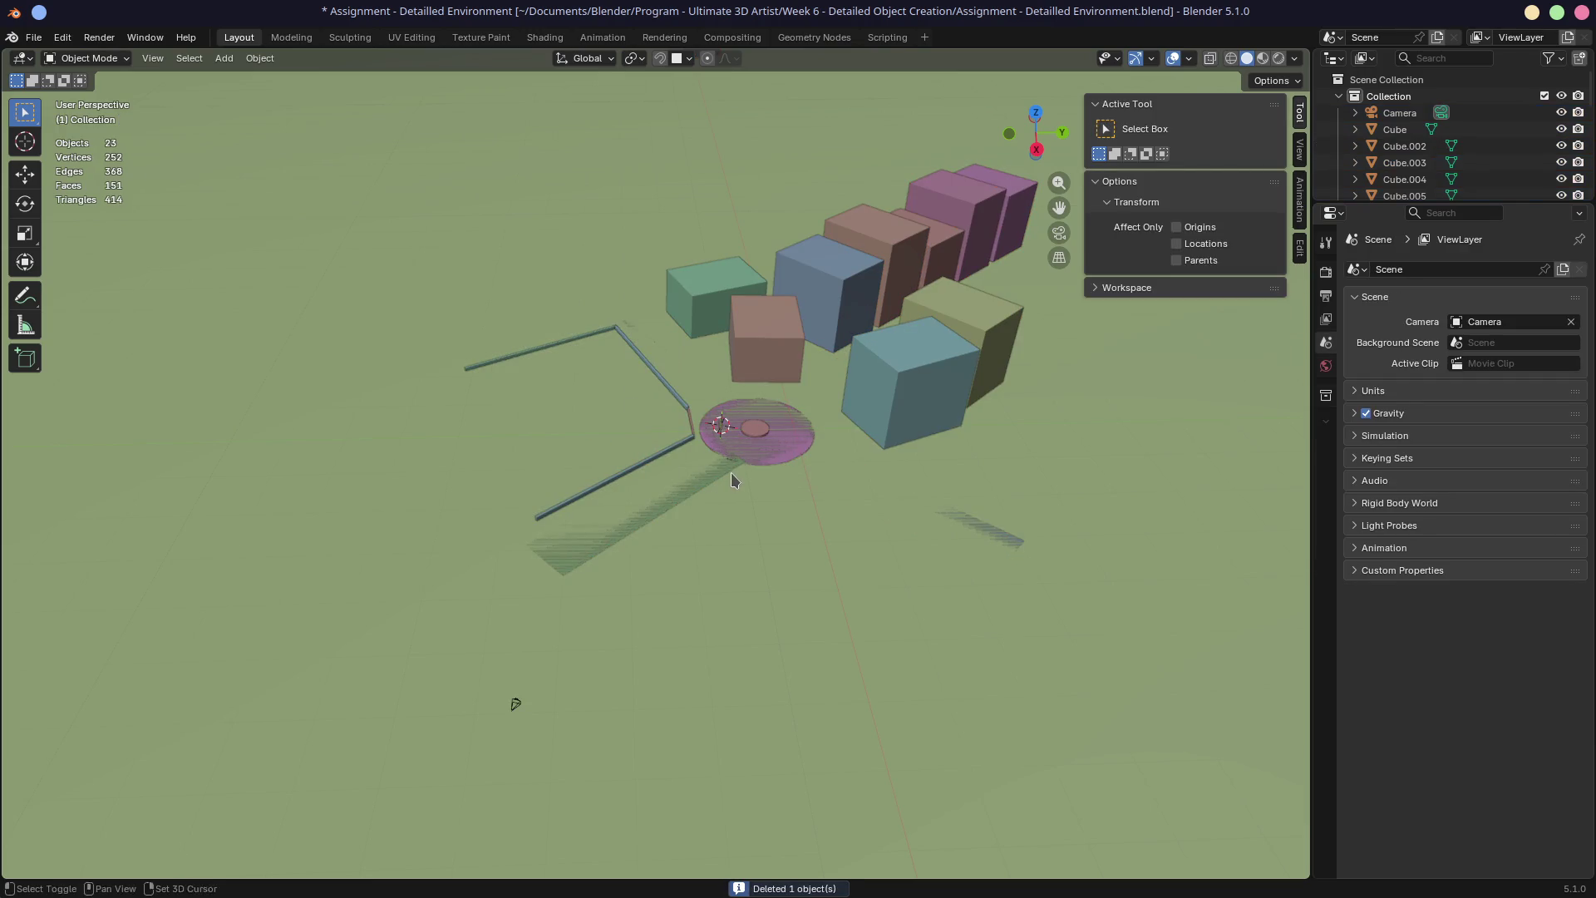
With the camera excluded, move the selected objects into a new collection named Blocks
left_click(1402, 114, "ctrl")
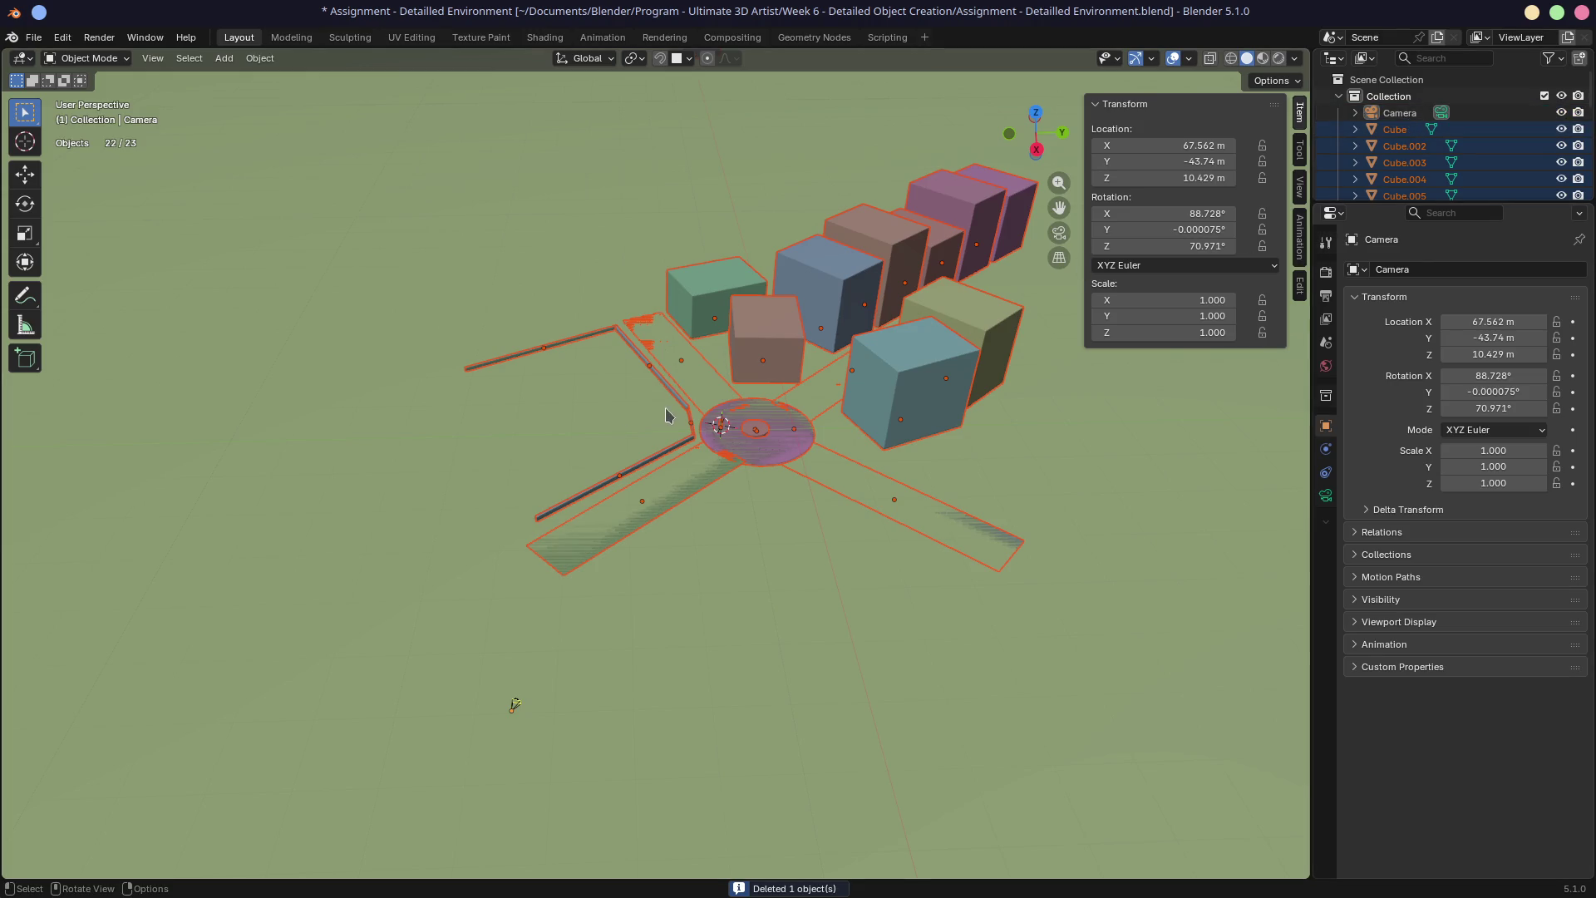
key("m")
left_click(624, 471)
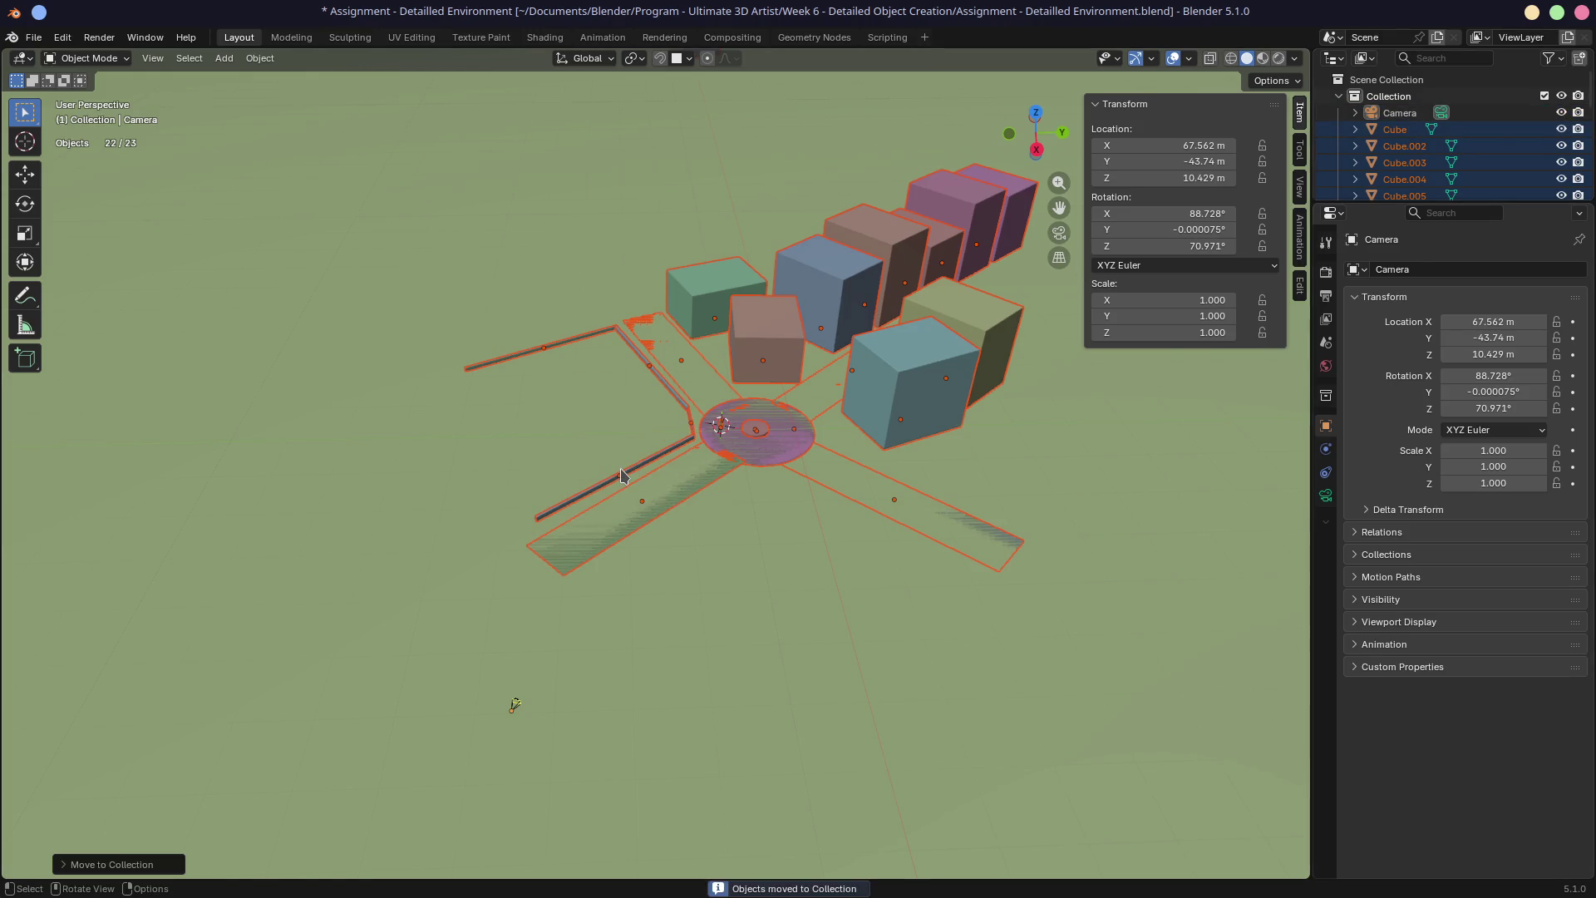
key("m")
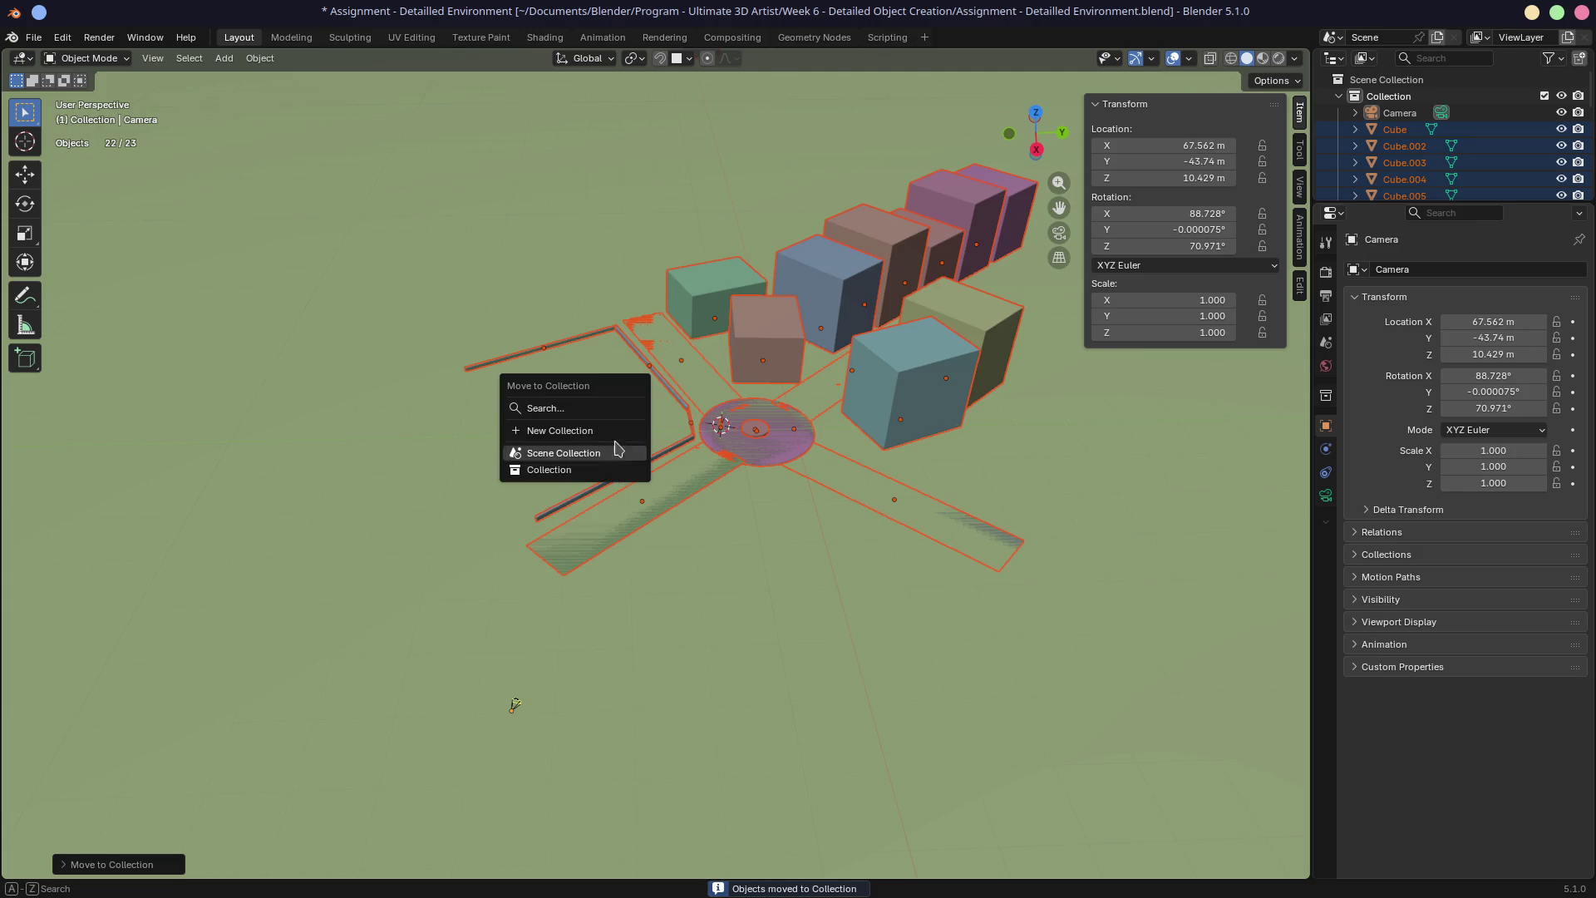
left_click(575, 434)
type("Blocks")
key("Return")
left_click(573, 465)
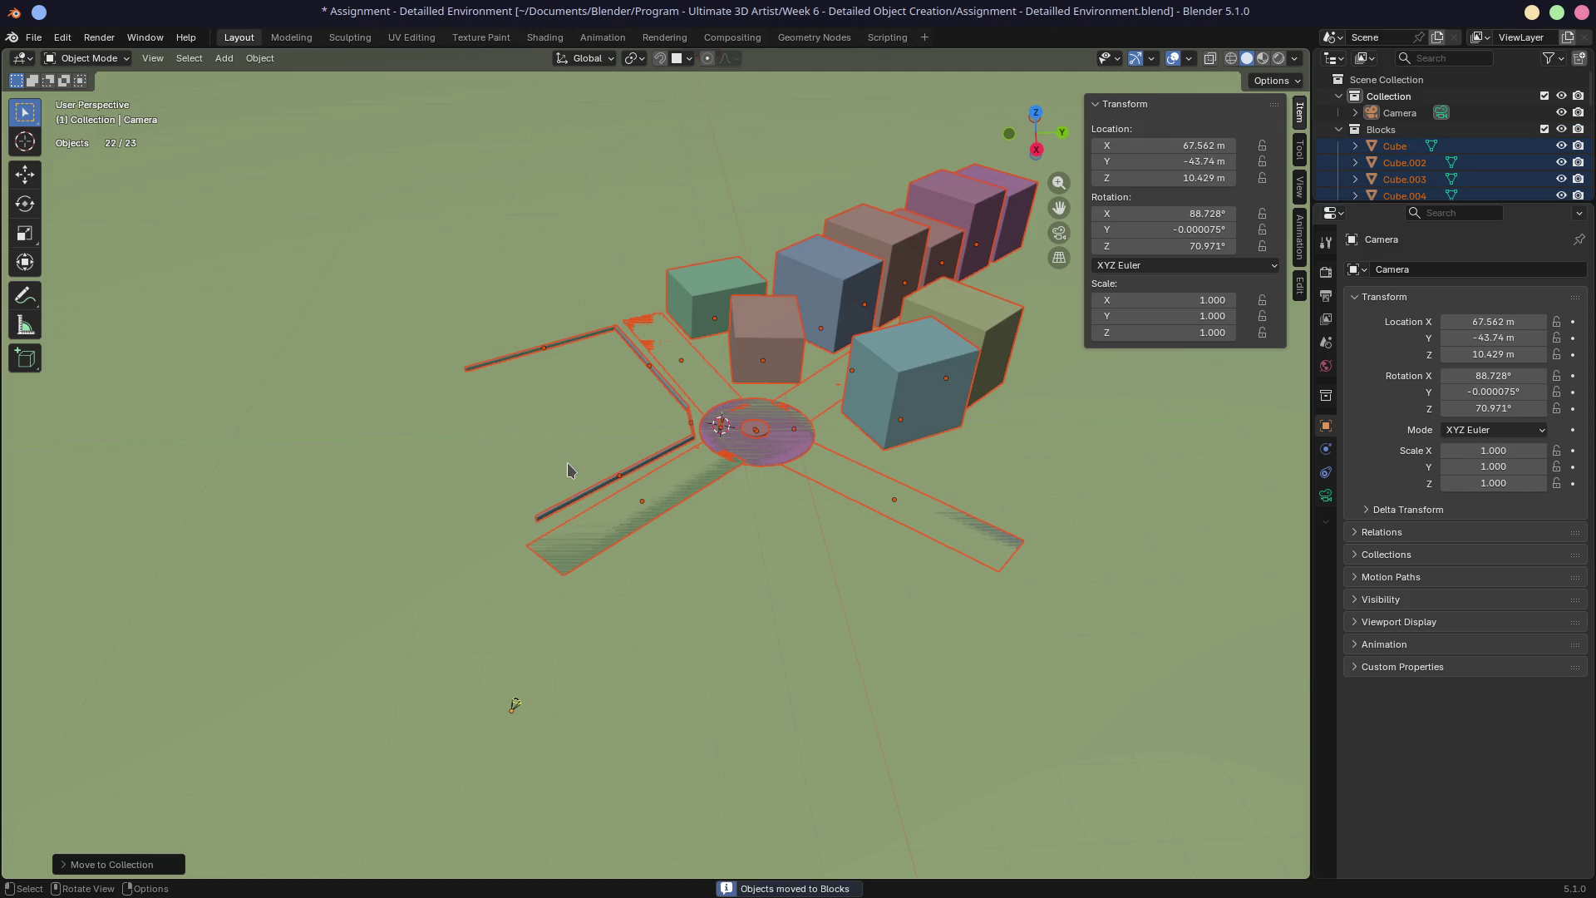
Enlarge the Outliner, collapse the Blocks collection and select the ground plane
left_click_drag(1426, 204, 1370, 467)
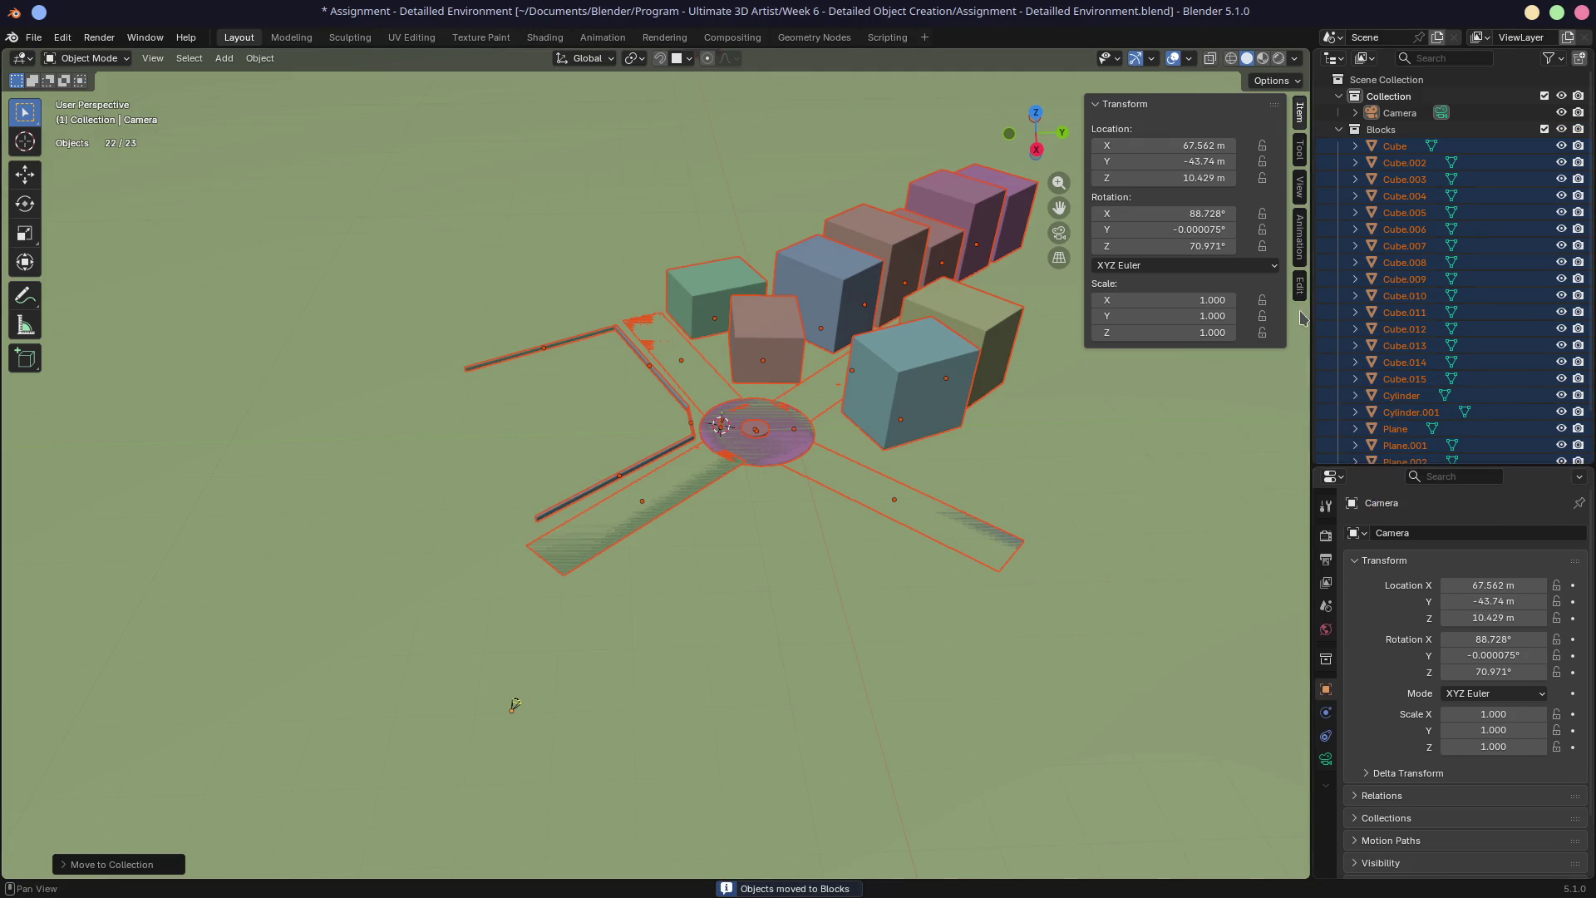
left_click_drag(1312, 301, 1266, 300)
left_click_drag(1041, 118, 1251, 118)
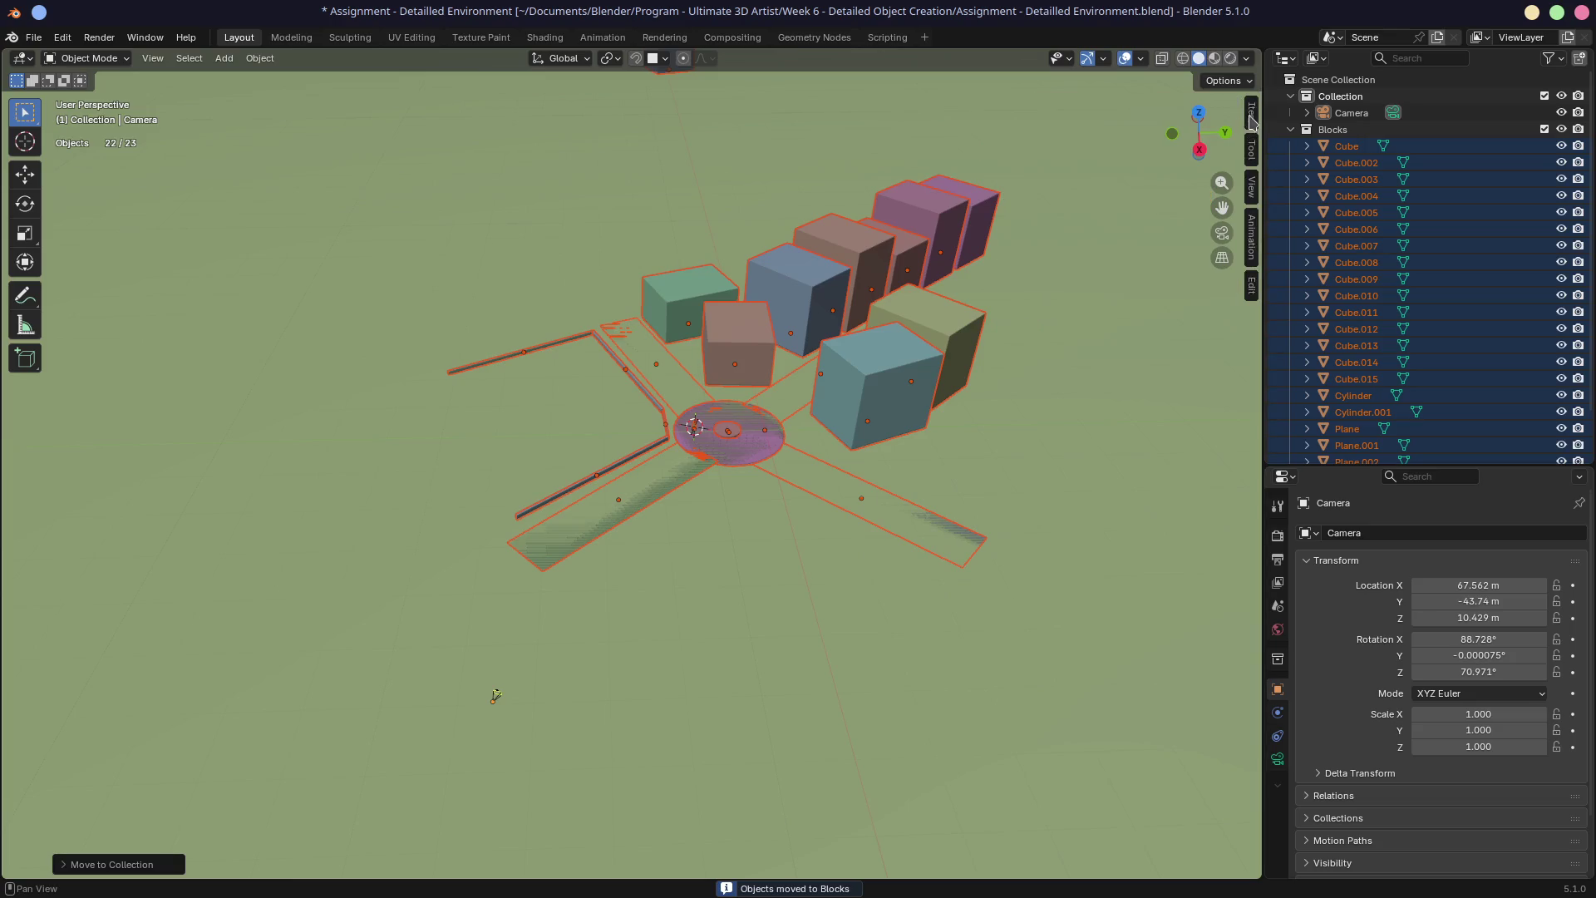
left_click(1560, 129)
left_click(1561, 129)
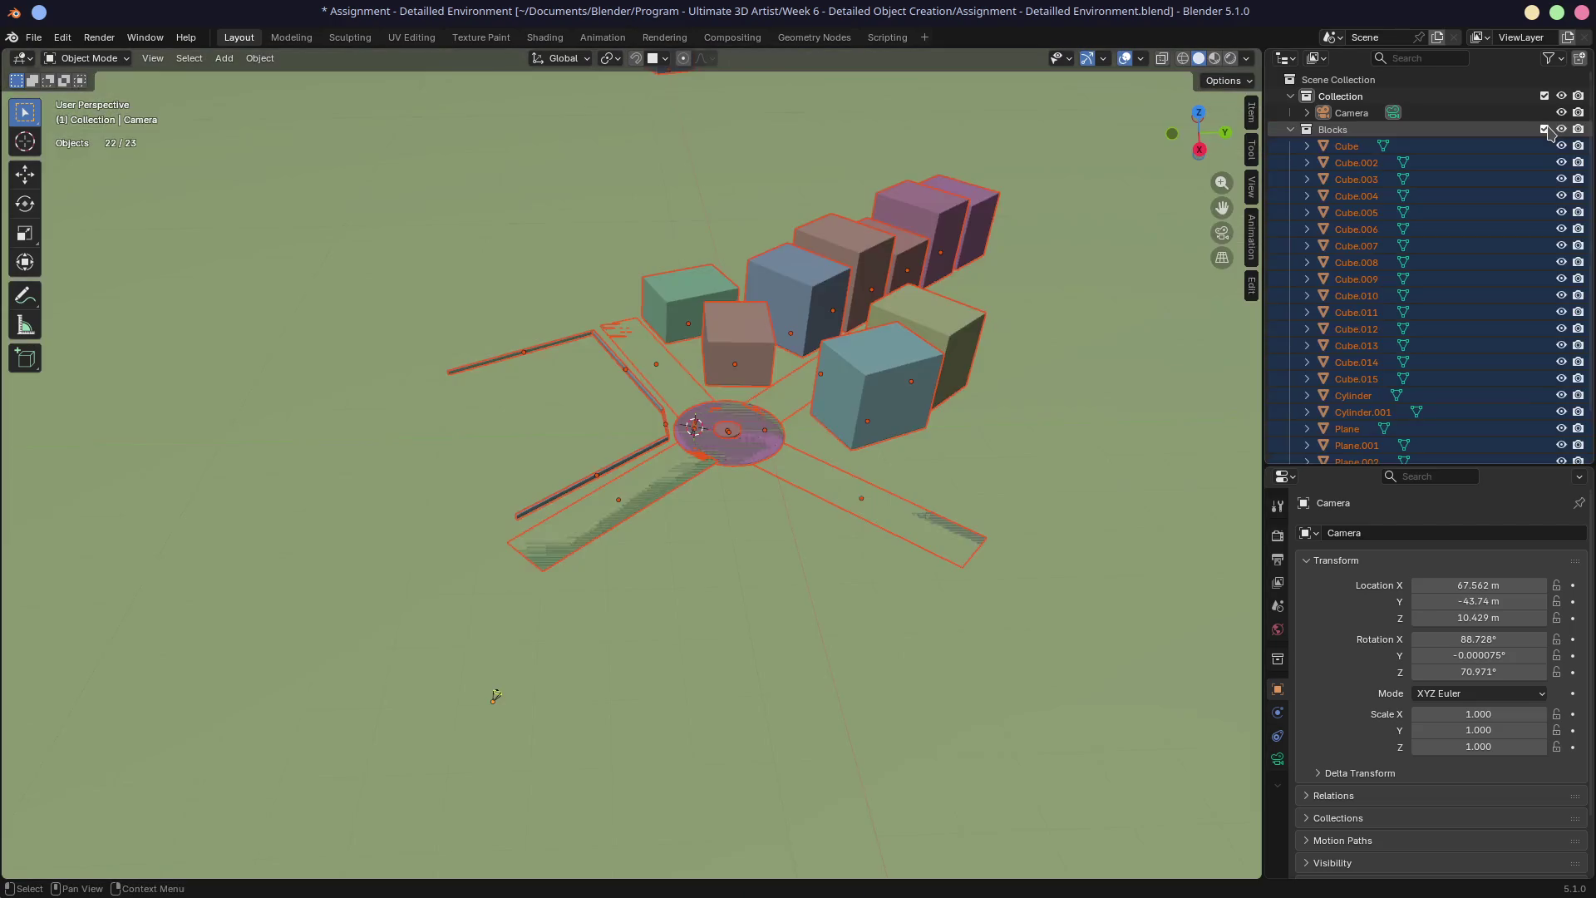
left_click(1291, 129)
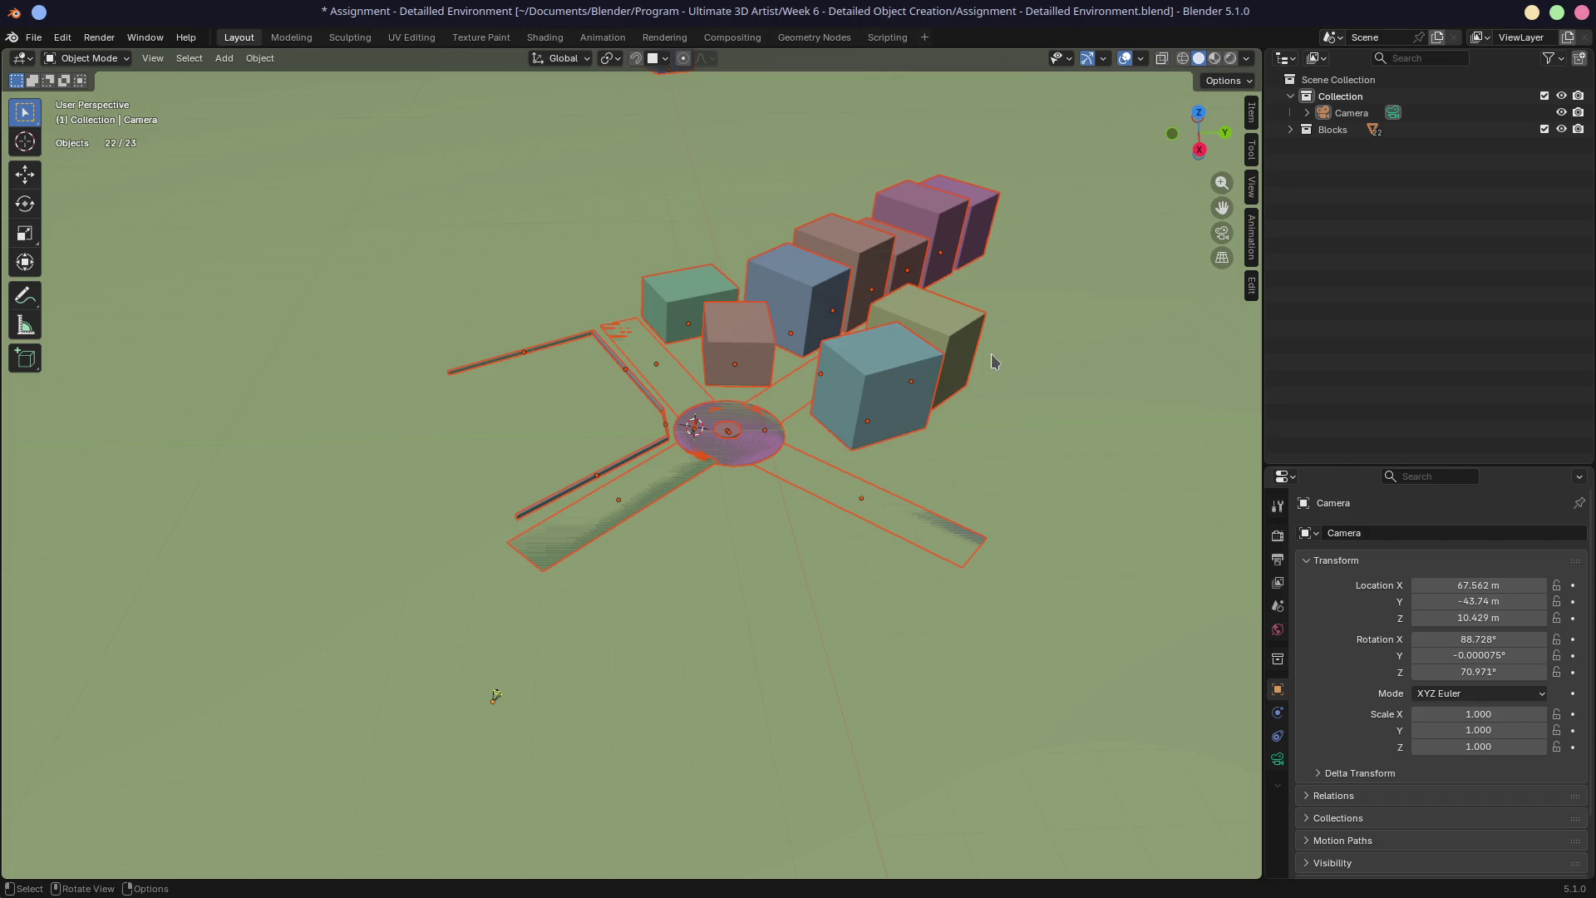
left_click(524, 557)
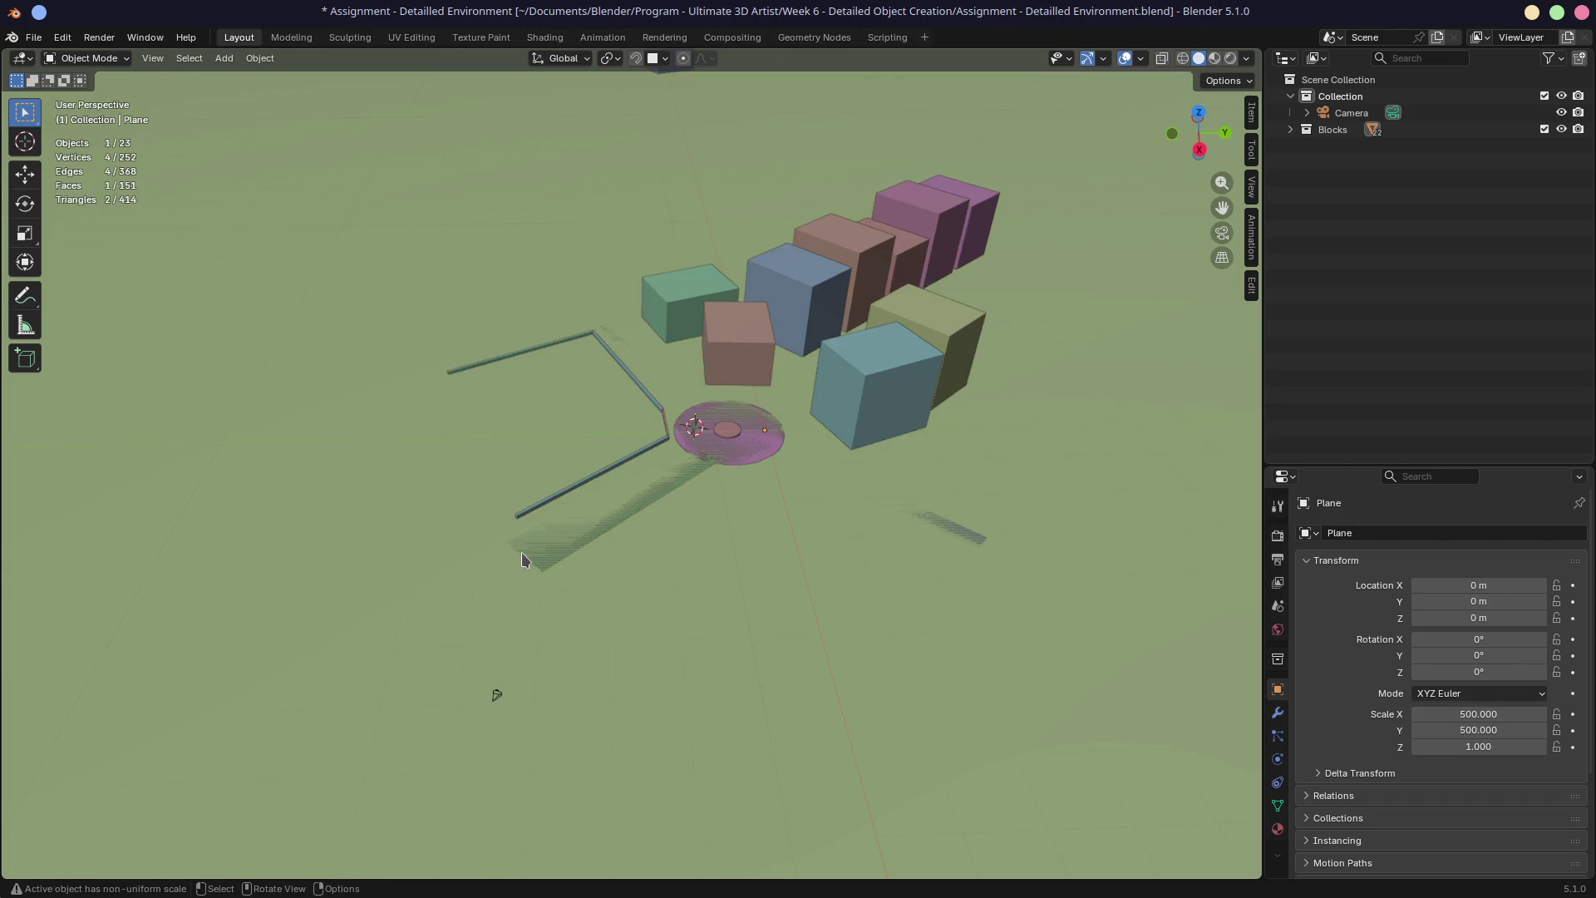
Set the 3D cursor at the near corner of path strip Plane.003 and bring up the Add (Shift+A) choices
left_click(527, 544)
scroll(634, 562, "up", 2)
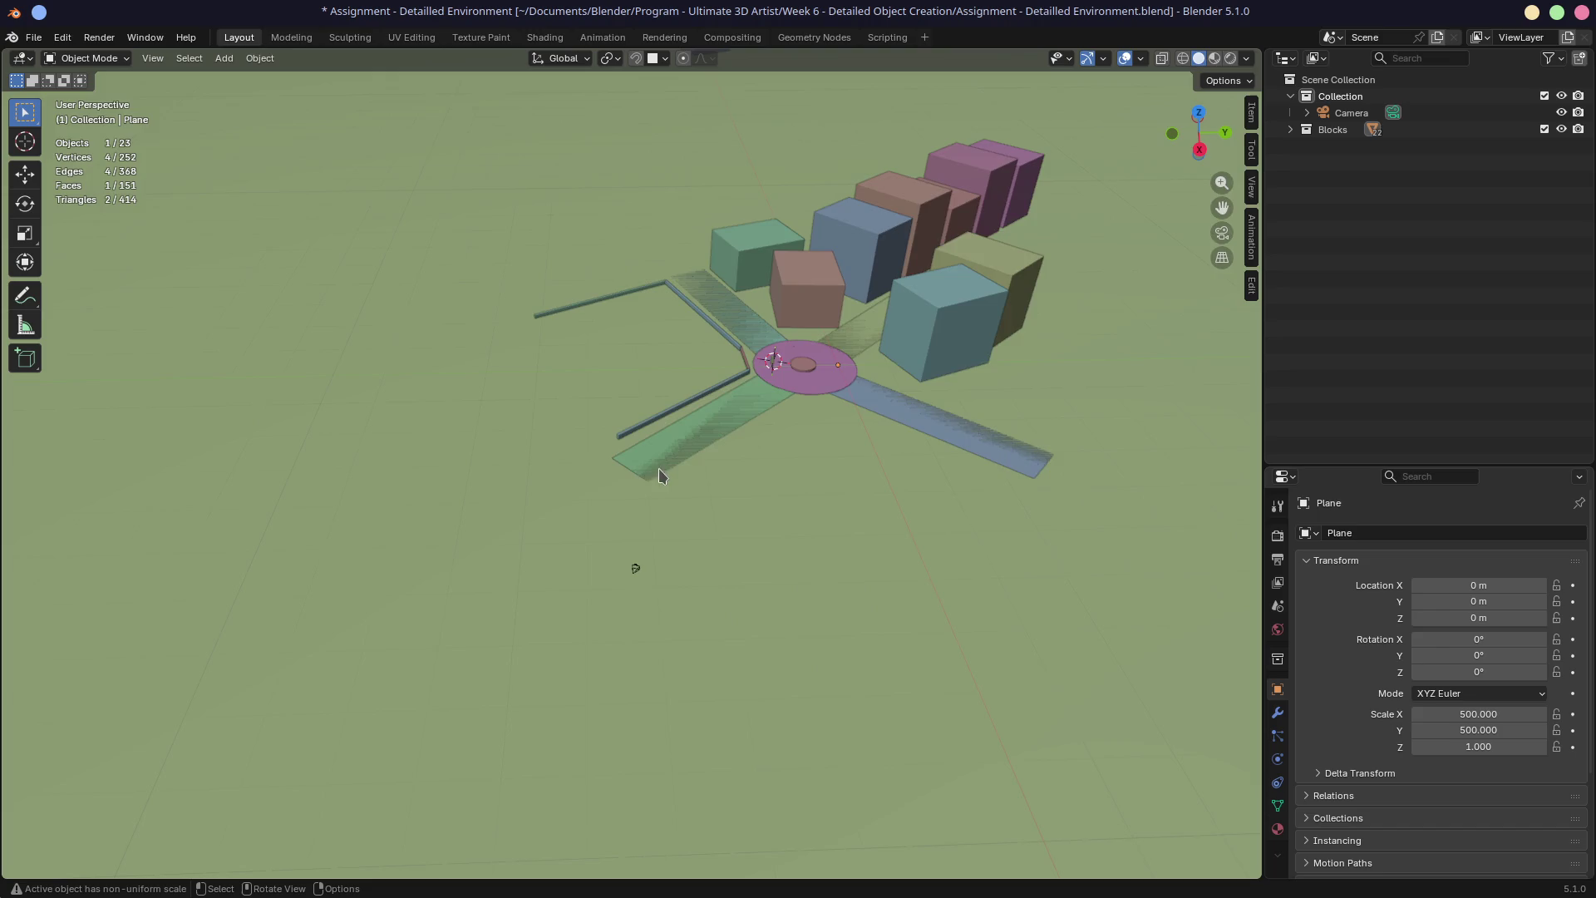
scroll(634, 524, "up", 4)
scroll(638, 482, "up", 3)
middle_click_drag(638, 482, 661, 477)
scroll(660, 476, "down", 5)
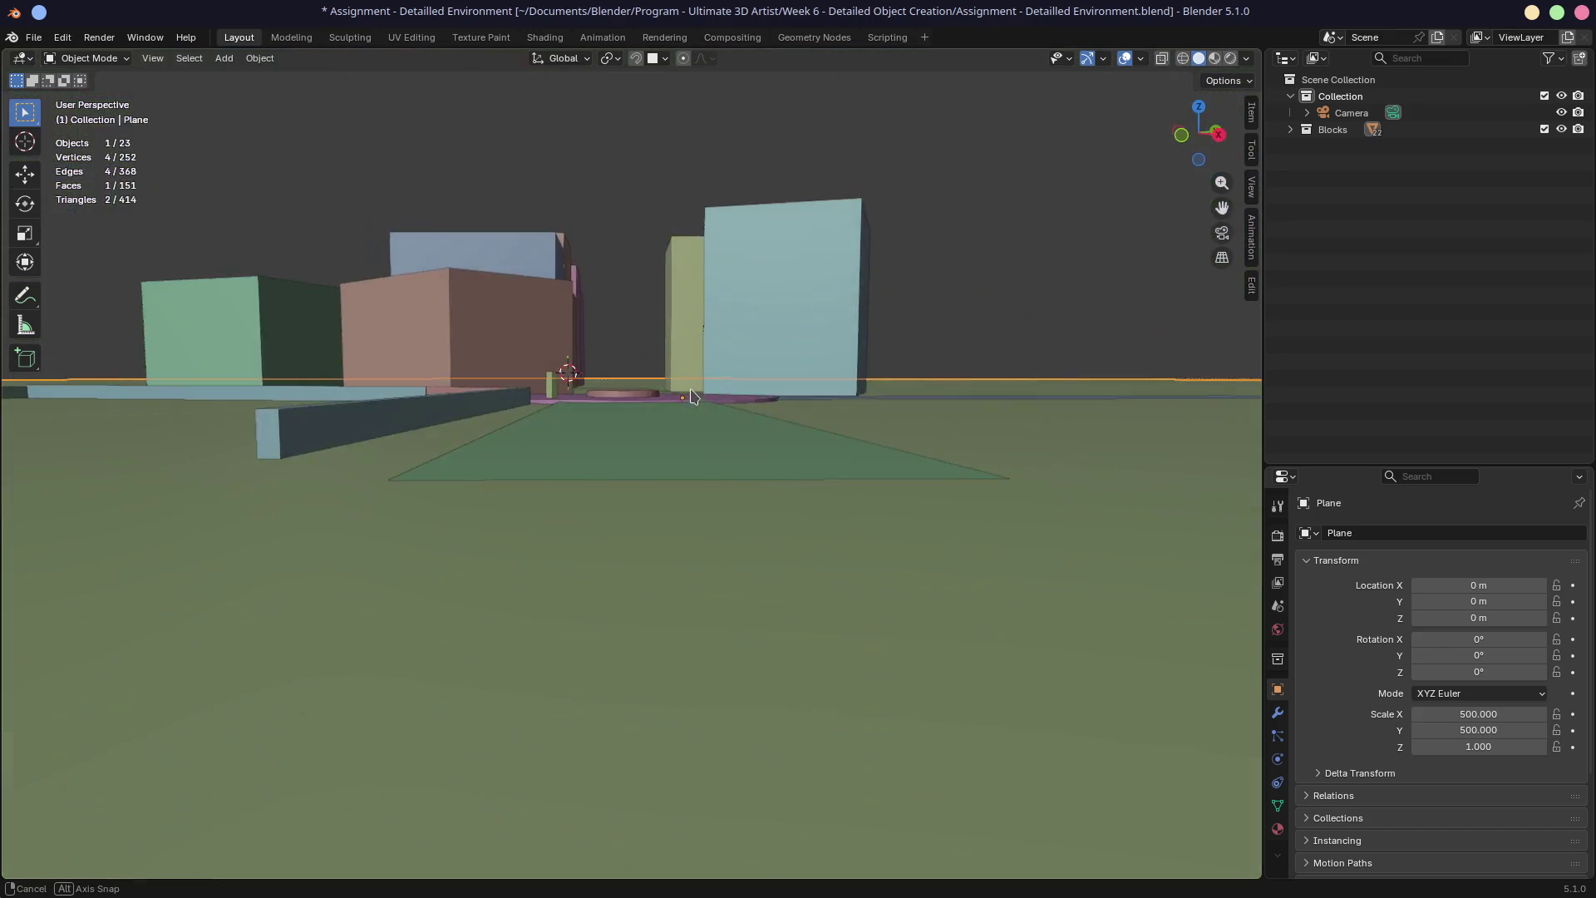
scroll(691, 413, "up", 2)
mouse_move(690, 413)
middle_mouse_down()
mouse_move(687, 438)
mouse_move(540, 481)
middle_mouse_up()
scroll(680, 447, "up", 2)
scroll(677, 441, "down", 2)
scroll(525, 484, "up", 2)
scroll(525, 484, "up", 1)
left_click(400, 493, "shift")
right_click(395, 491, "shift")
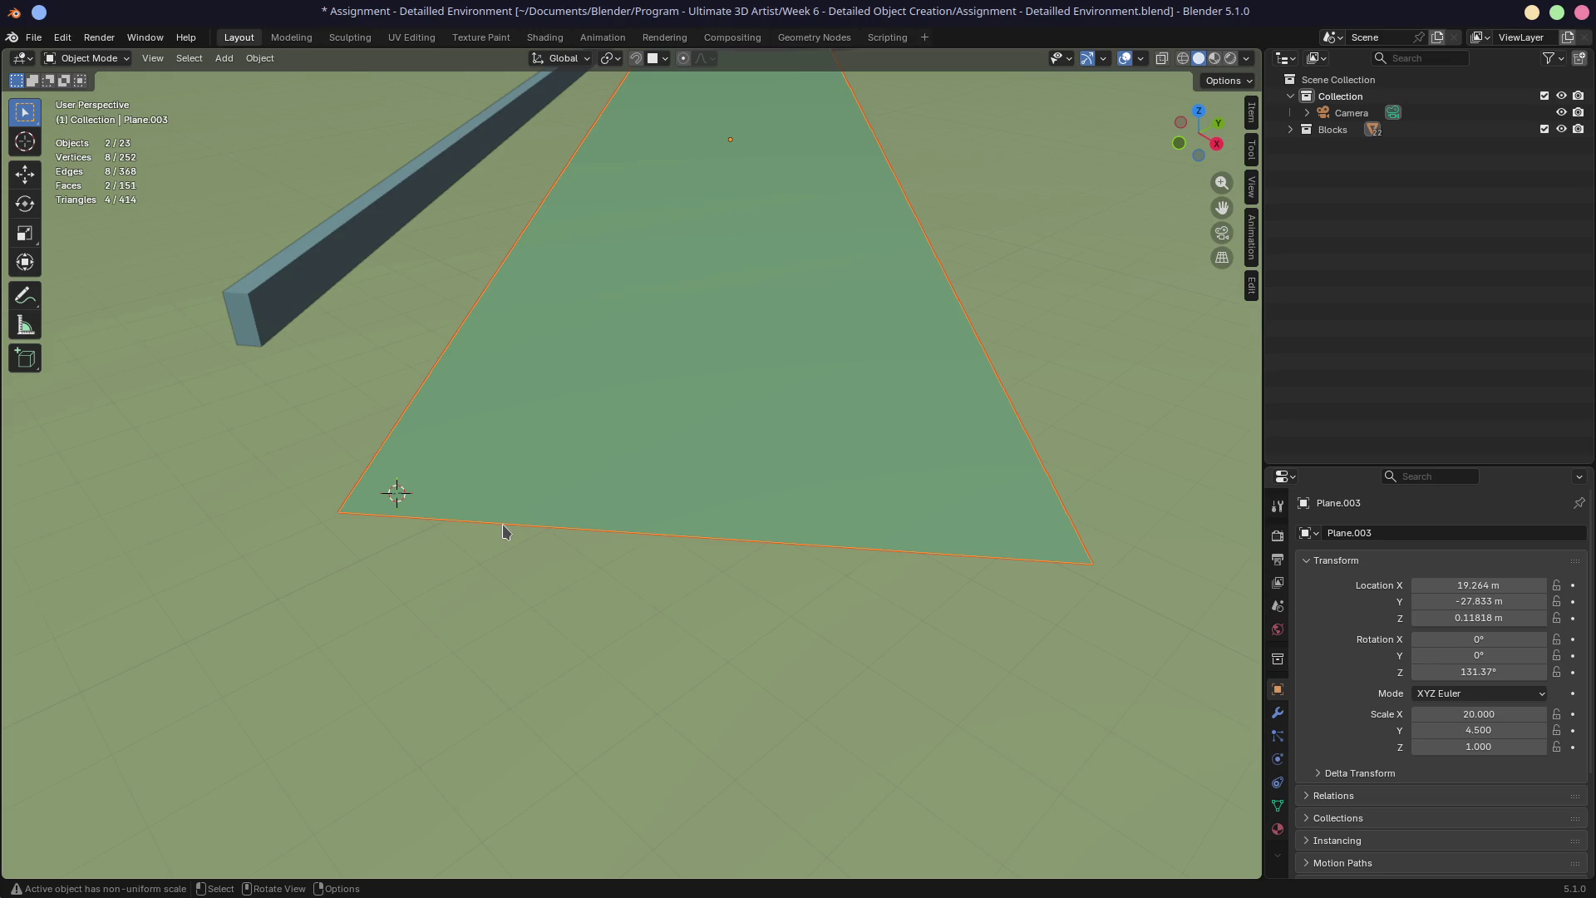
middle_click_drag(502, 530, 645, 296)
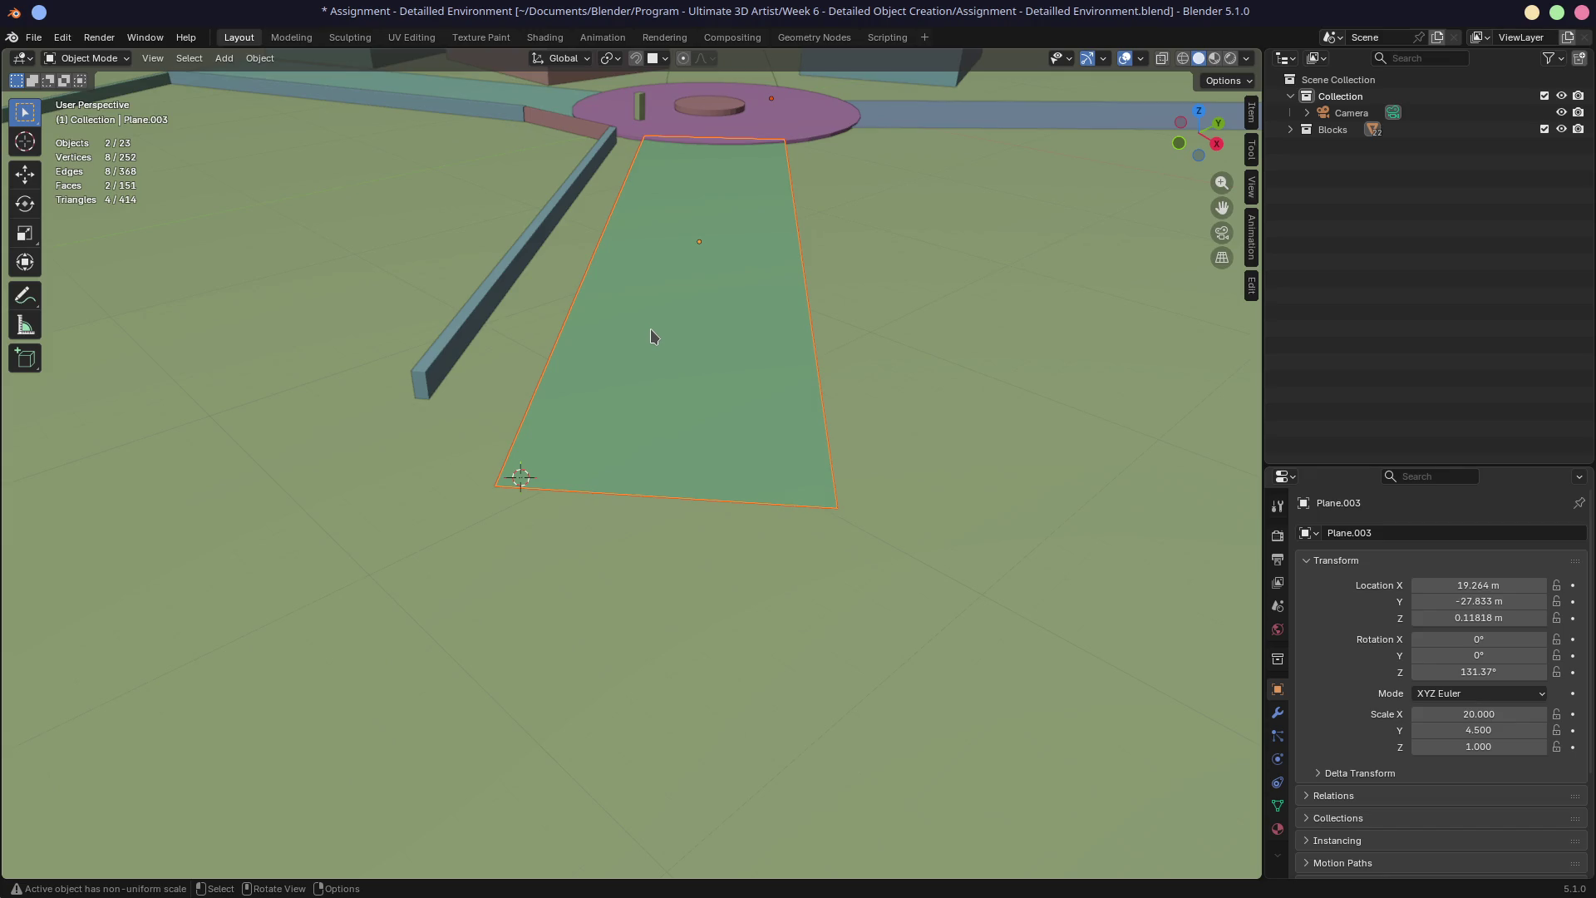
key("shift+a")
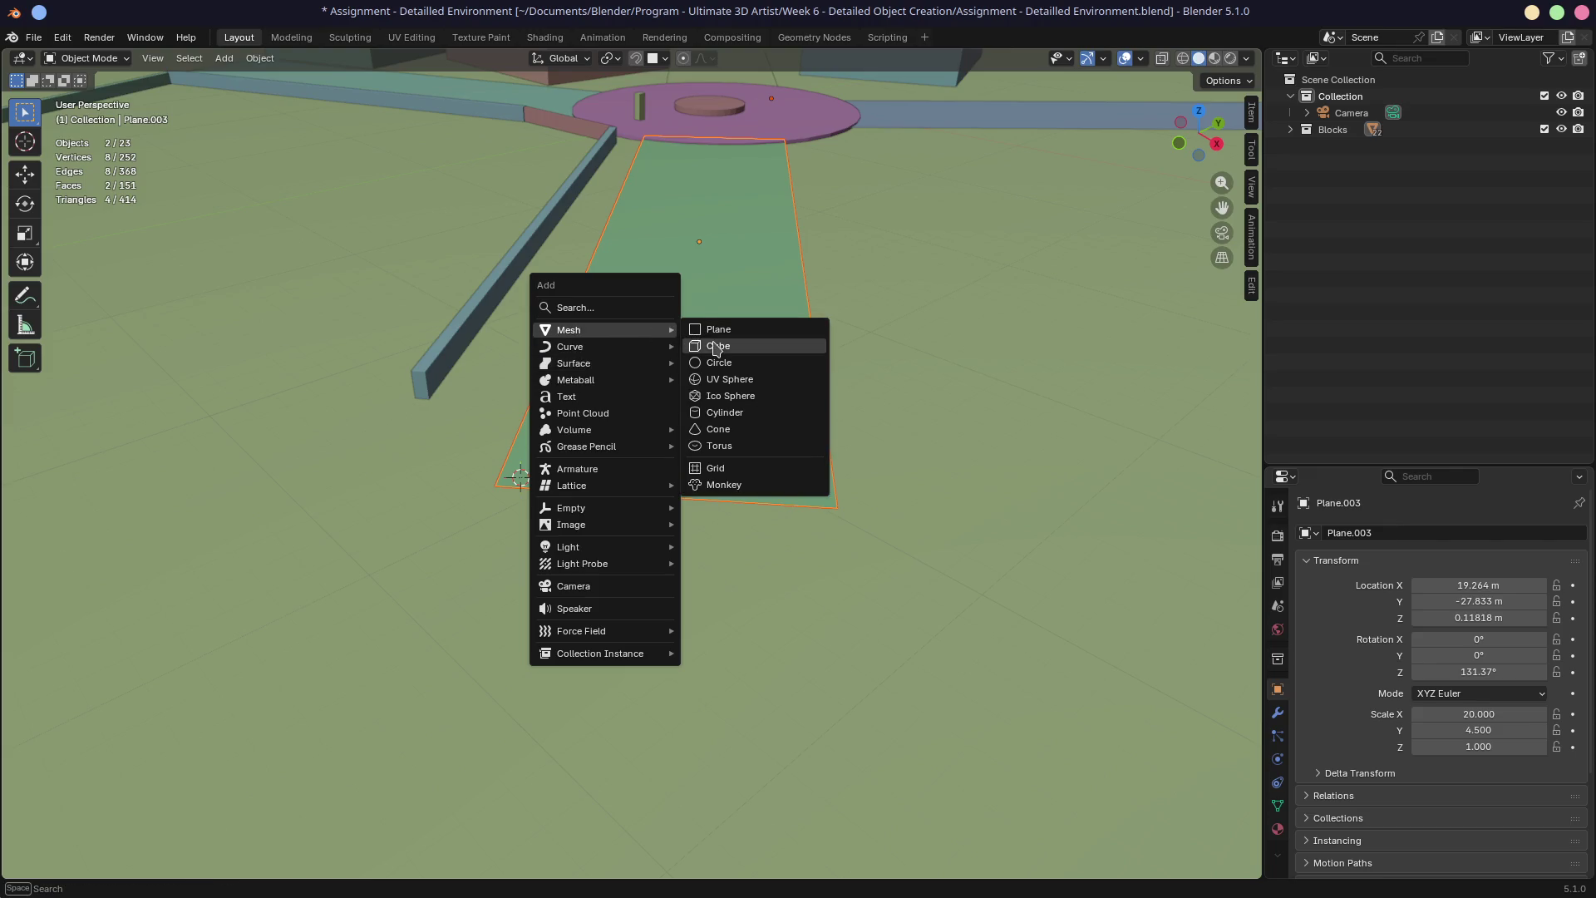
mouse_move(568, 329)
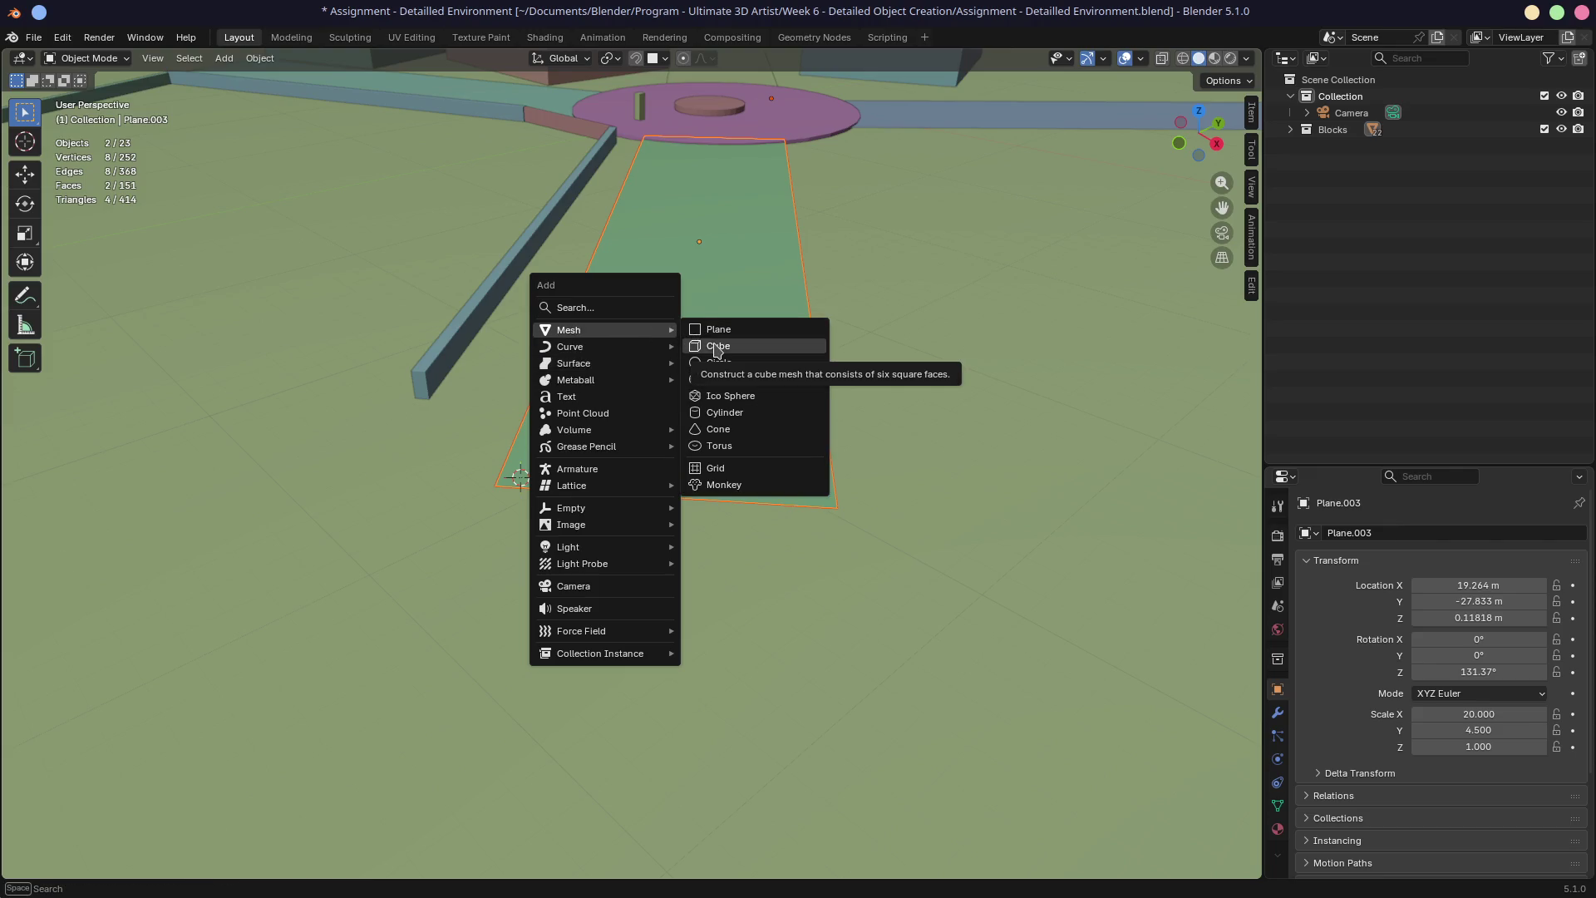
Add a cube at the 3D cursor and leave it in place
left_click(716, 347)
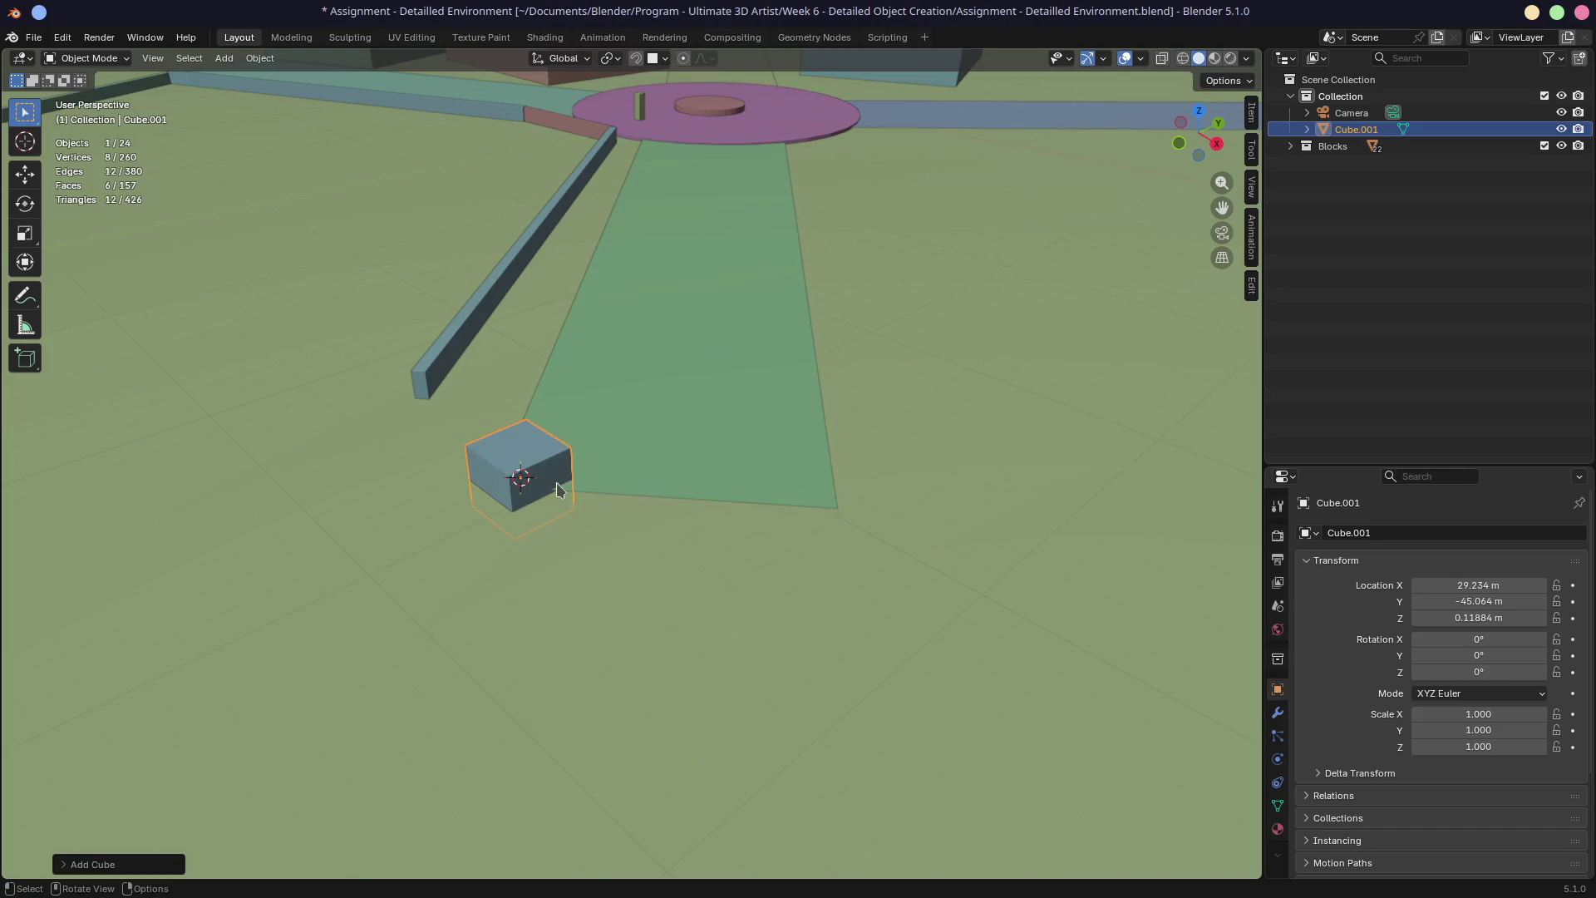
key("g")
left_click(717, 480)
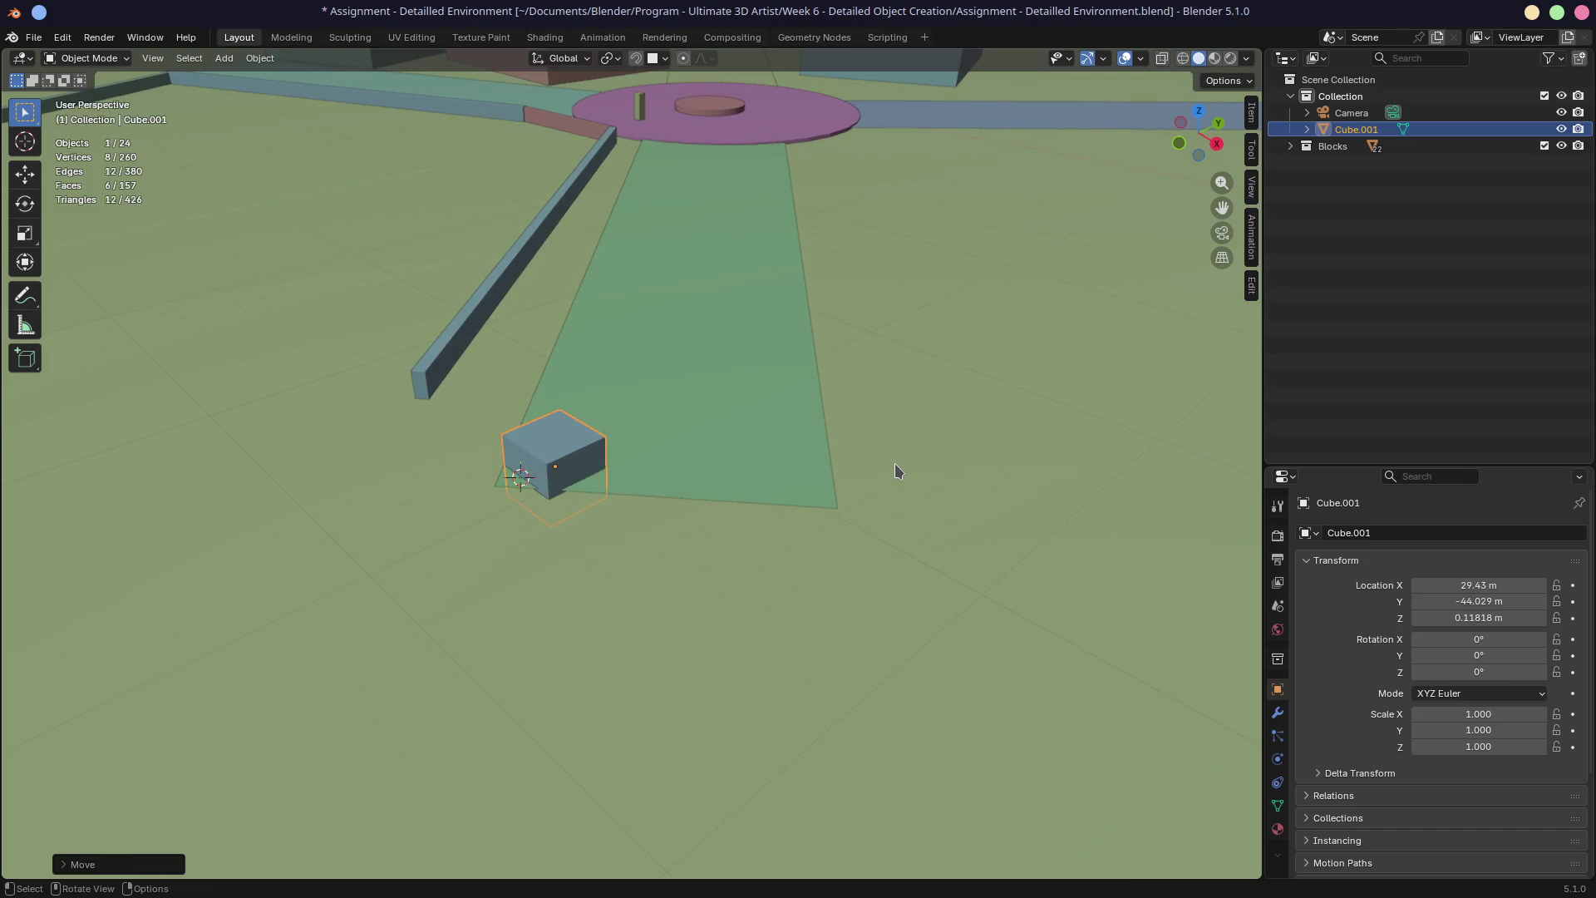
key("a")
key("ctrl+z")
key("g")
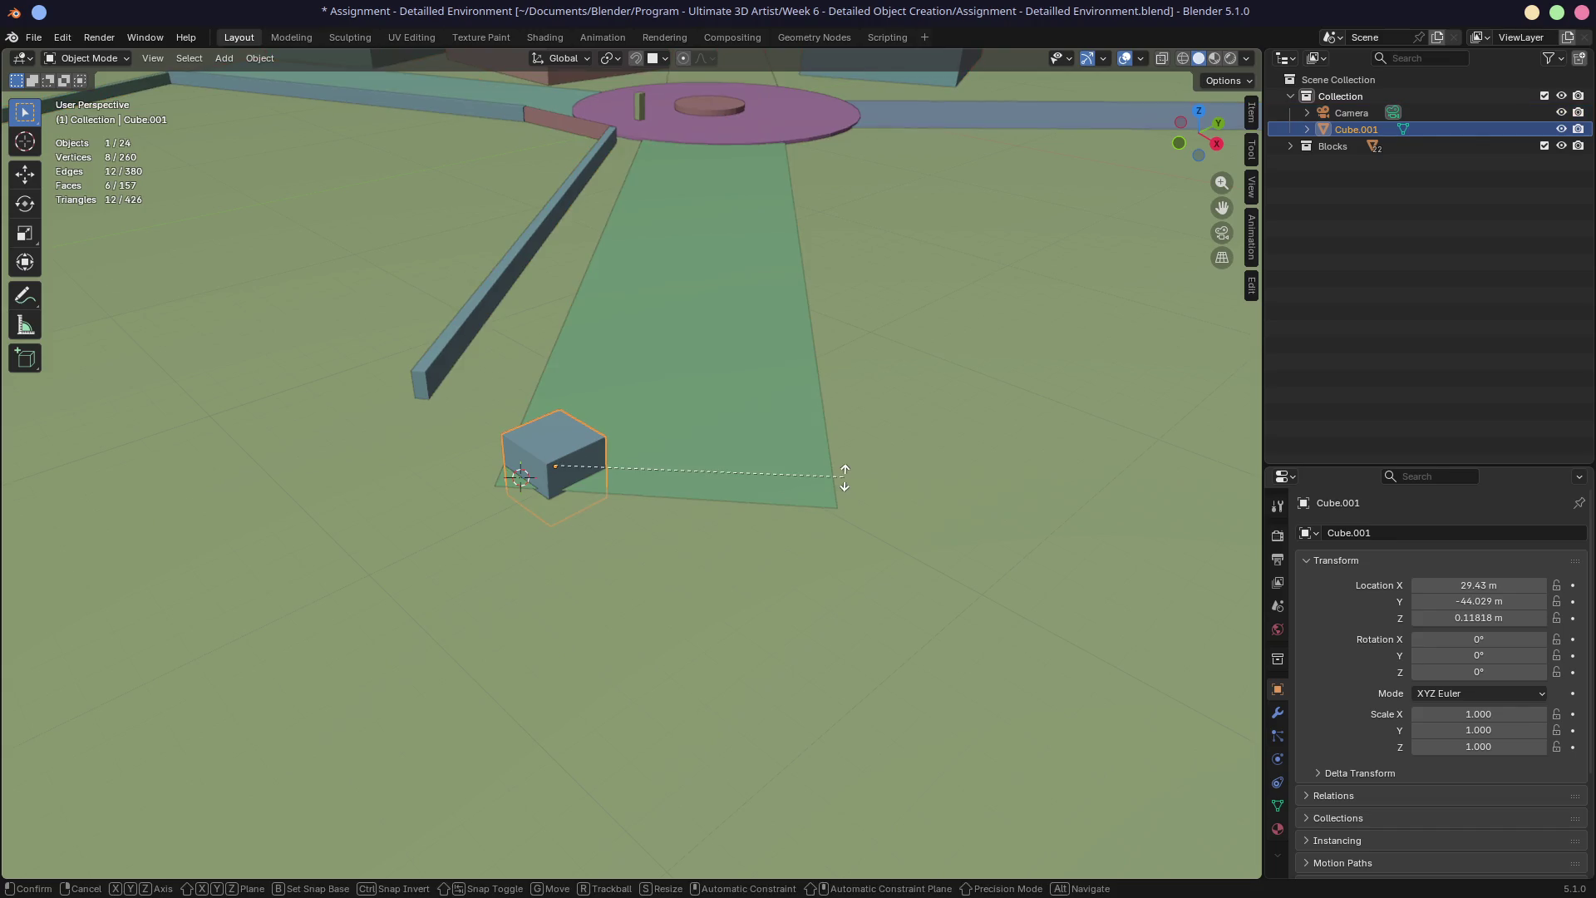
key("Escape")
Scale the cube to 0.33 on Z and check it from top and front views
key("s")
key("z")
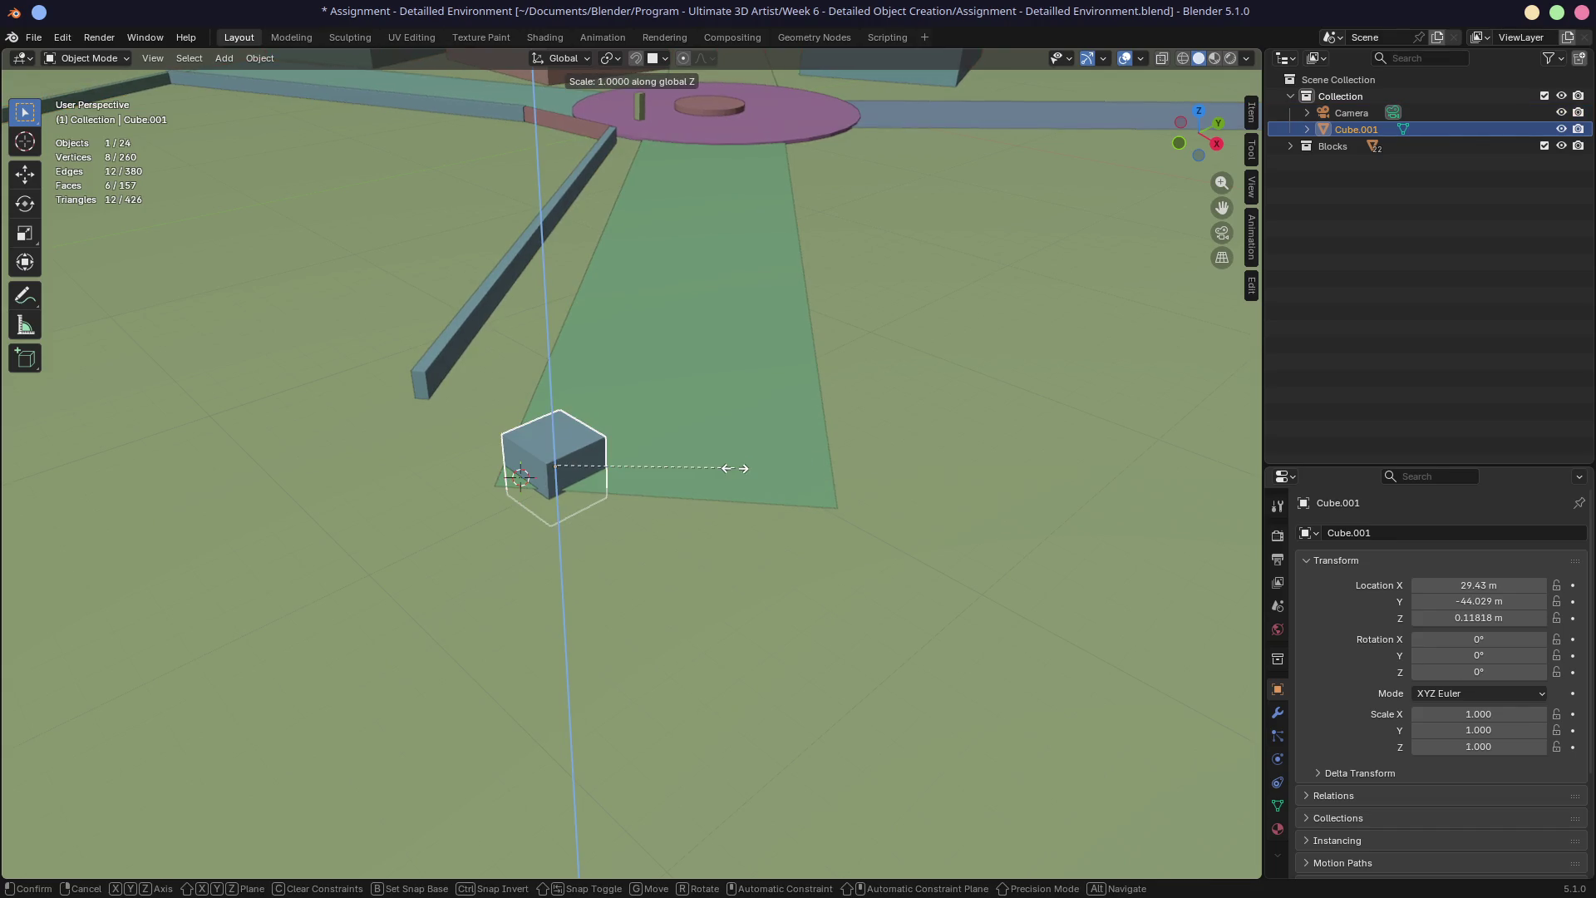
left_click(615, 479)
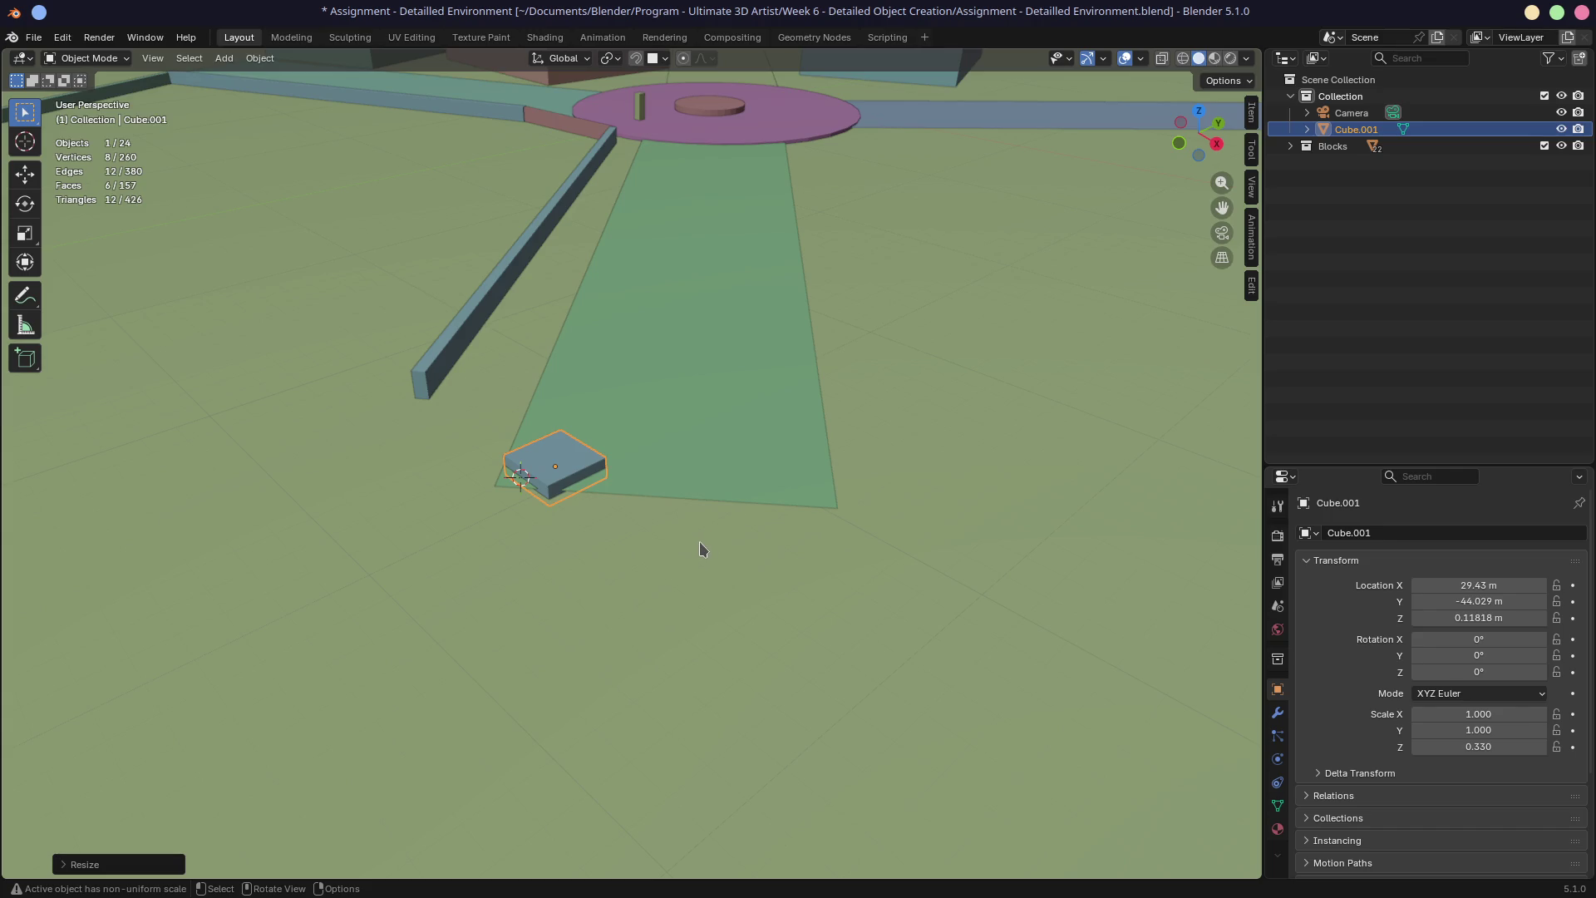
key("KP_7")
middle_click_drag(687, 583, 631, 545)
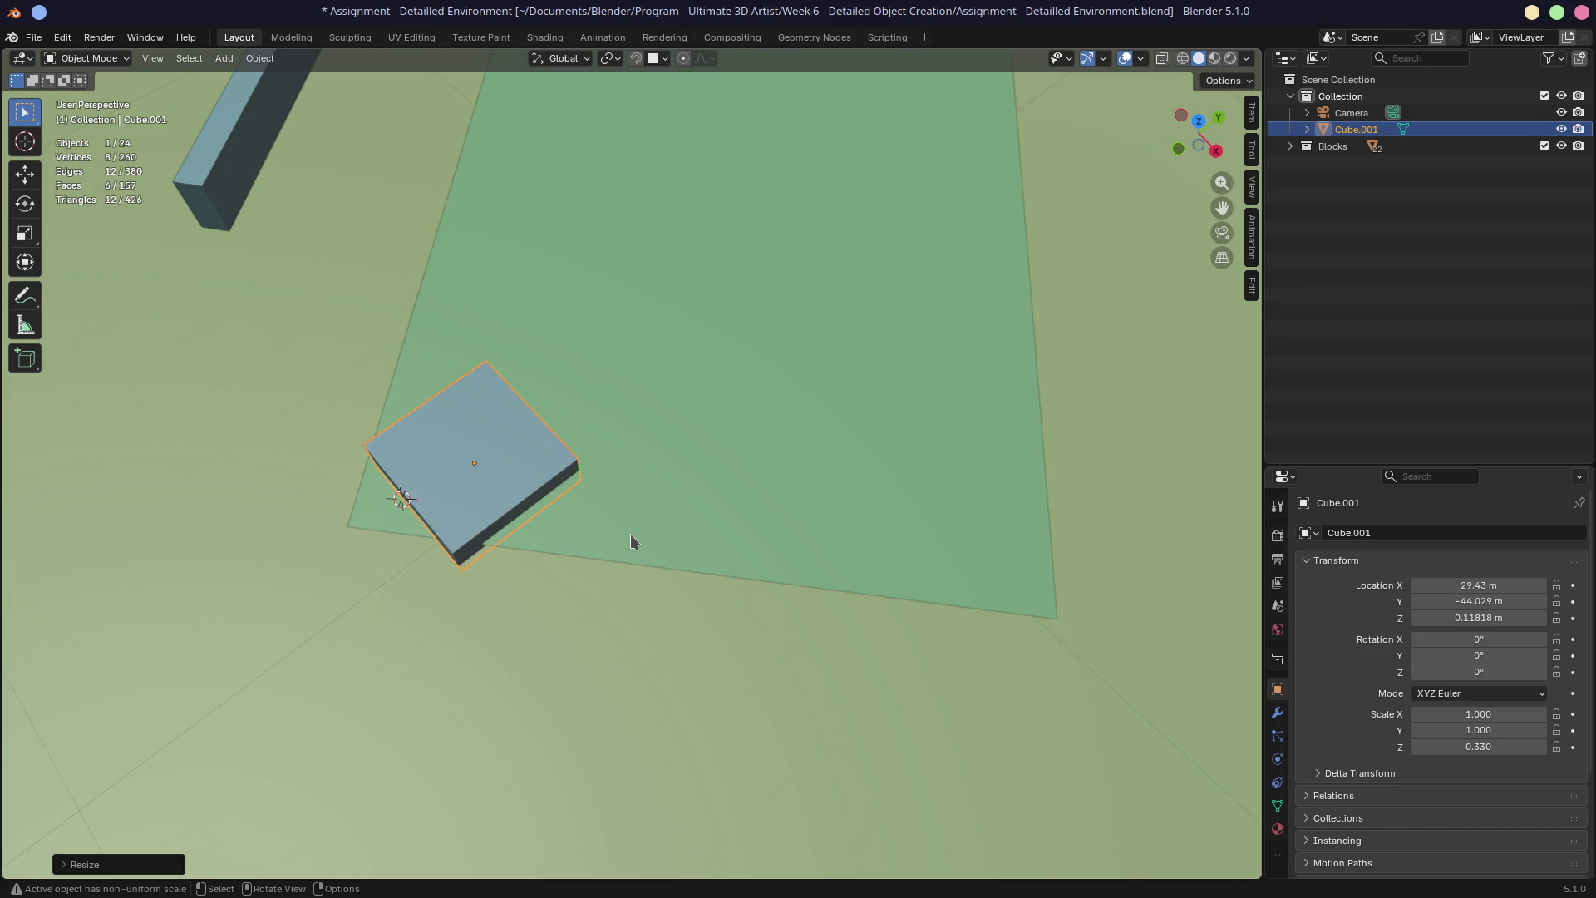
key("KP_1")
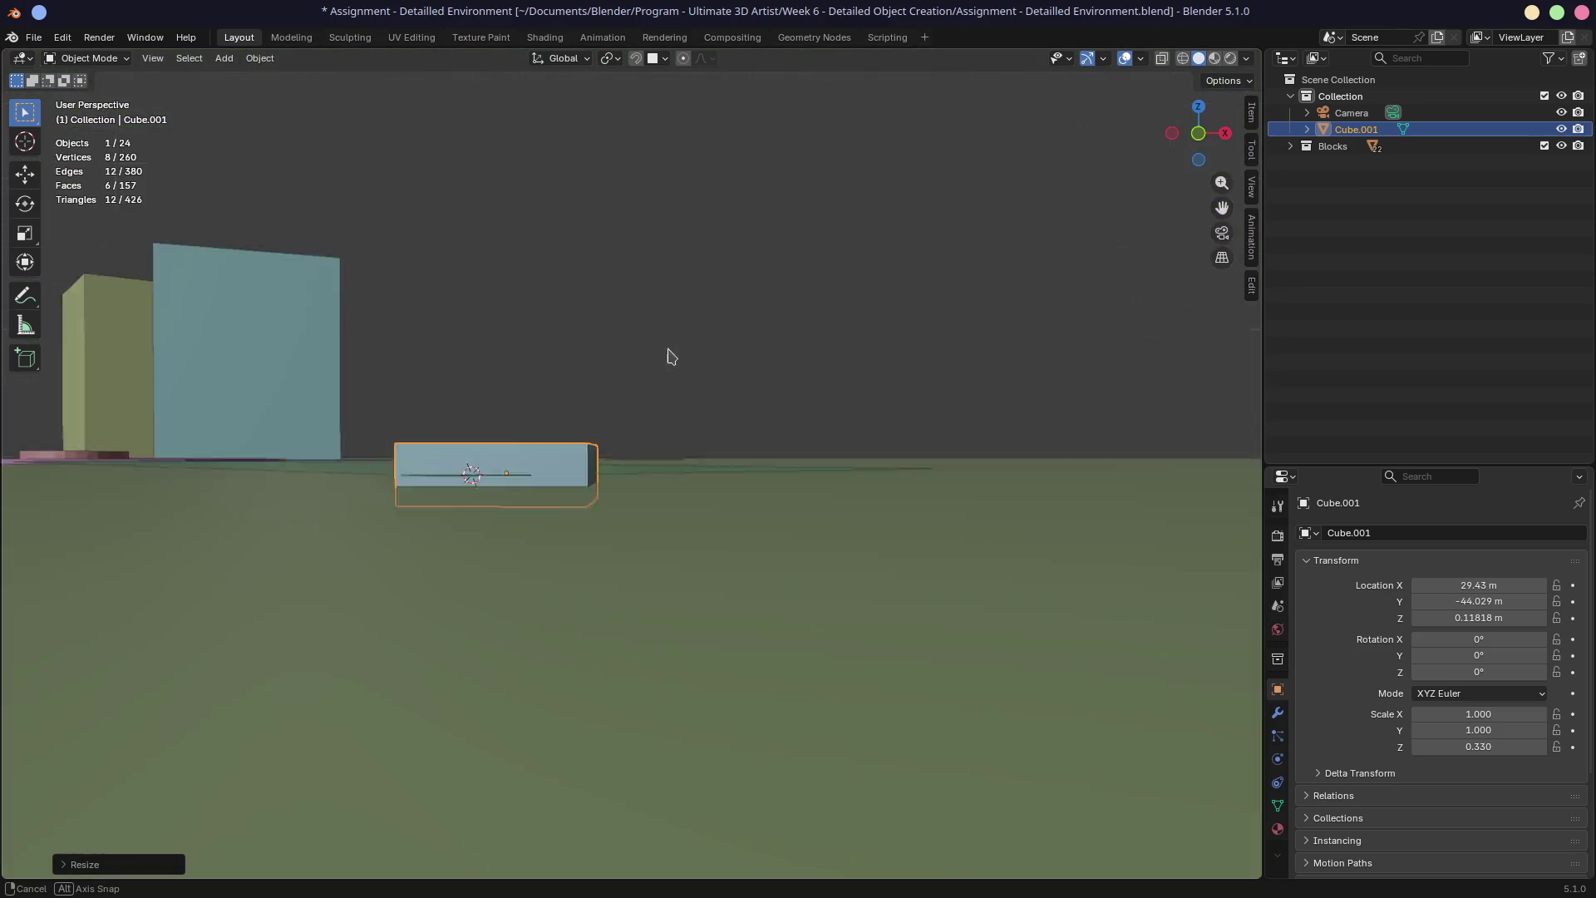
middle_click_drag(778, 327, 538, 382)
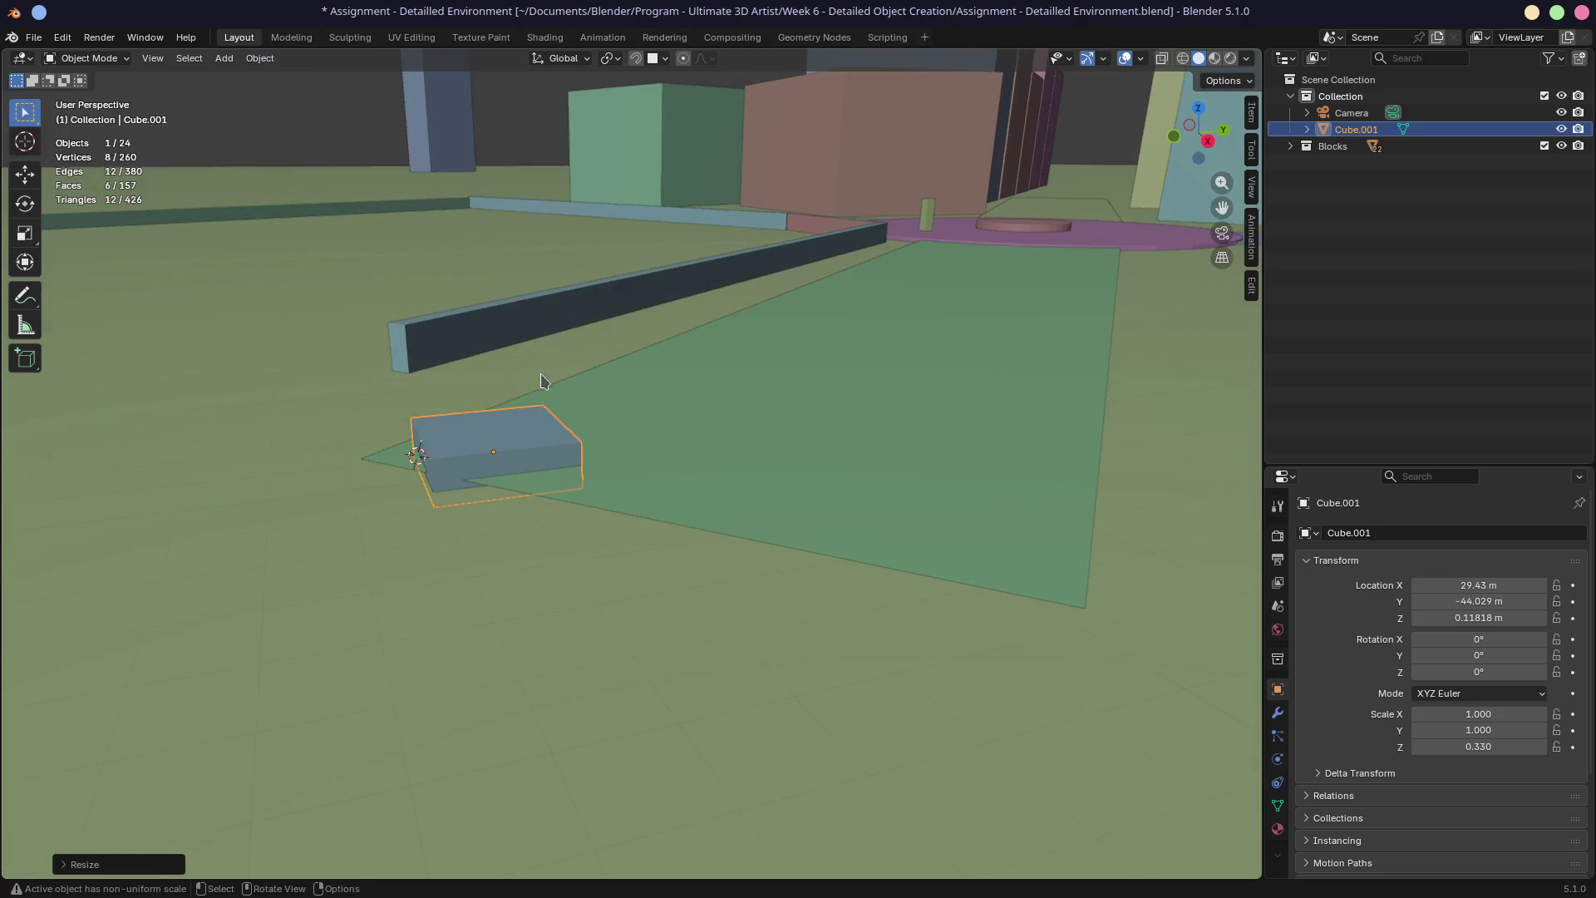
scroll(563, 351, "down", 1)
scroll(559, 360, "down", 3)
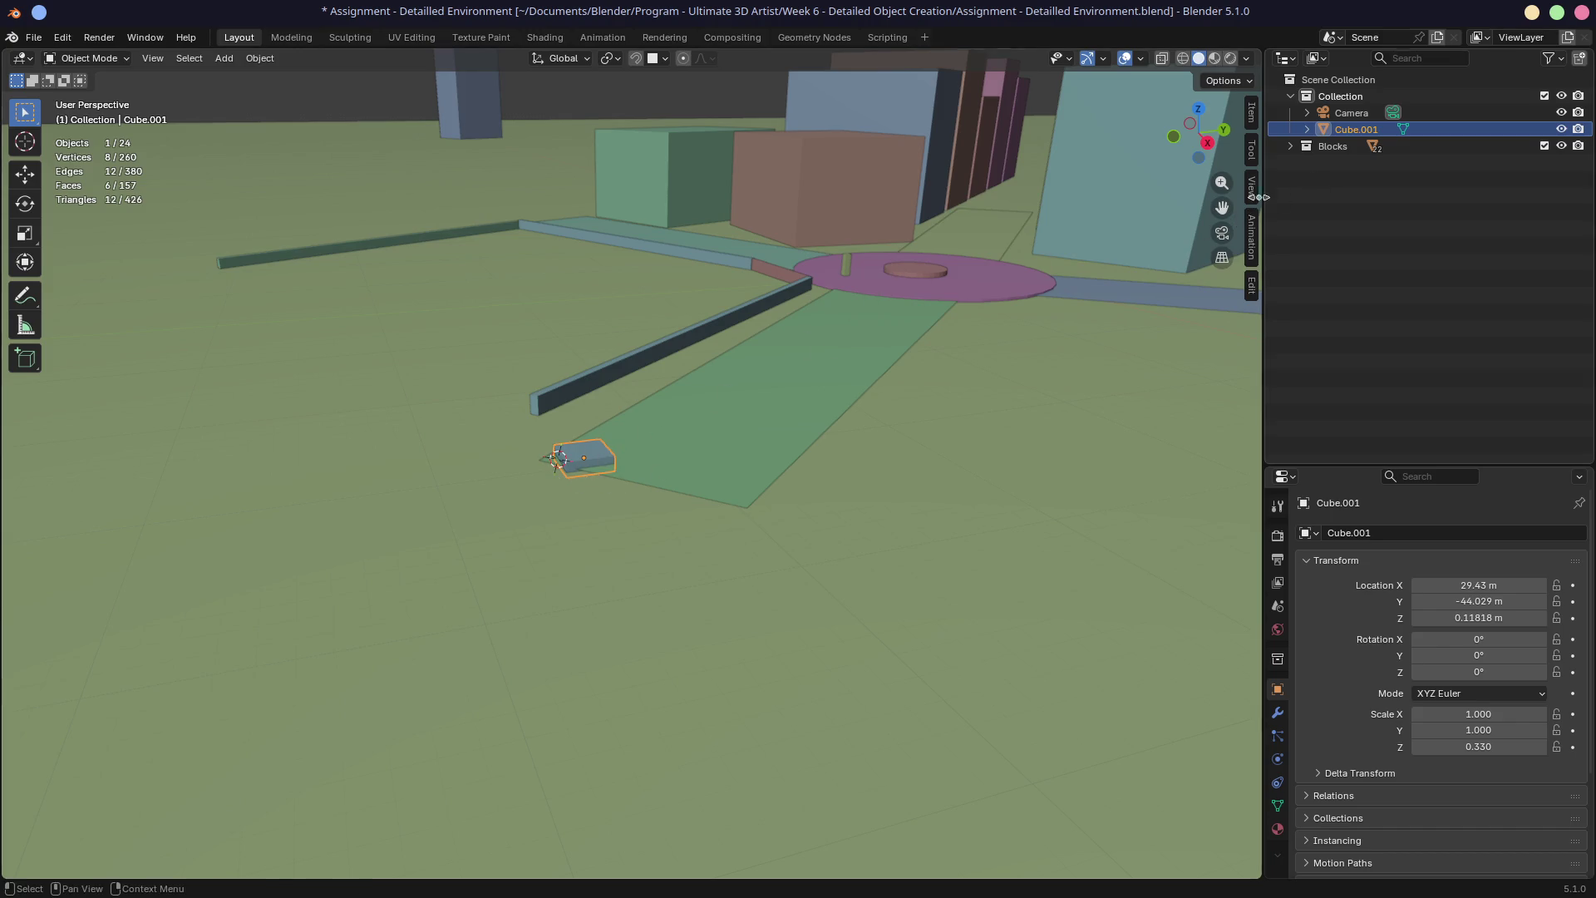
Move Cube.001 into a new collection named Atoms
key("m")
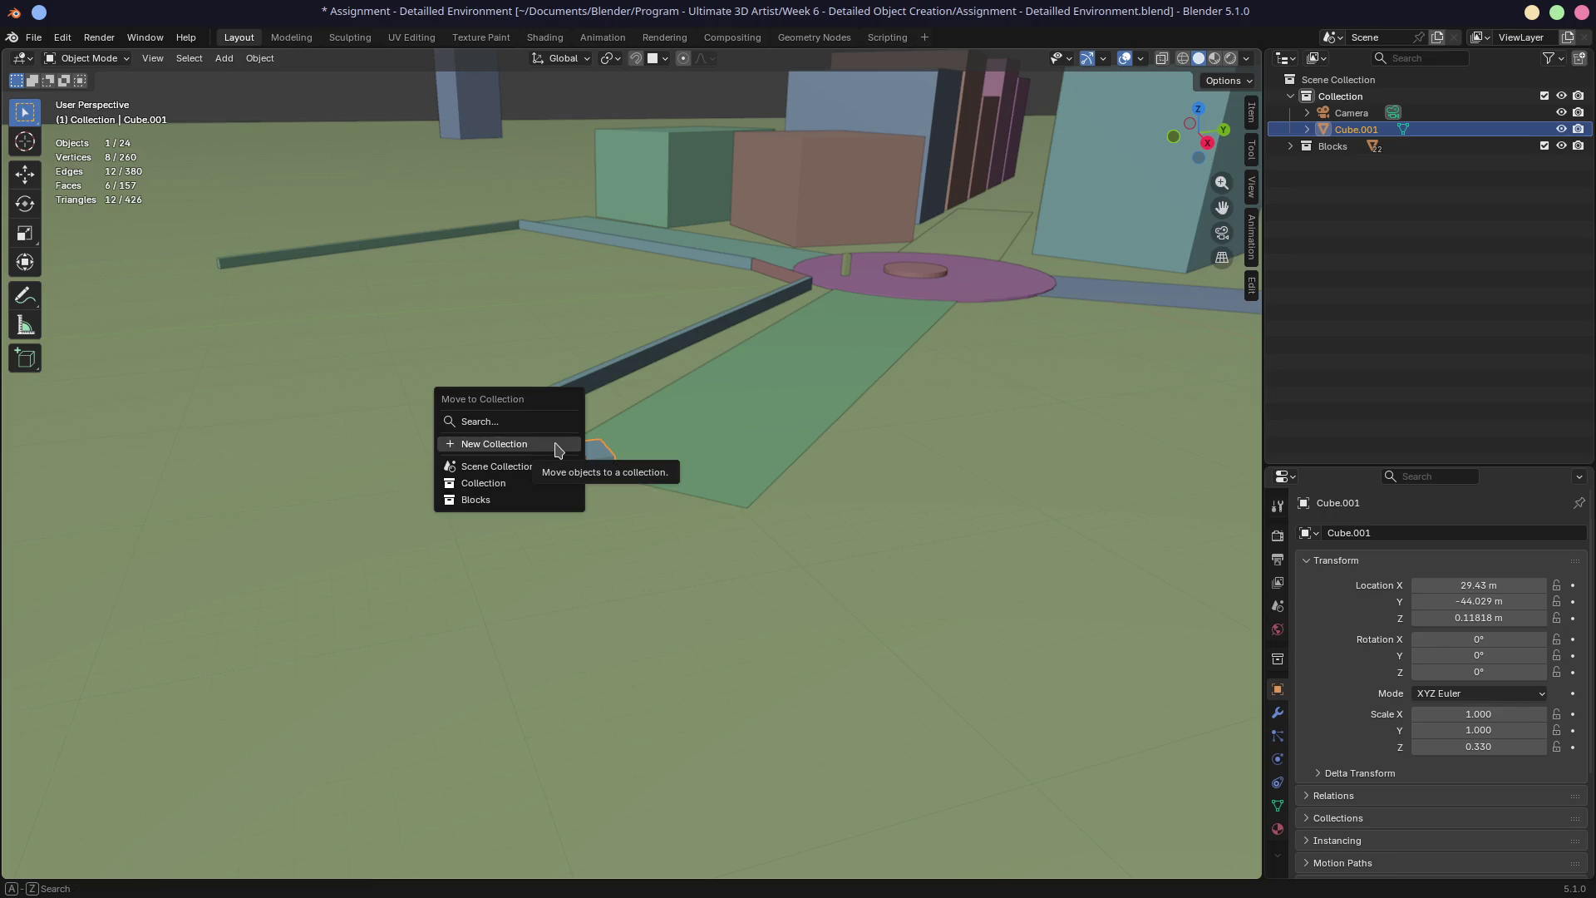
left_click(557, 446)
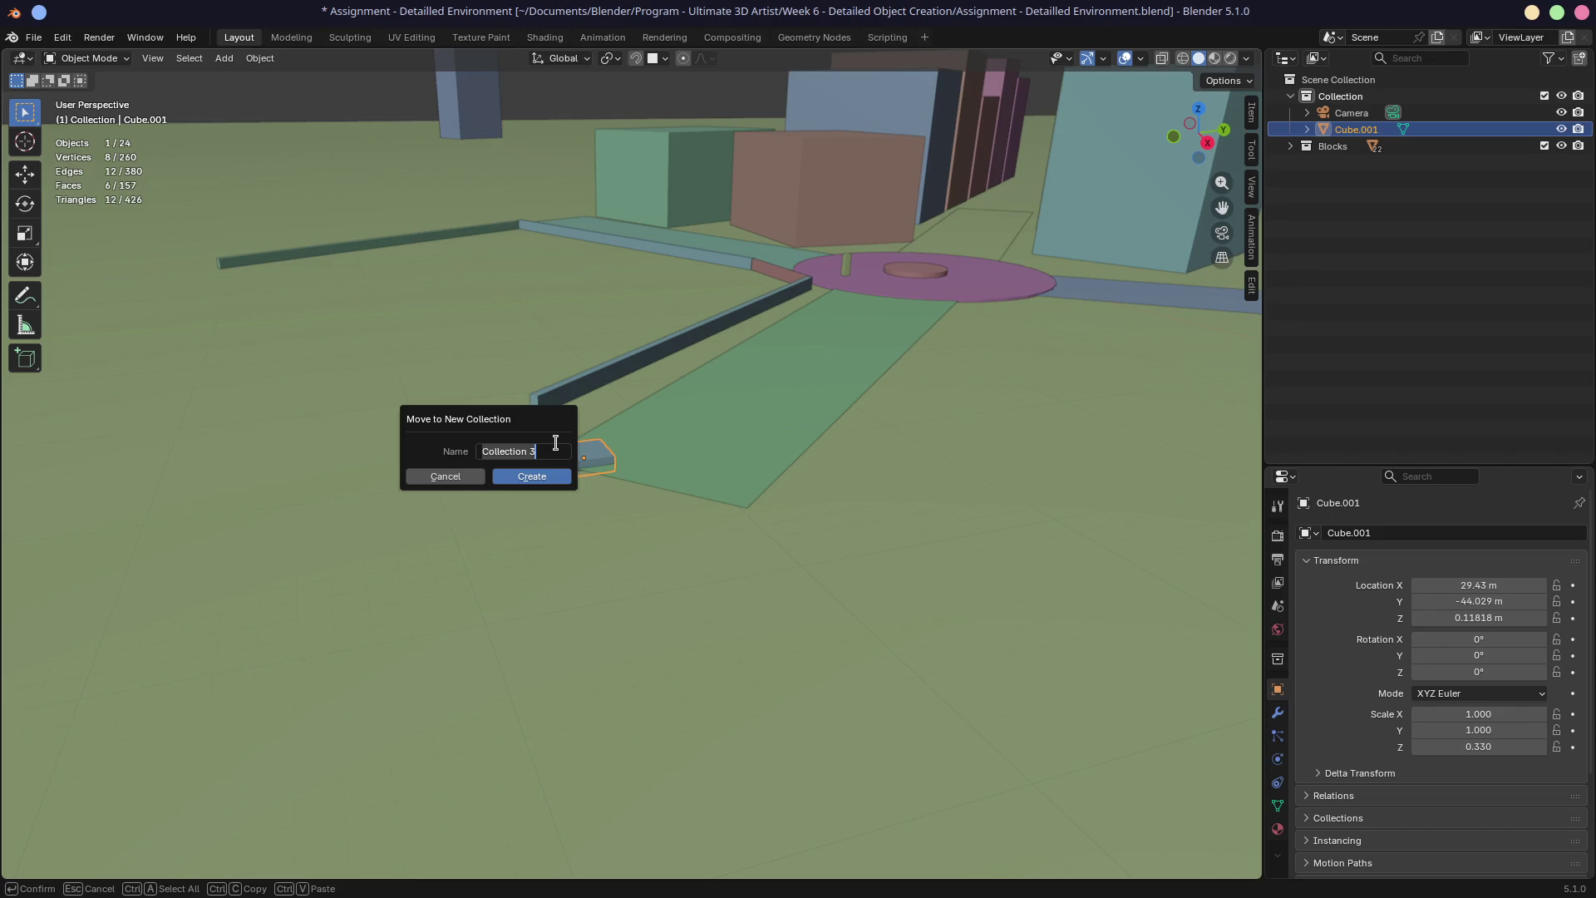
type("Atoms")
key("Return")
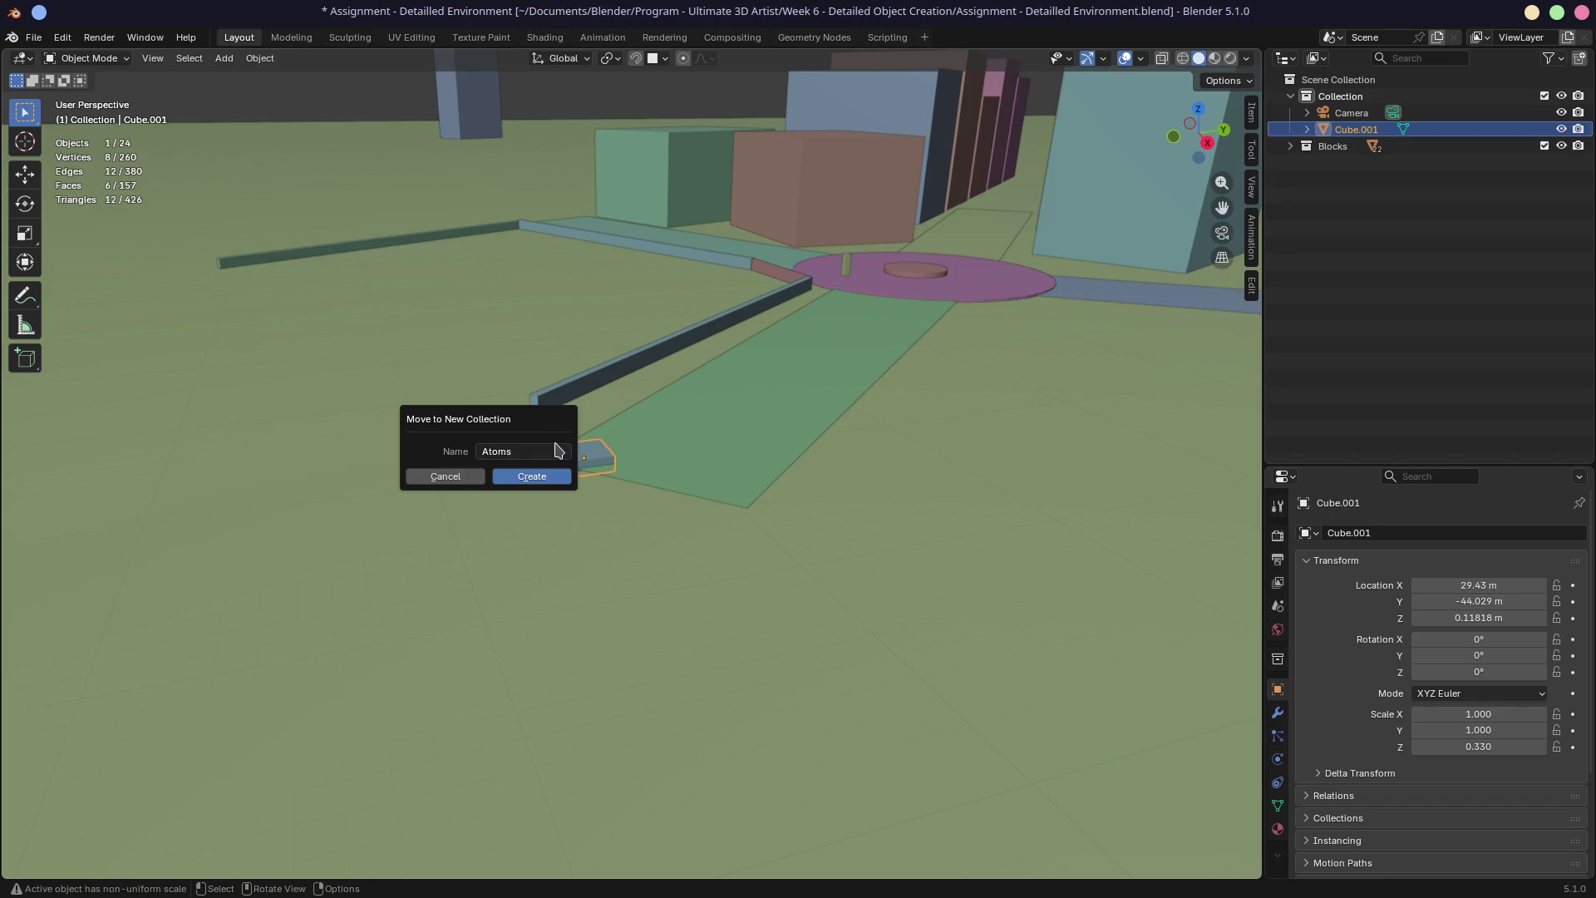
left_click(559, 474)
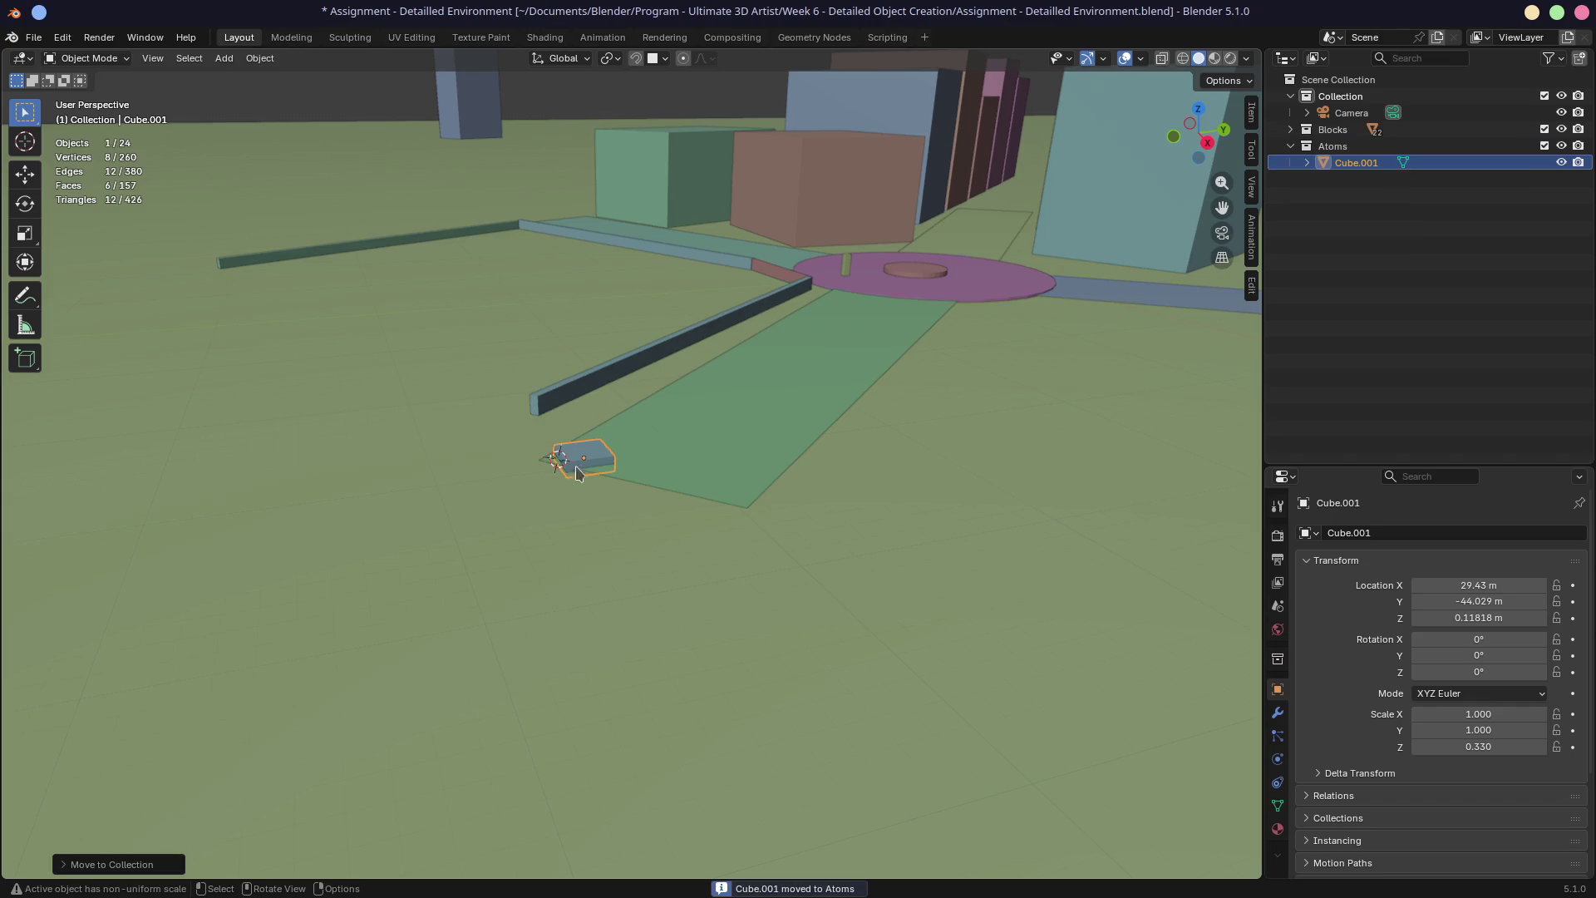
double_click(1334, 162)
type("Brick")
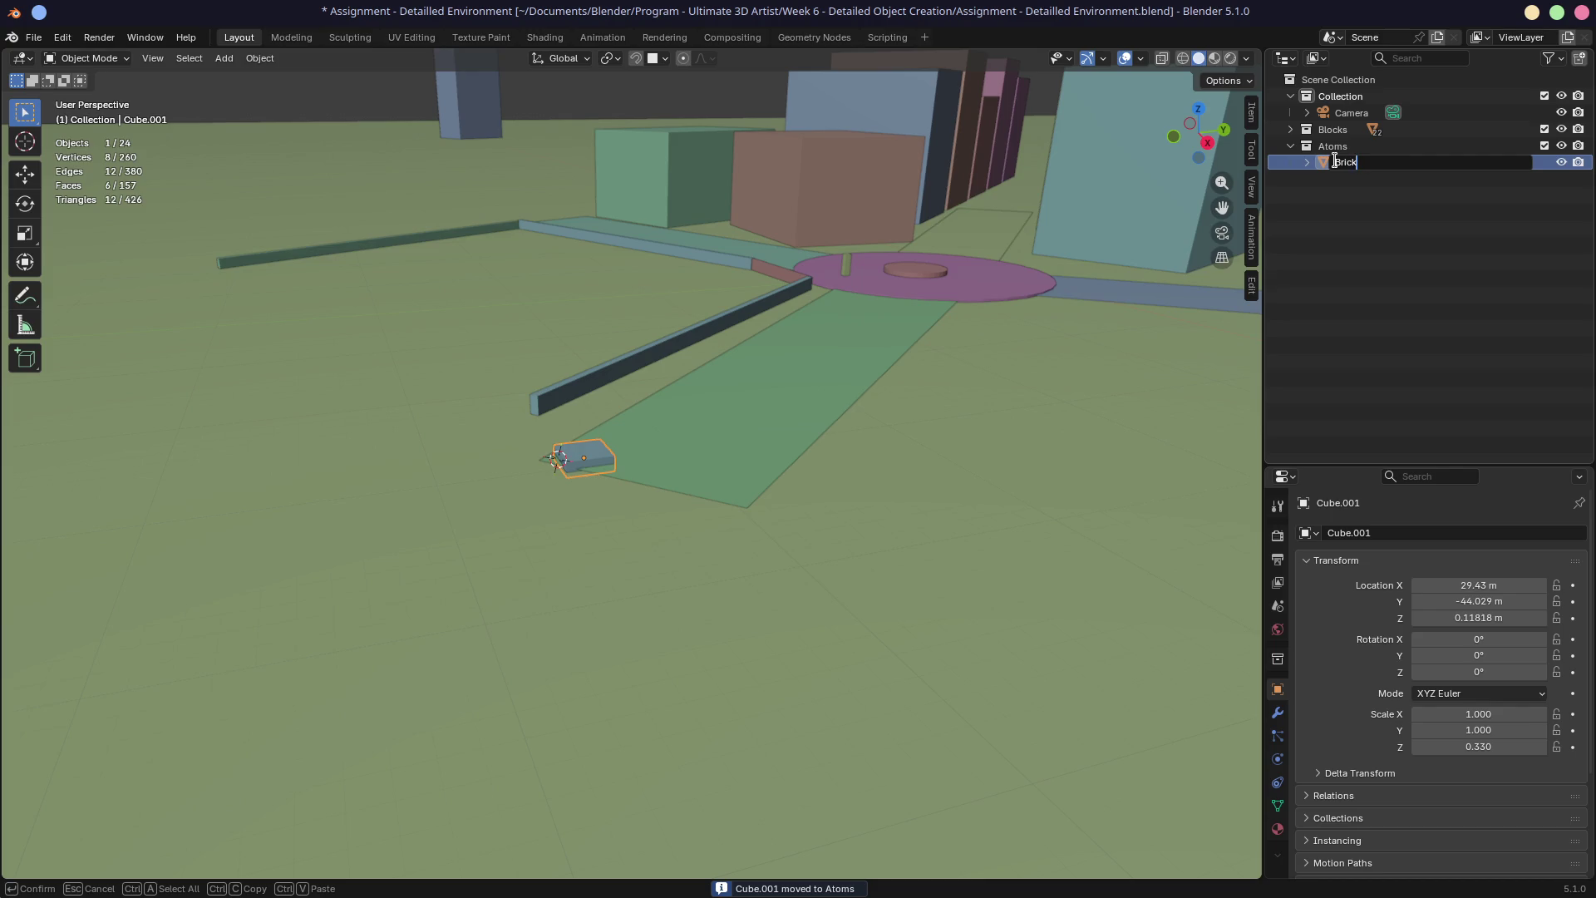
type(" A")
Confirm the name Brick A and isolate it in Local View (Numpad /)
key("Return")
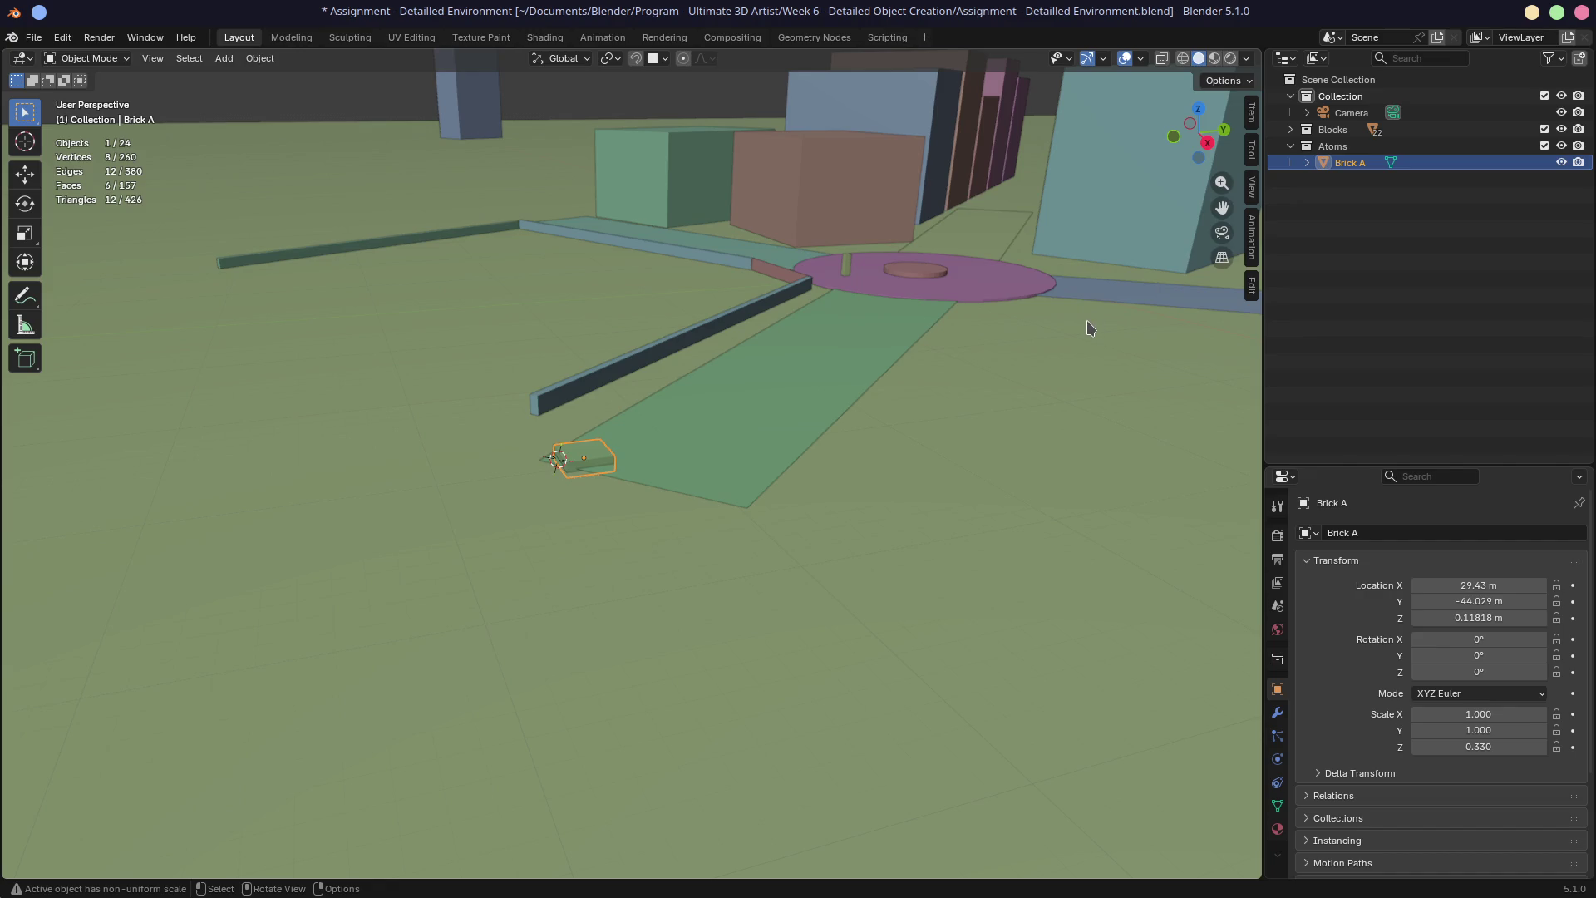
key("KP_Divide")
scroll(986, 363, "down", 5)
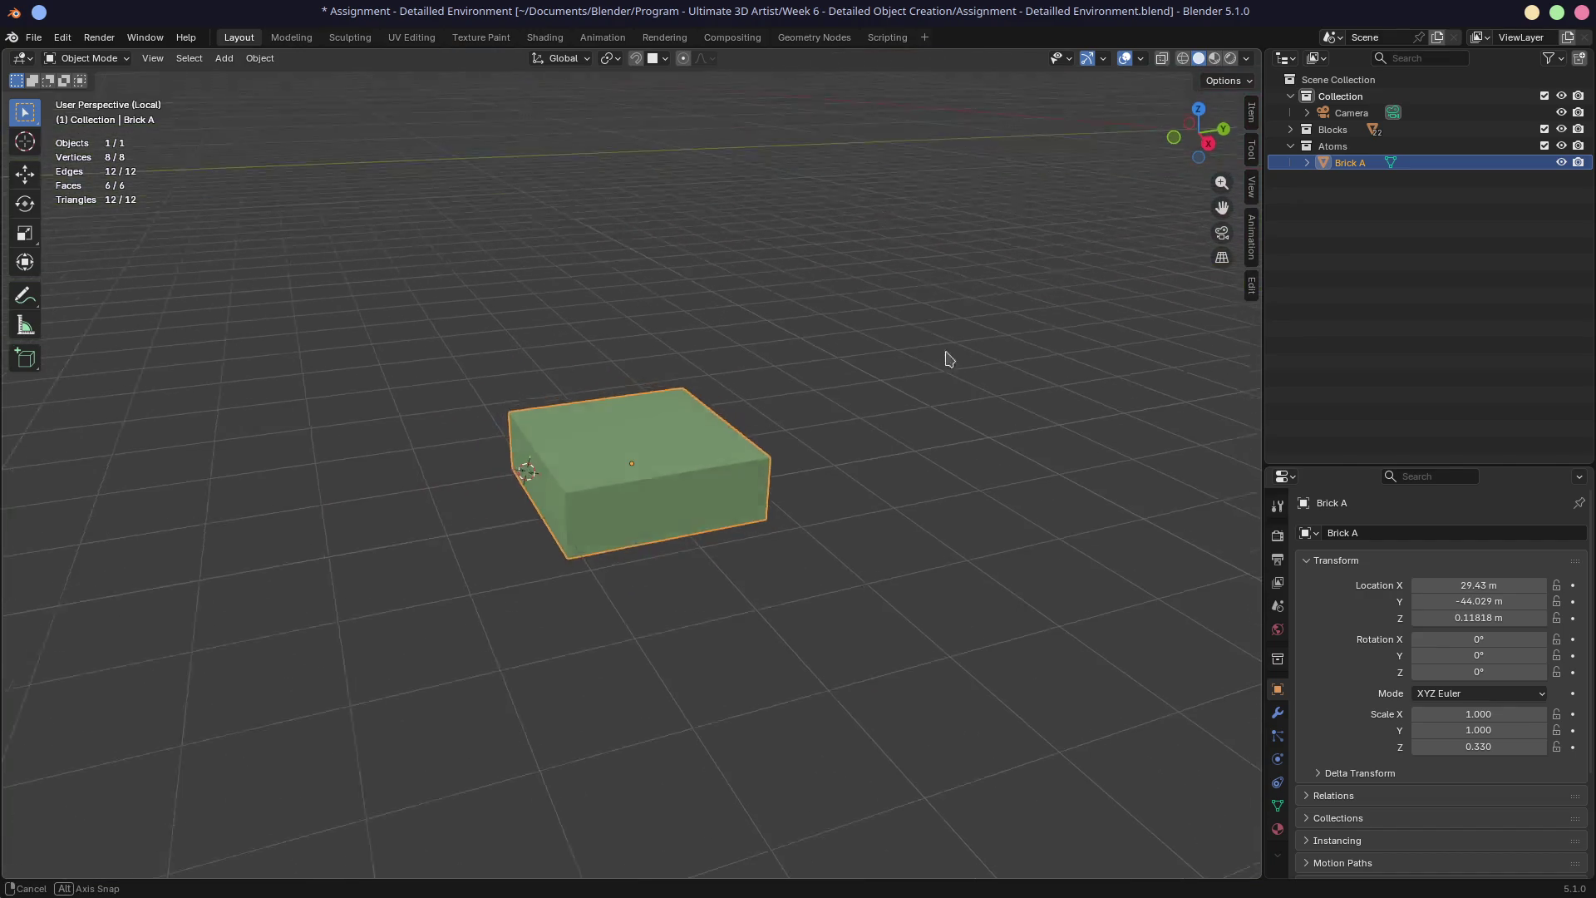
scroll(944, 349, "up", 1)
left_click(1291, 96)
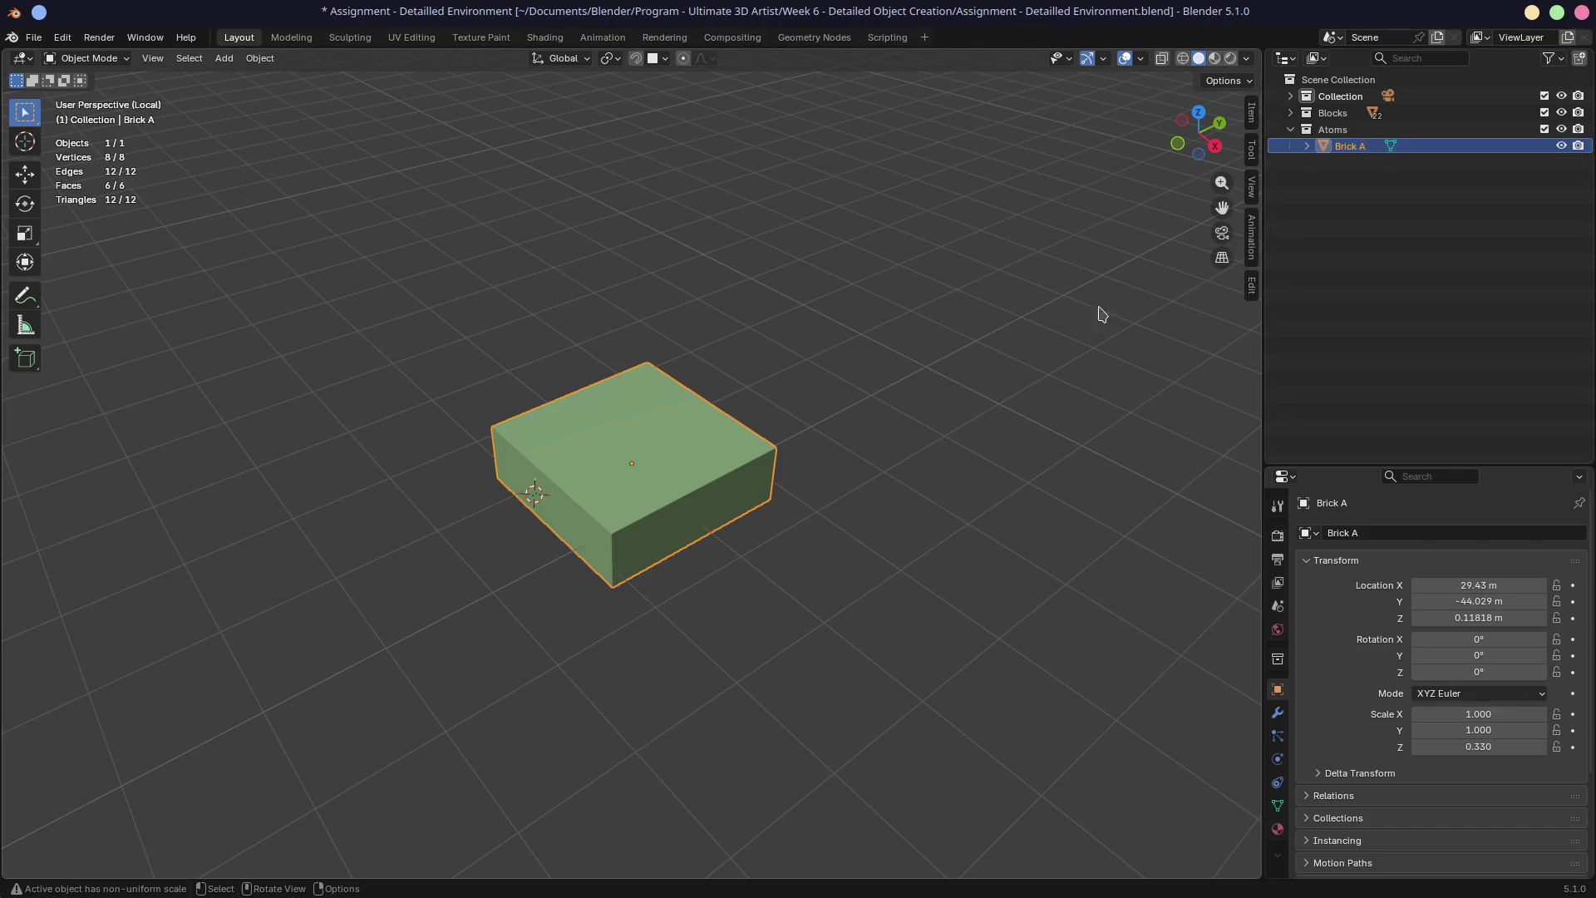
scroll(942, 361, "down", 4)
scroll(882, 350, "down", 4)
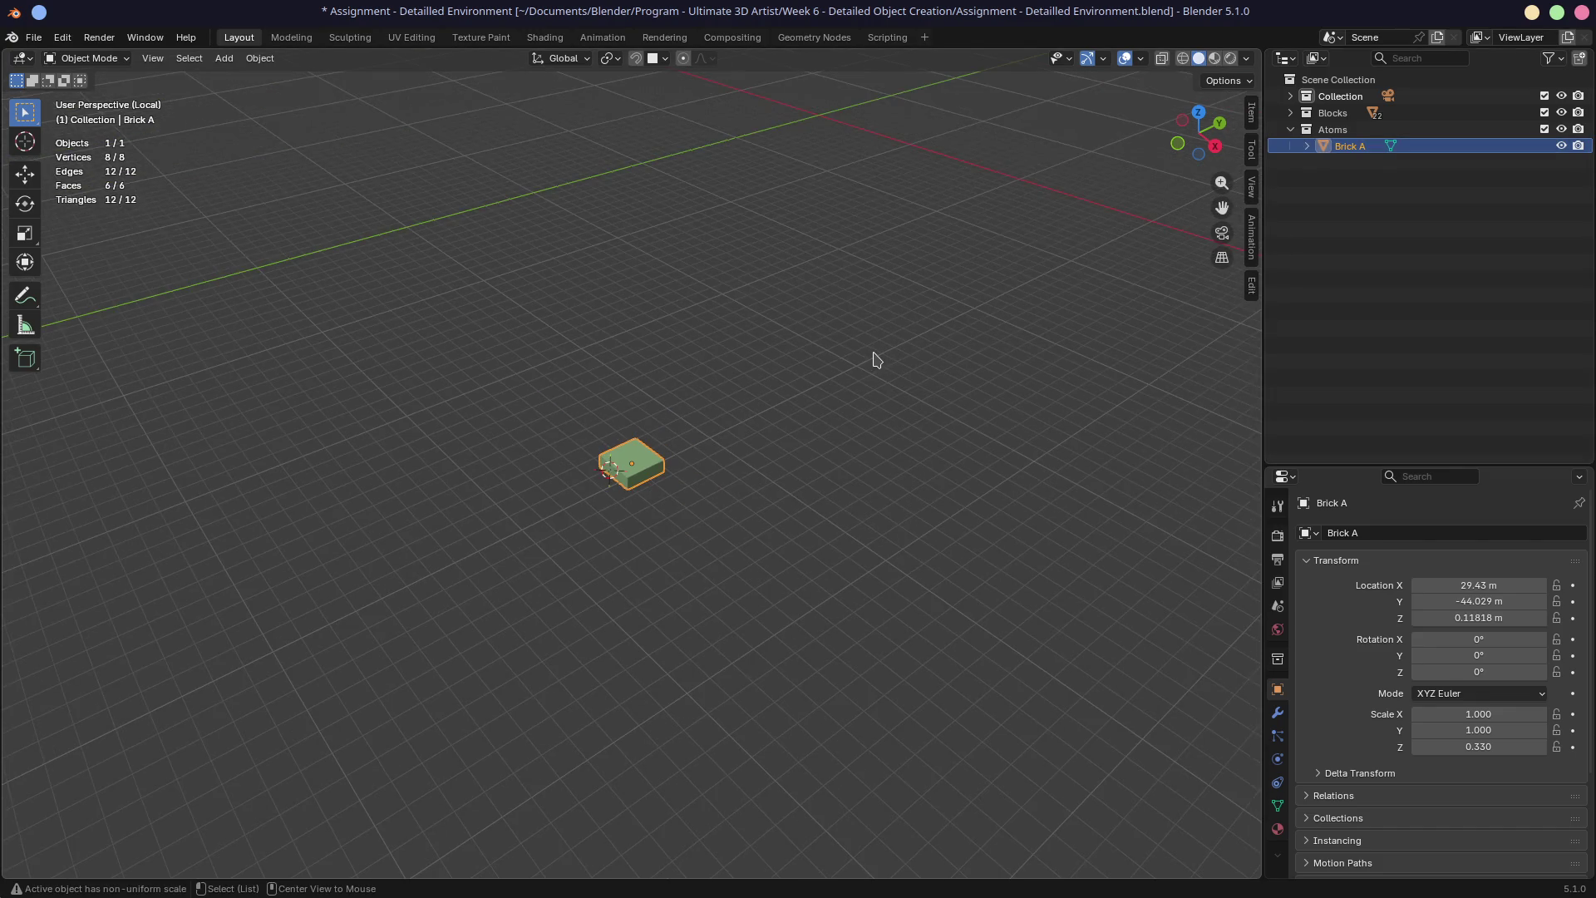
Reset Brick A's location to the world origin and snap the 3D cursor onto it
key("alt+g")
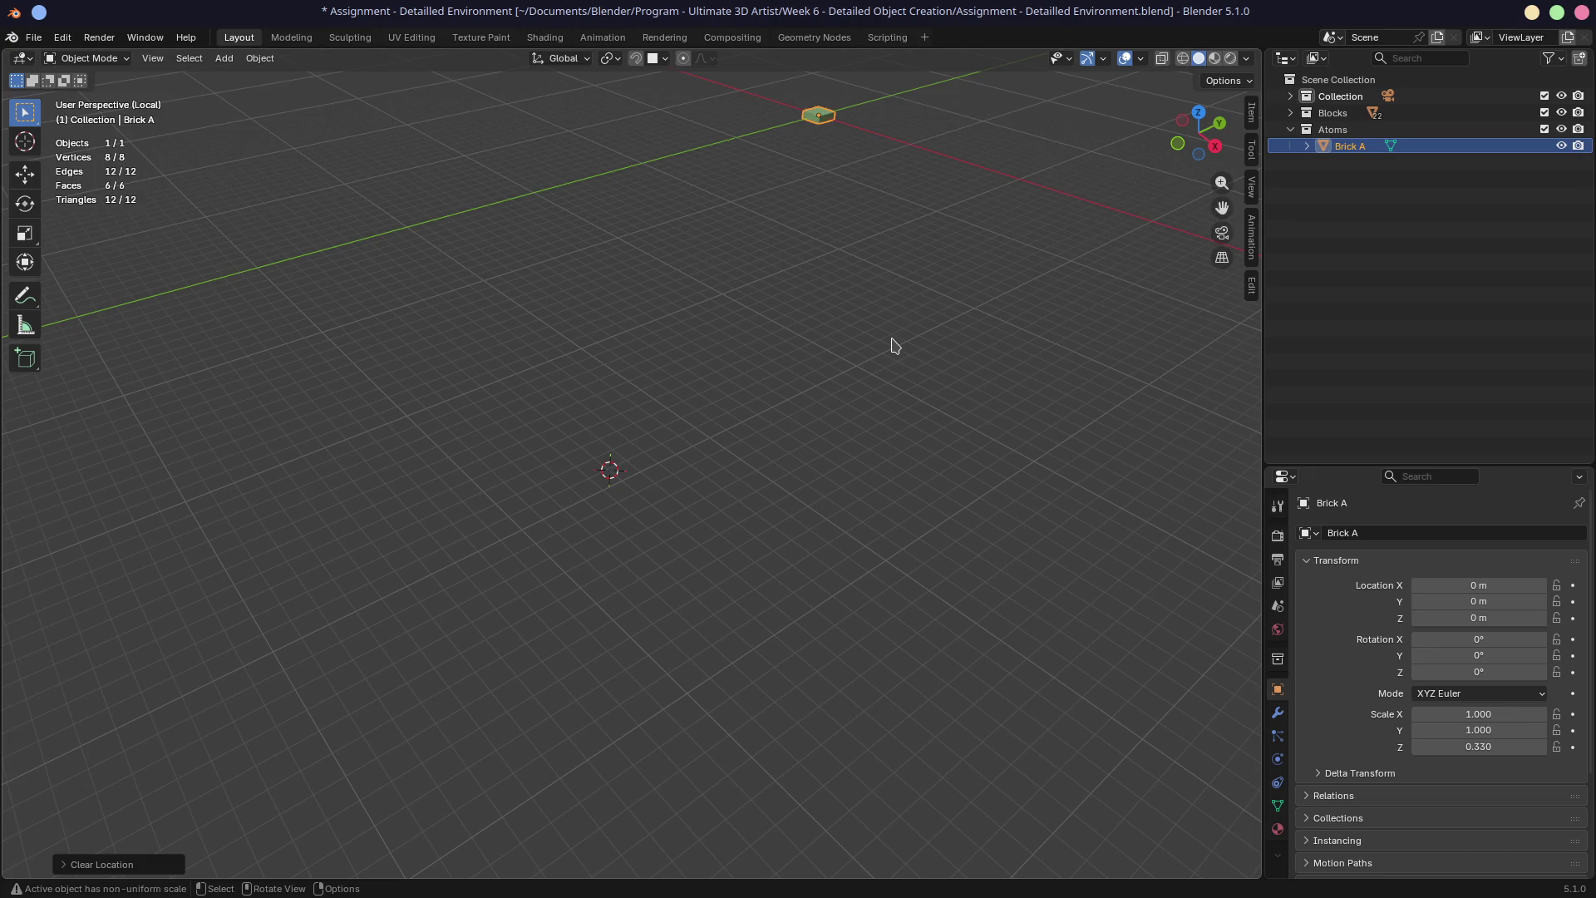
key("shift+s")
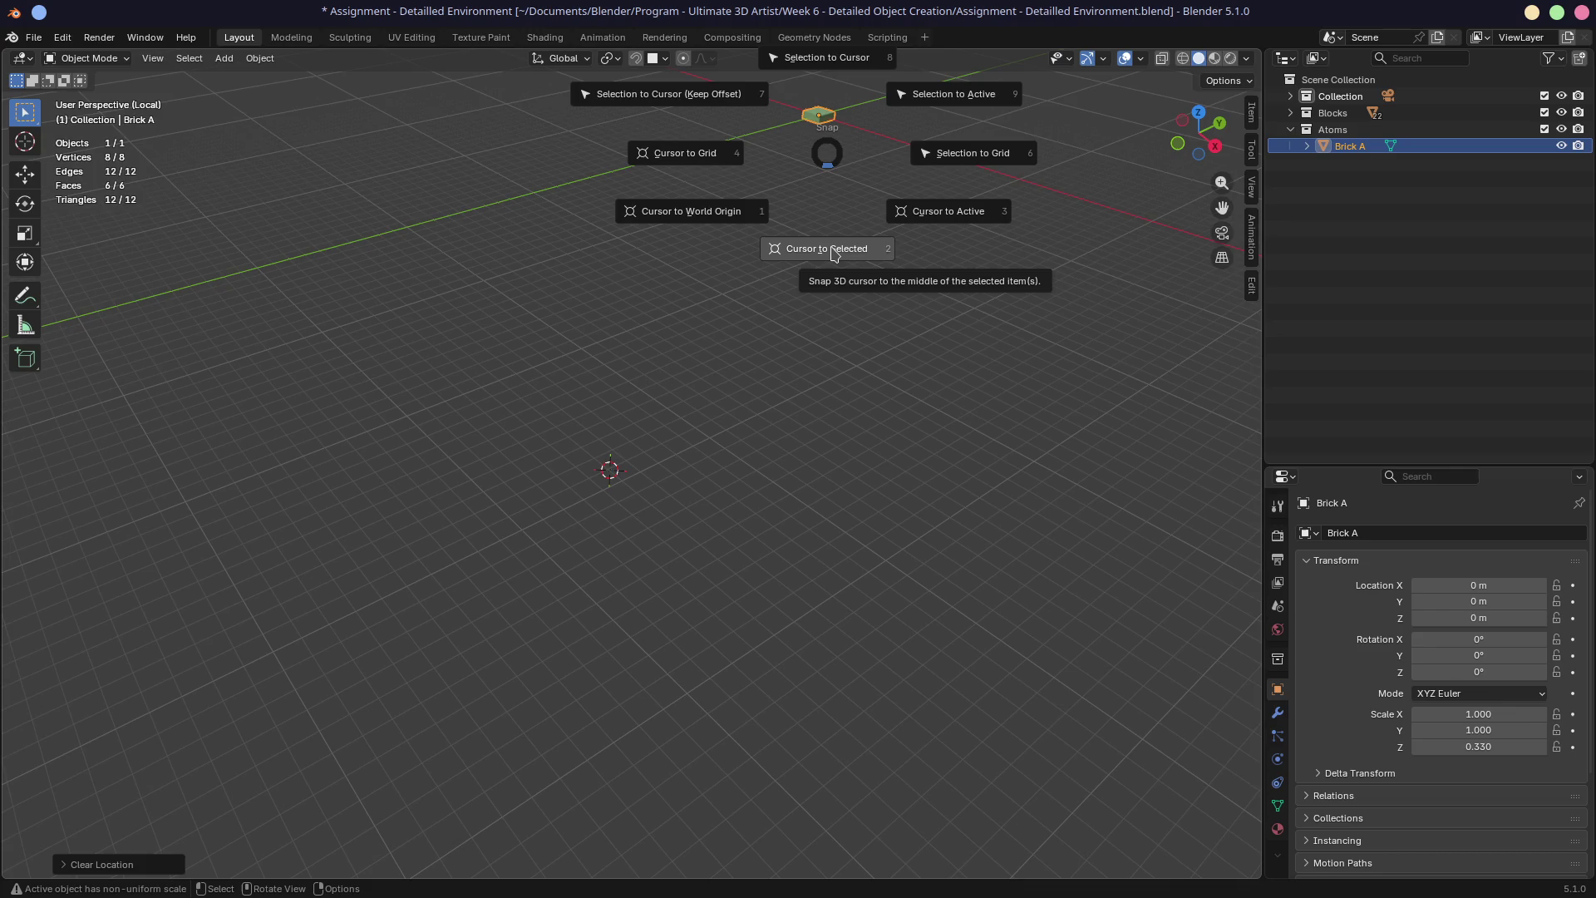
left_click(832, 253)
key("KP_1")
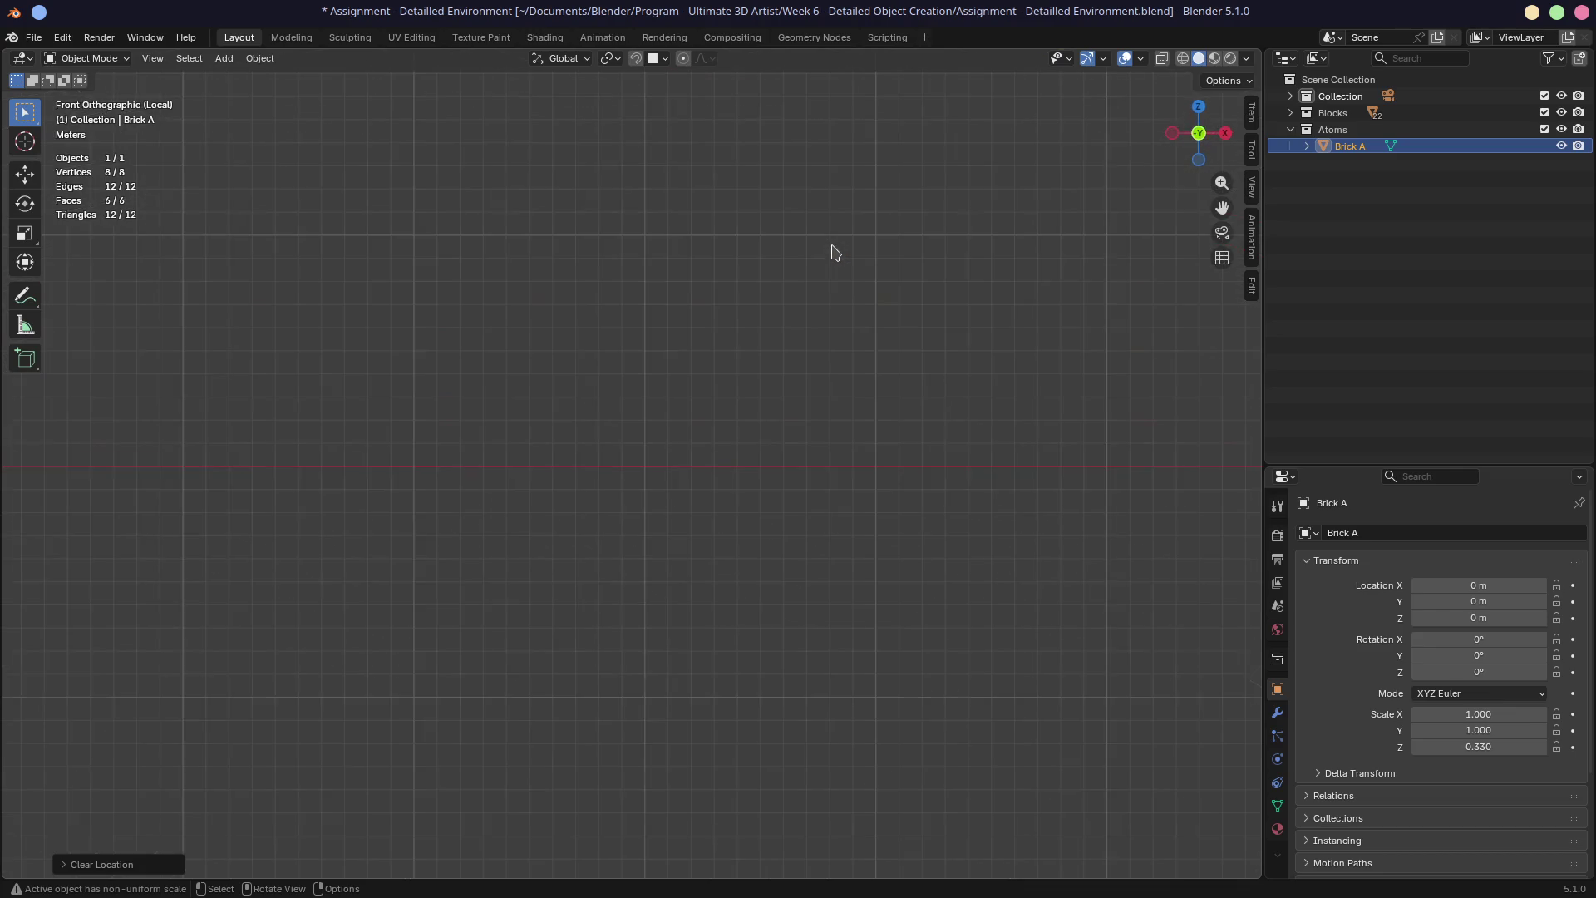
scroll(833, 255, "down", 3)
middle_click_drag(844, 288, 831, 353)
scroll(835, 337, "down", 3)
Show the sidebar's Transform and Dimensions values, then switch over to the web browser
left_click(1175, 292)
key("m")
key("Escape")
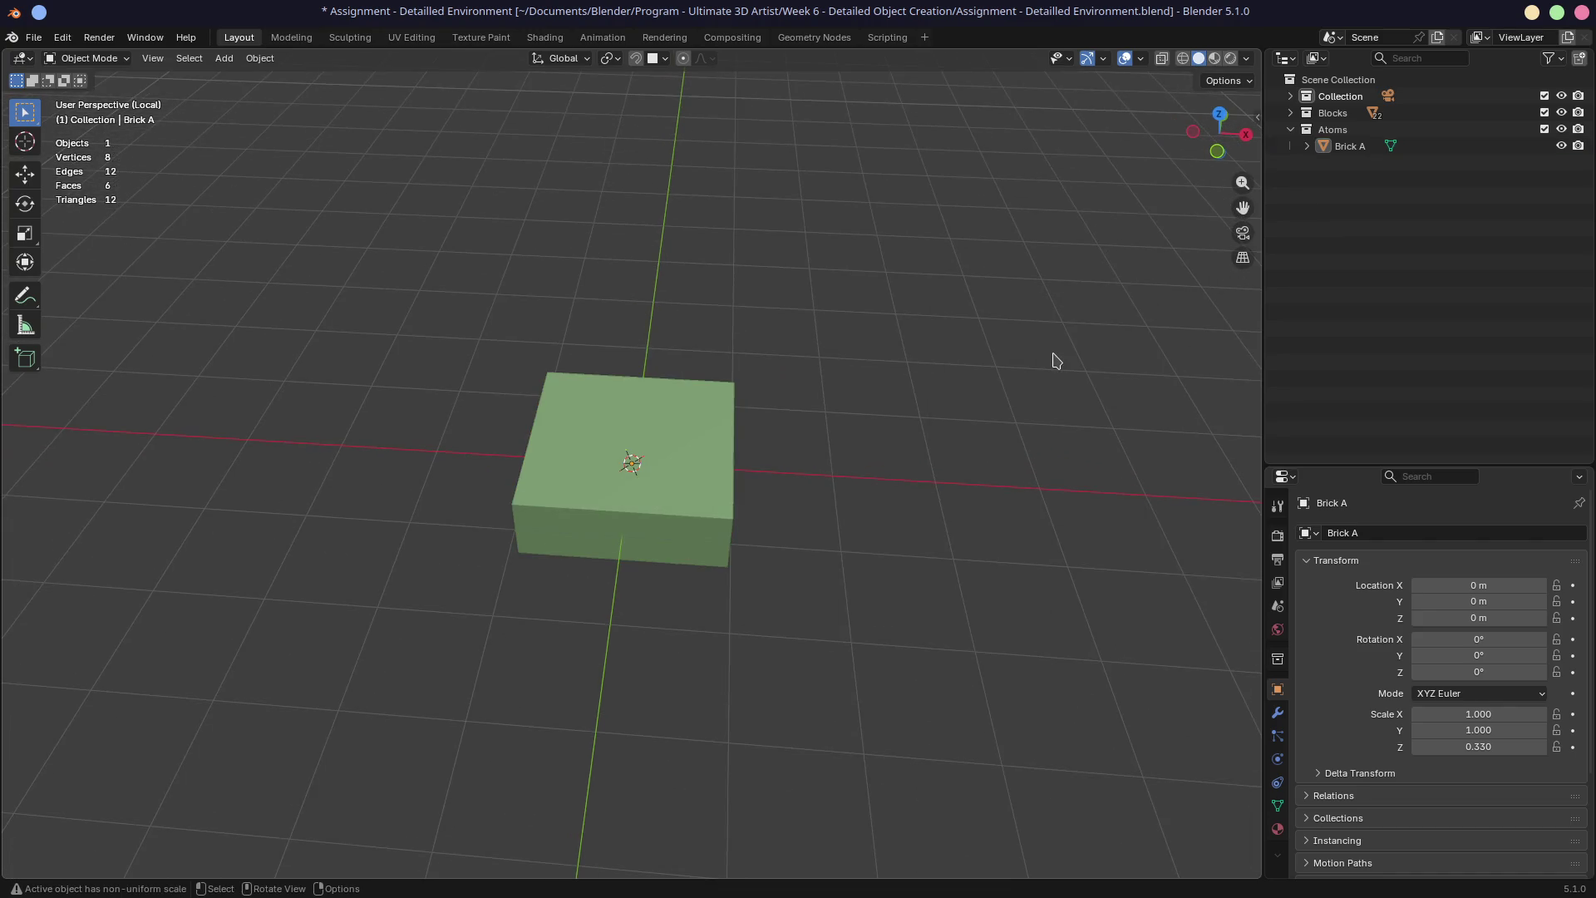
key("n")
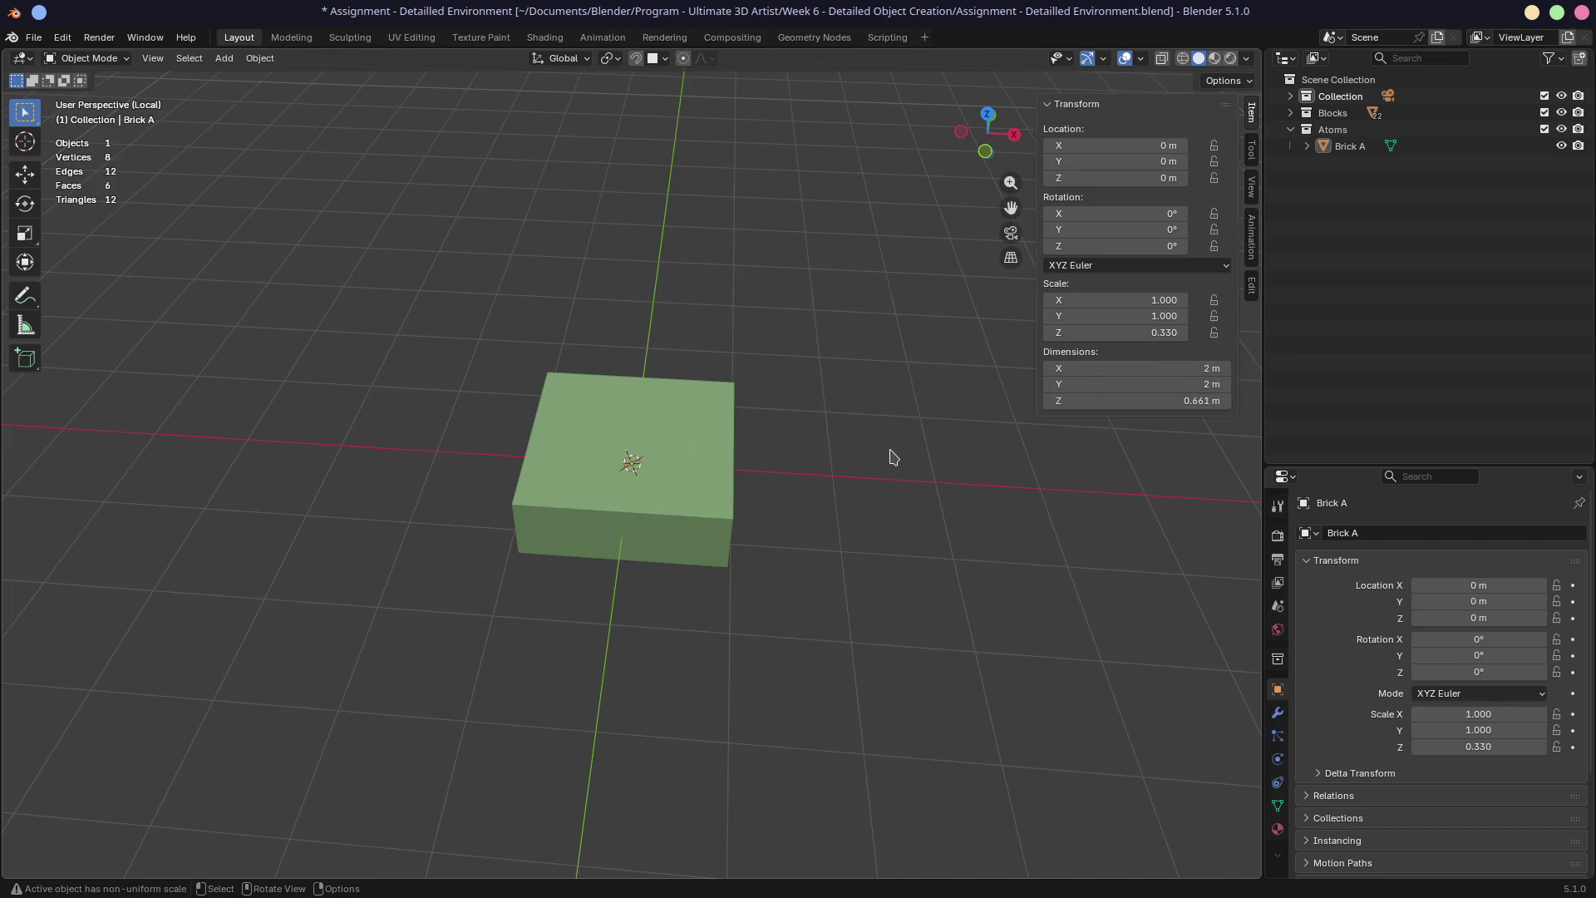
key("ctrl")
key("ctrl+super+Left")
Search Google for 'atomic design' in a new tab and open the Atomic Design Methodology result
key("ctrl+t")
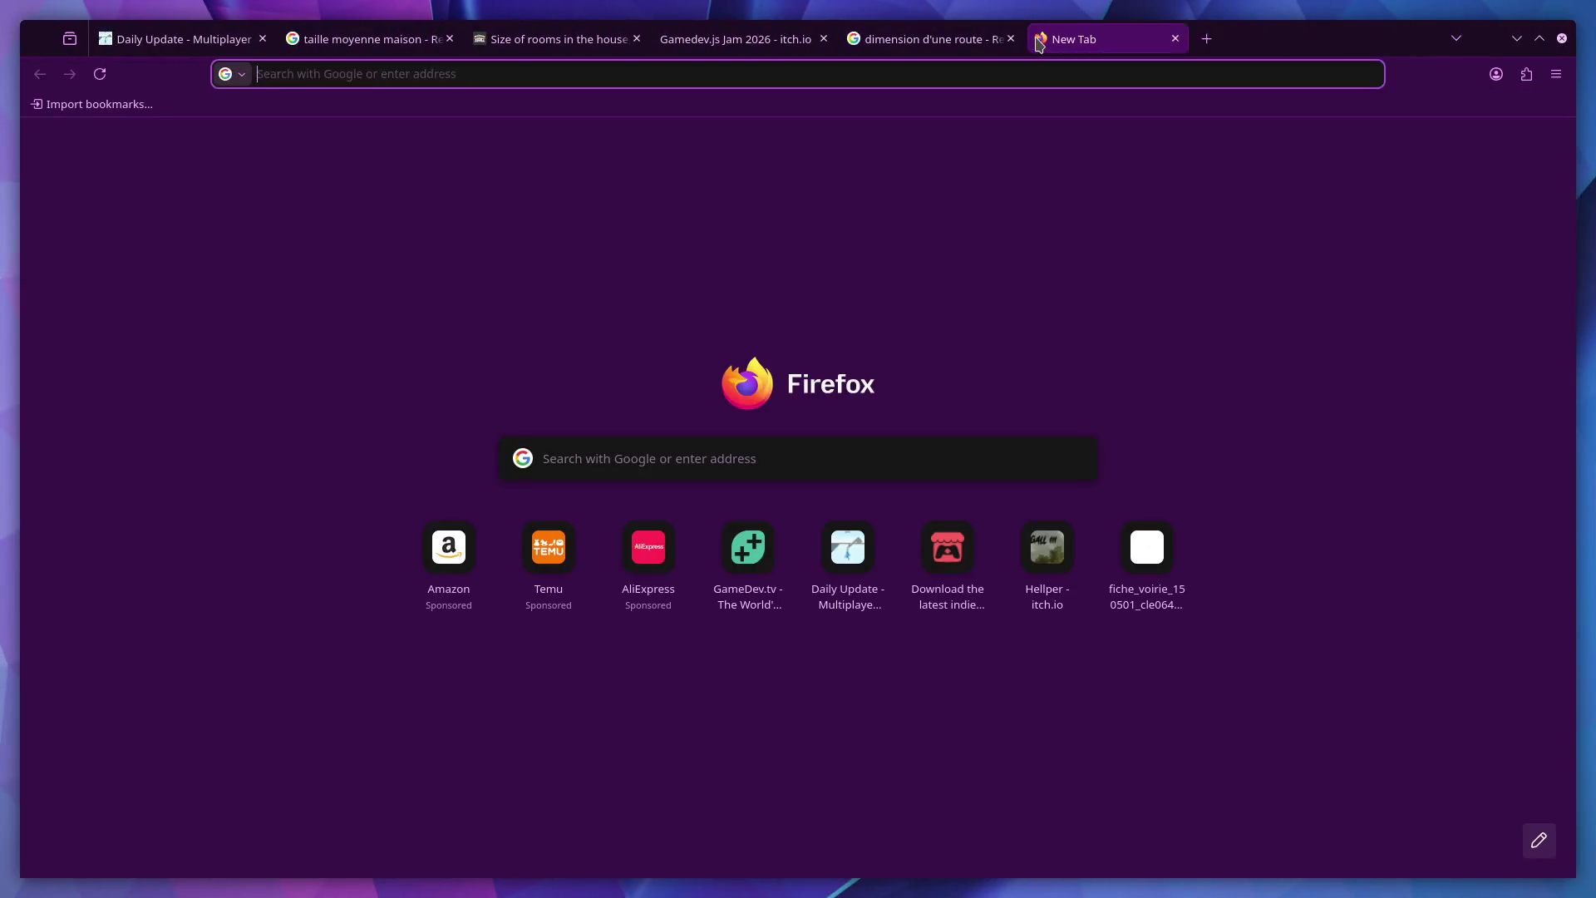
type("atomic de")
key("Down")
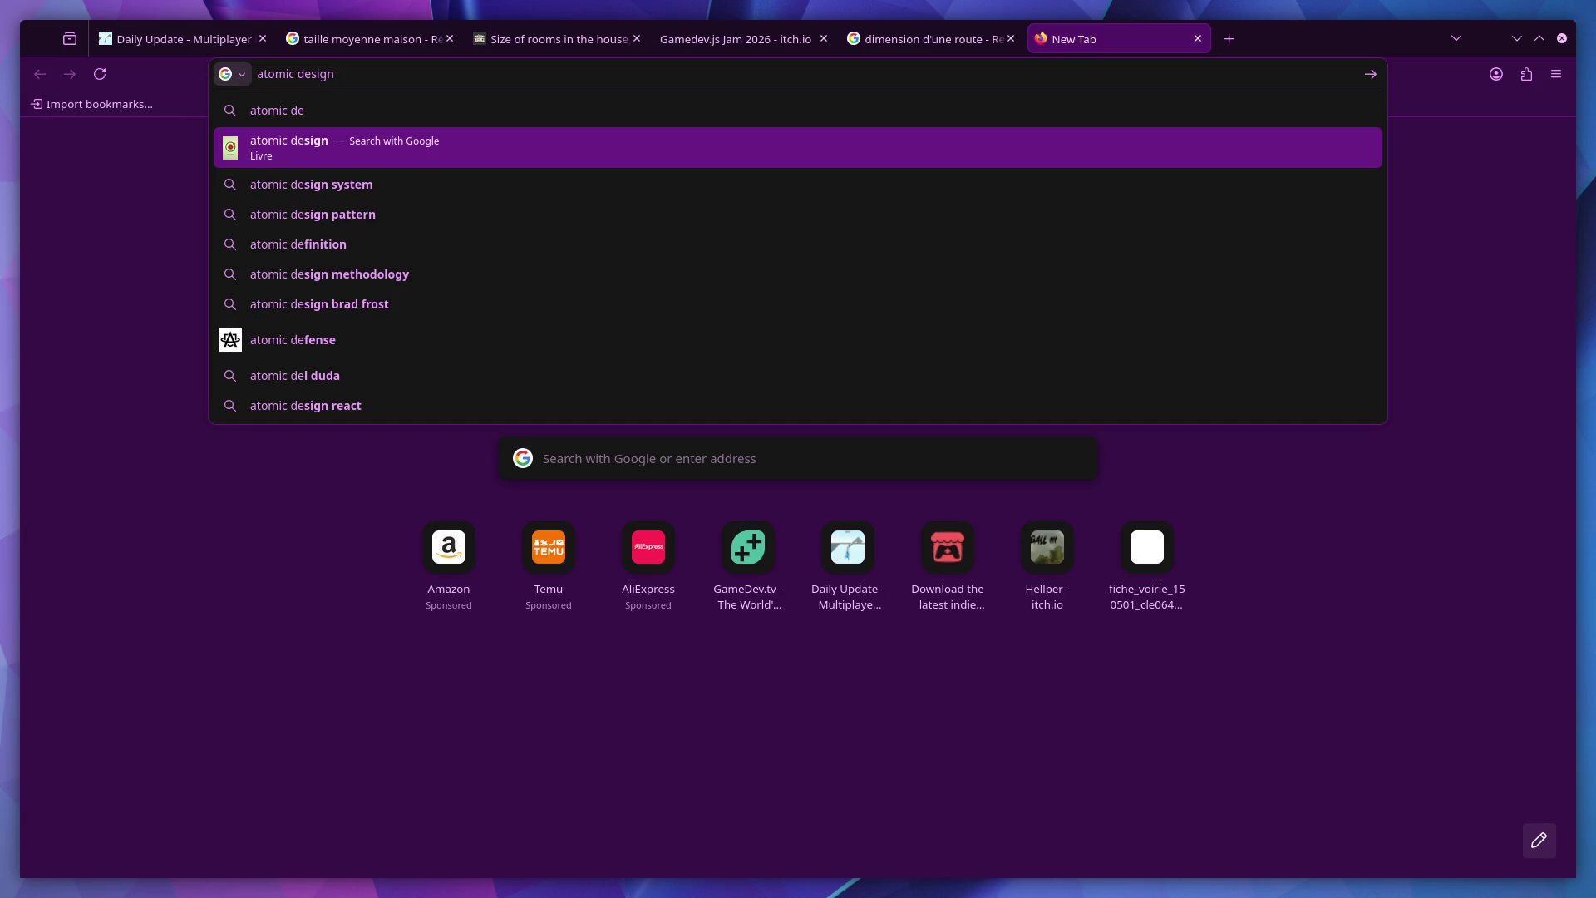
key("Return")
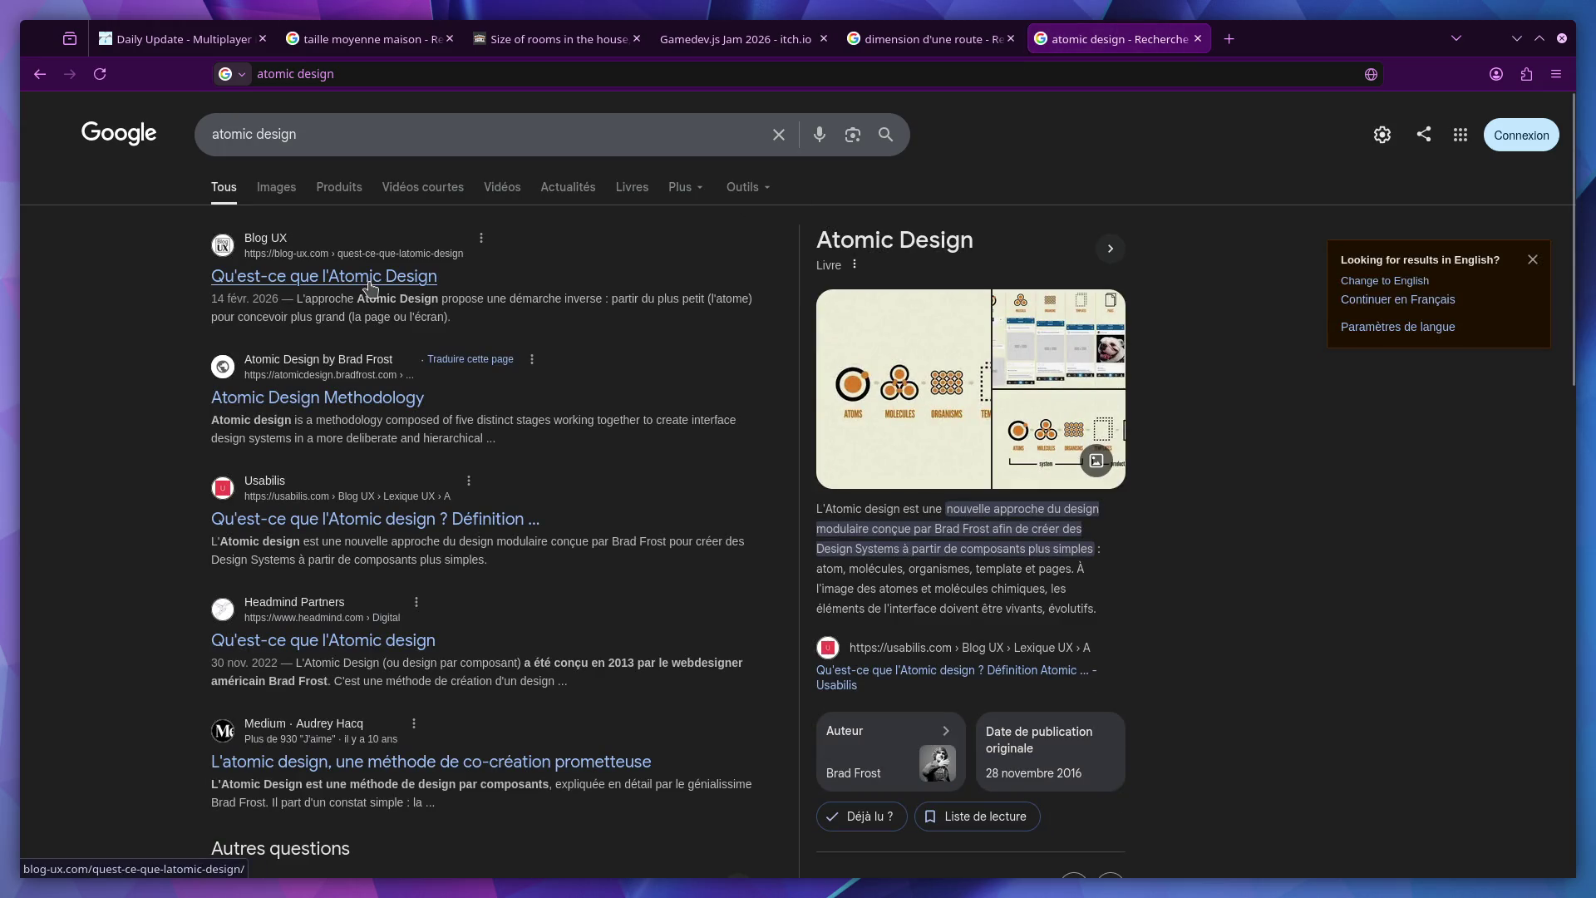
left_click(349, 400)
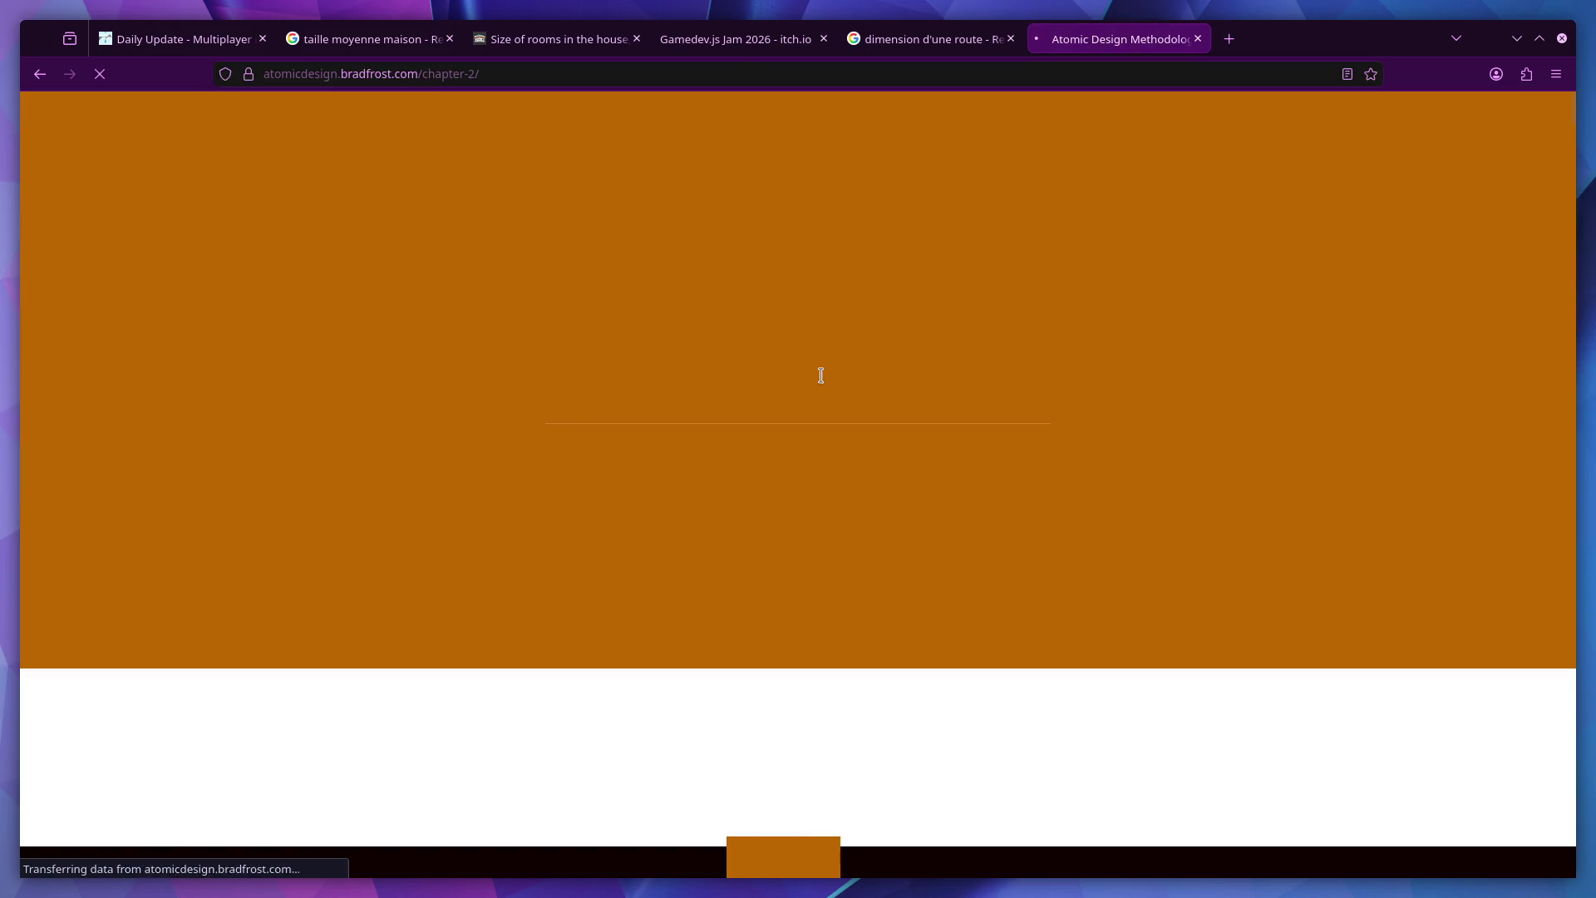
scroll(820, 375, "down", 5)
scroll(830, 375, "down", 5)
scroll(833, 376, "down", 5)
scroll(833, 375, "down", 5)
scroll(834, 376, "down", 5)
scroll(833, 375, "down", 5)
scroll(835, 376, "down", 3)
scroll(831, 370, "down", 3)
scroll(830, 367, "down", 3)
scroll(798, 381, "up", 3)
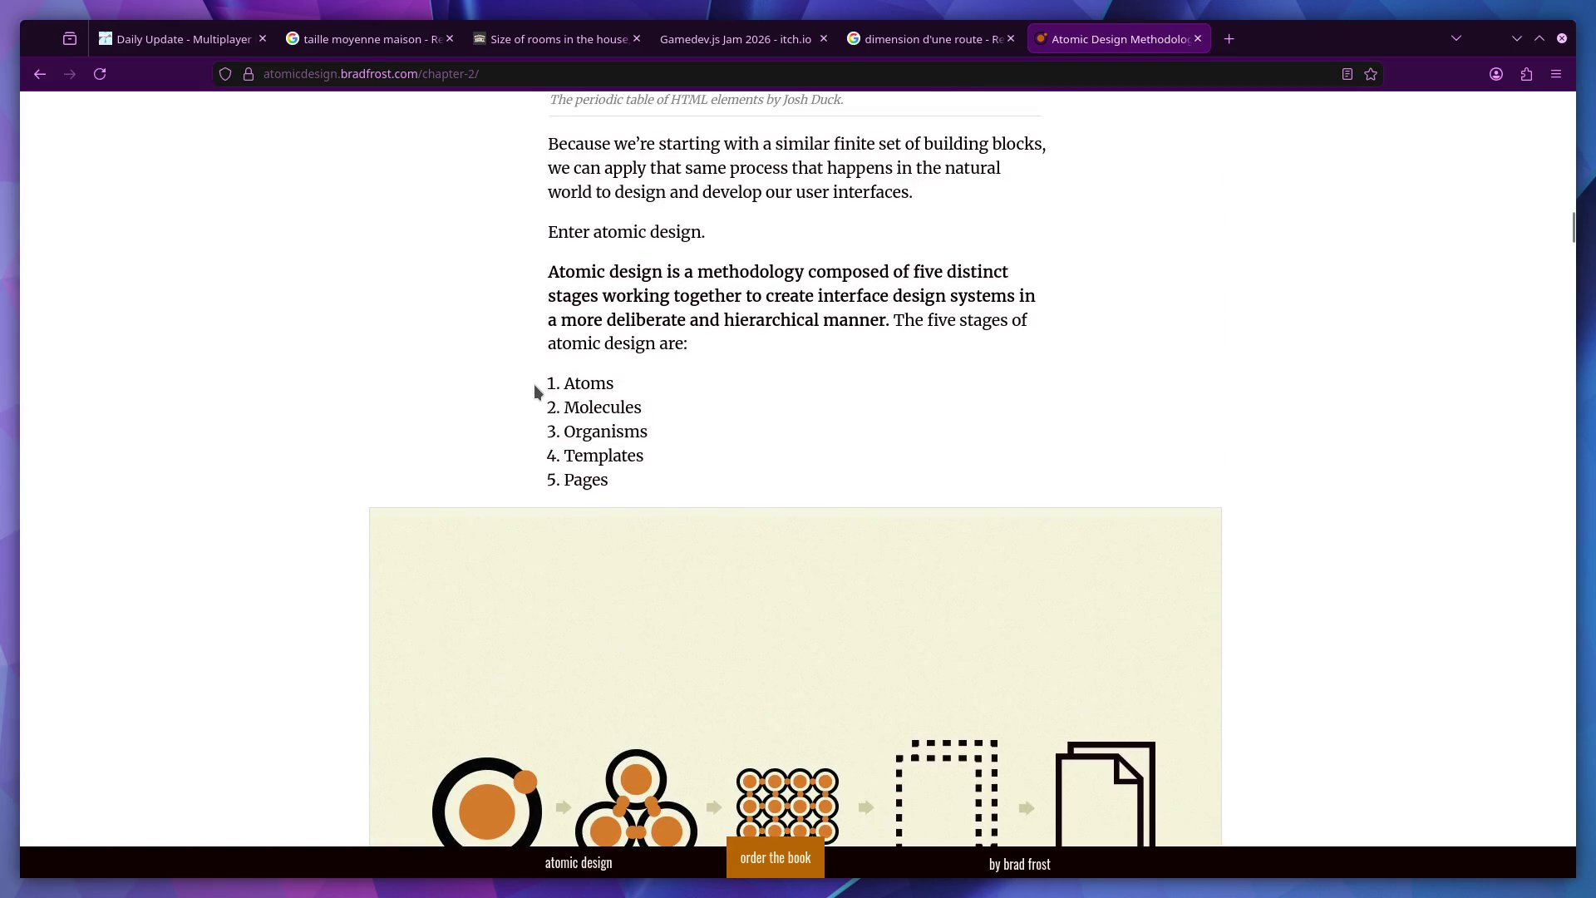
scroll(535, 391, "down", 3)
mouse_move(614, 194)
left_mouse_down()
mouse_move(563, 194)
mouse_move(596, 217)
mouse_move(565, 242)
mouse_move(581, 266)
left_mouse_up()
Clear the text highlight on the five-stages list while reading the chapter
left_click(635, 240)
left_click_drag(608, 290, 565, 290)
scroll(686, 373, "down", 1)
scroll(686, 374, "down", 2)
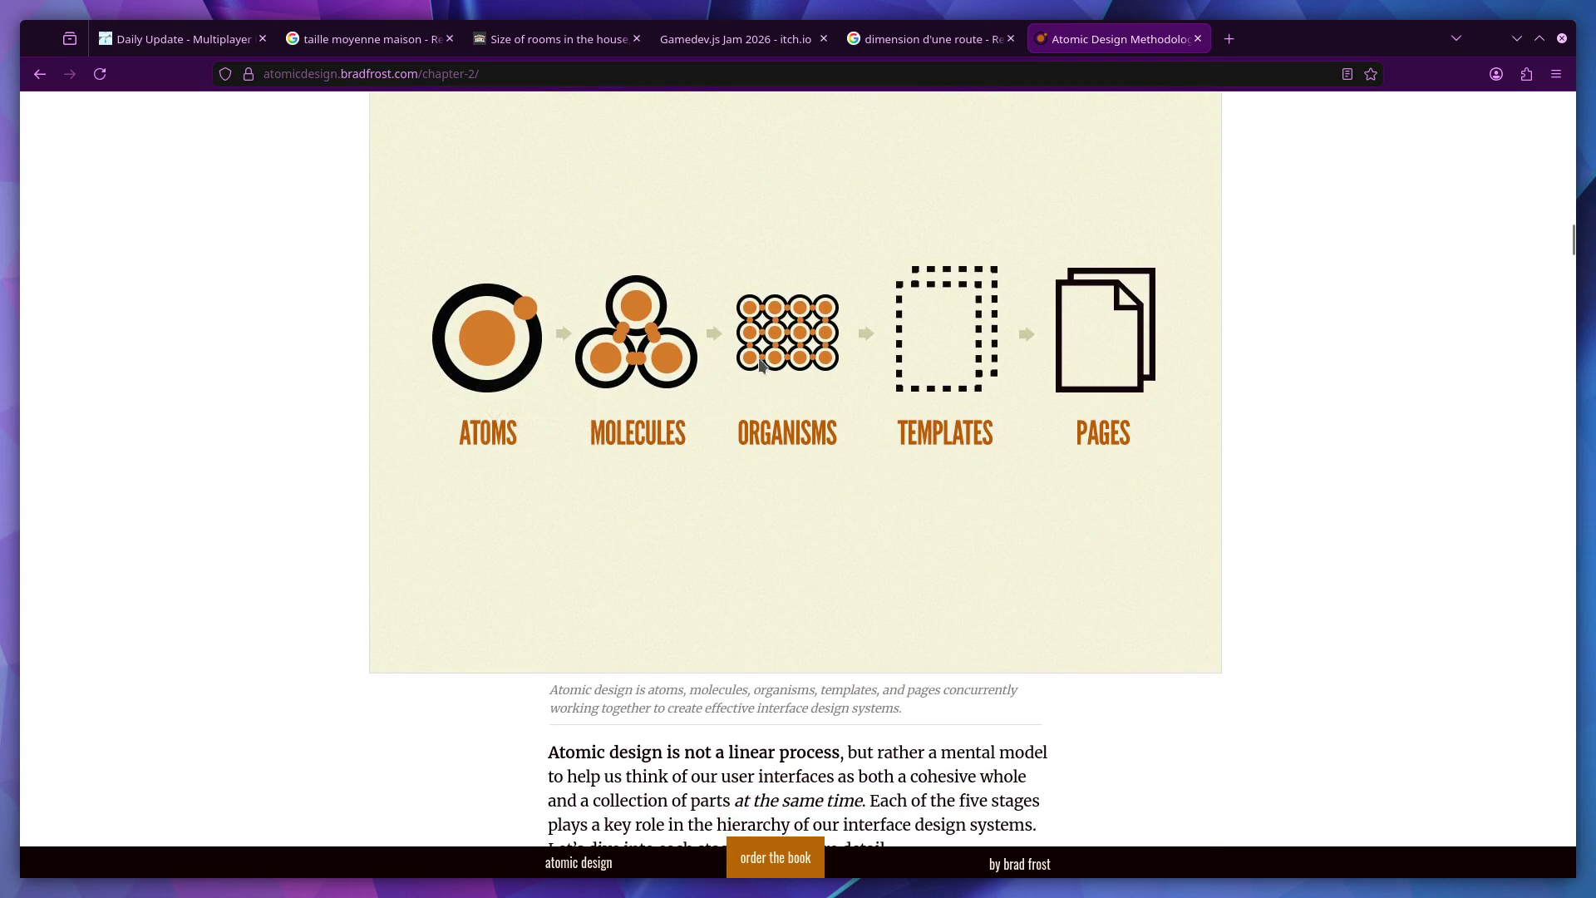
scroll(767, 381, "up", 3)
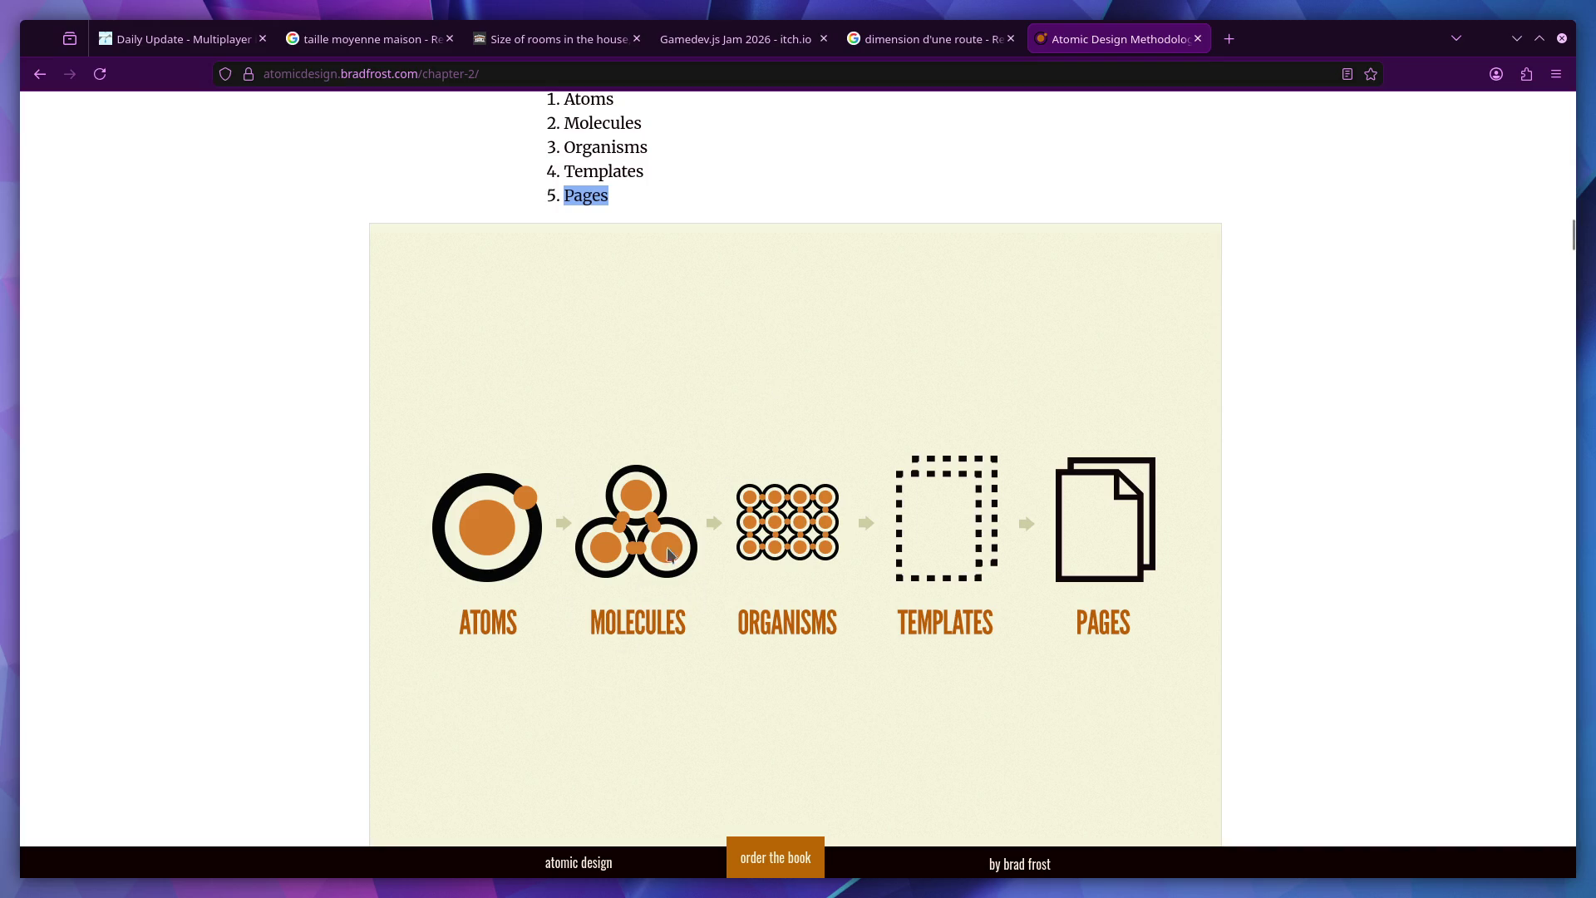
scroll(673, 580, "up", 3)
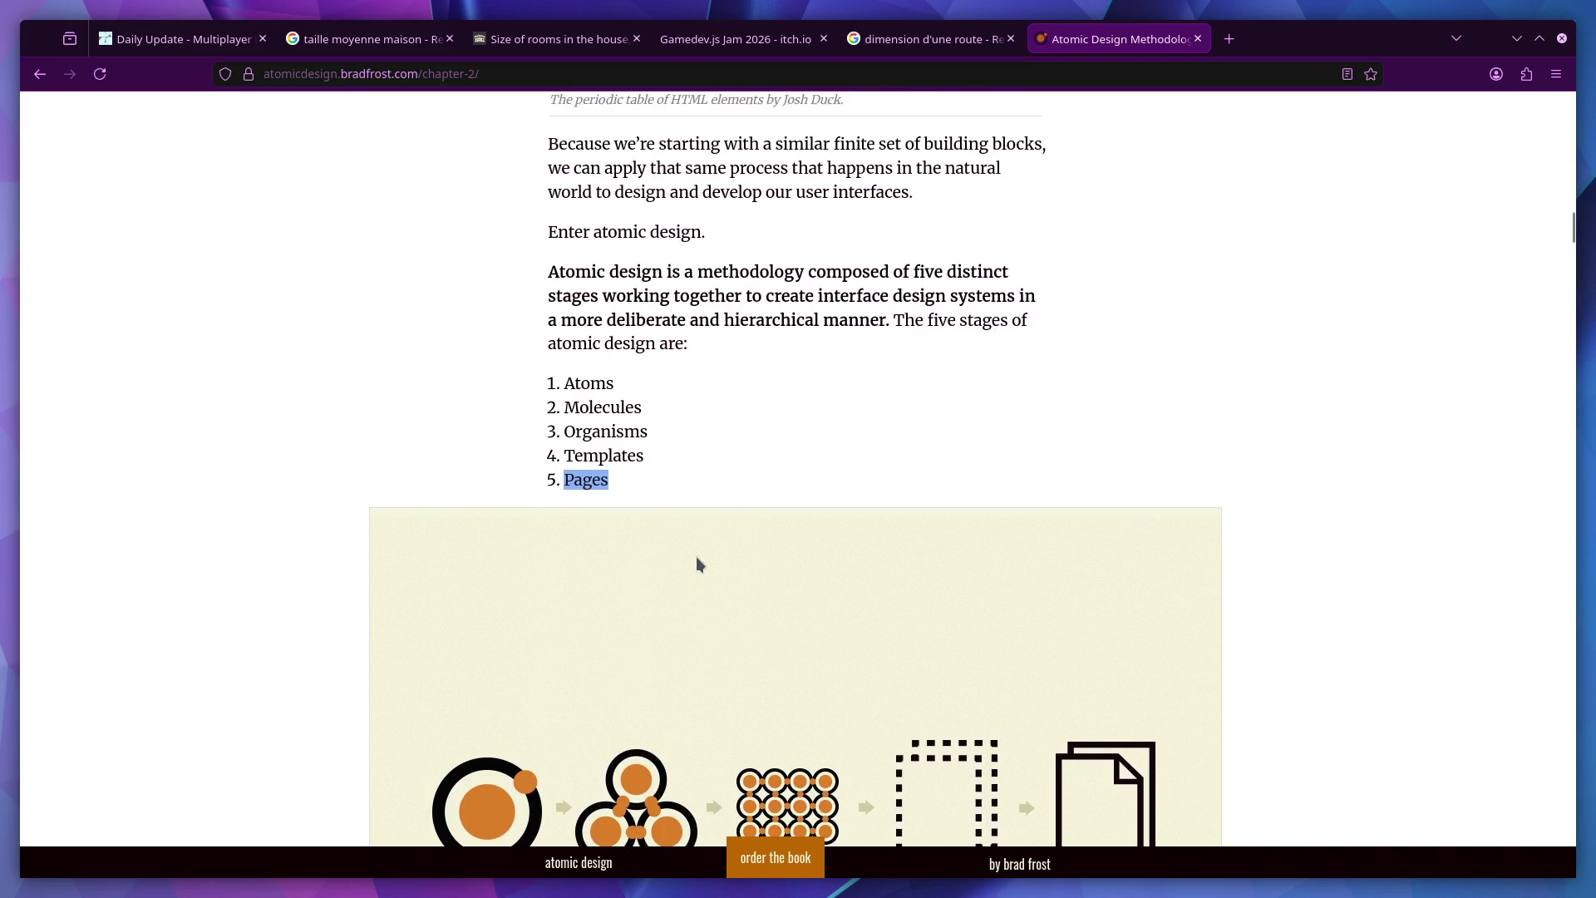
scroll(696, 563, "down", 4)
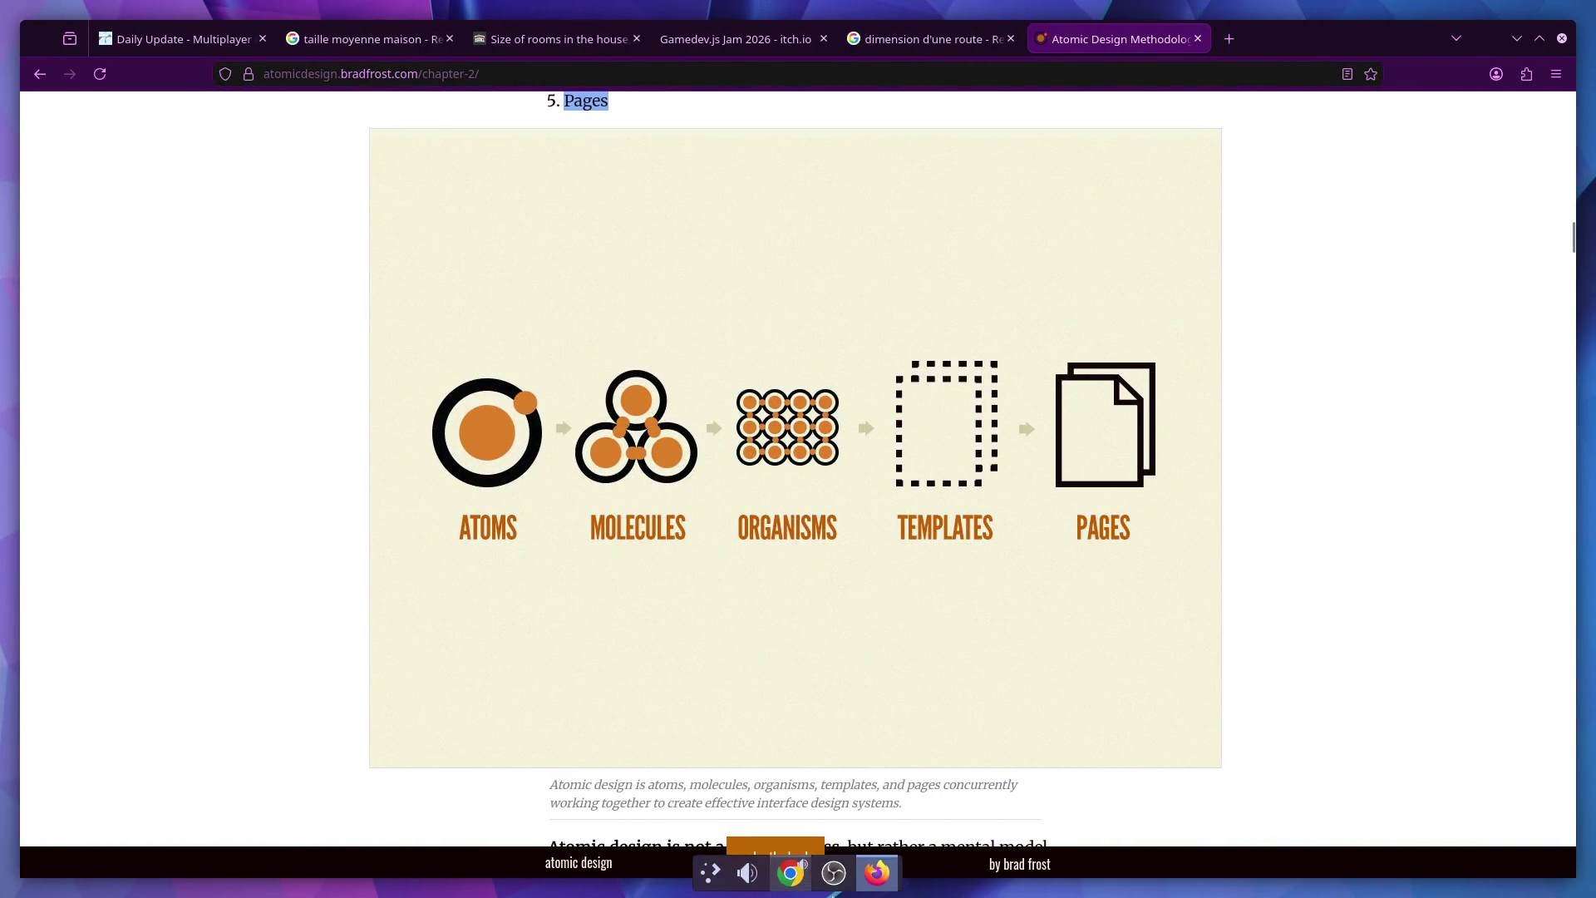
Return to the Firefox window showing the atoms-to-pages diagram via the taskbar
left_click(791, 873)
right_click(790, 873)
mouse_move(860, 770)
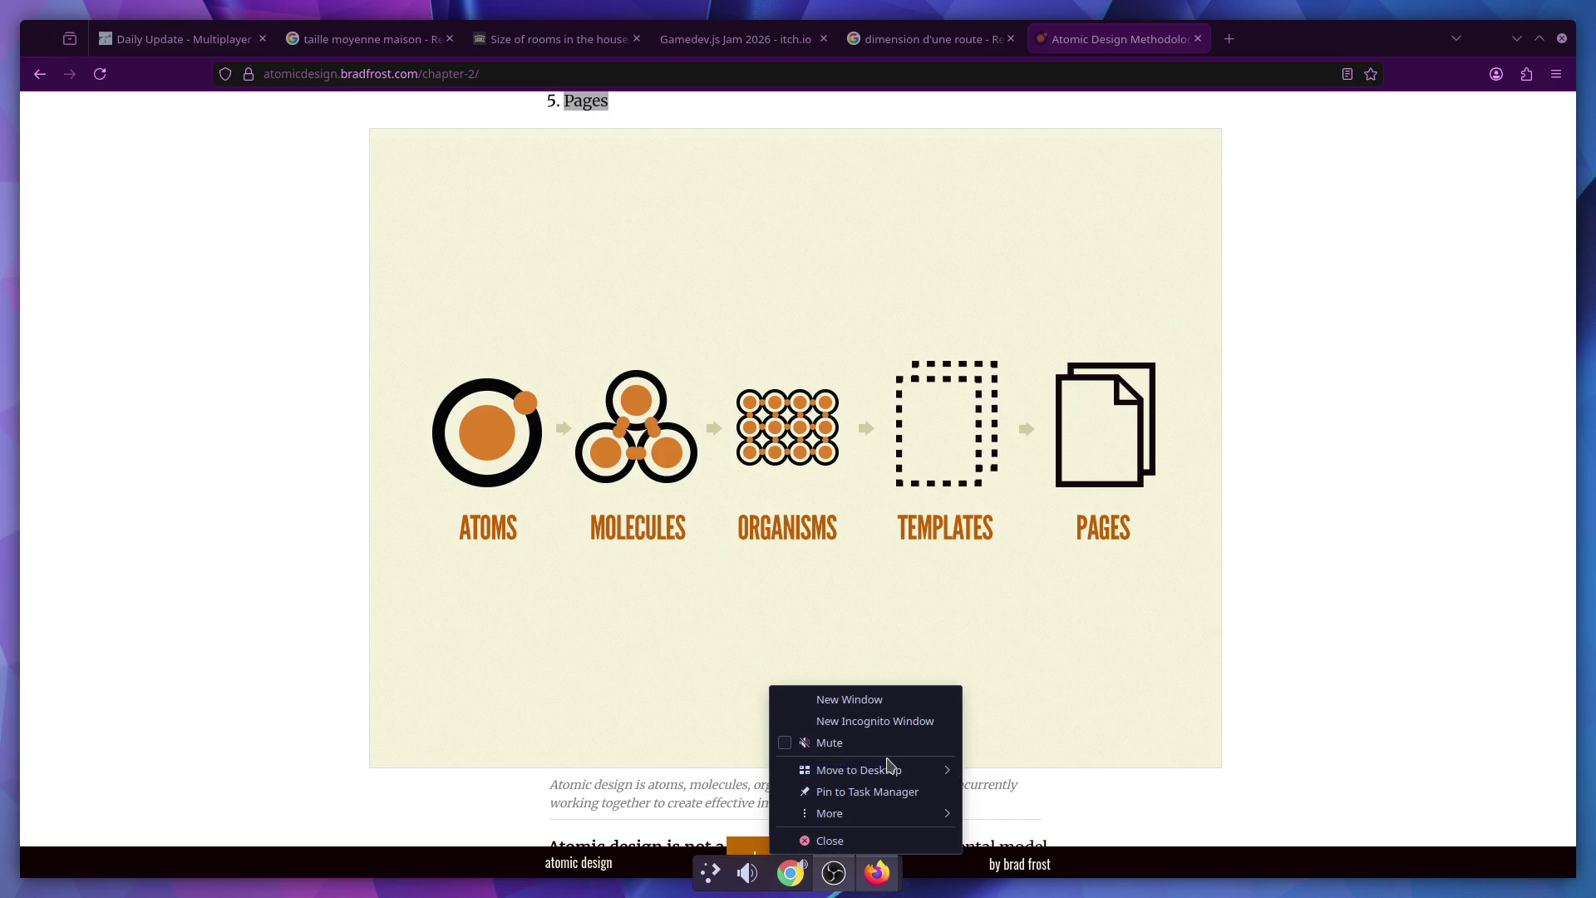
left_click(1017, 766)
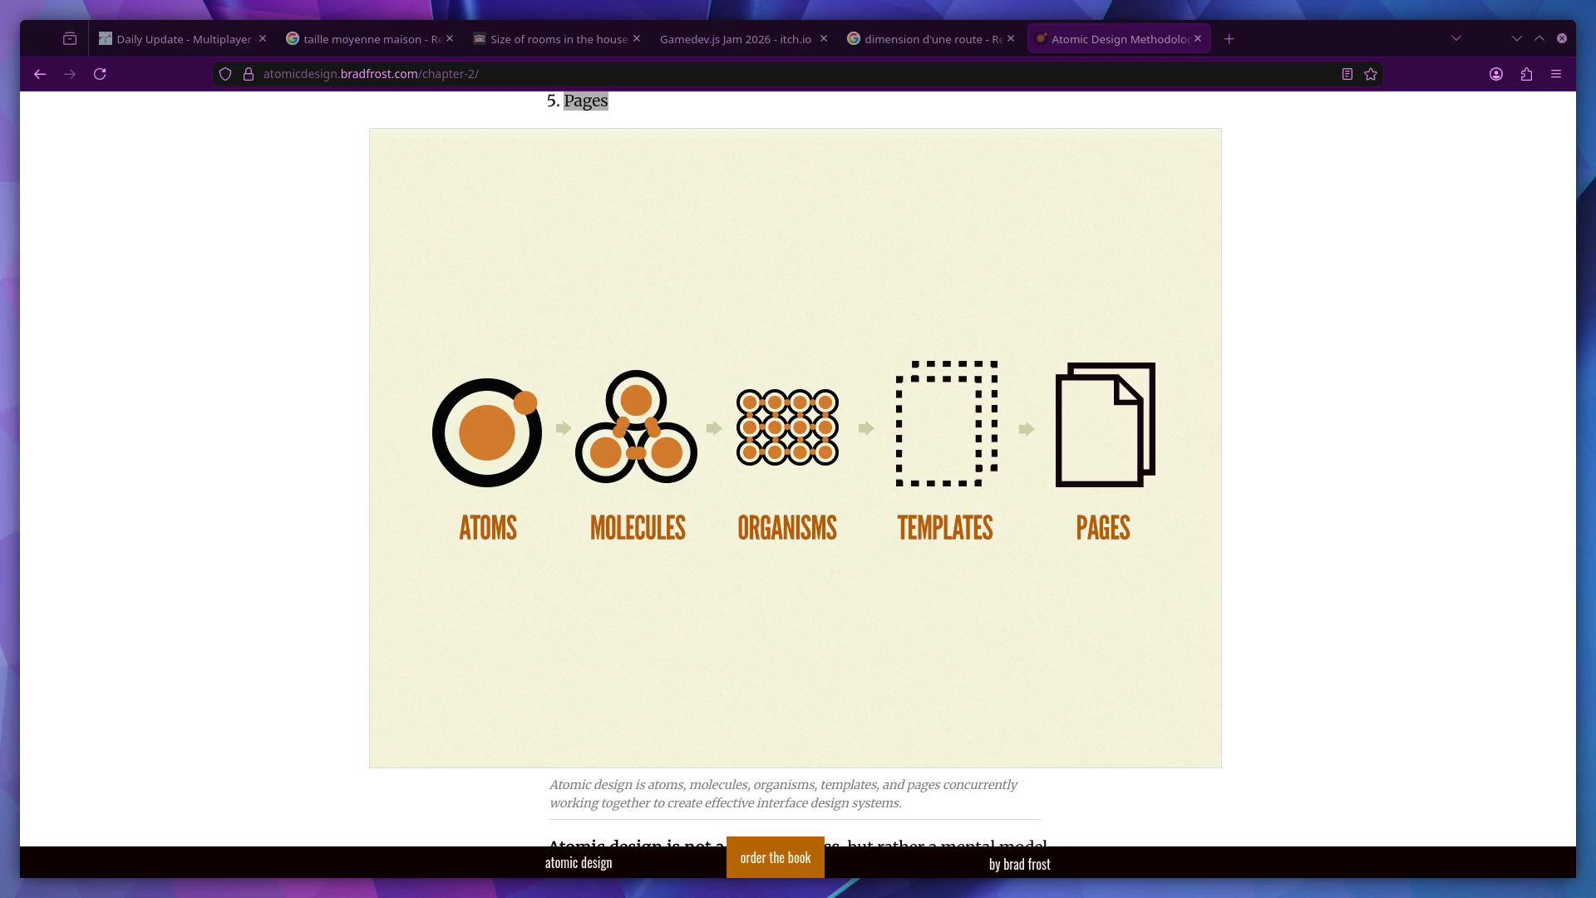
left_click(150, 453)
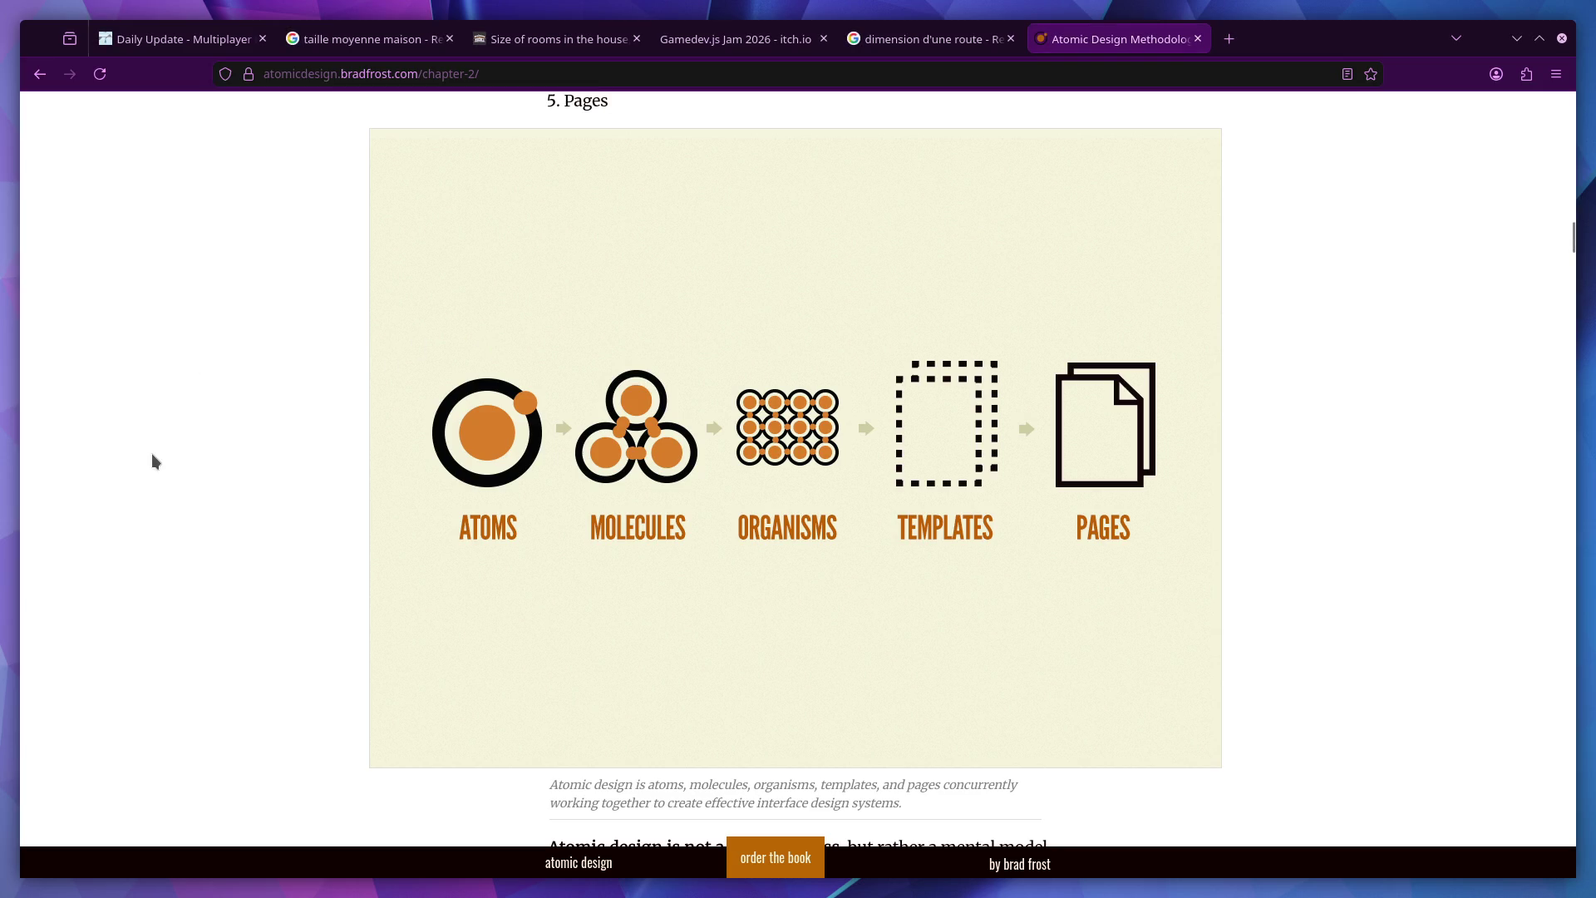
key("ctrl+super+Right")
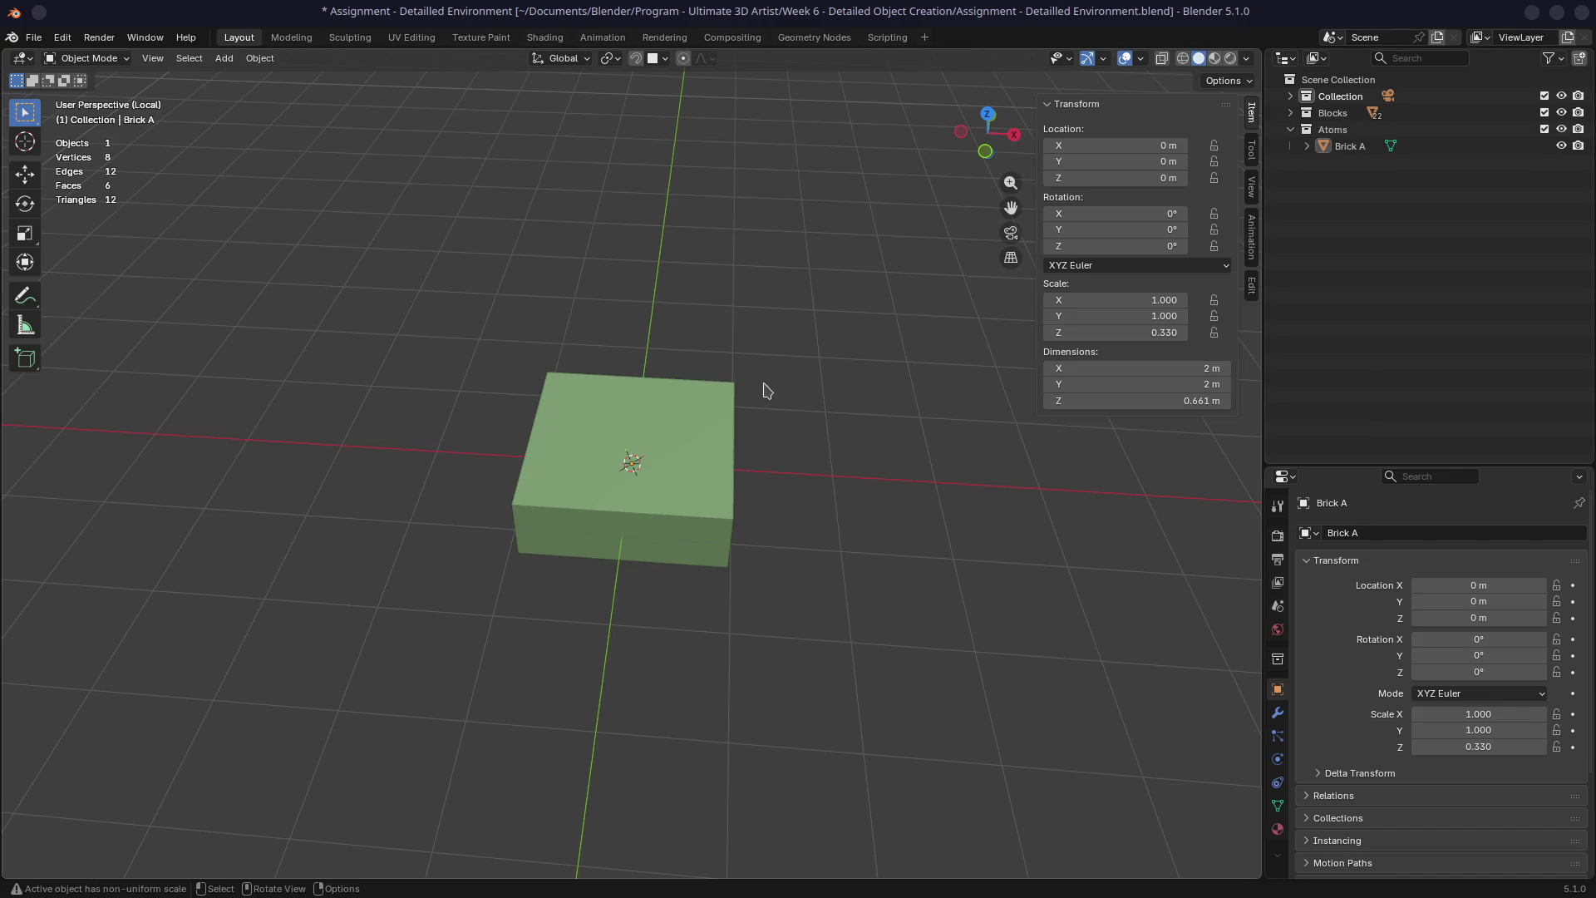
mouse_move(759, 394)
middle_mouse_down()
mouse_move(681, 349)
mouse_move(774, 338)
mouse_move(781, 303)
middle_mouse_up()
key("ctrl+super+Left")
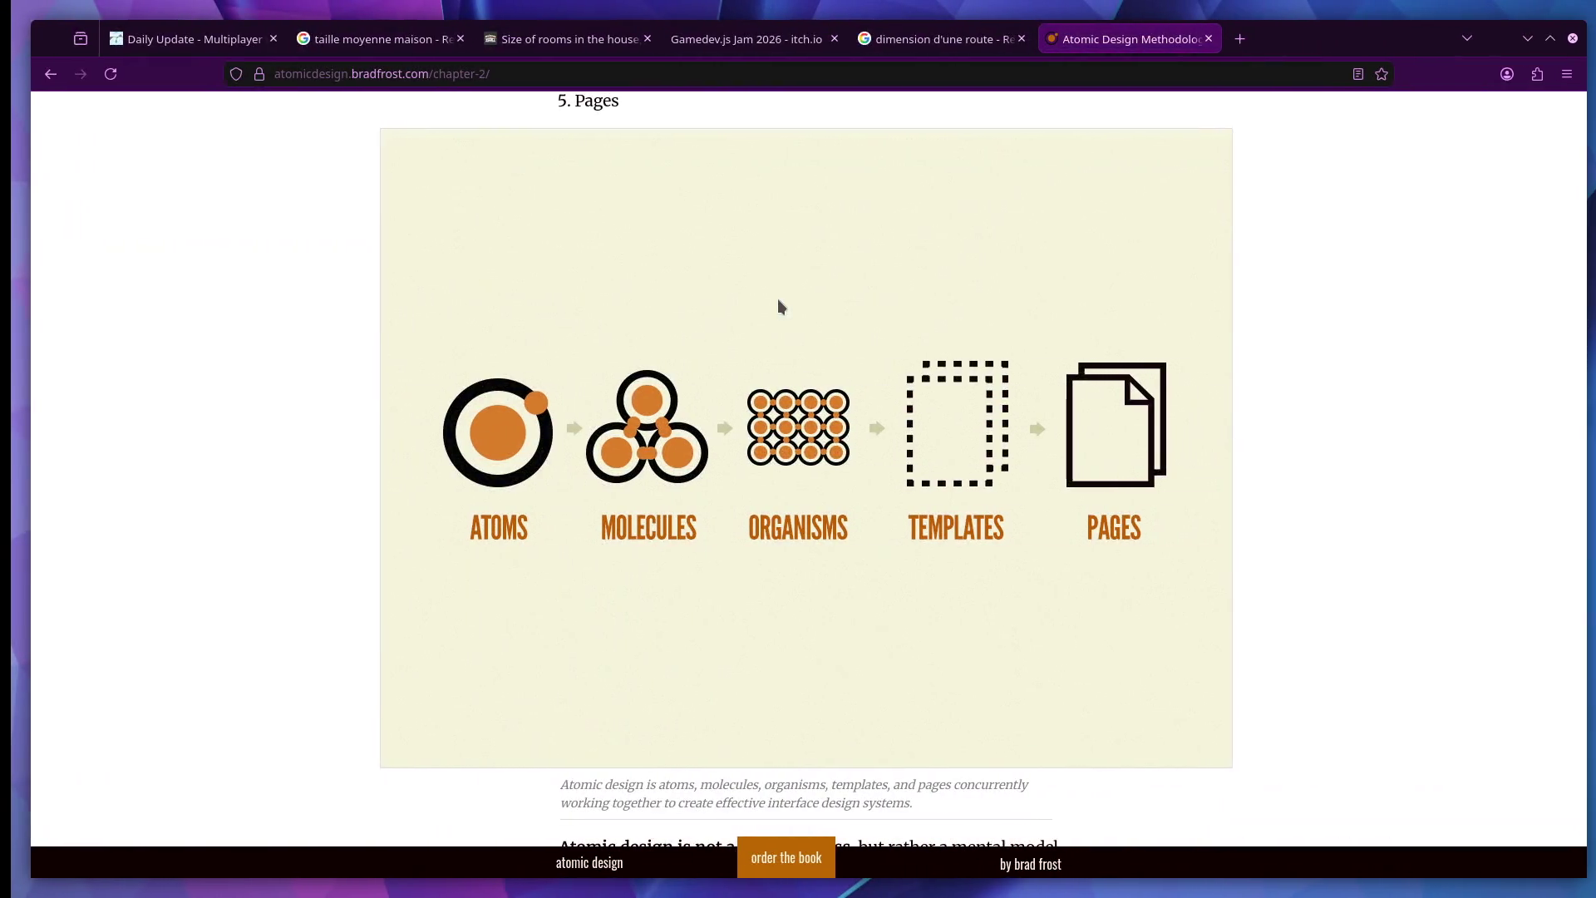
left_click(1223, 39)
type("pave en ag")
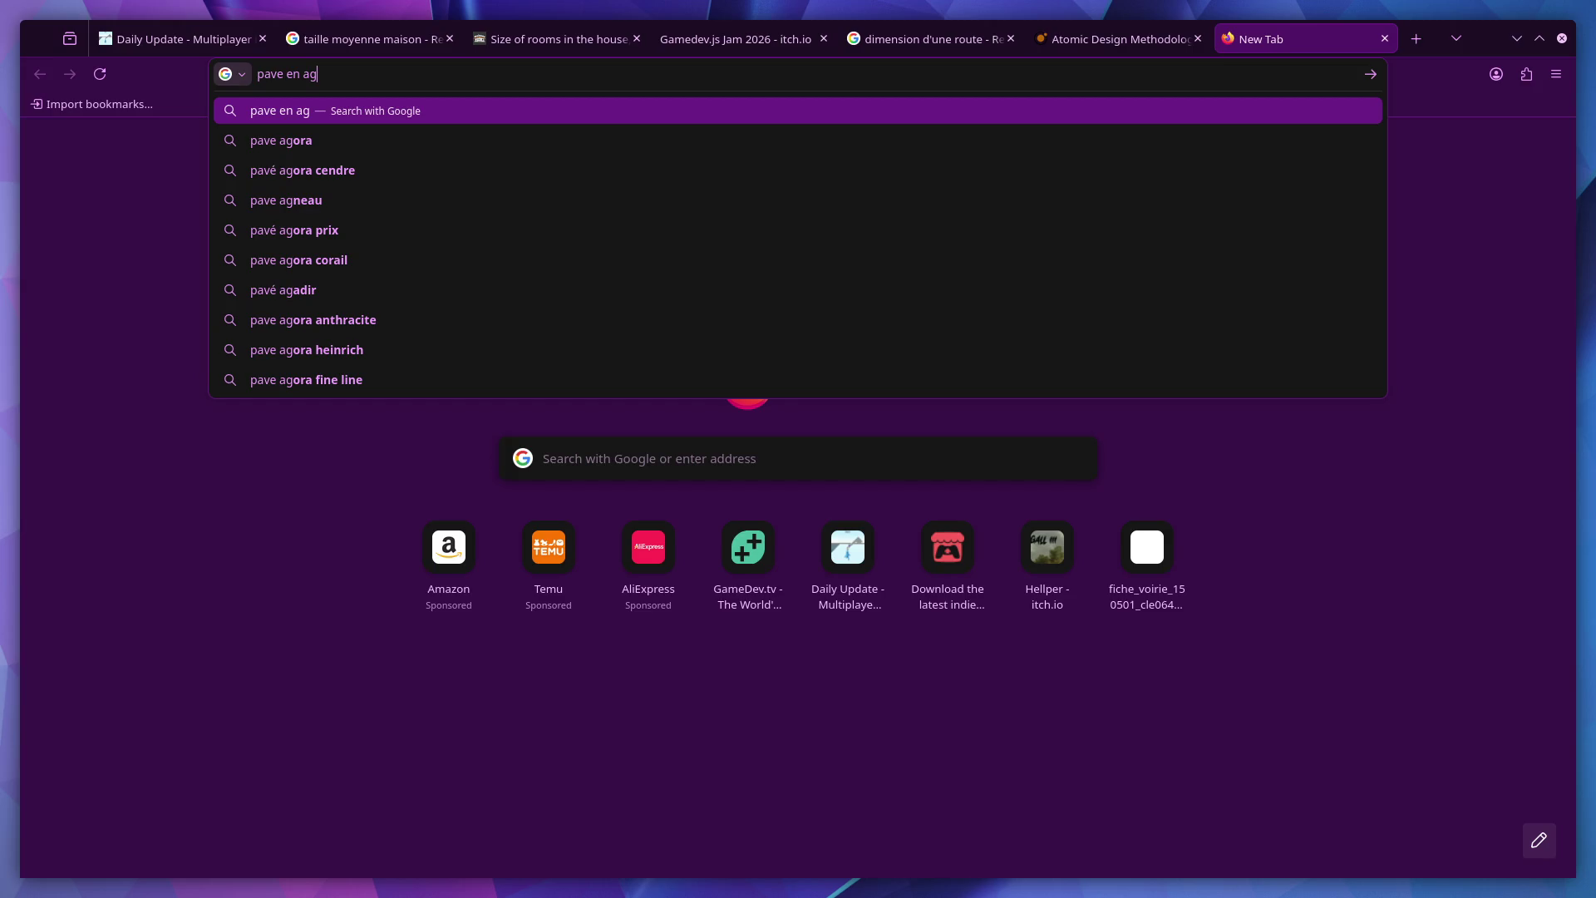
Search Google for 'pavé en anglais', read 'paving stone', and close the search tab
key("BackSpace")
type("ng")
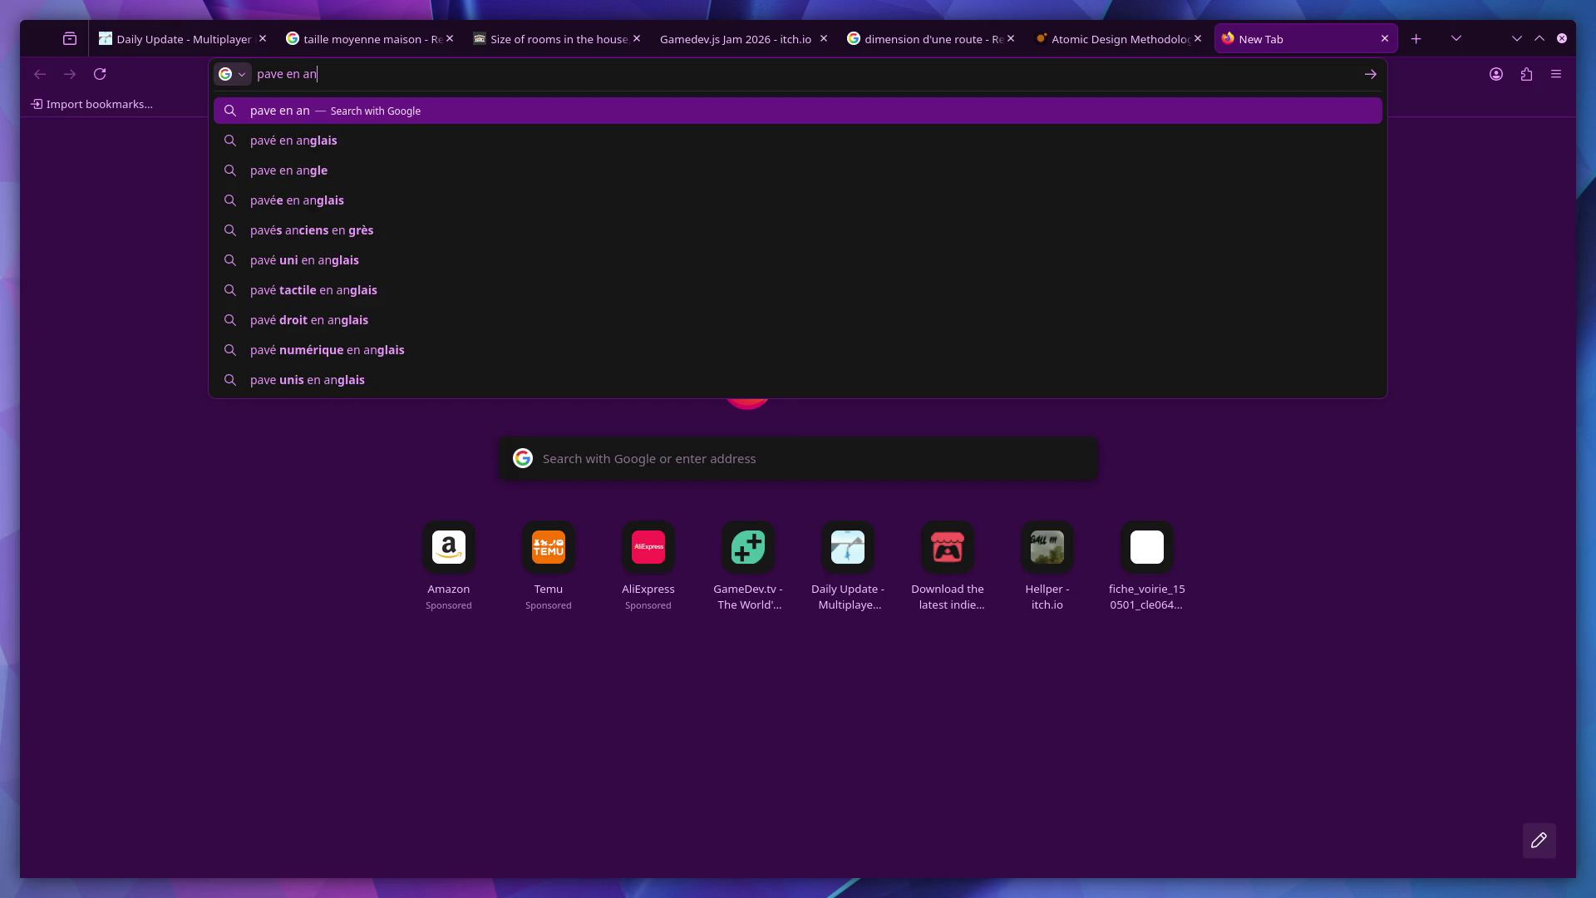
key("Down")
key("Return")
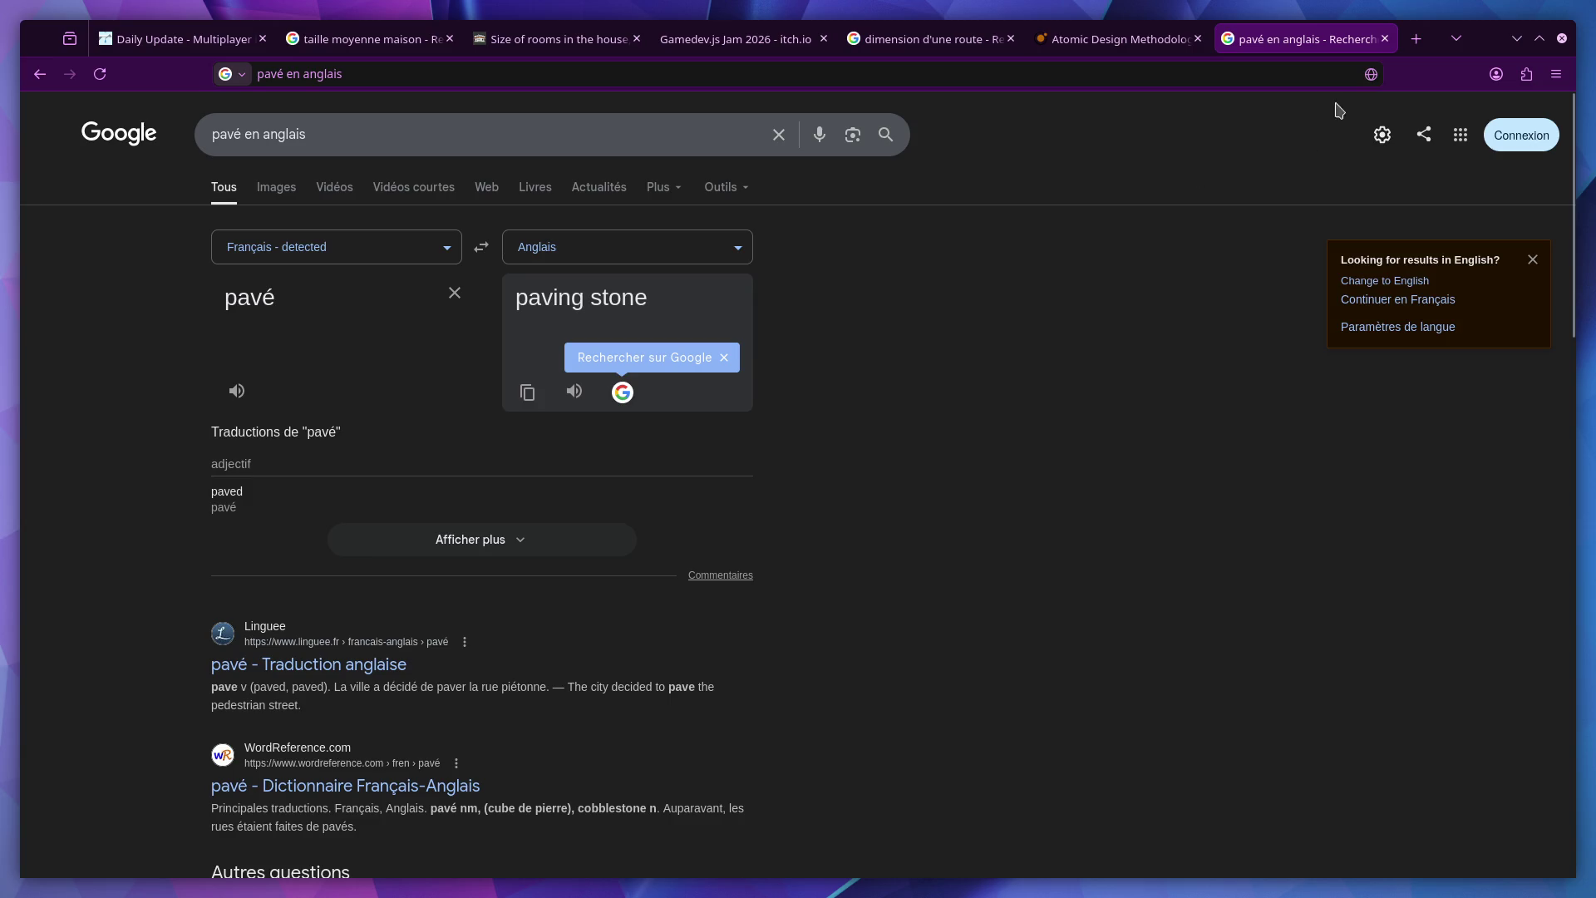
left_click(1384, 38)
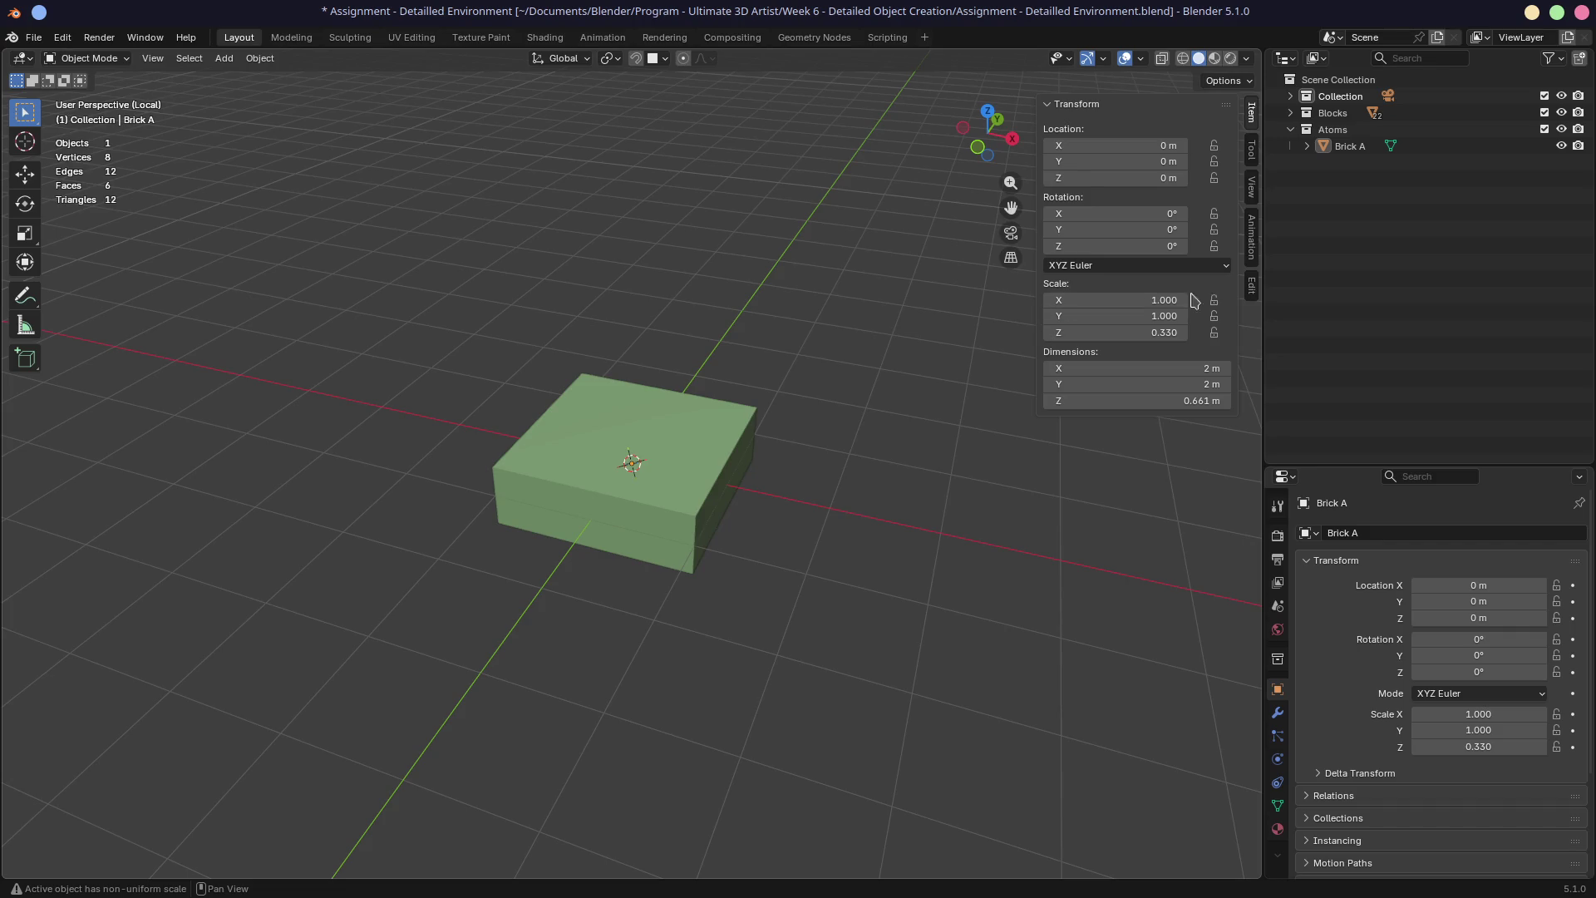
Rename the Brick A object in the Outliner to Paving A
double_click(1349, 147)
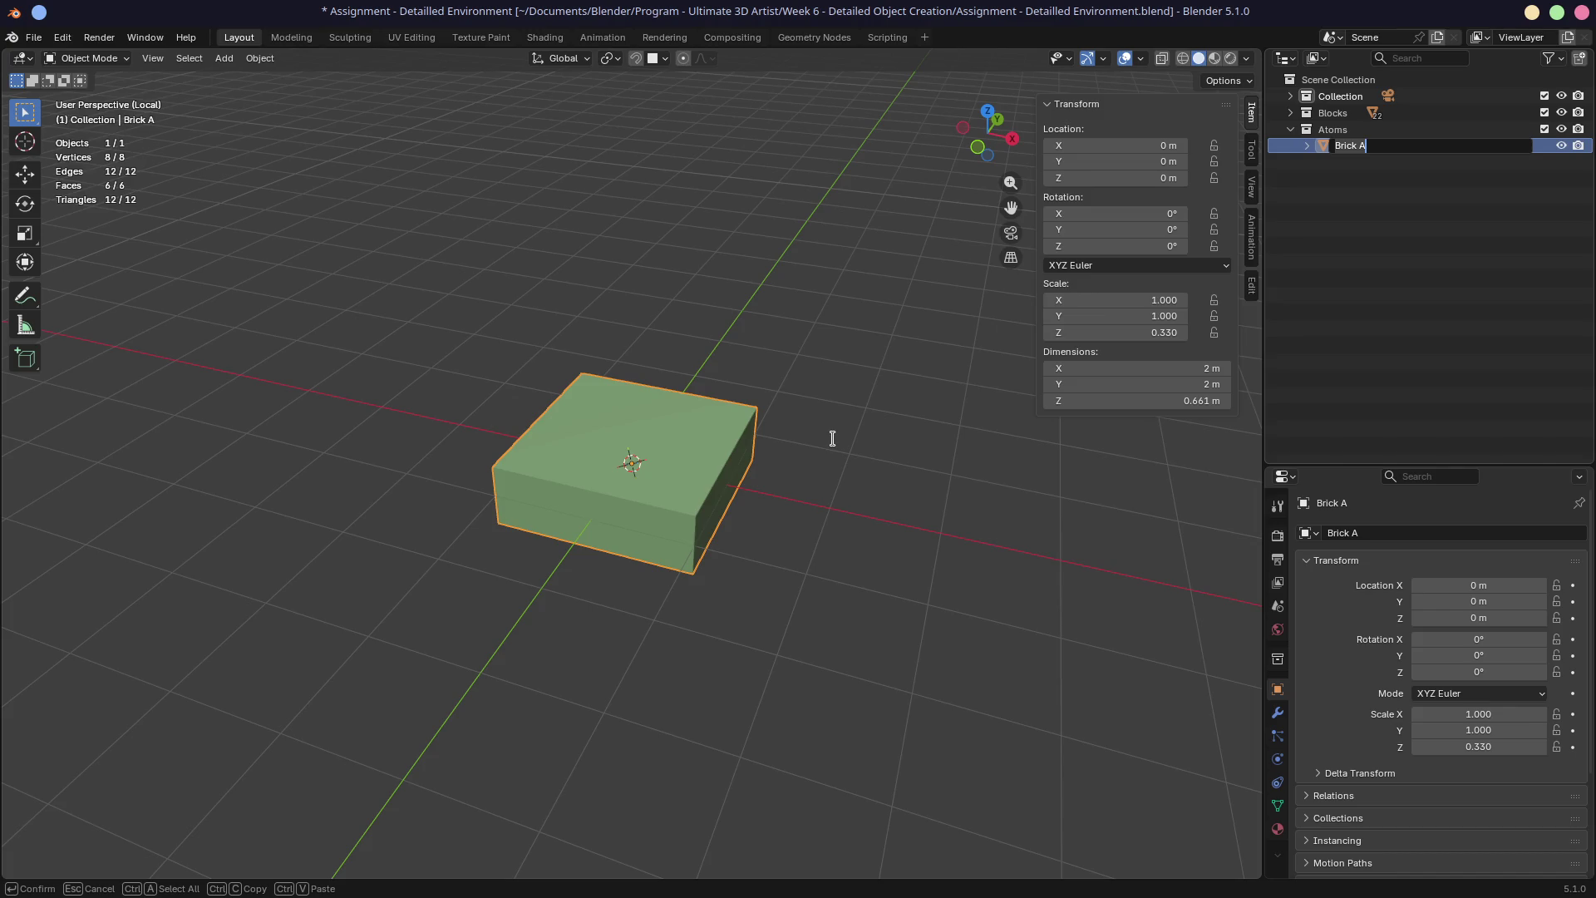
type("Paving")
type(" A")
key("Return")
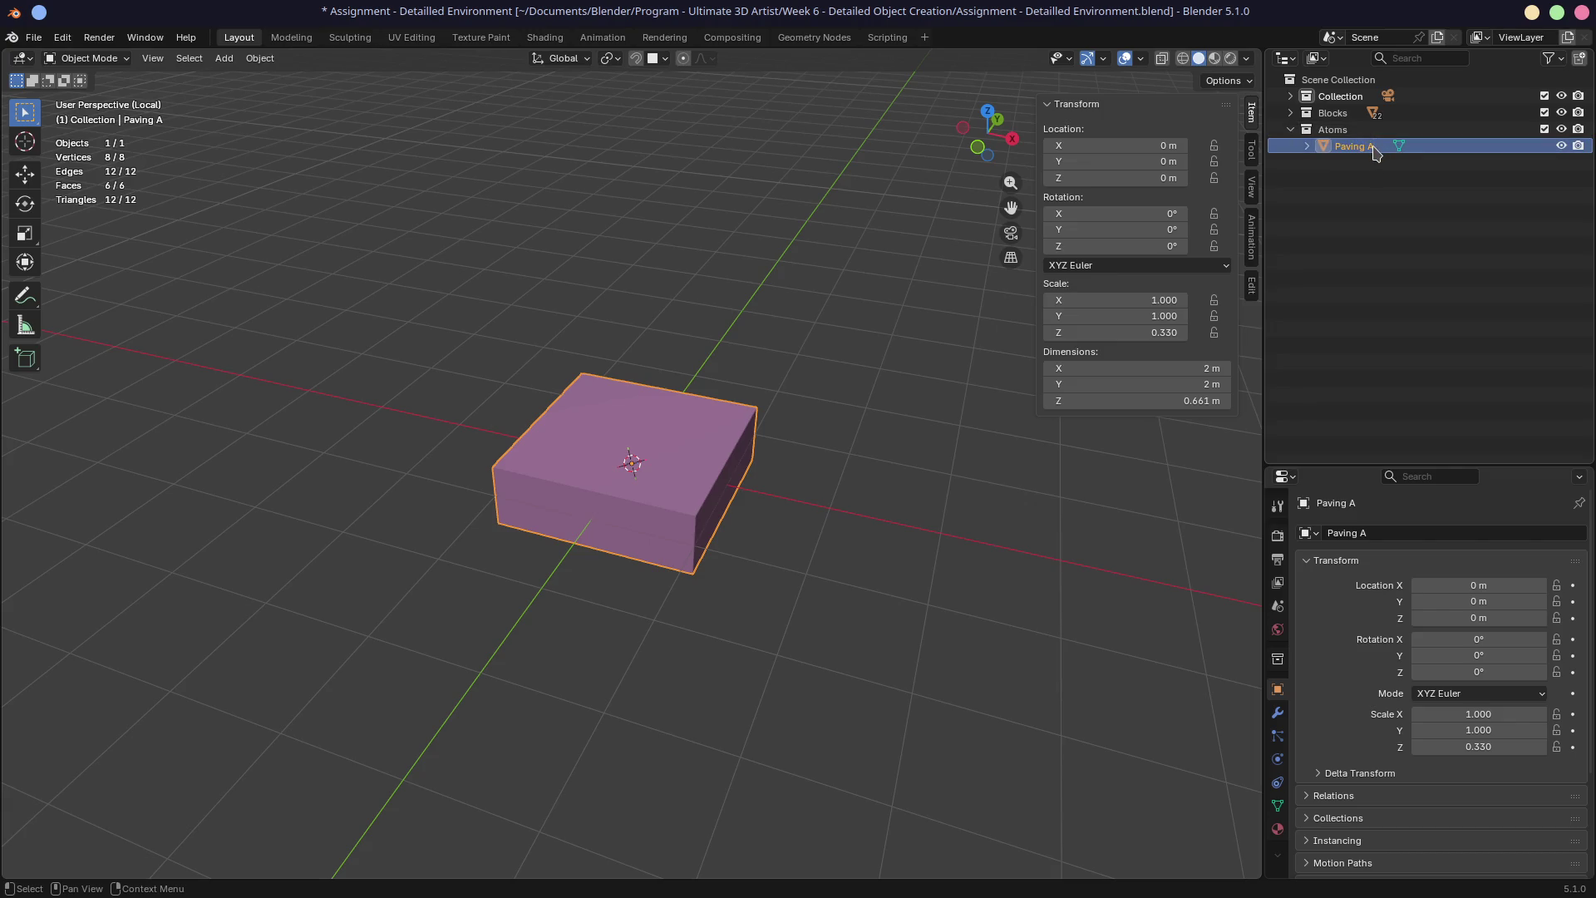
right_click(1334, 185)
key("shift+d")
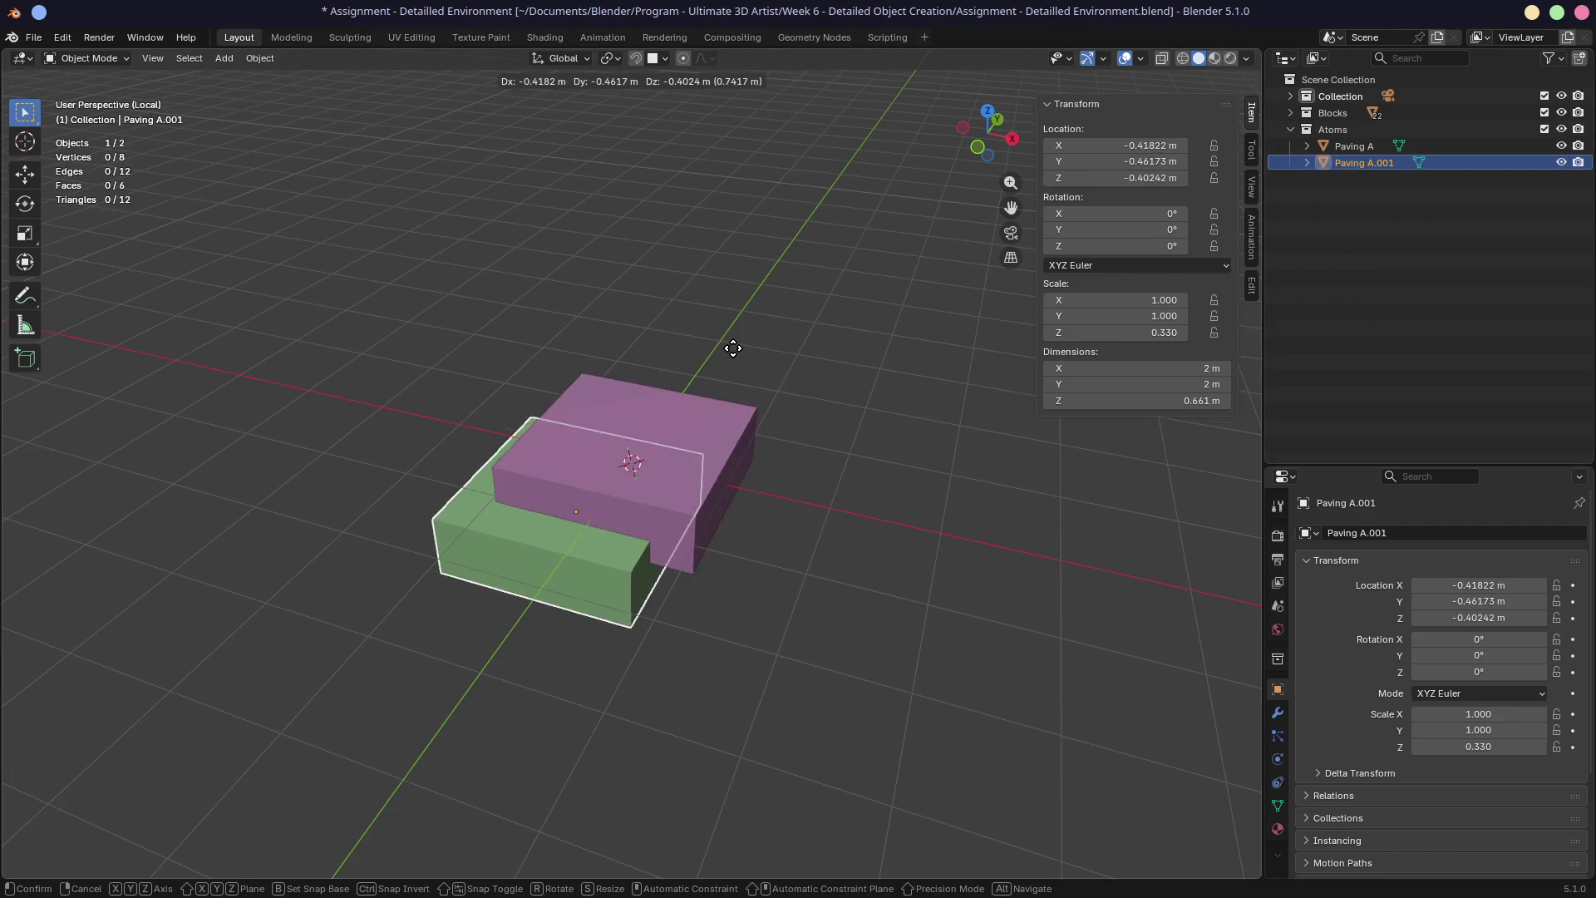
key("Escape")
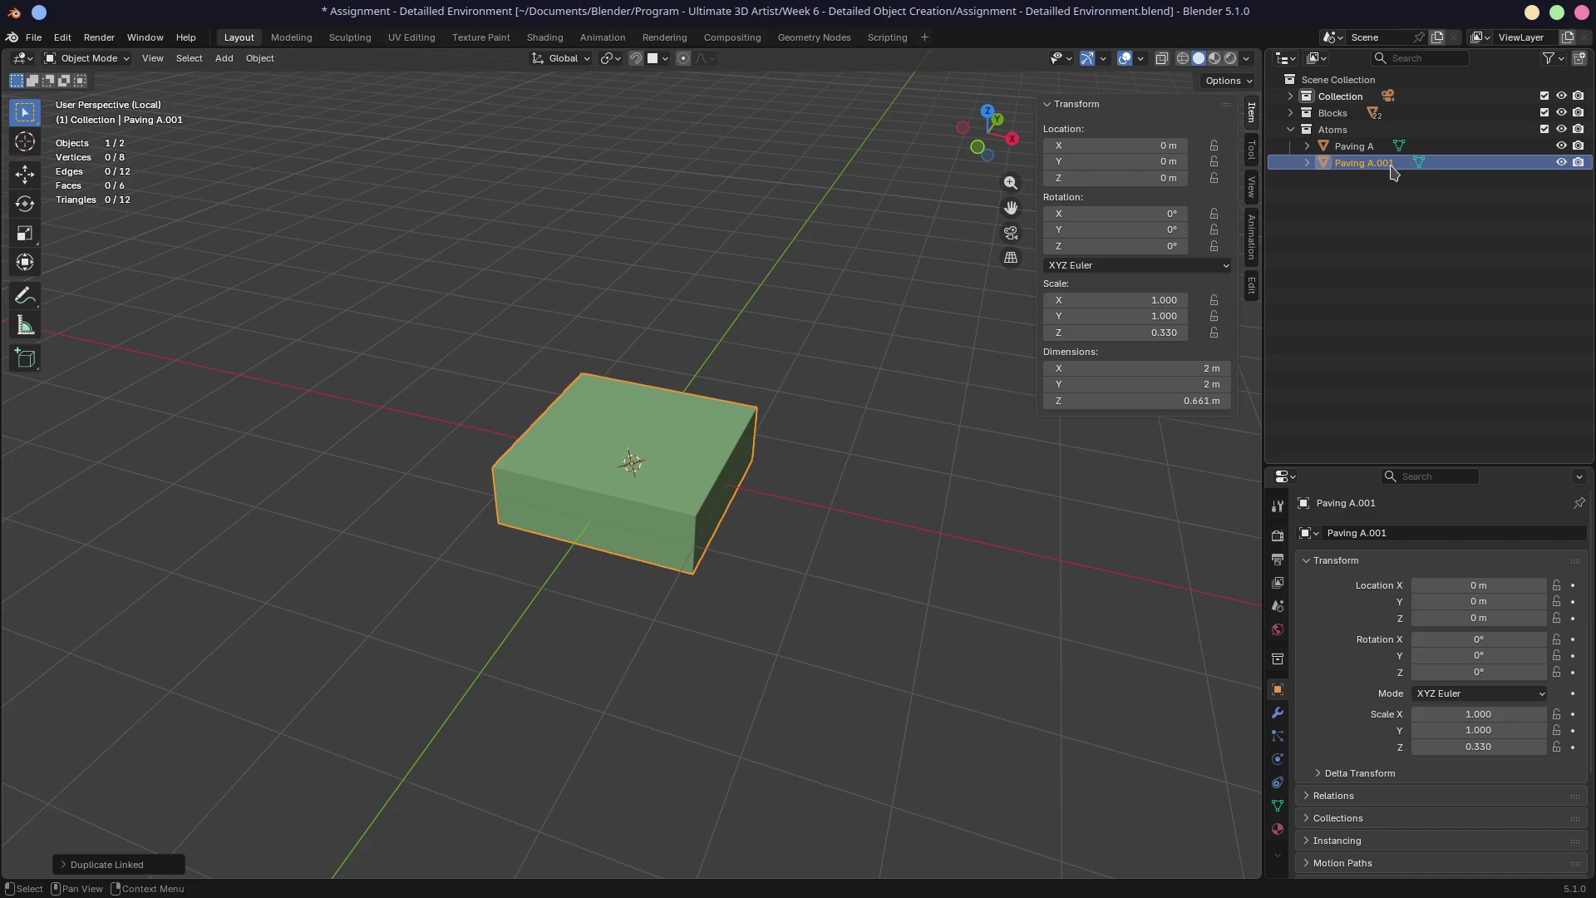
key("alt+d")
key("Escape")
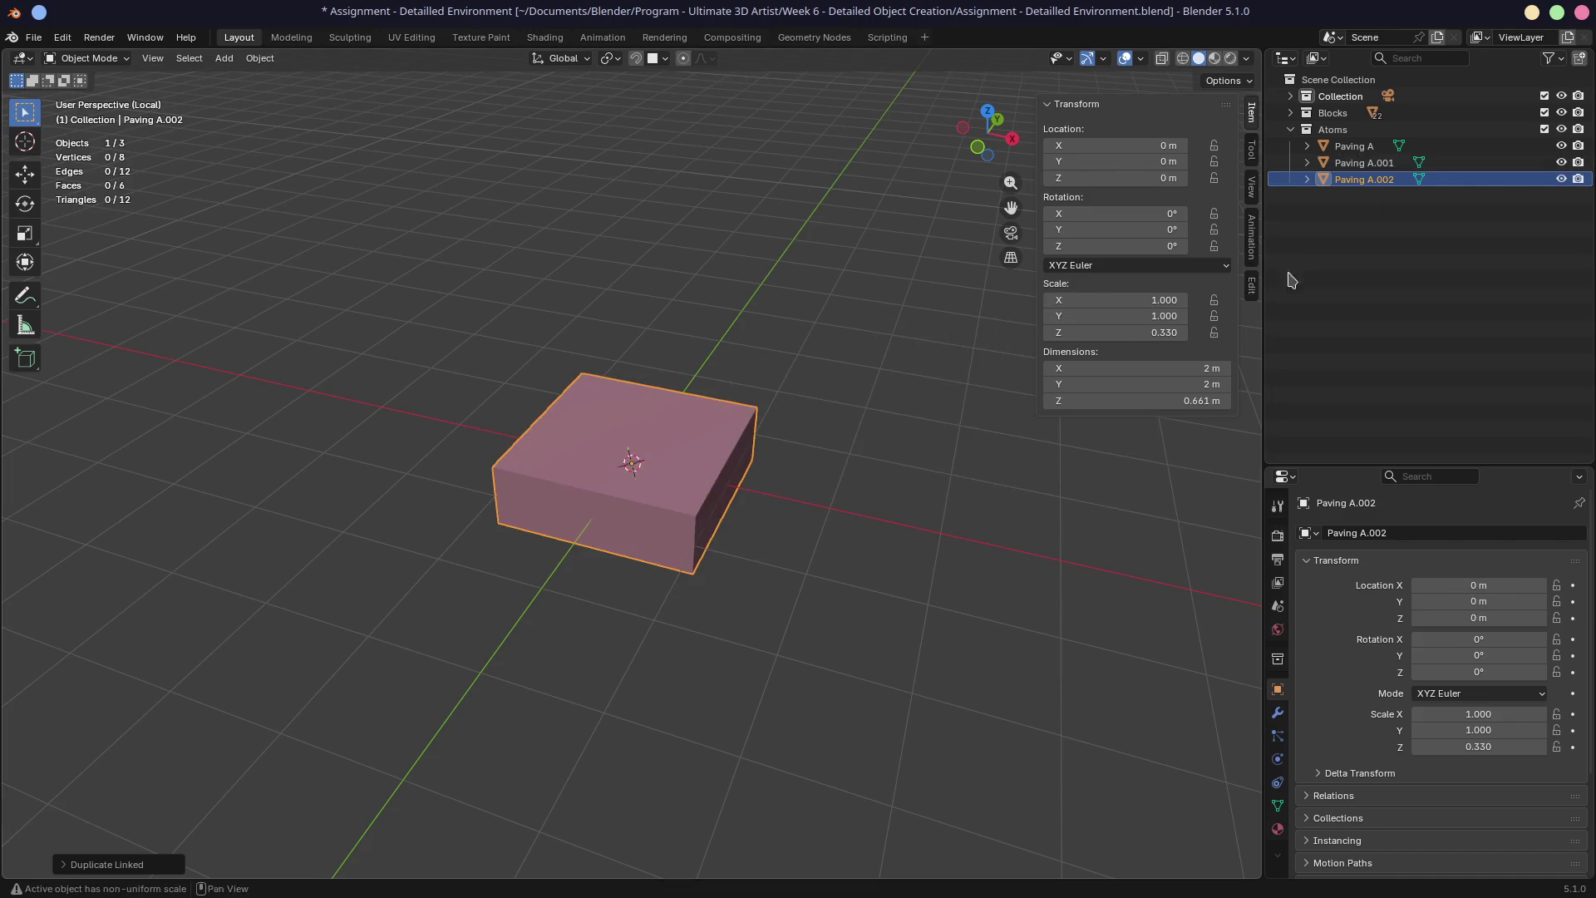
left_click(1359, 162, "shift")
key("x")
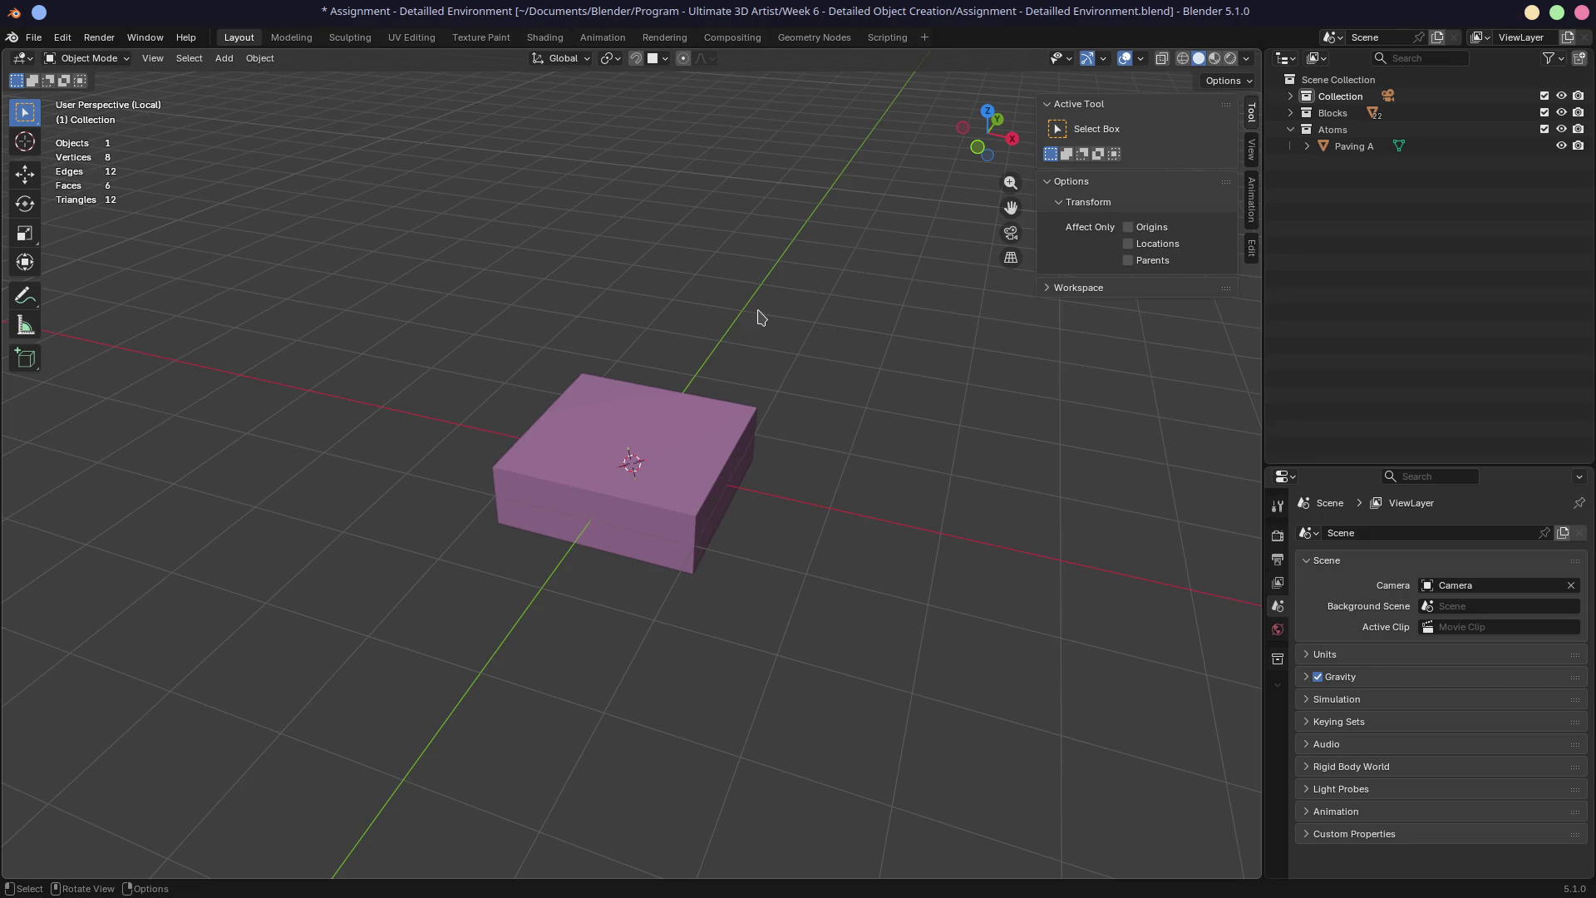
left_click_drag(1264, 207, 1227, 197)
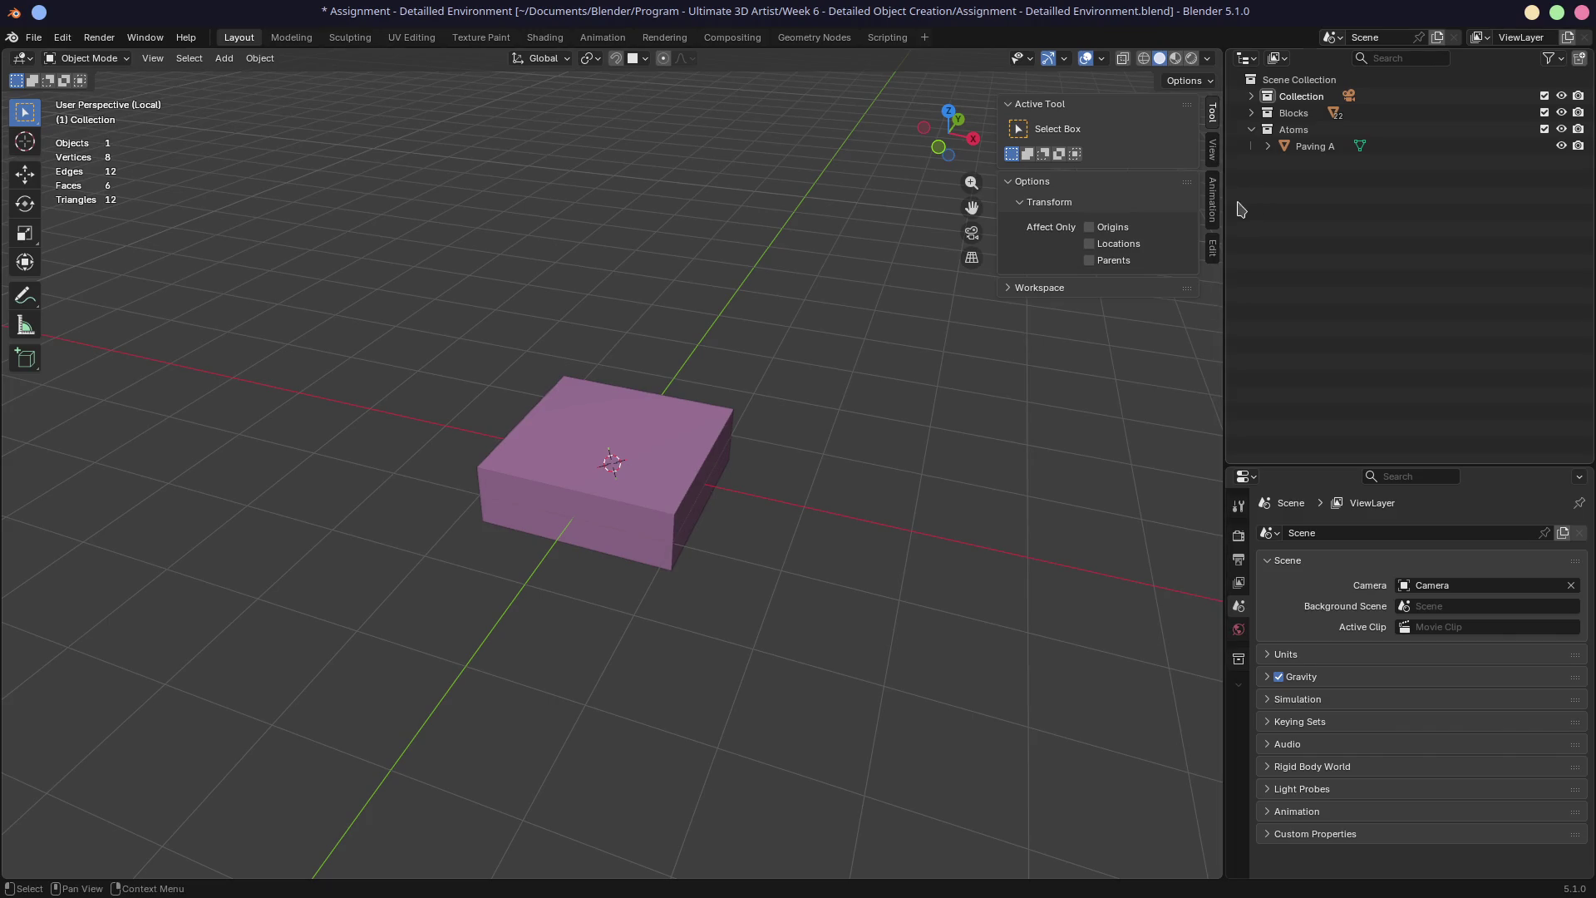
left_click_drag(1227, 198, 1207, 201)
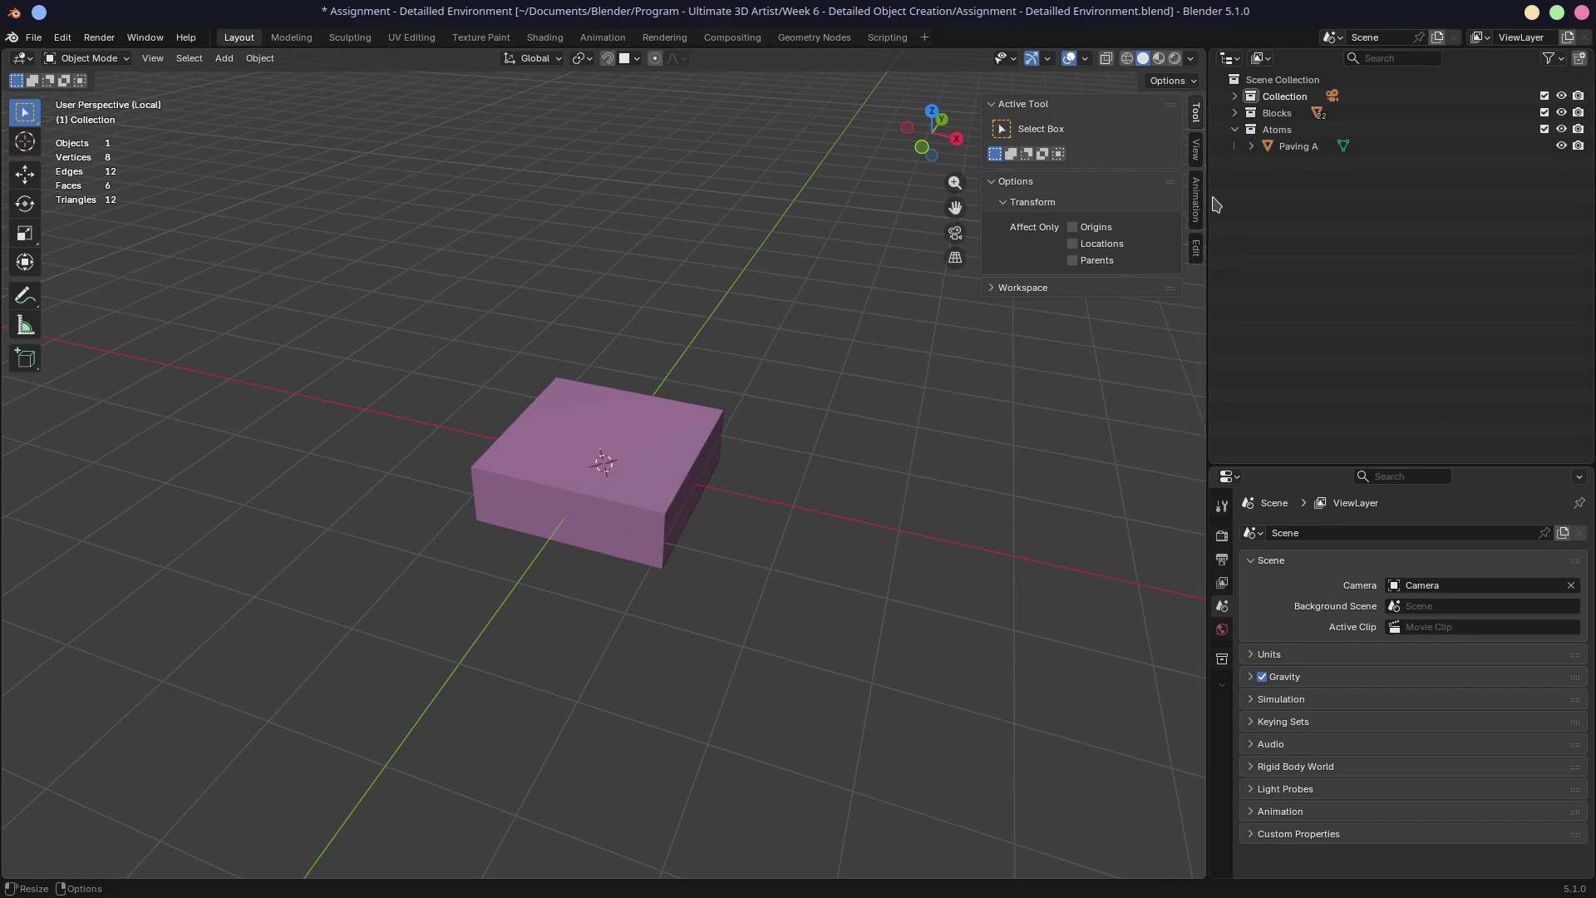
left_click(606, 445)
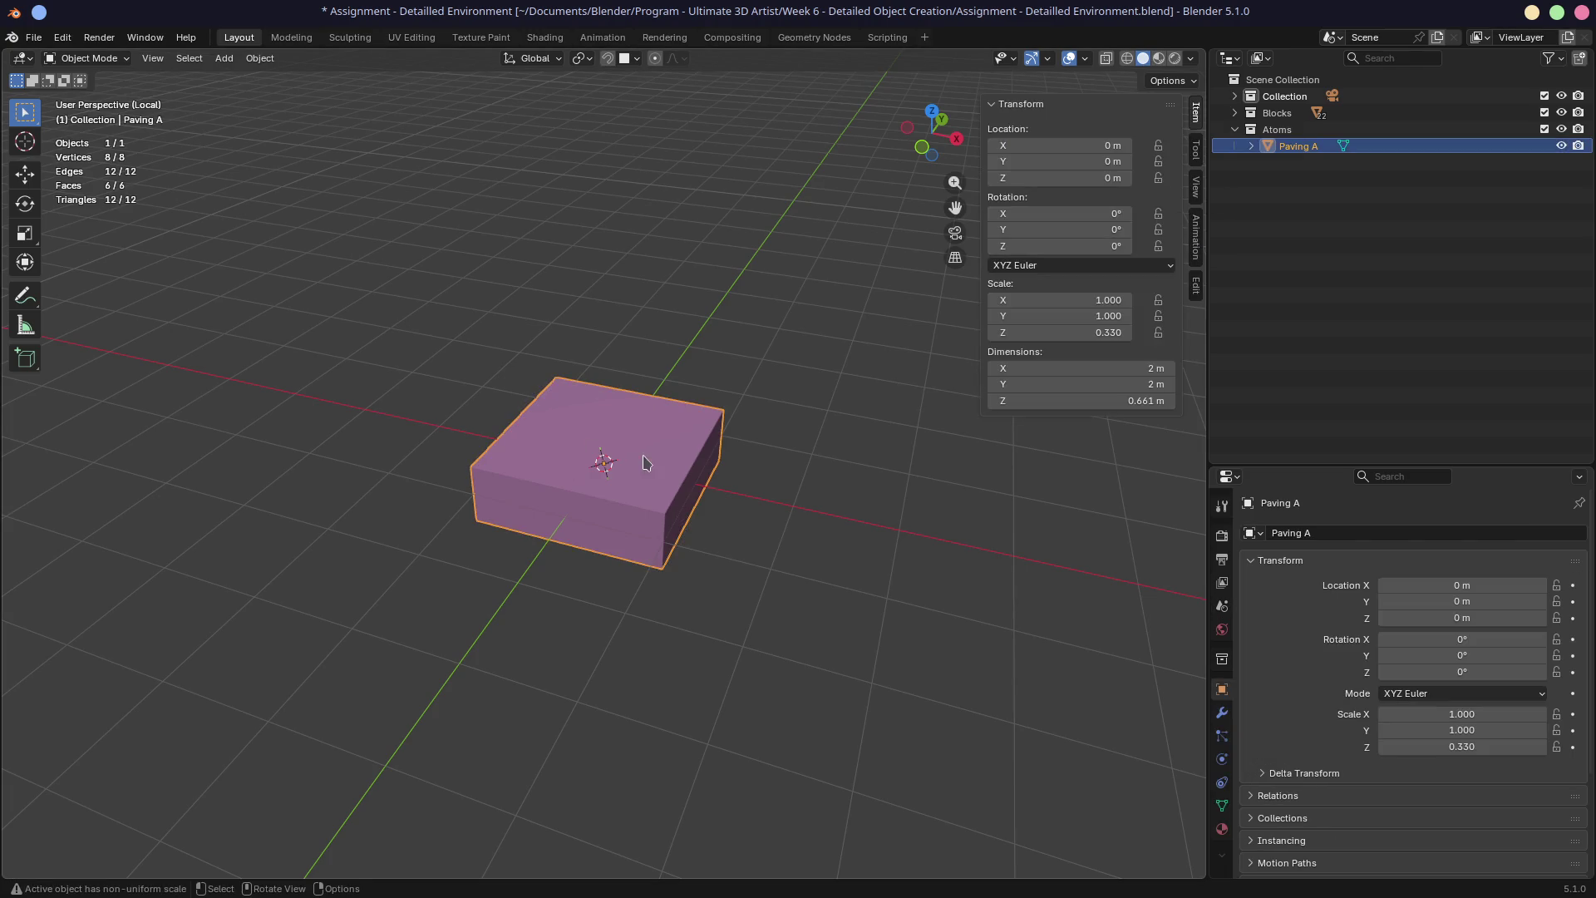
Make a linked duplicate Paving A.001 placed to the left, sharing the Cube.005 mesh
key("shift+d")
left_click(238, 353)
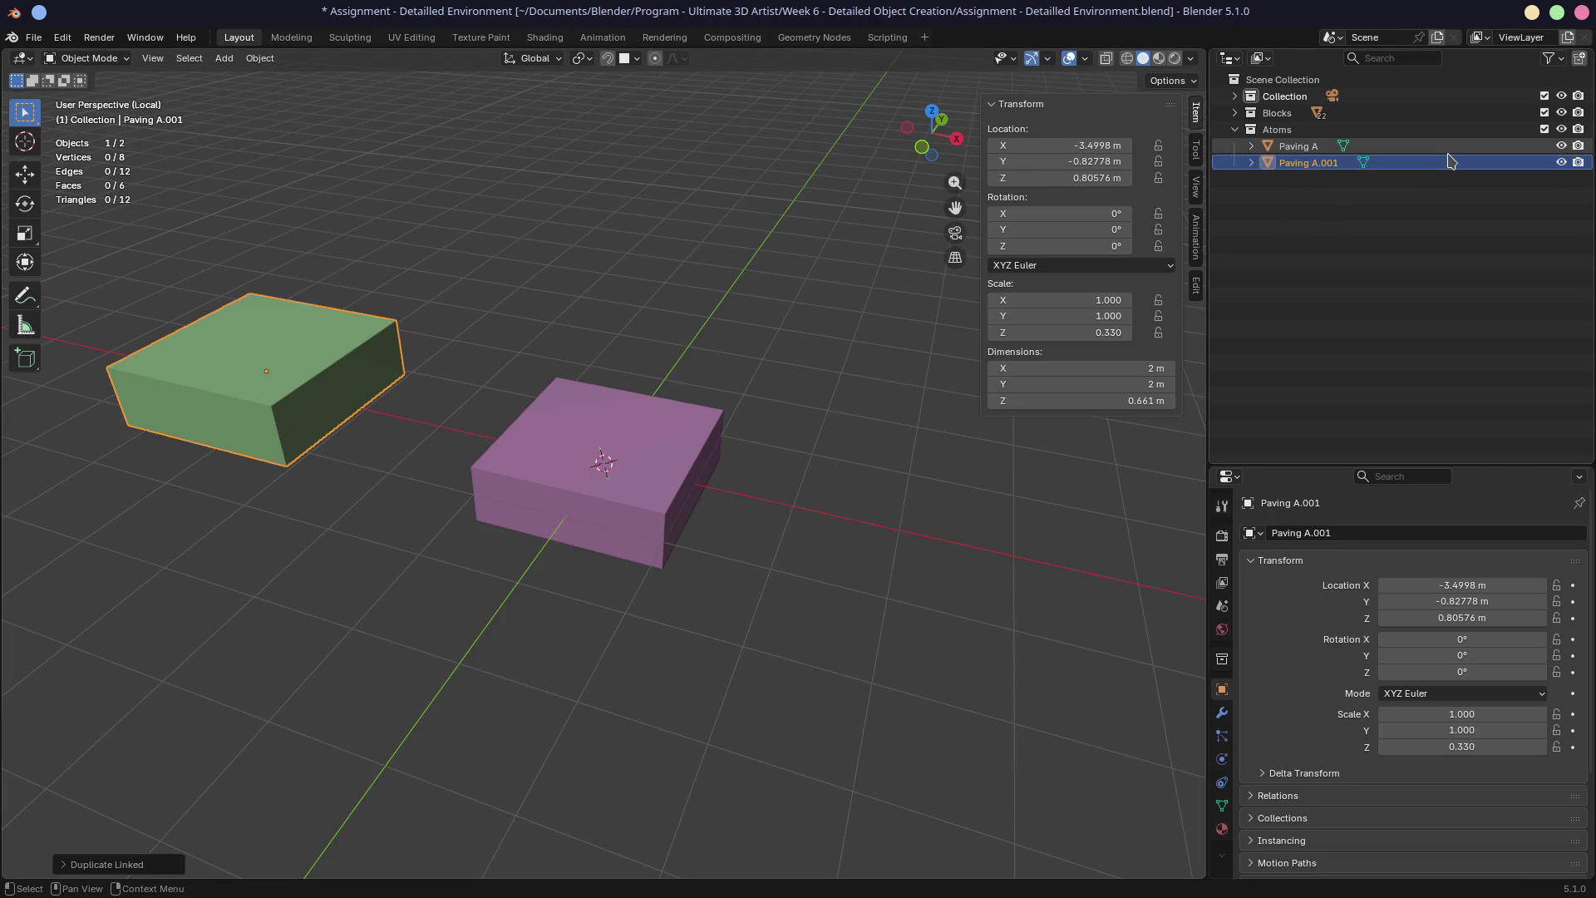
left_click(1252, 163)
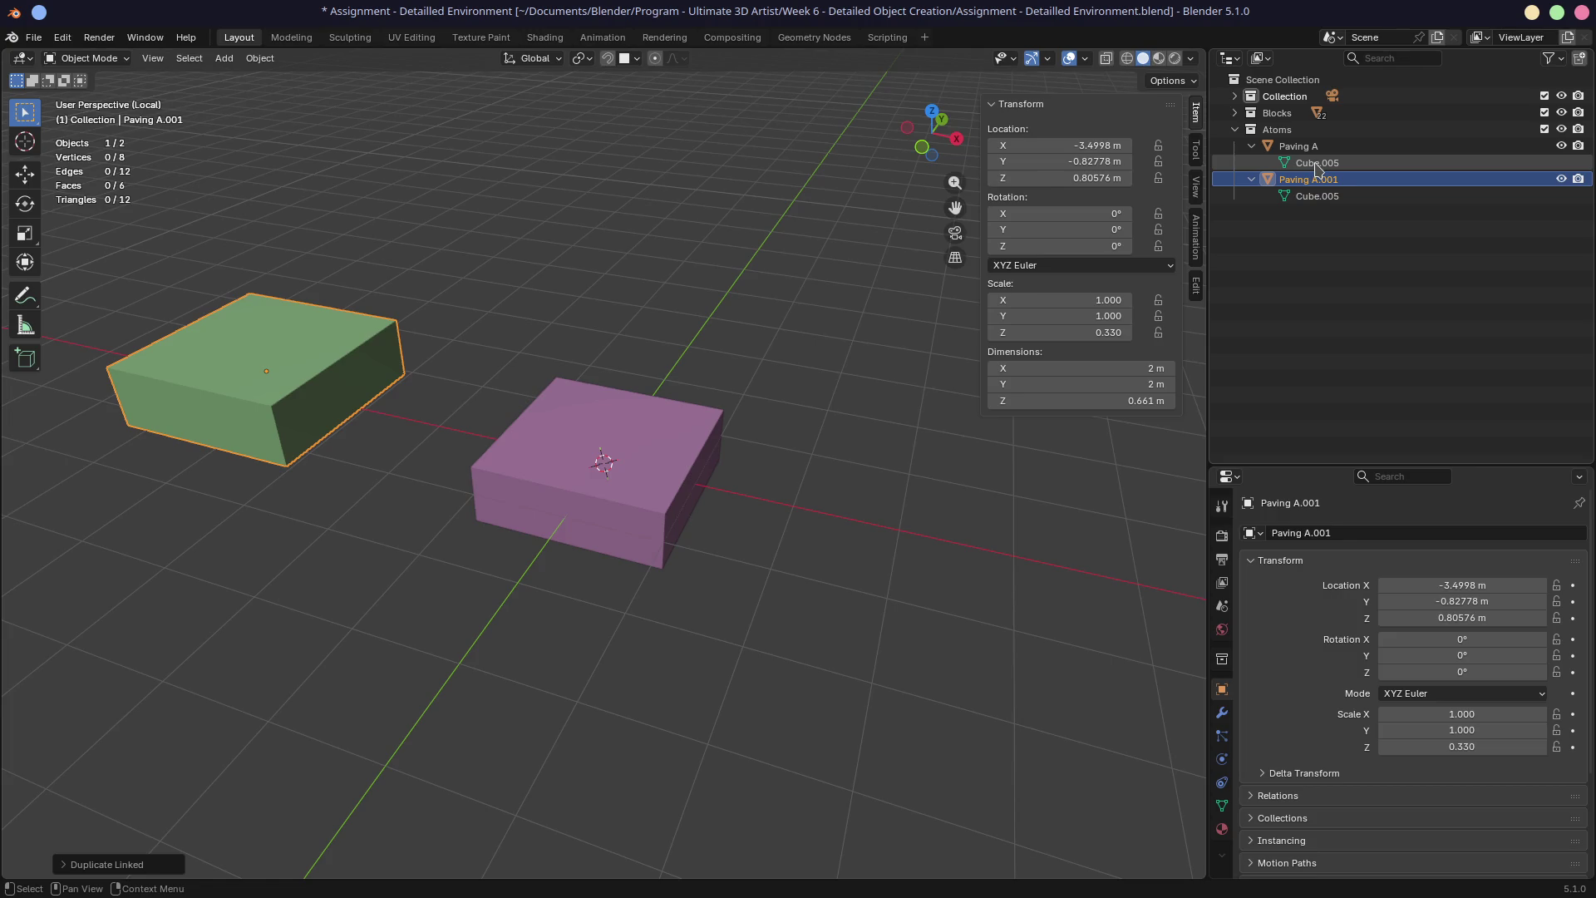
Make an independent copy Paving A.002 at lower left with its own Cube.014 mesh, comparing against Cube.005
left_click(679, 420)
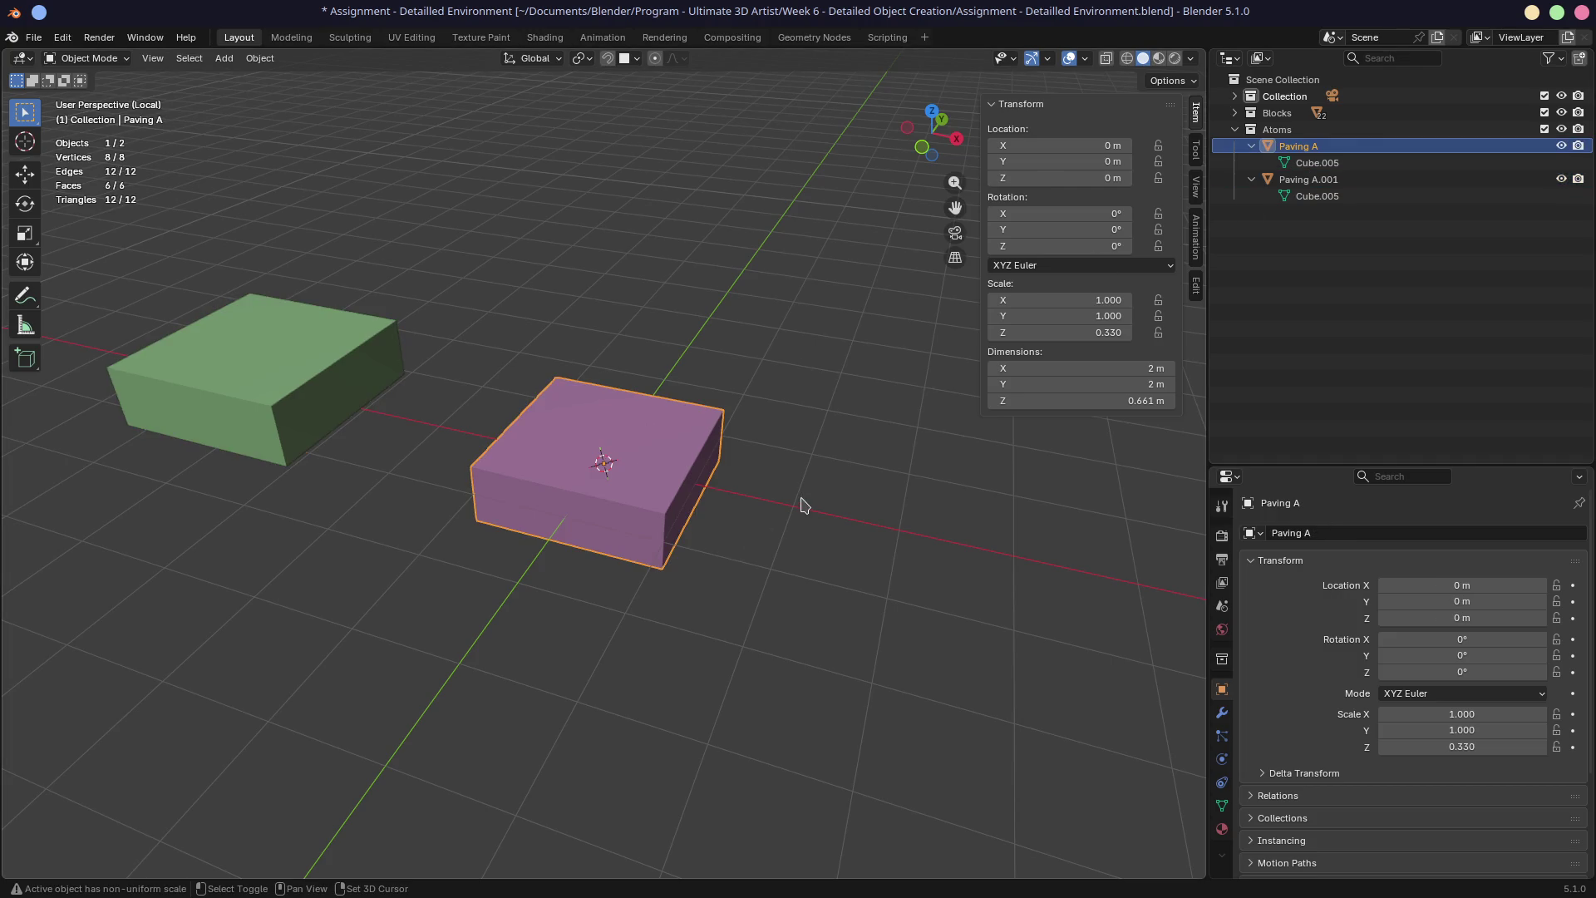
key("shift+d")
left_click(456, 615)
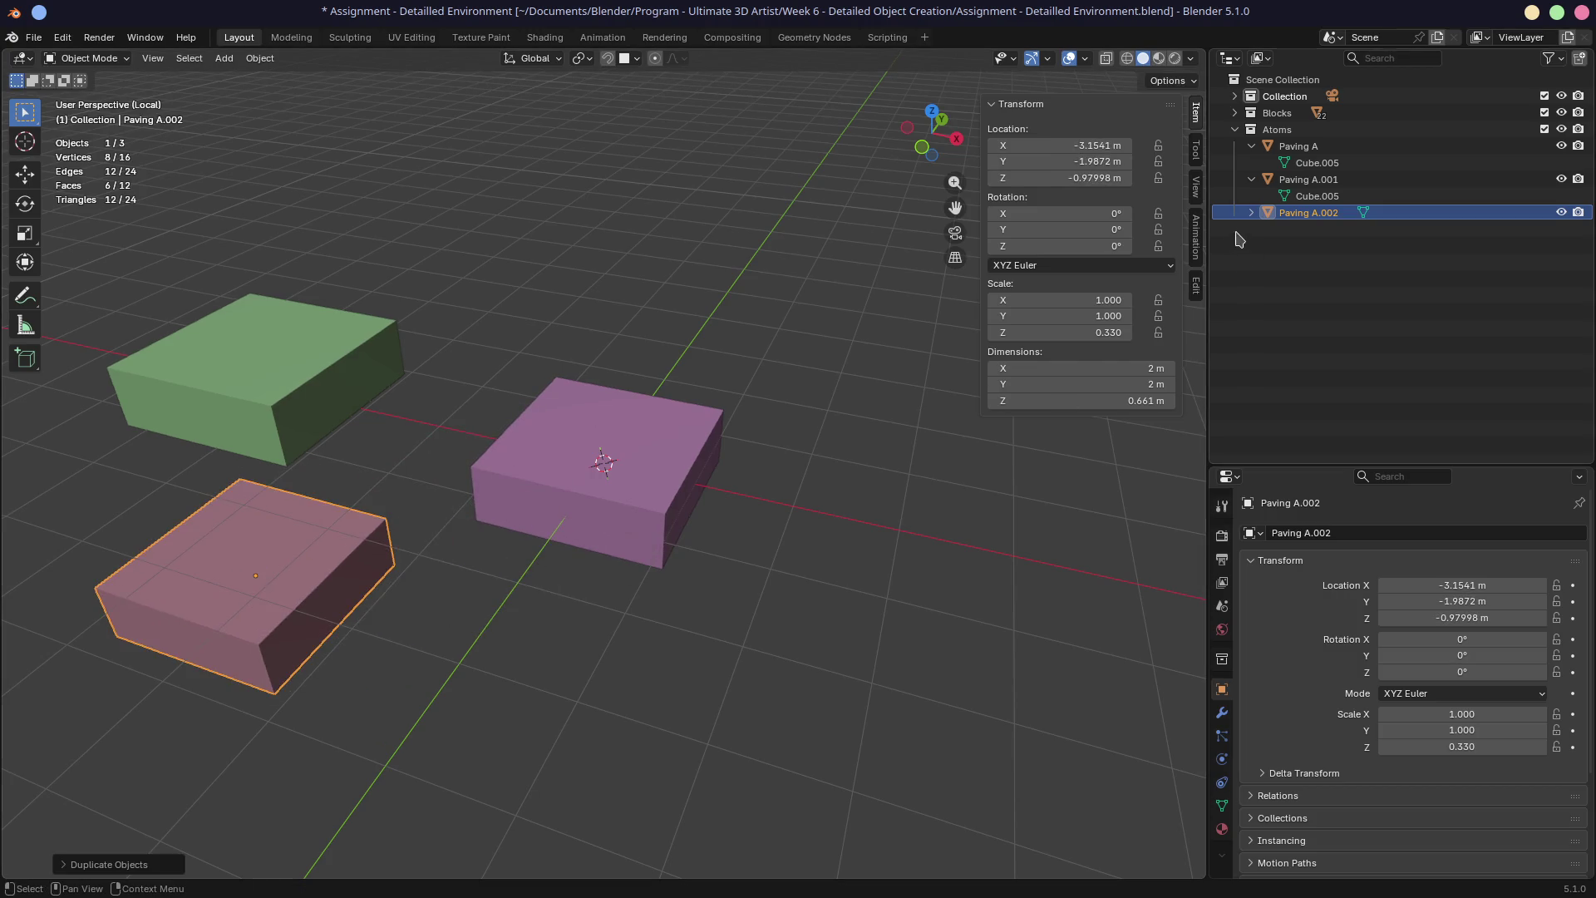
left_click(1252, 212)
left_click(1306, 232)
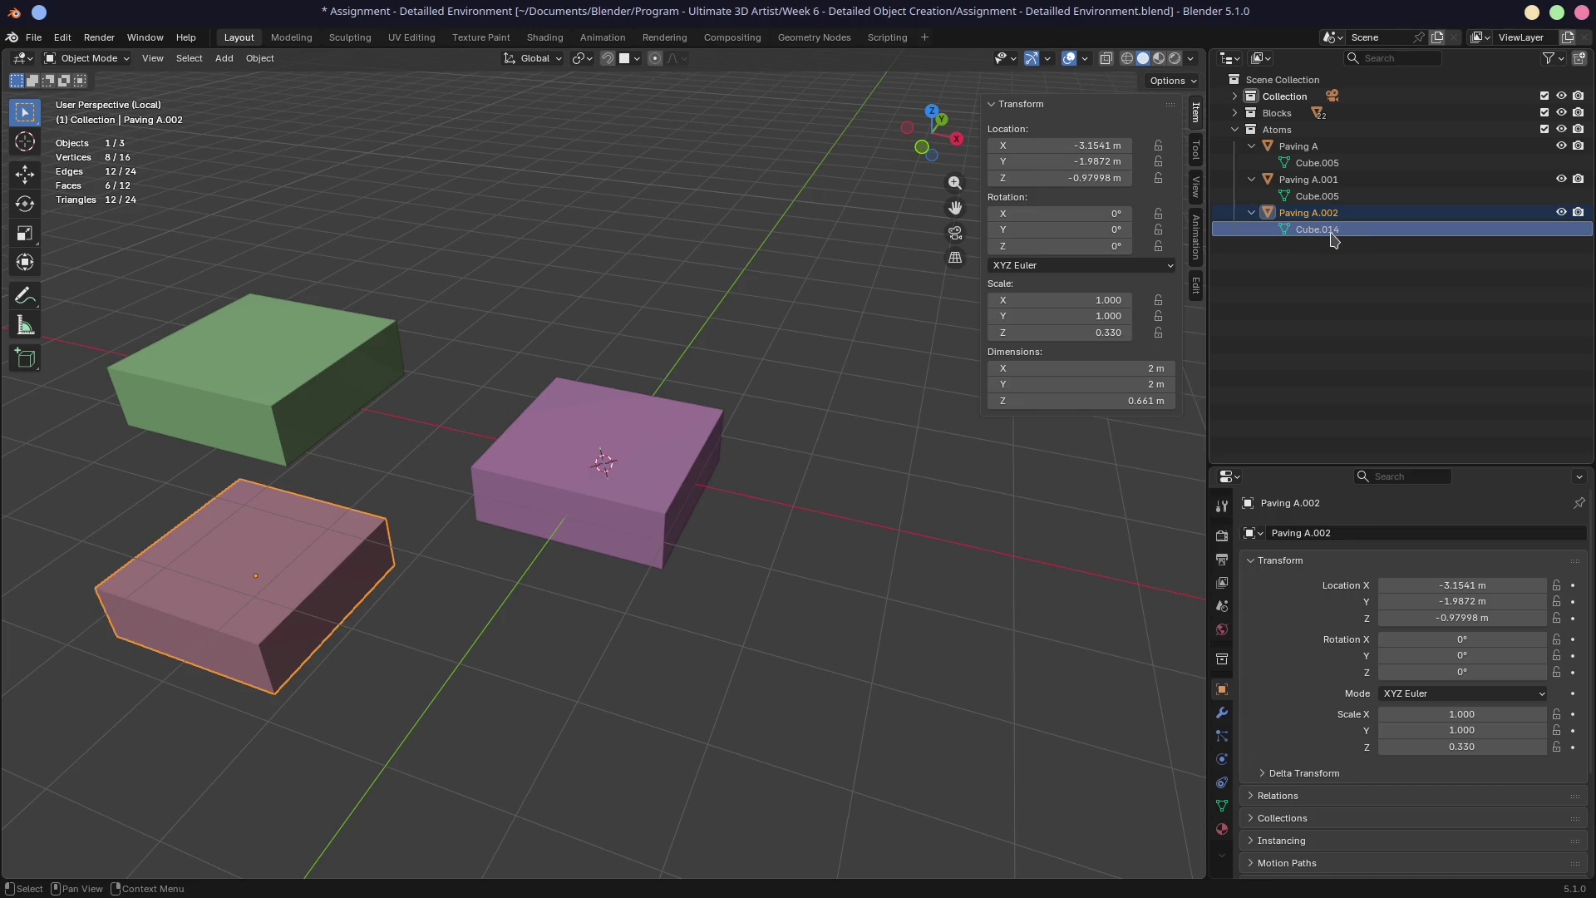
left_click(575, 495)
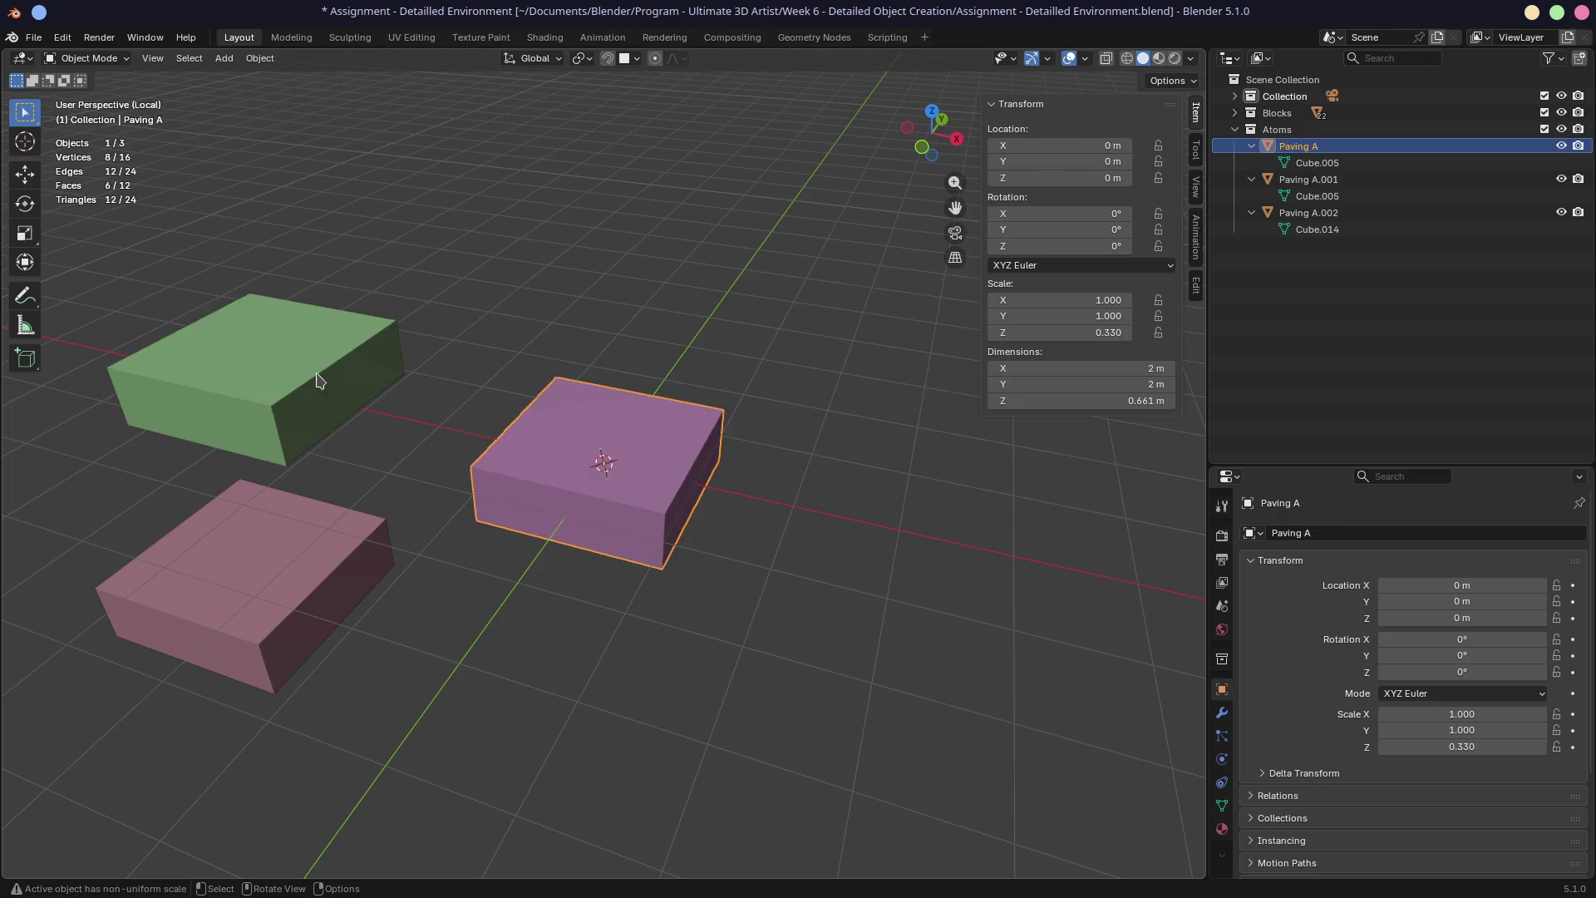
left_click(1340, 164)
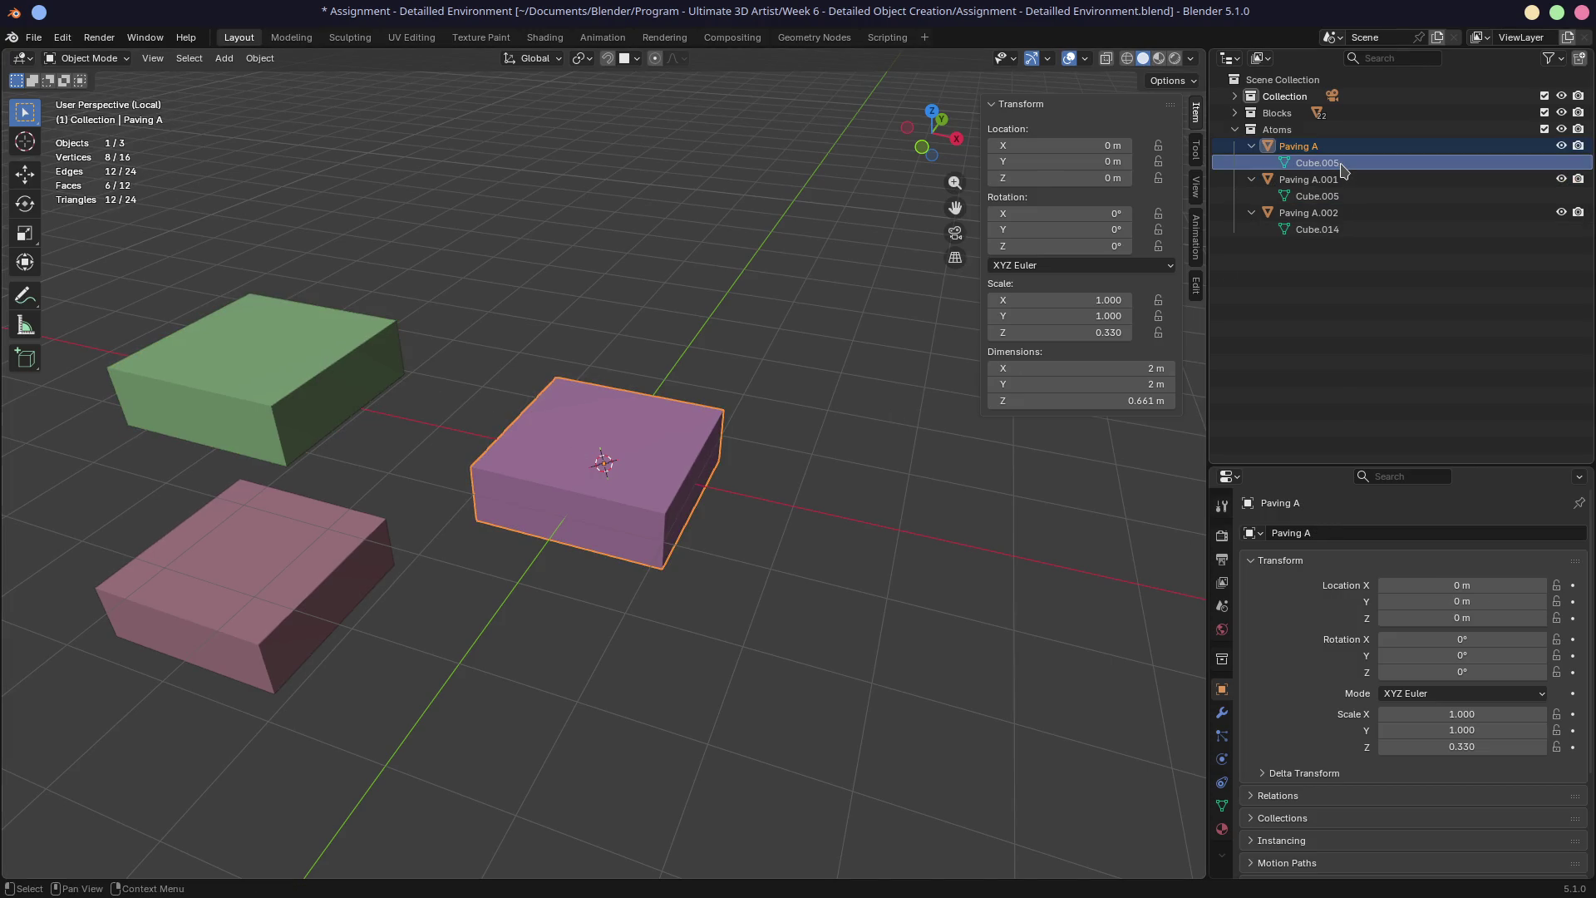
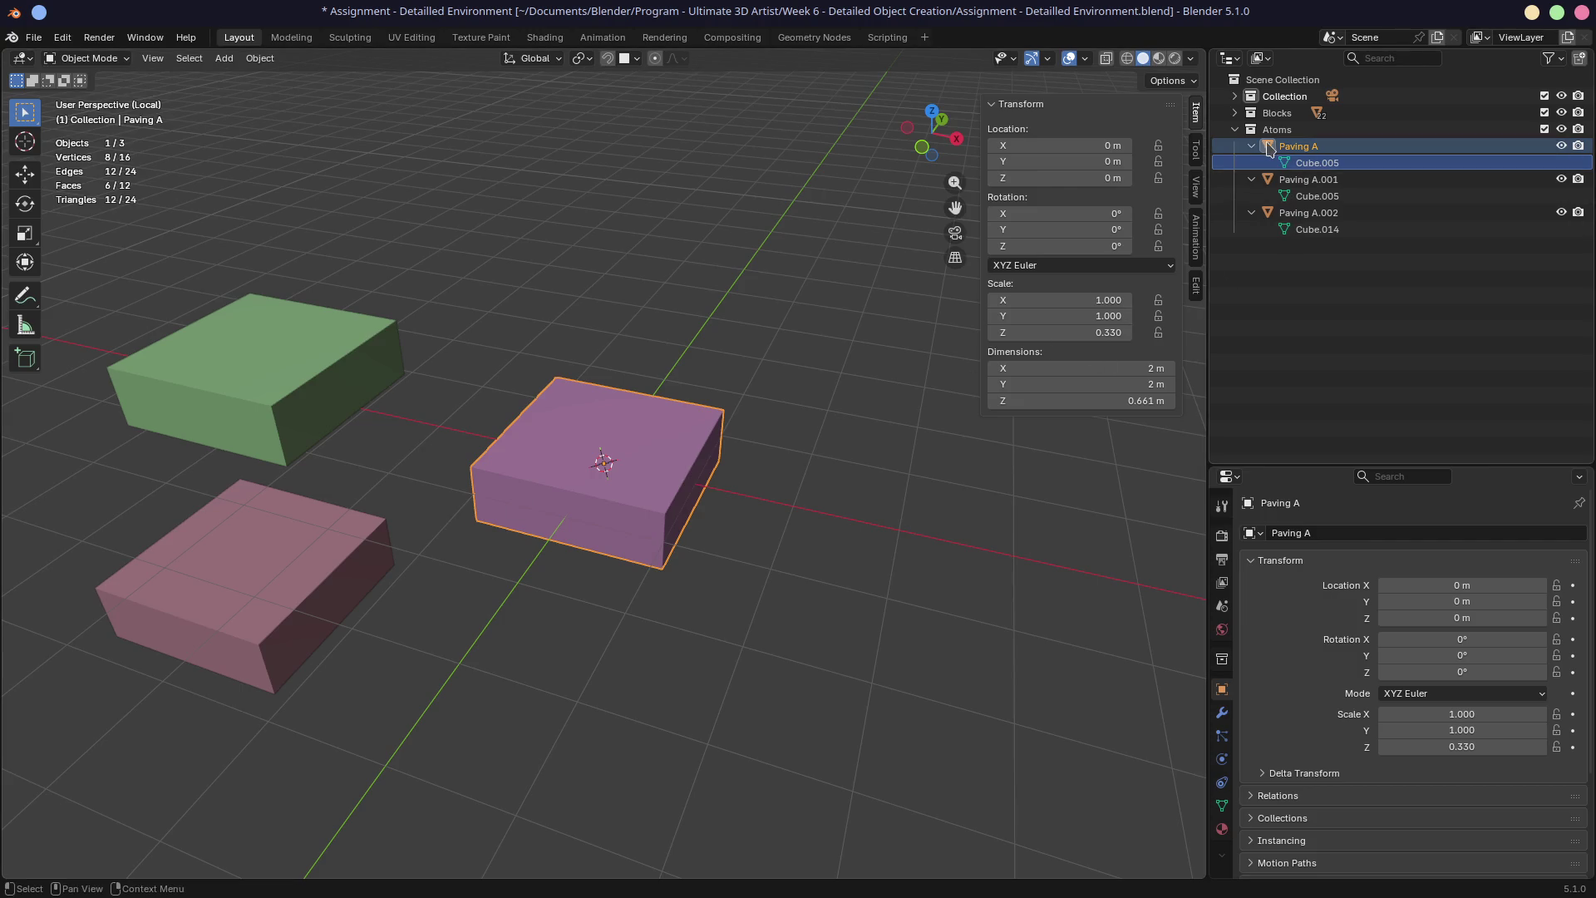
Select the green Paving A.001 and pink Paving A.002 bricks and delete them, keeping purple Paving A
left_click(1335, 196)
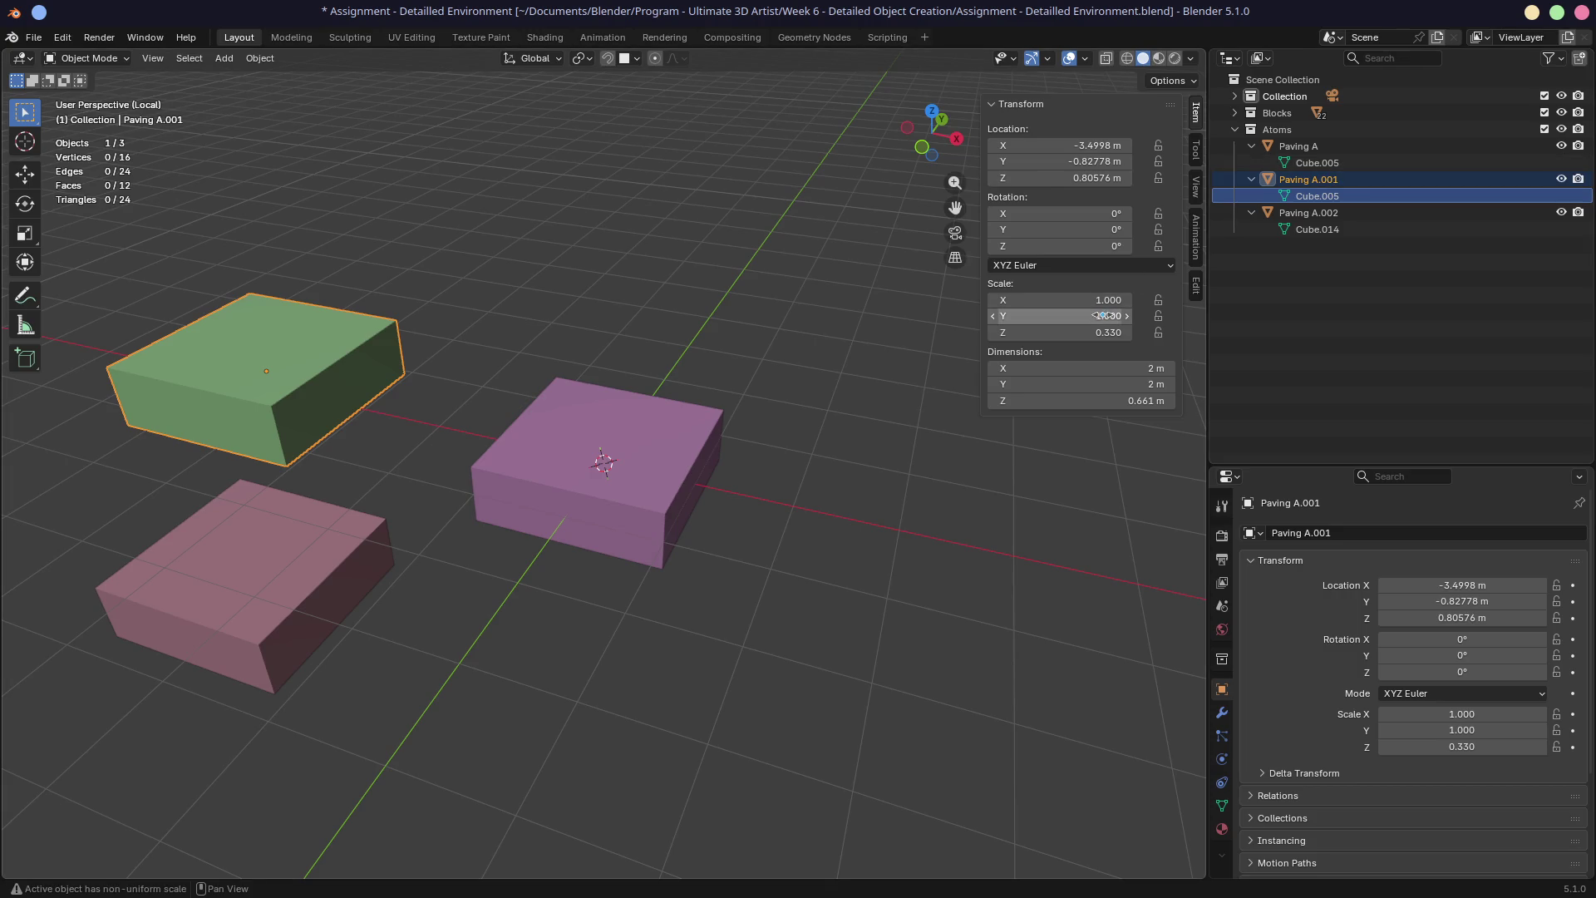
left_click(547, 488)
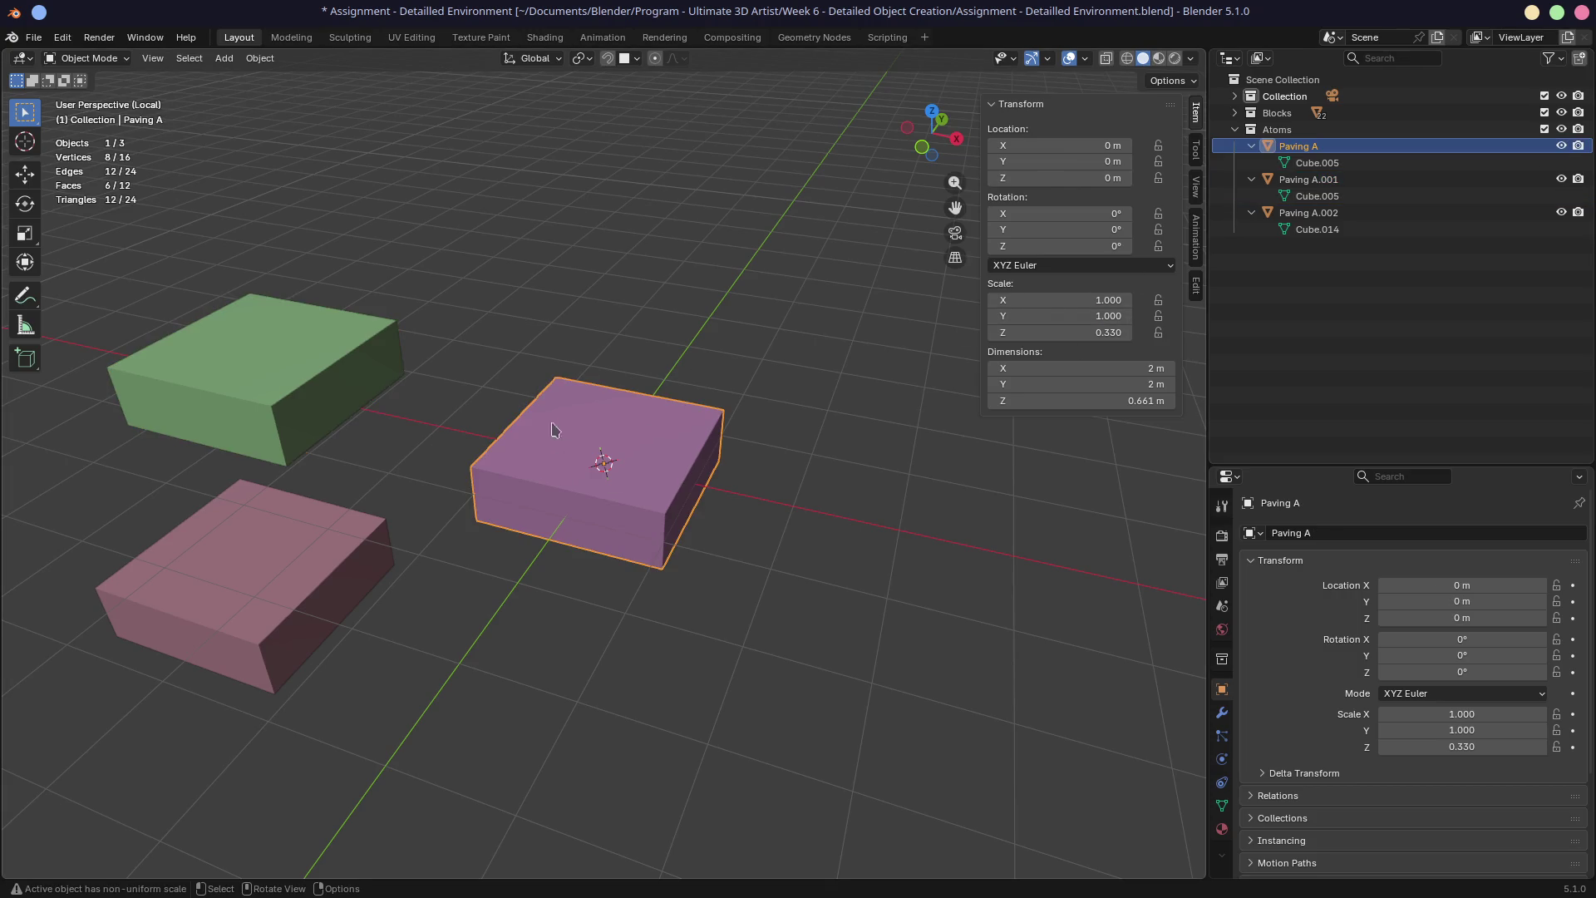
left_click(189, 58)
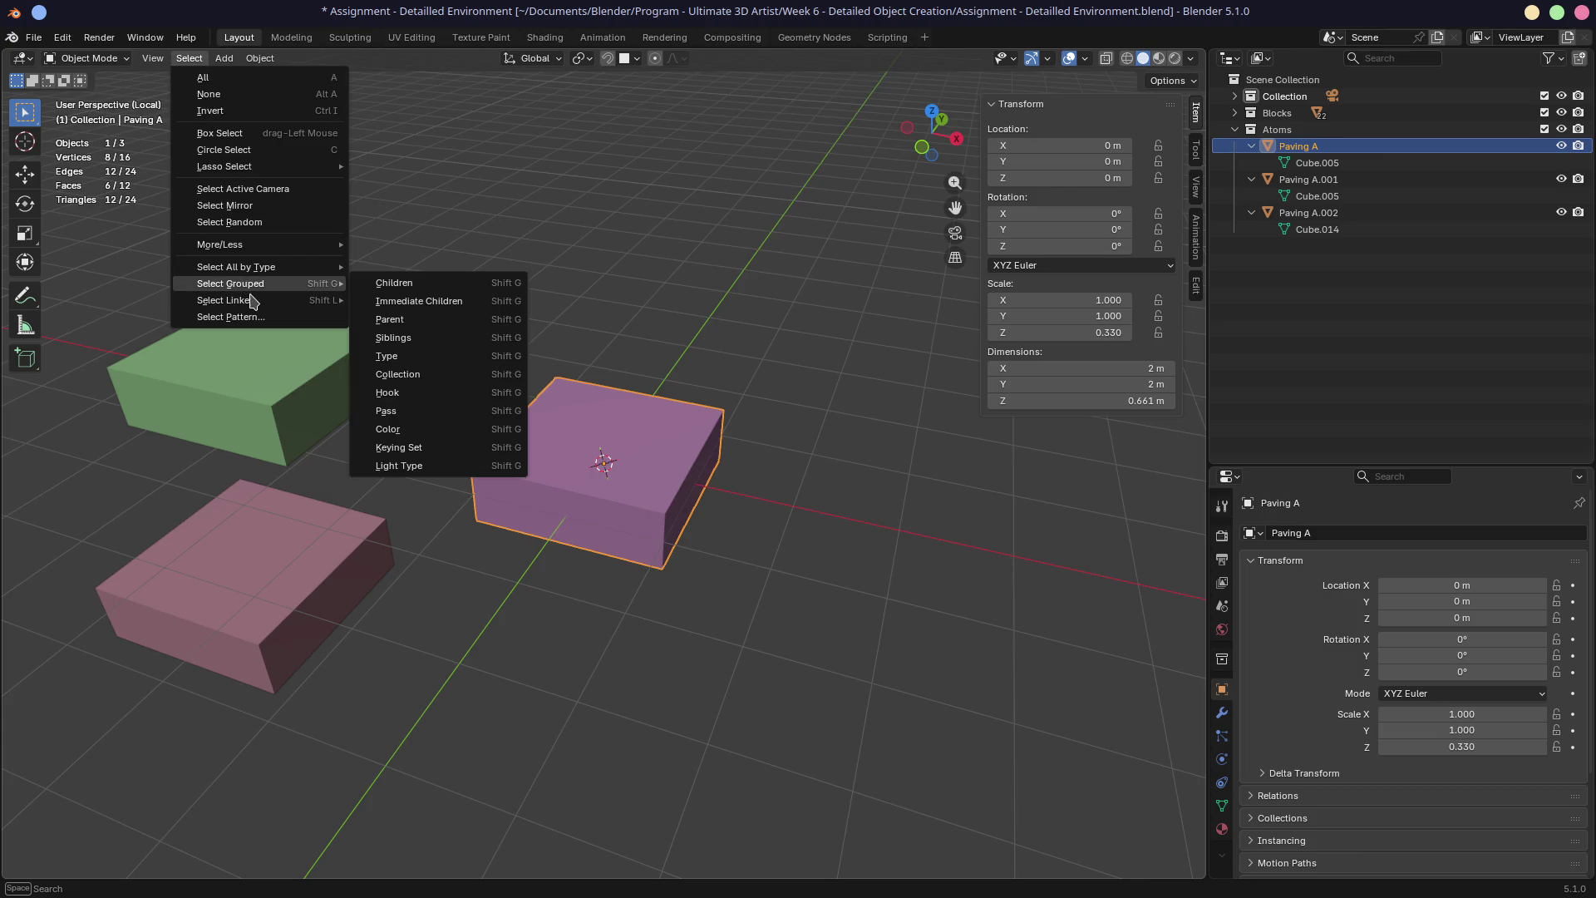
mouse_move(228, 300)
left_click(420, 305)
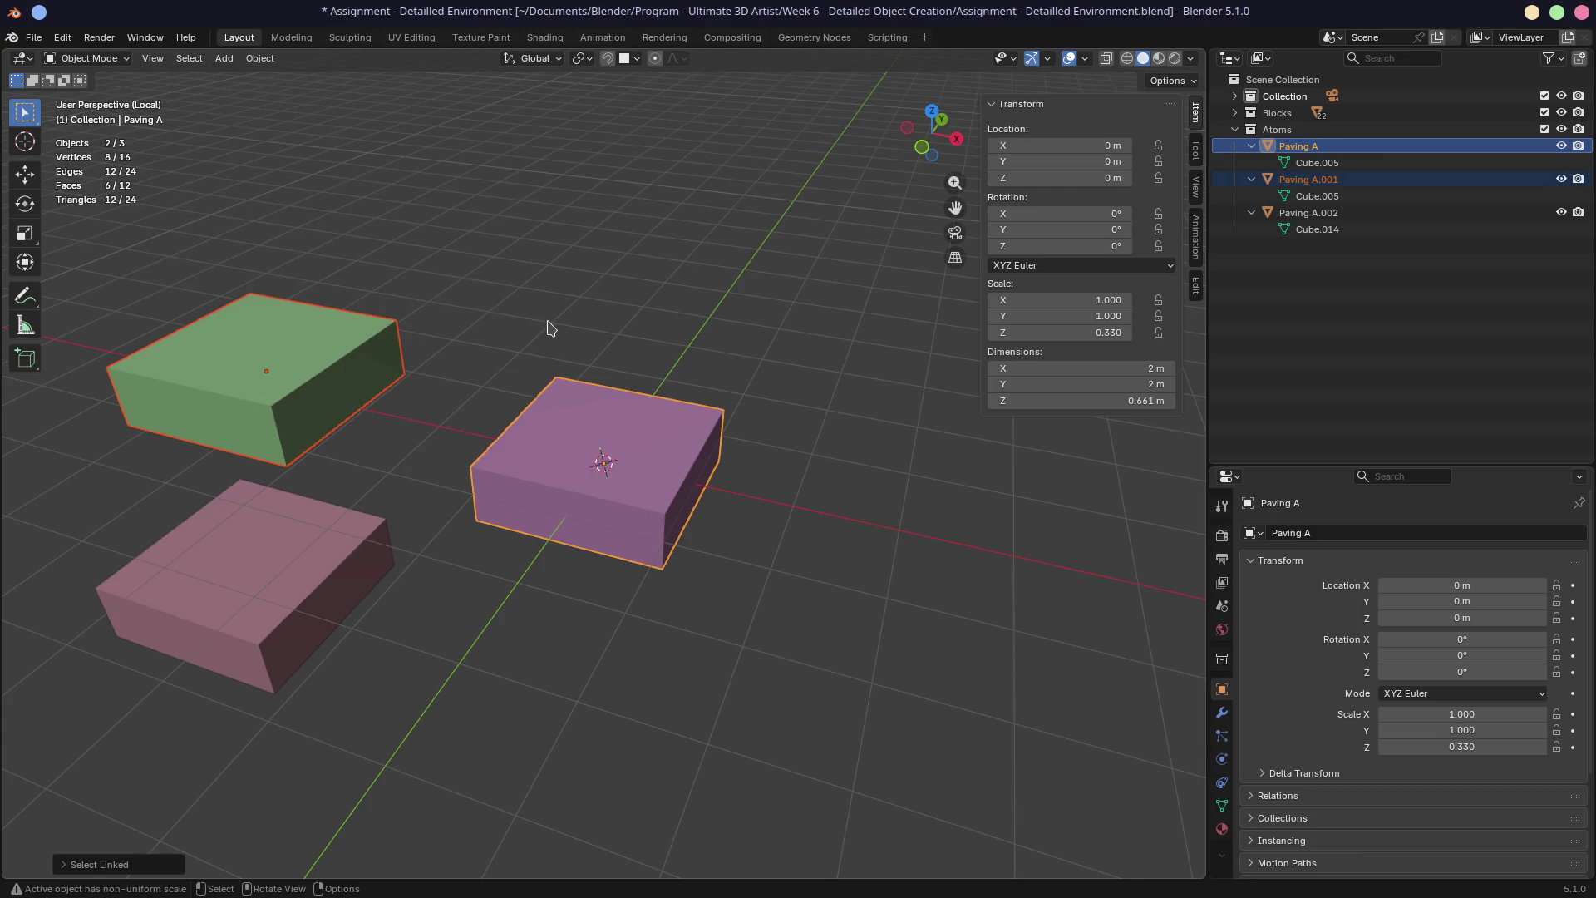
left_click(351, 379)
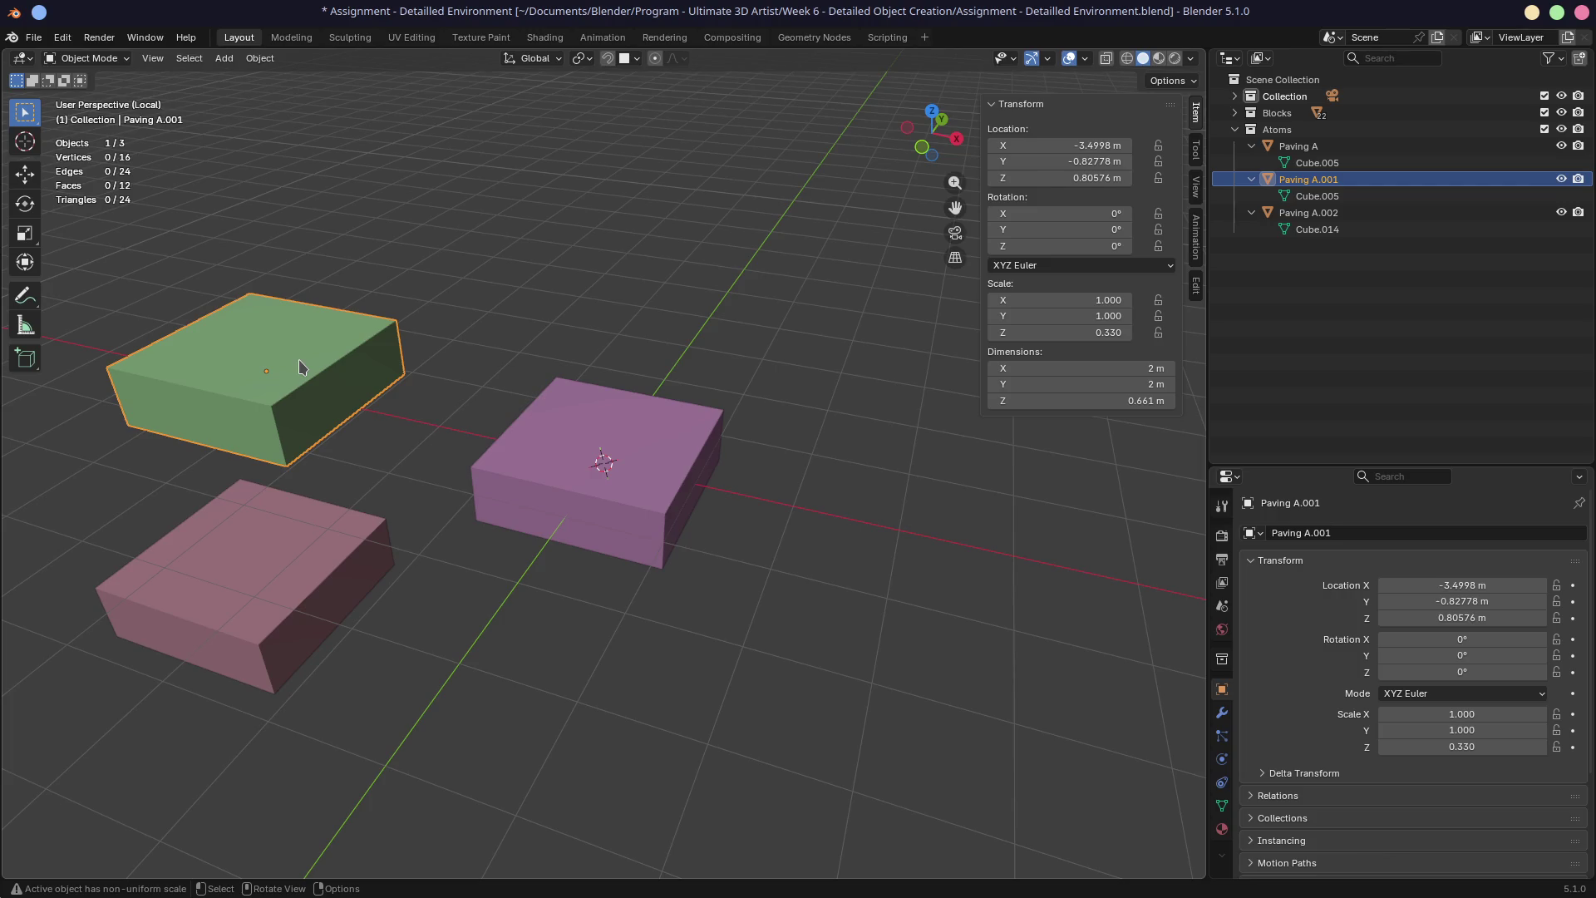
left_click(272, 561, "shift")
key("x")
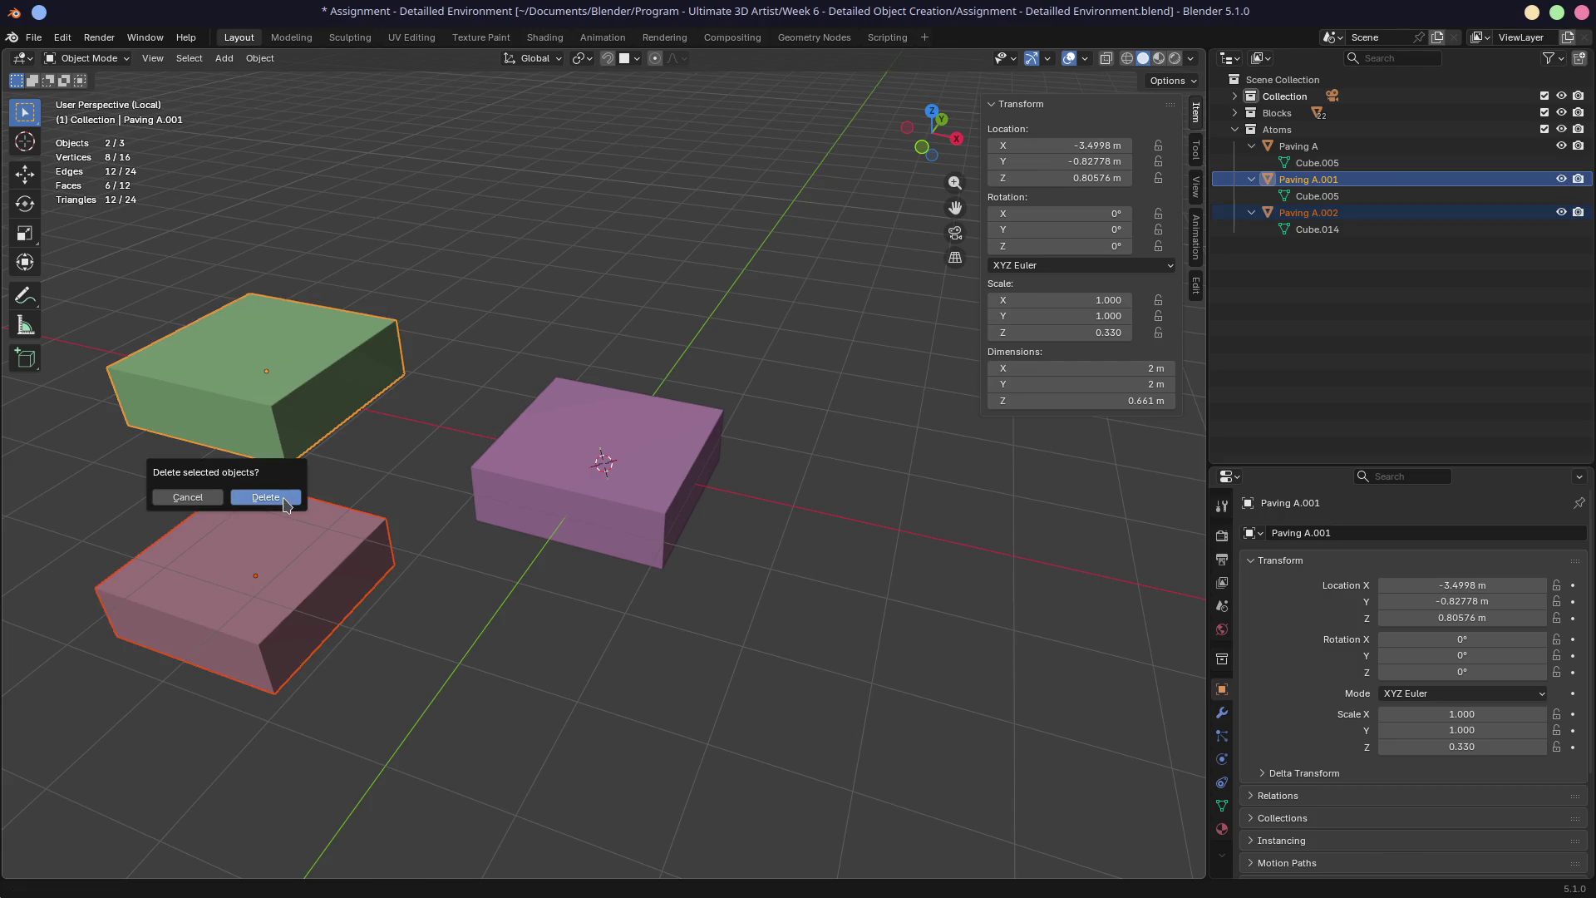
left_click(266, 496)
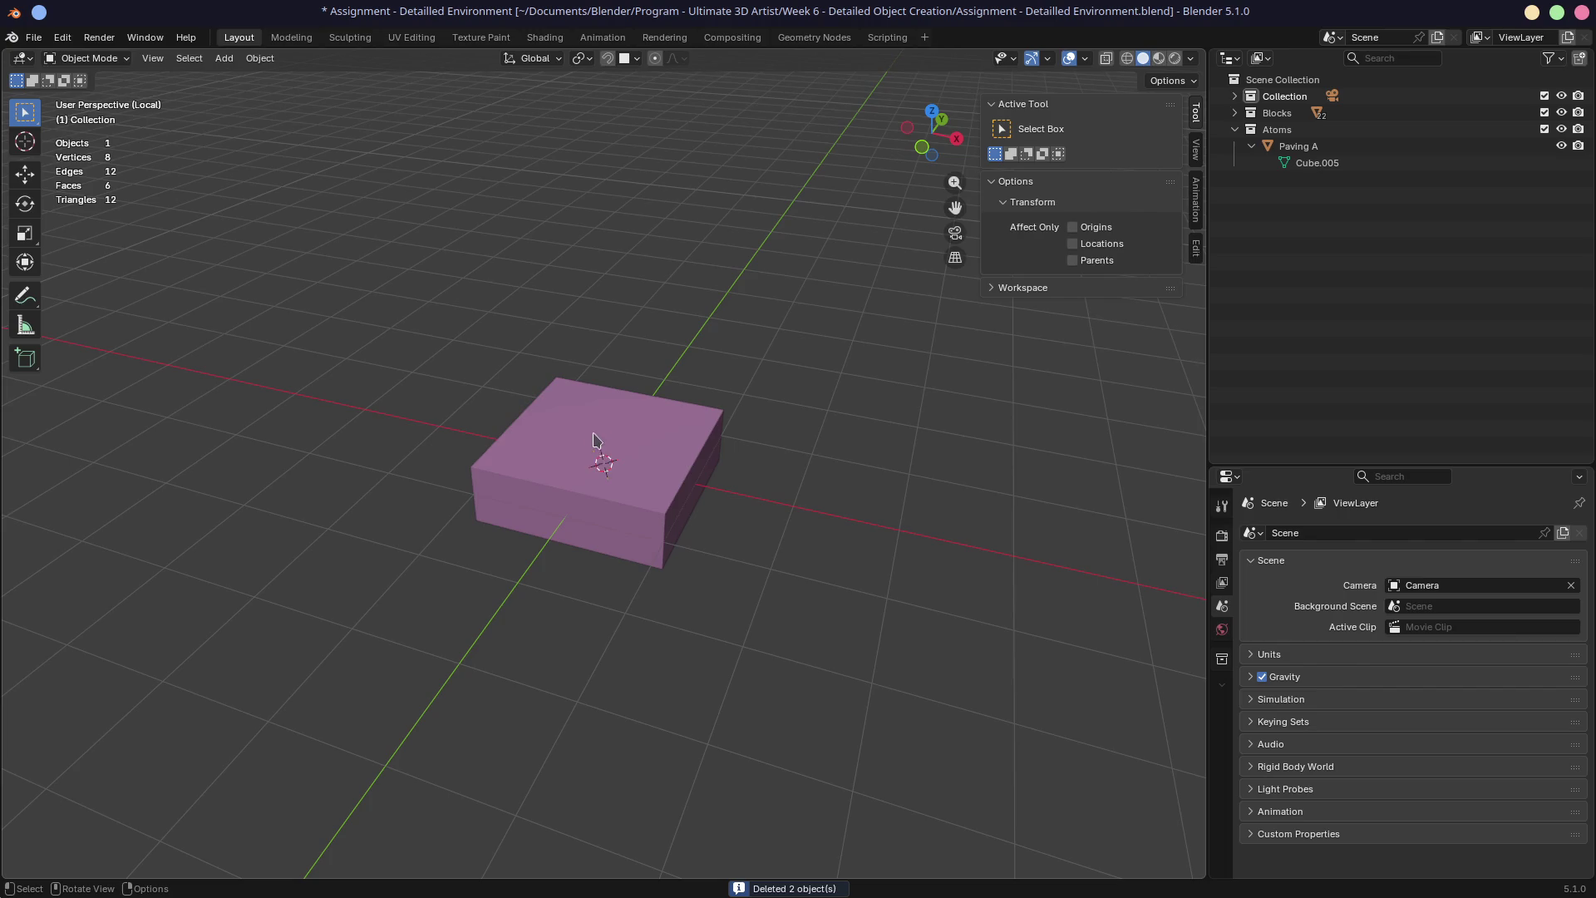
middle_click_drag(723, 382, 762, 388)
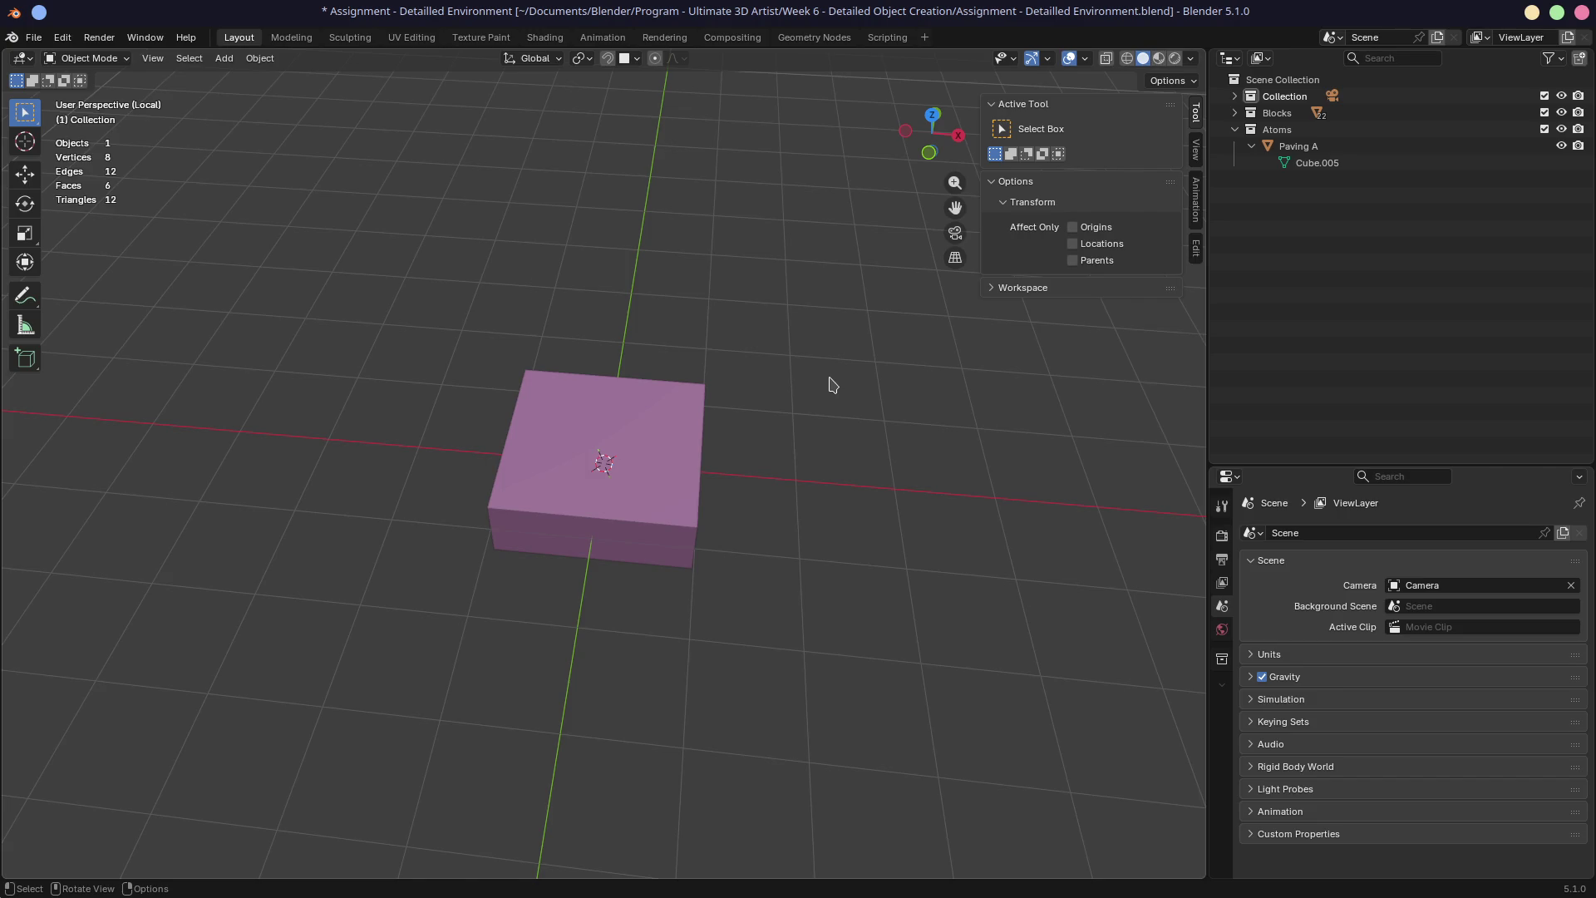
key("alt+Tab")
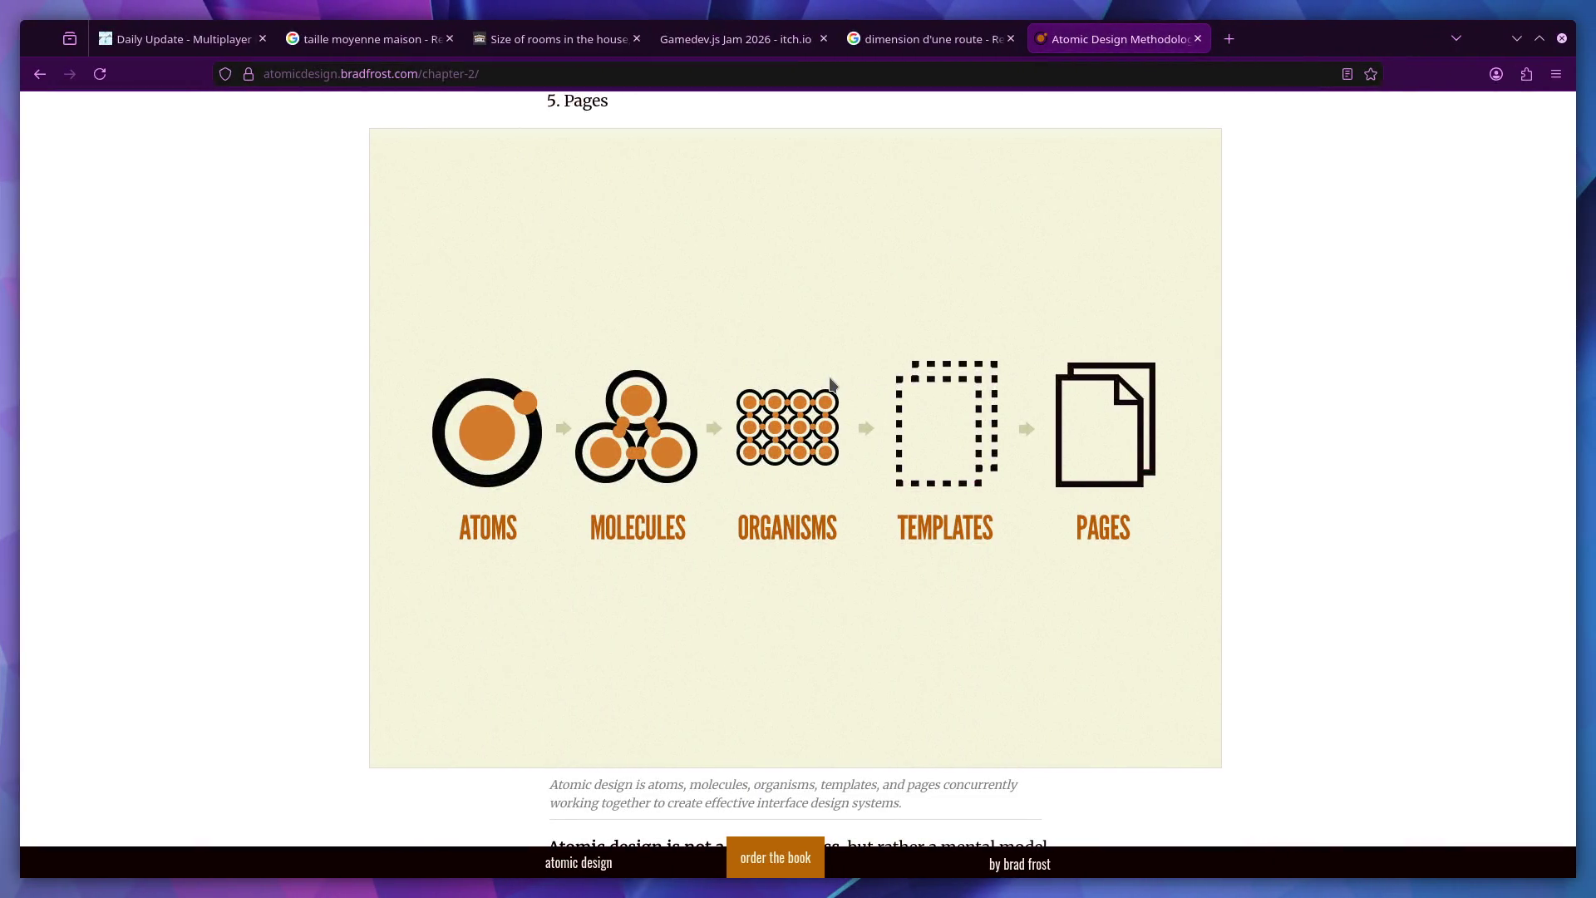
key("alt+Tab")
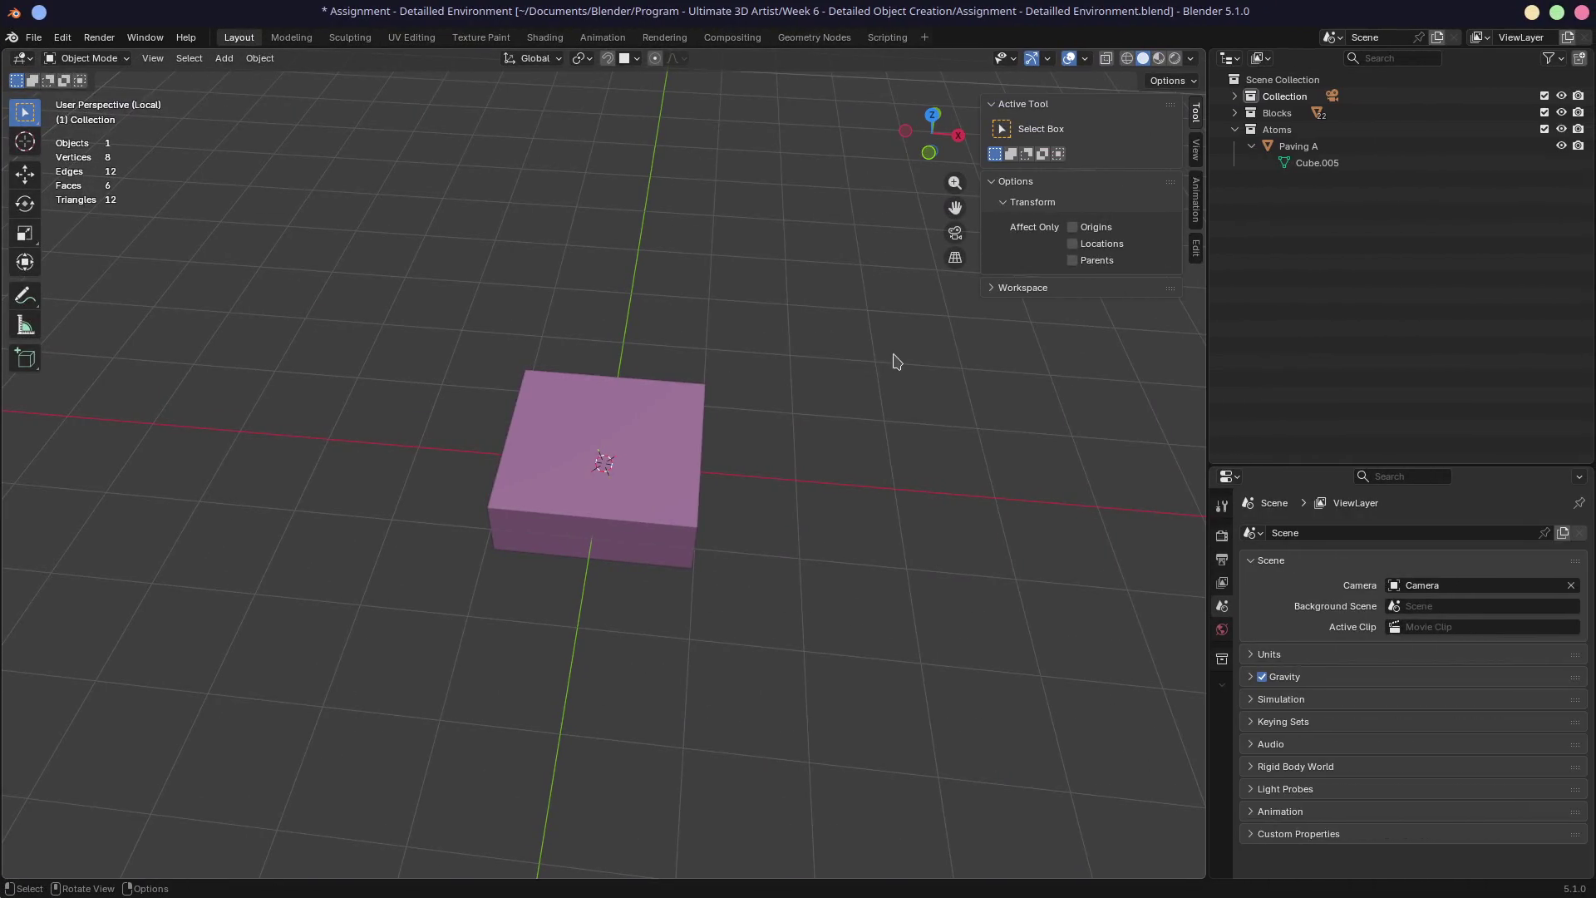
middle_click_drag(894, 357, 778, 312)
scroll(777, 314, "down", 2)
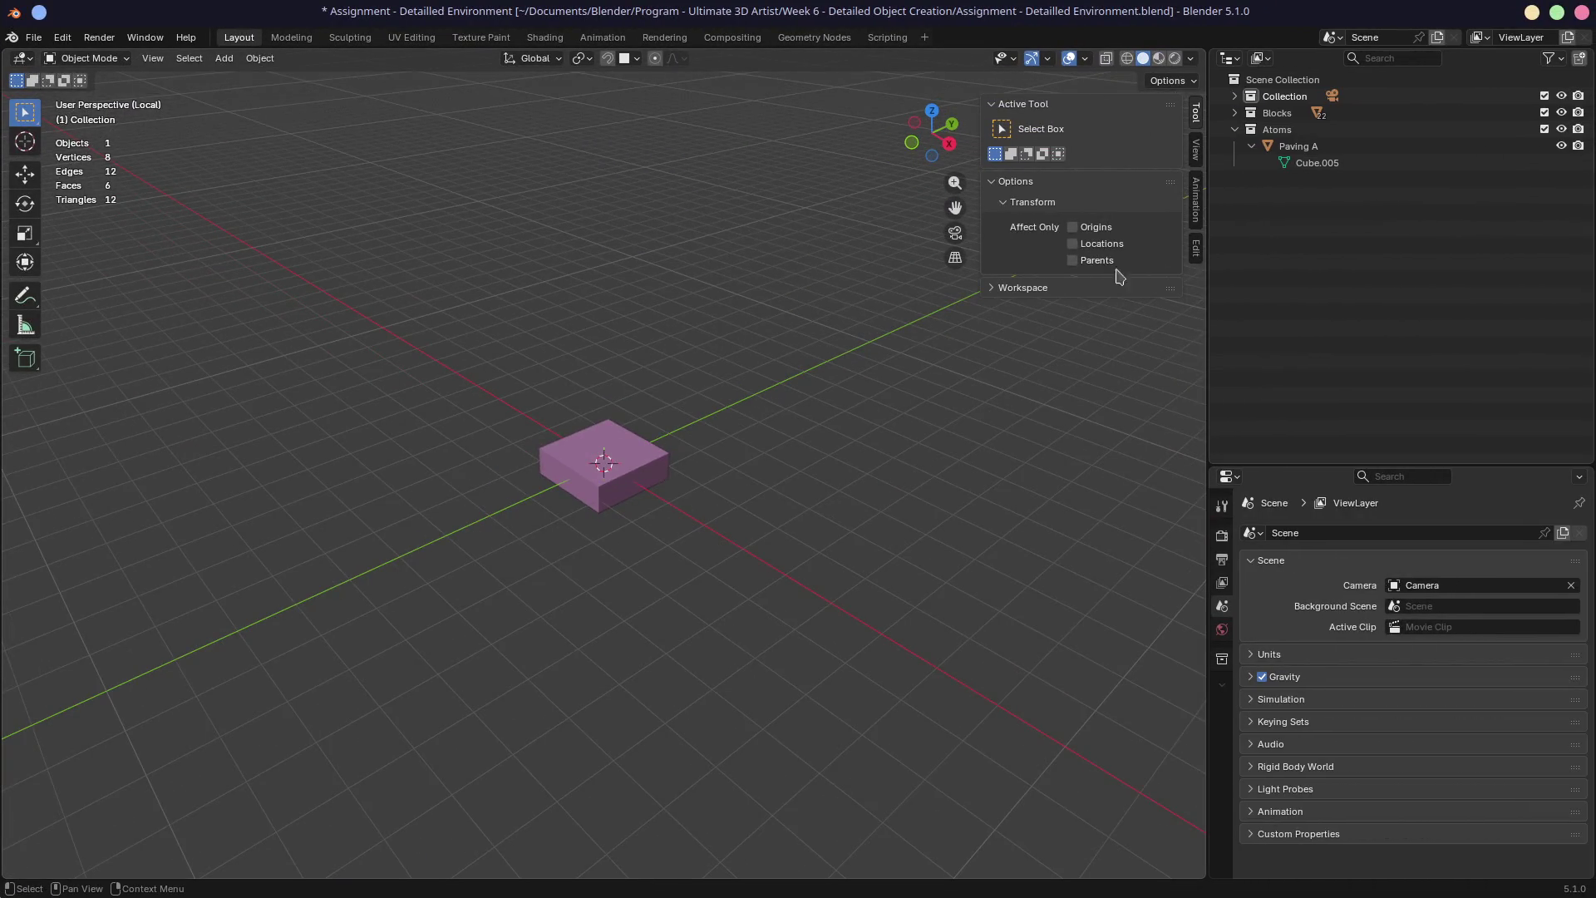
key("KP_Divide")
middle_click_drag(825, 365, 824, 398)
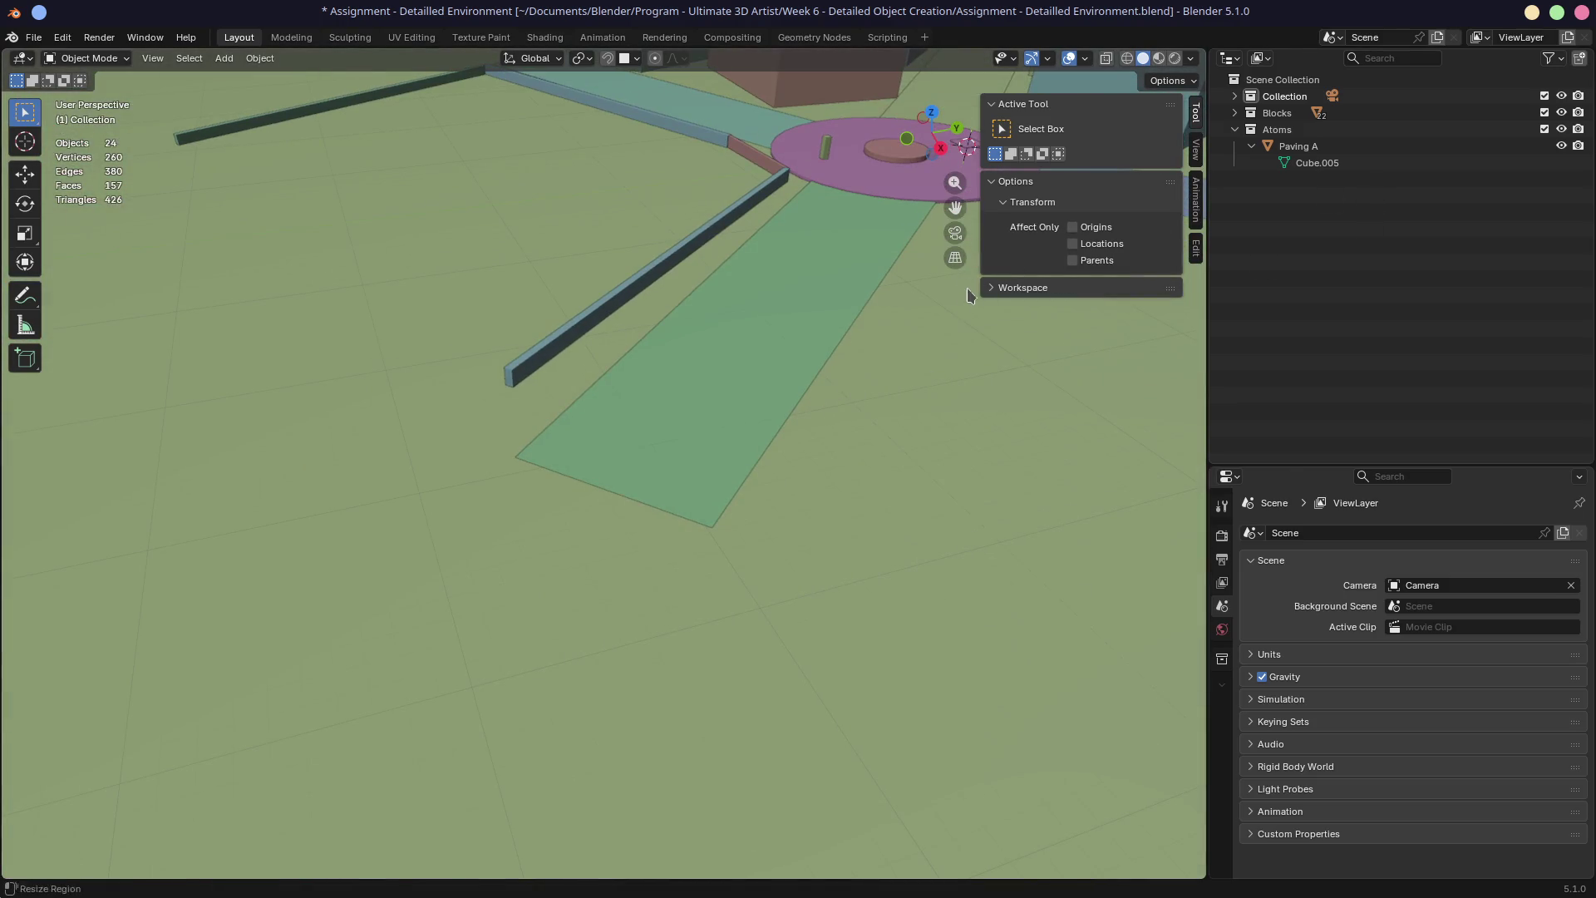
middle_click_drag(825, 469, 833, 457)
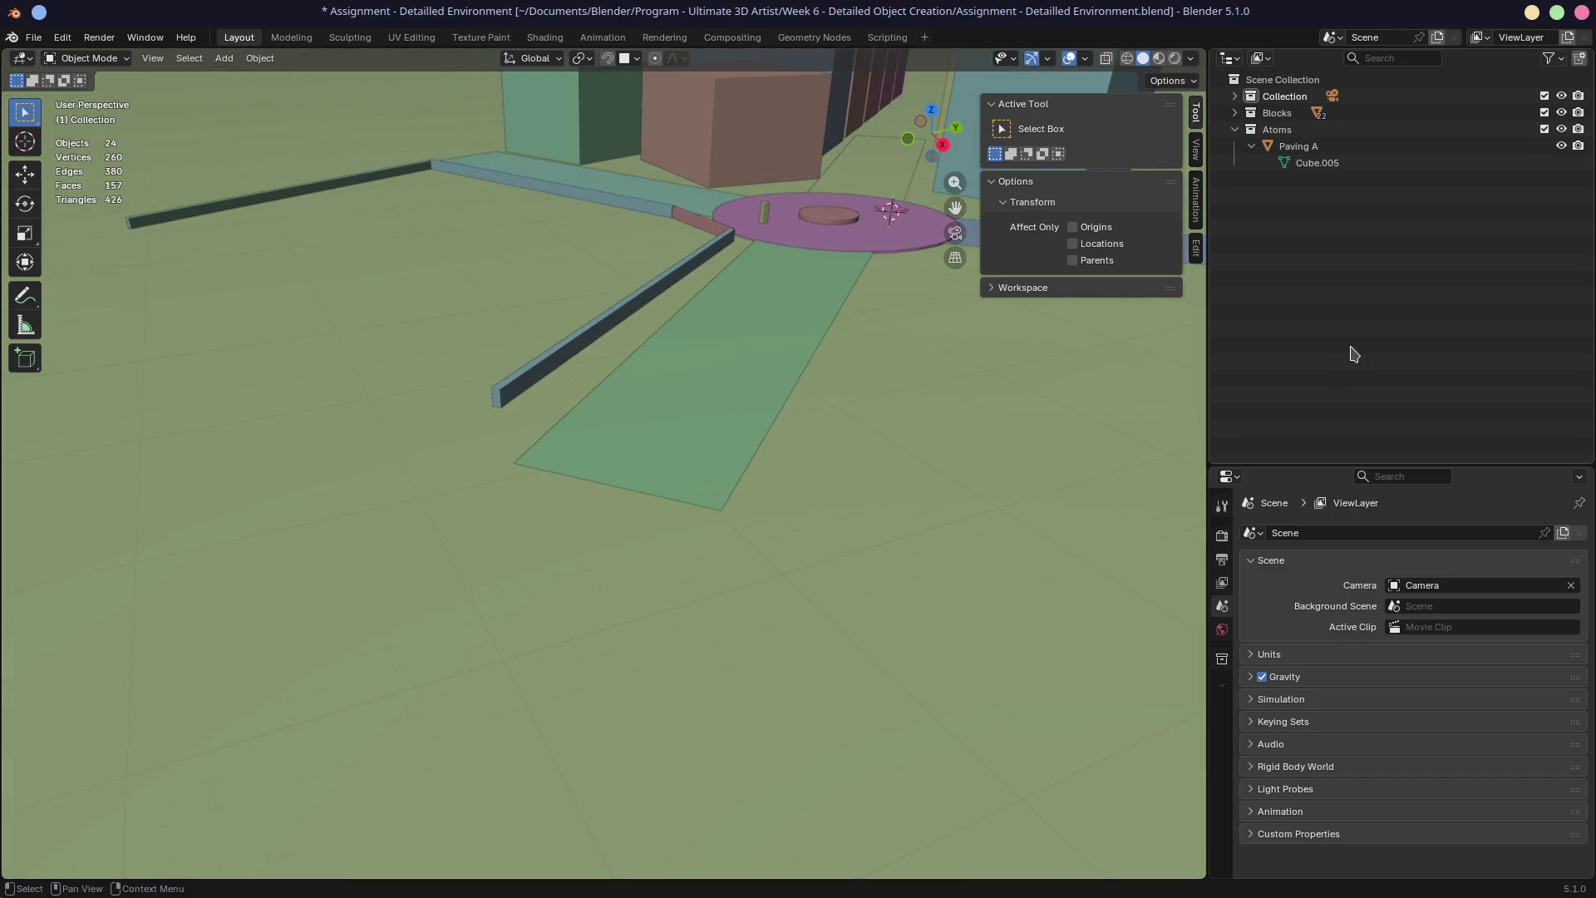
left_click(1347, 146)
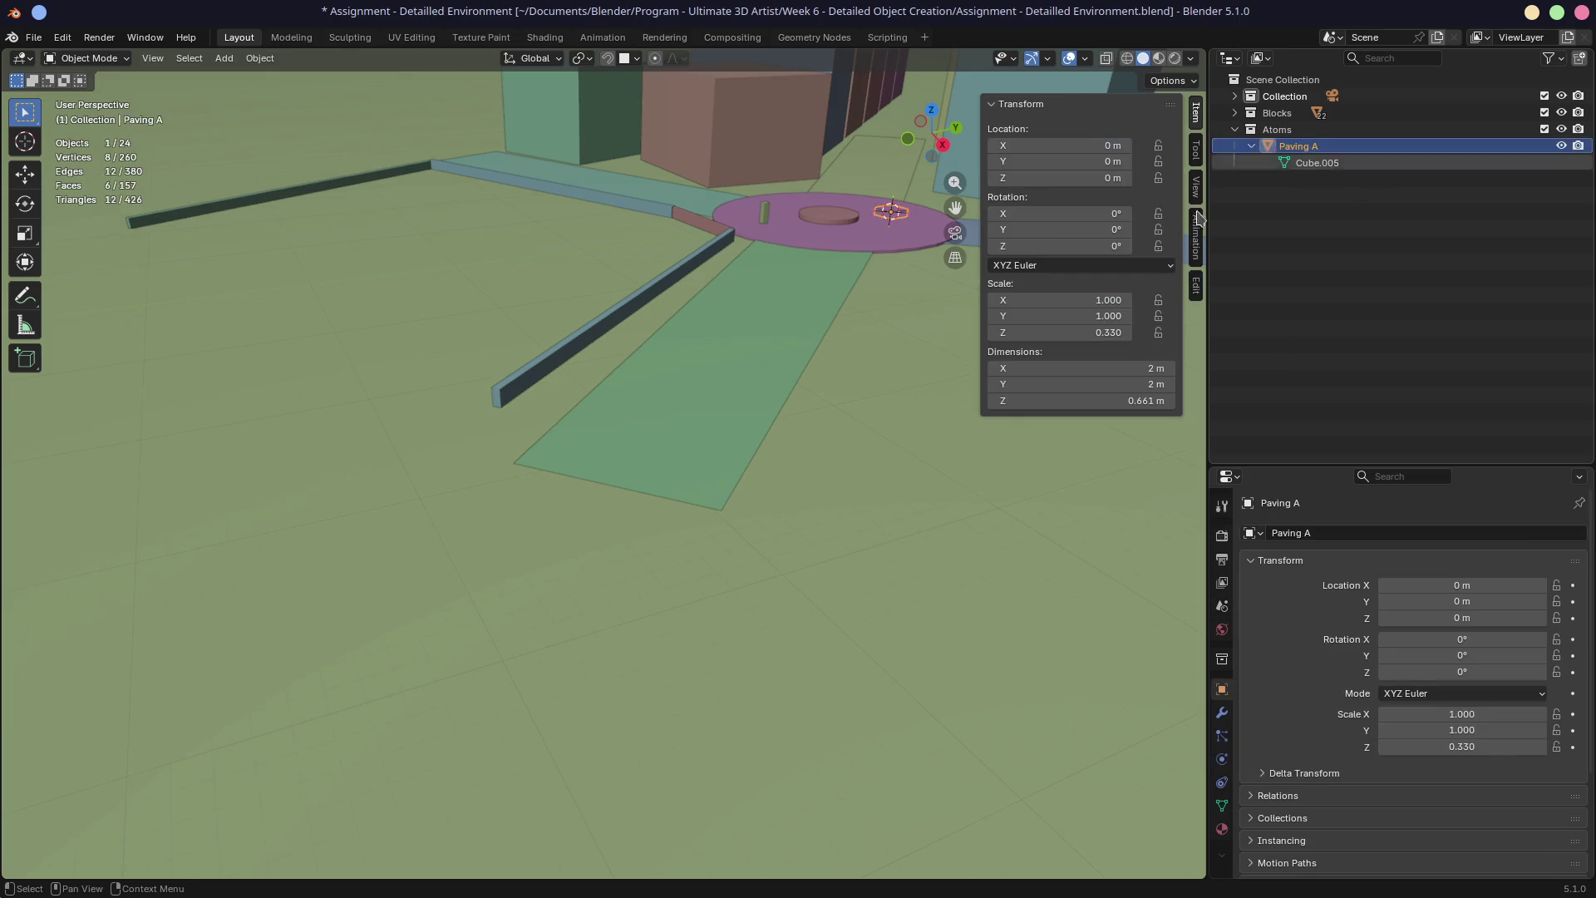
key("KP_Divide")
scroll(867, 392, "up", 5)
mouse_move(827, 453)
middle_mouse_down()
mouse_move(794, 456)
mouse_move(824, 450)
middle_mouse_up()
Set Paving A's Z dimension to 0.1 m, flattening it into a 2 × 2 m slab
left_click(1148, 402)
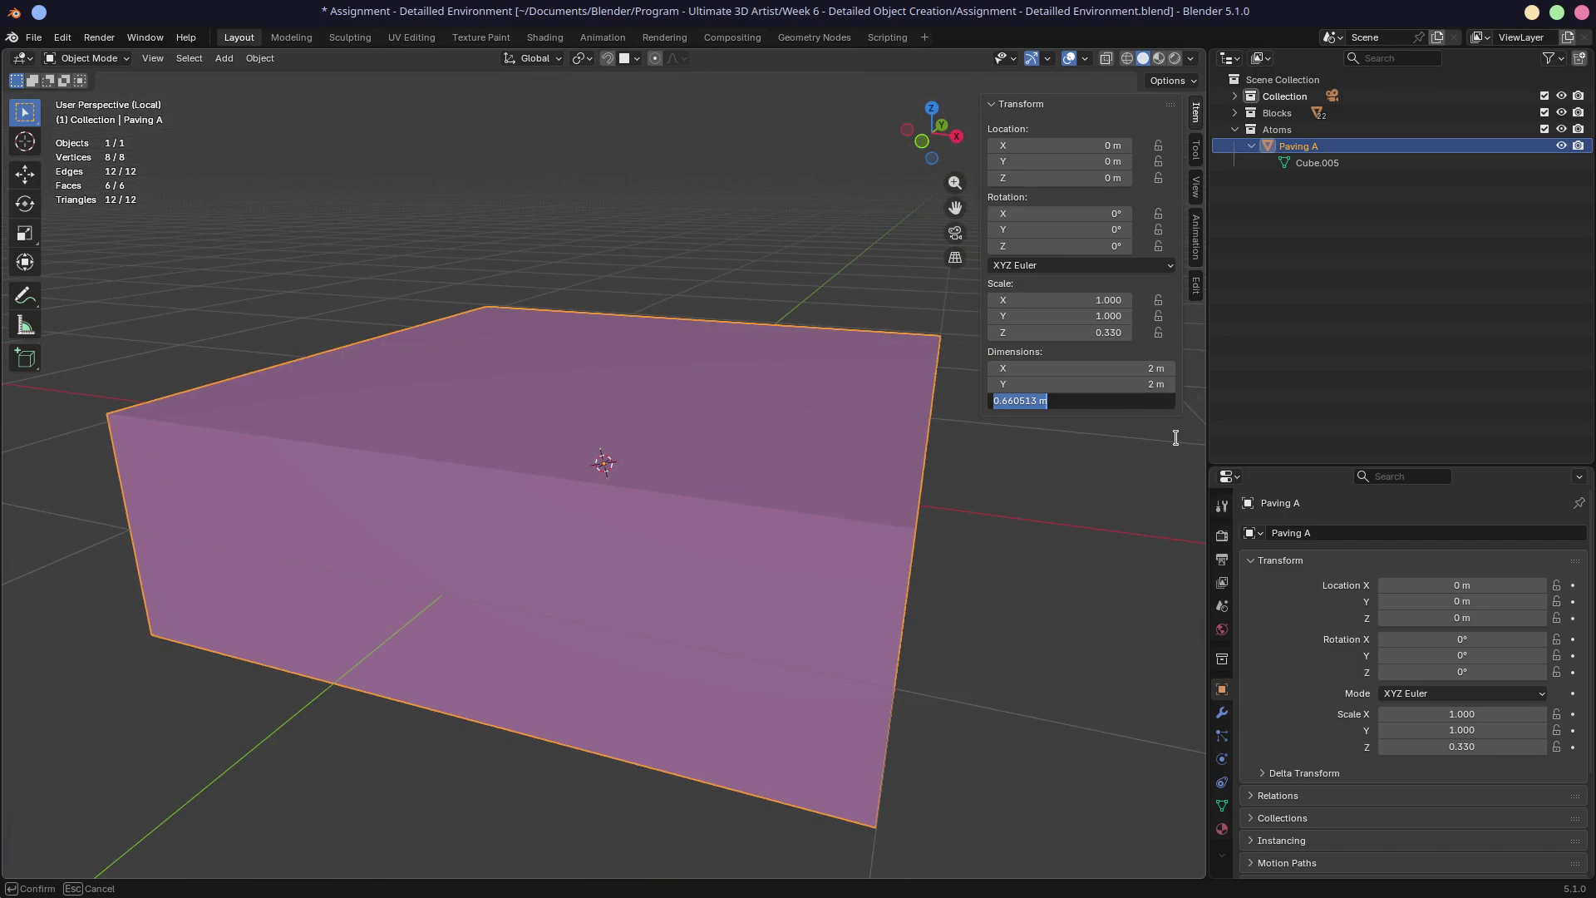
key("BackSpace")
type("0.1")
key("Return")
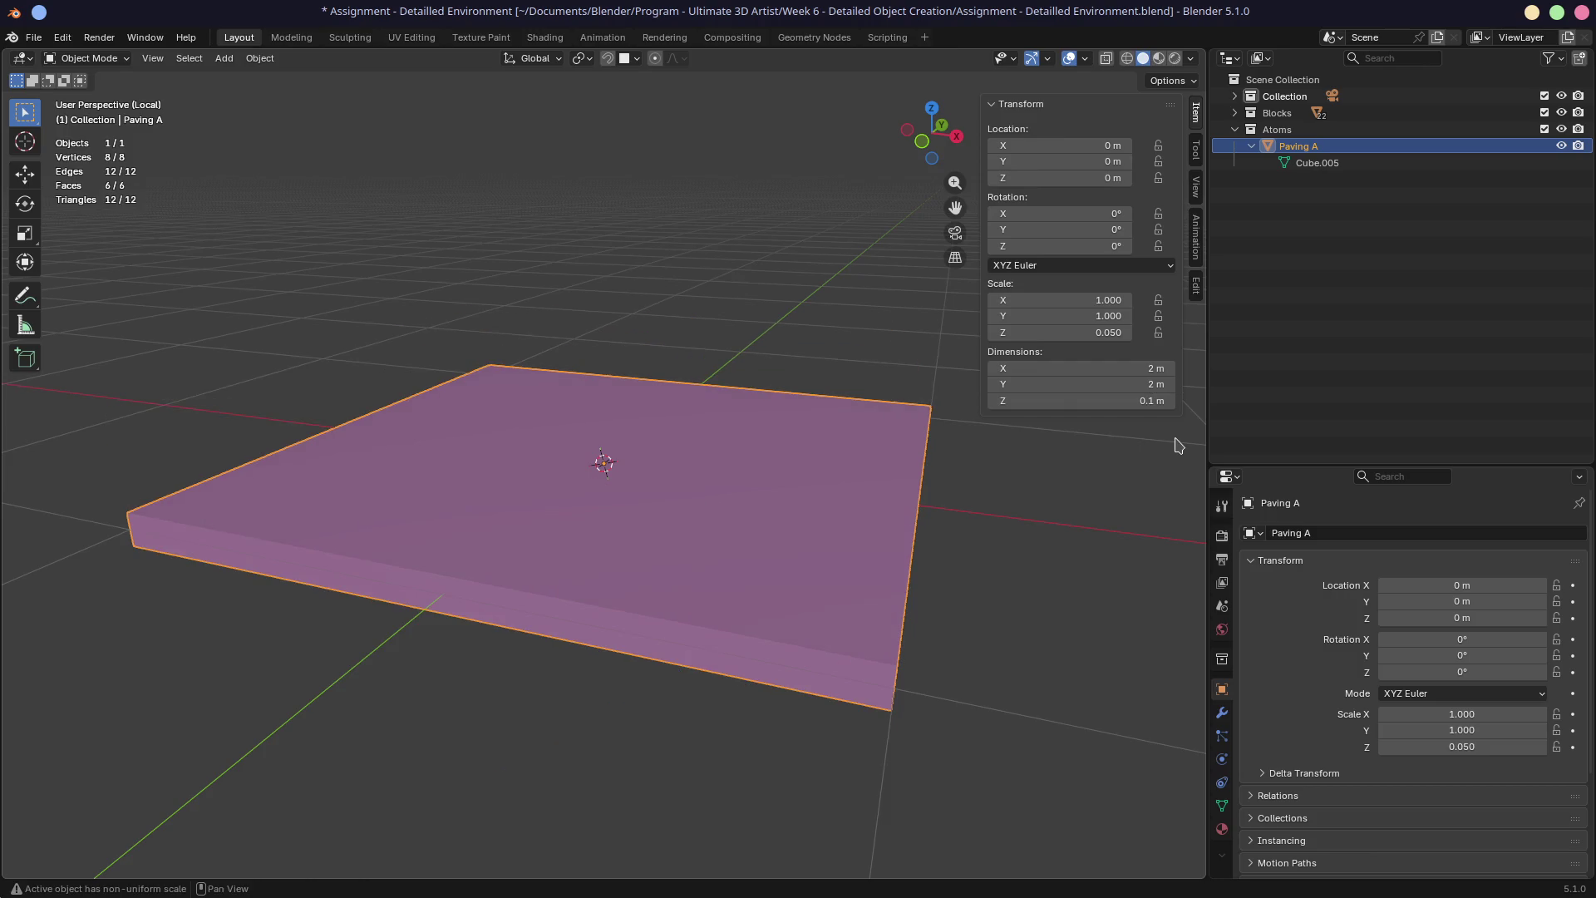
mouse_move(1176, 436)
middle_mouse_down()
mouse_move(734, 377)
mouse_move(612, 393)
middle_mouse_up()
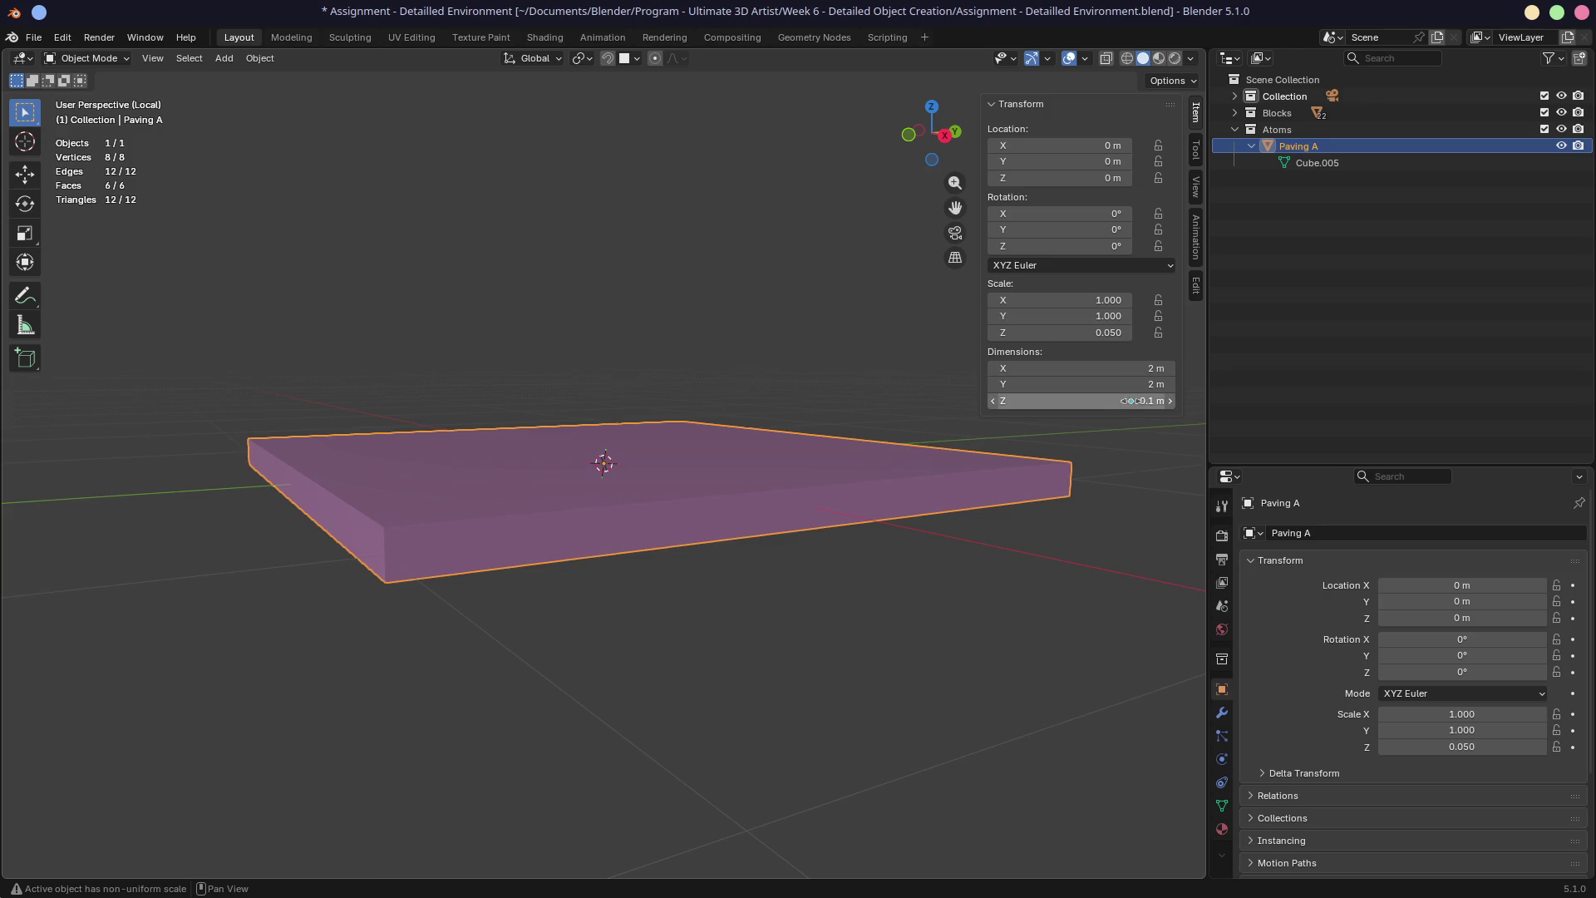
middle_click_drag(695, 466, 660, 464)
In Edit Mode select the slab's bottom face and snap the 3D cursor to it
key("Tab")
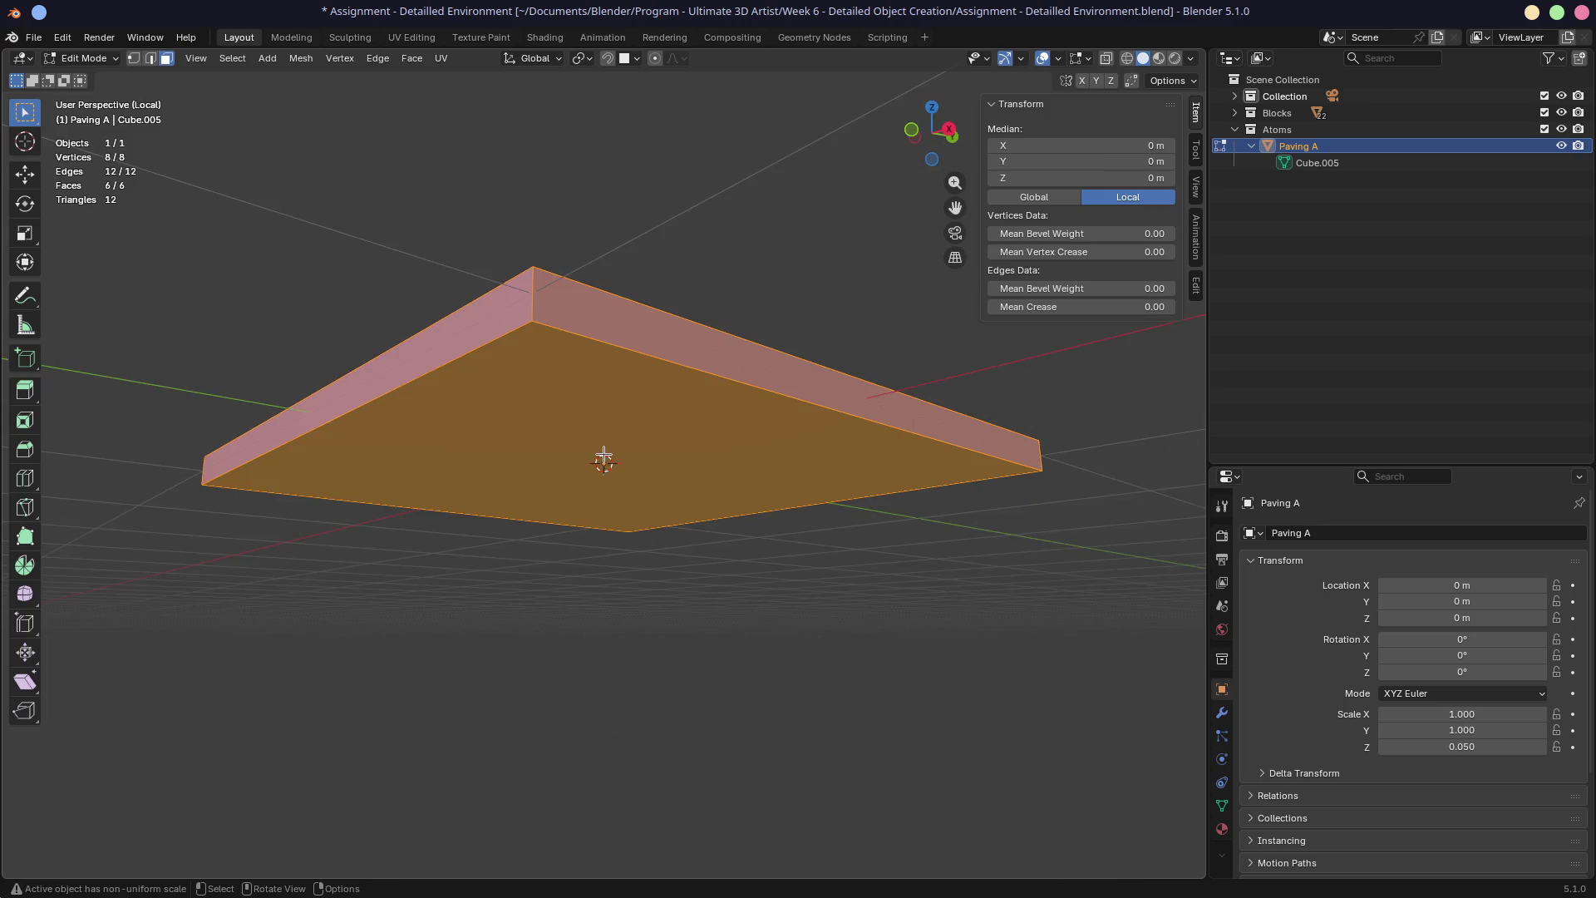
left_click(603, 458)
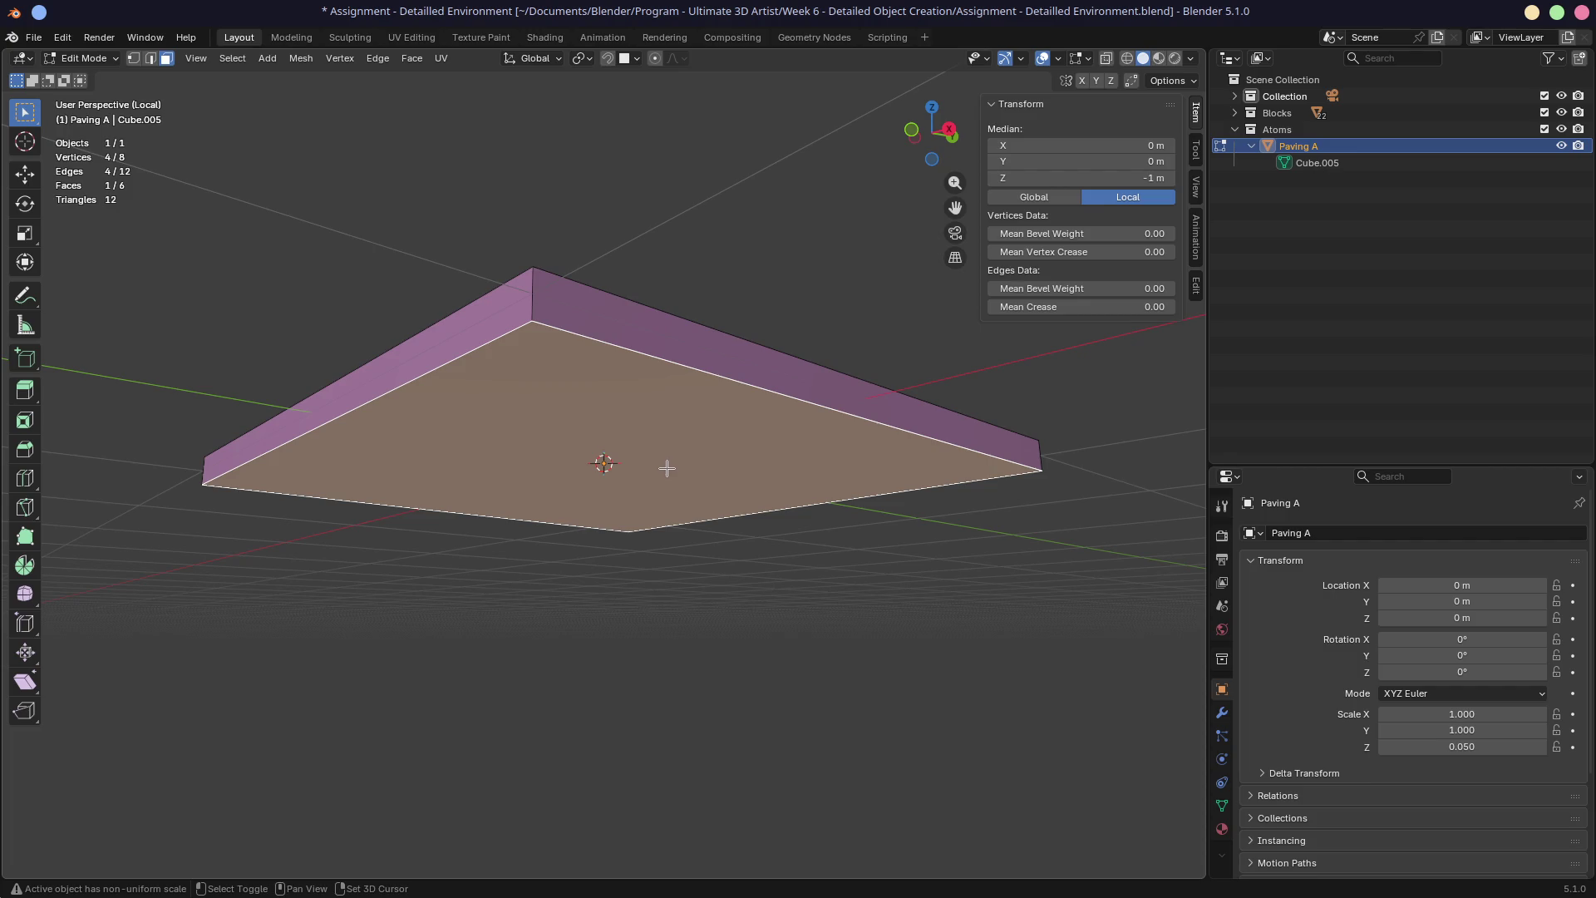
key("shift+s")
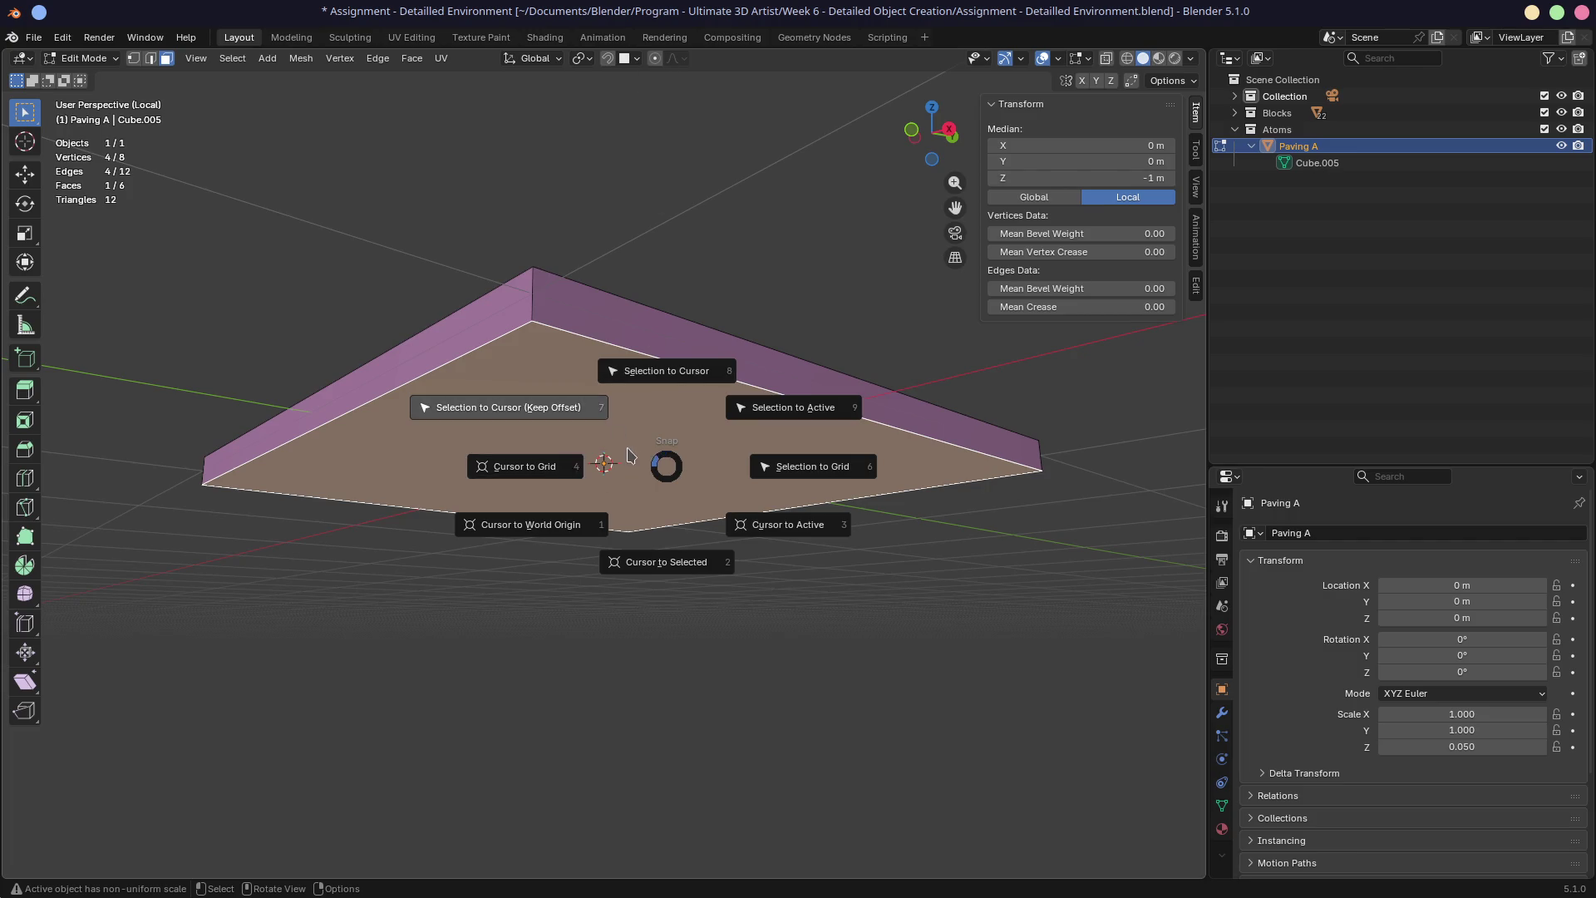
left_click(663, 569)
mouse_move(488, 542)
middle_mouse_down()
mouse_move(569, 561)
mouse_move(624, 541)
middle_mouse_up()
scroll(577, 502, "up", 2)
scroll(704, 583, "up", 5)
middle_click_drag(705, 583, 650, 525)
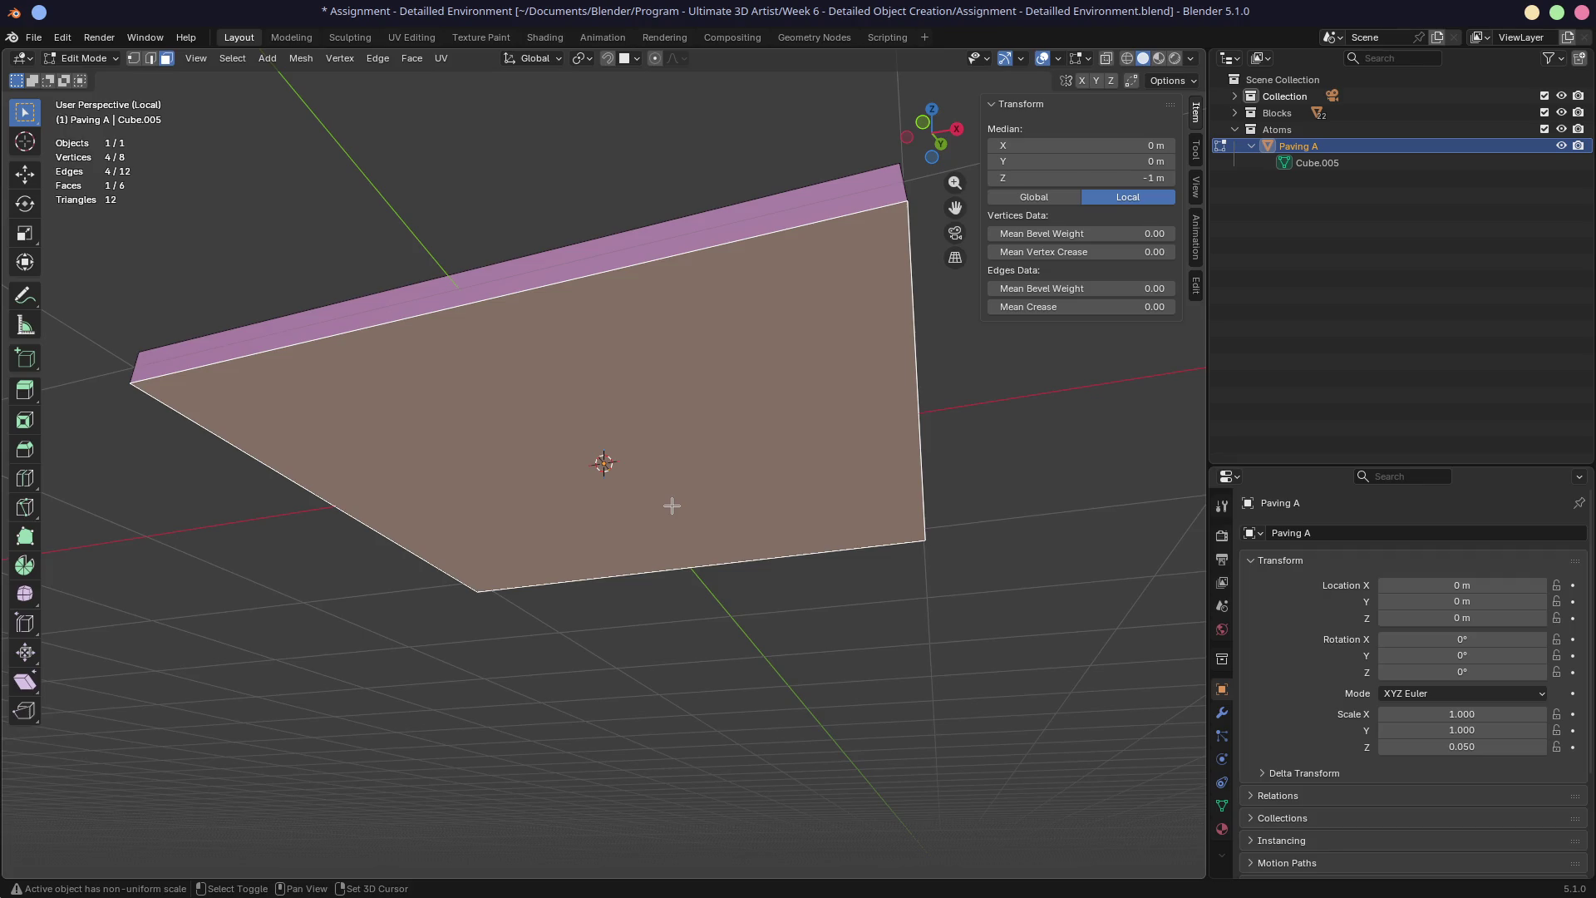
key("shift+s")
left_click(661, 602)
middle_click_drag(702, 513, 731, 563)
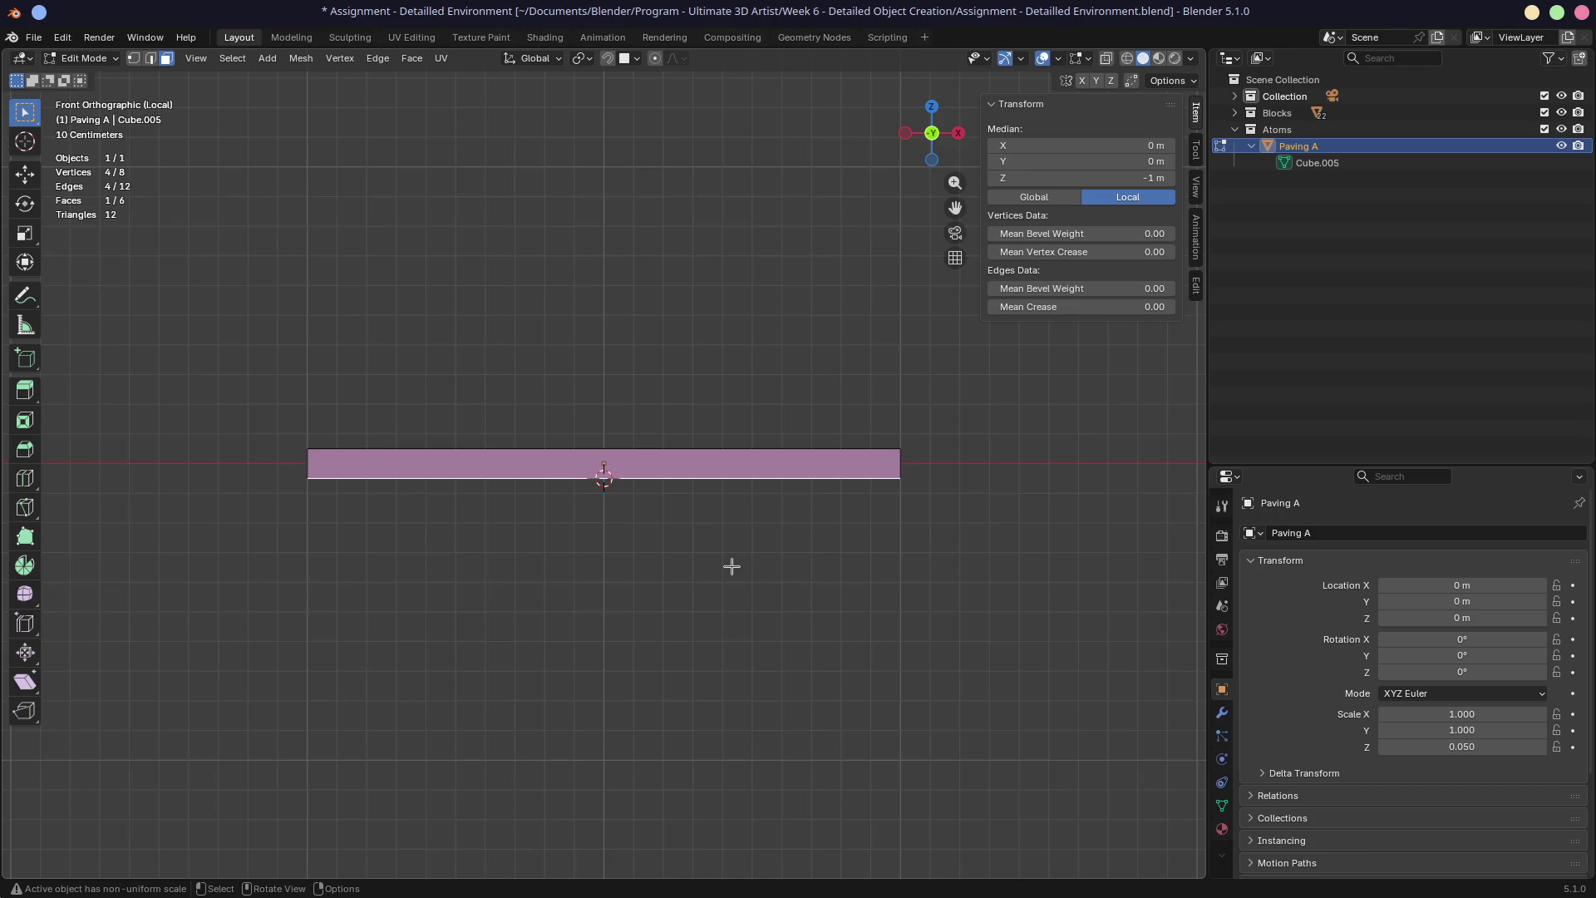
mouse_move(645, 538)
middle_mouse_down()
mouse_move(651, 509)
mouse_move(650, 533)
middle_mouse_up()
key("Tab")
right_click(651, 533)
mouse_move(529, 531)
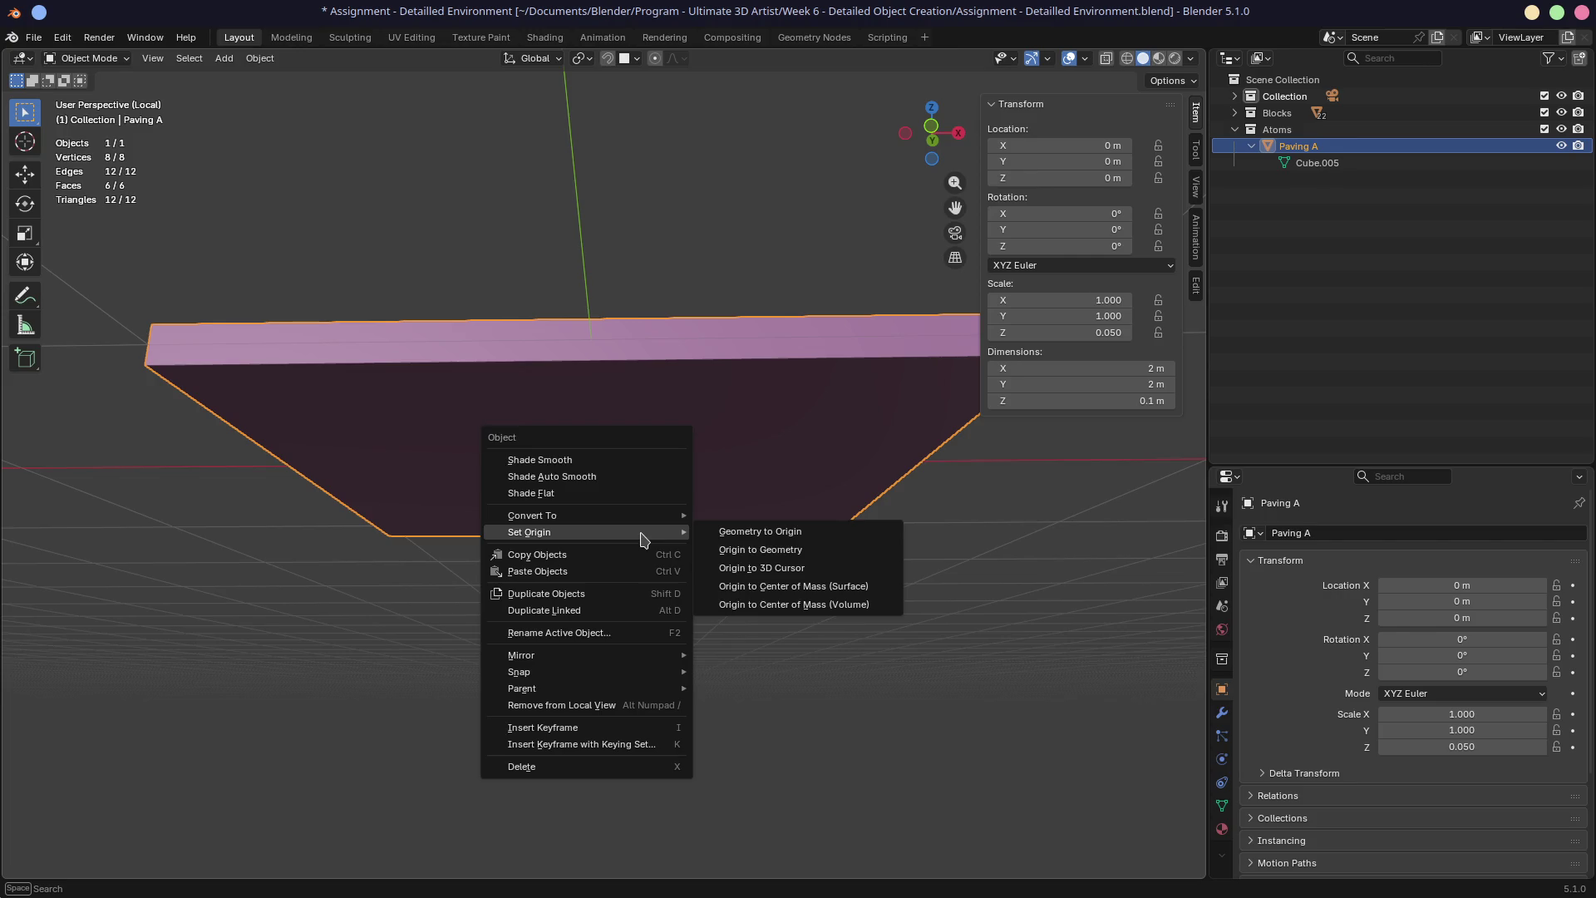
left_click(771, 571)
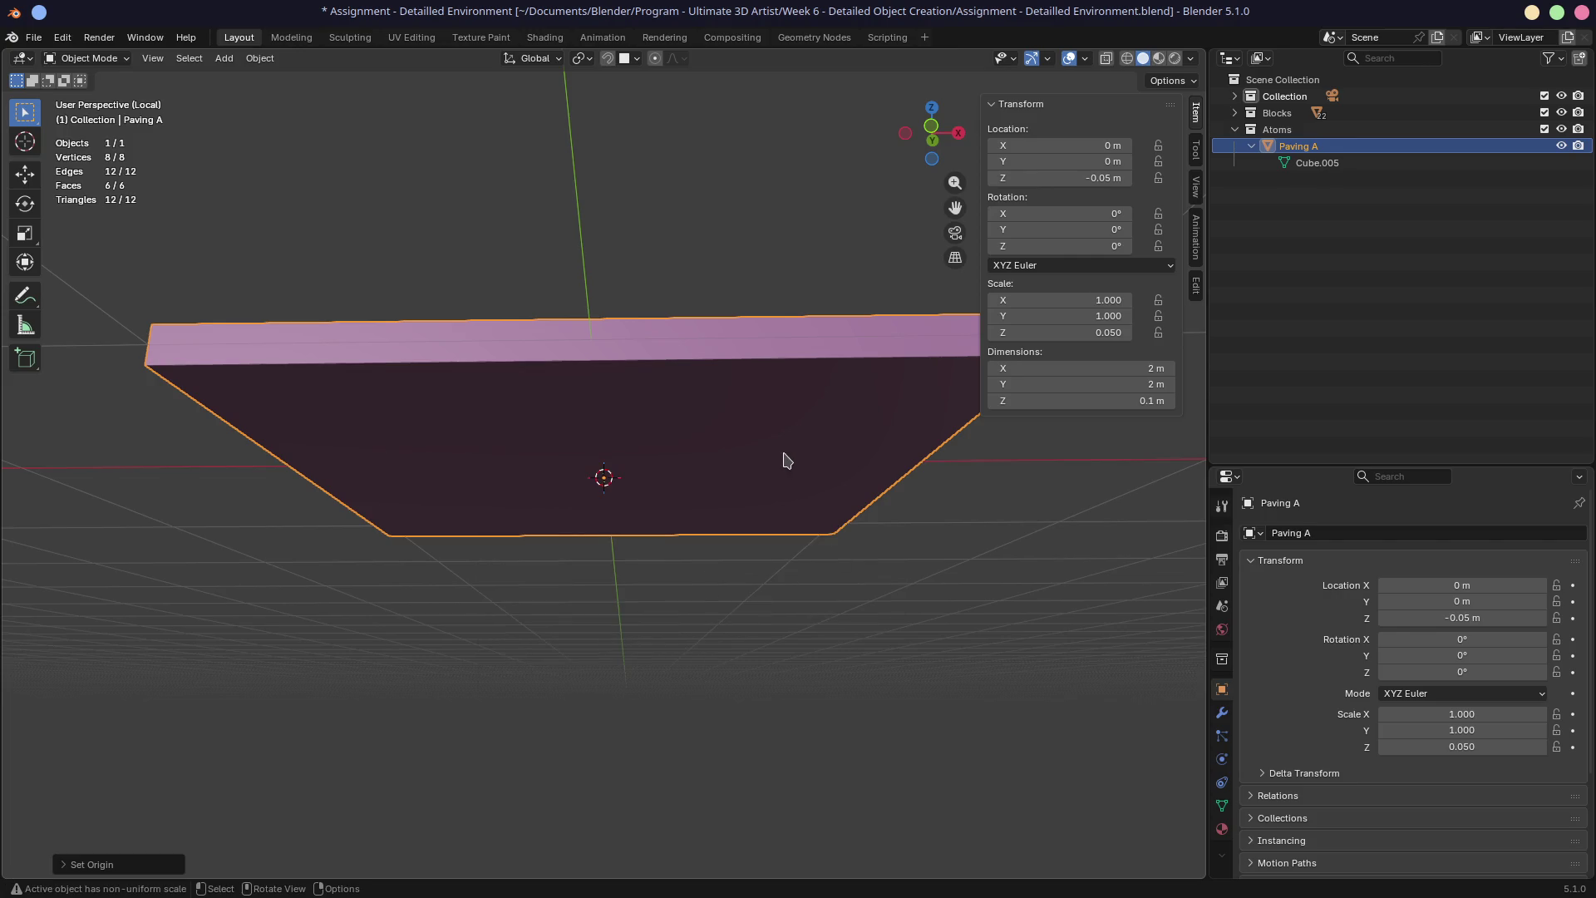
key("KP_1")
double_click(1075, 178)
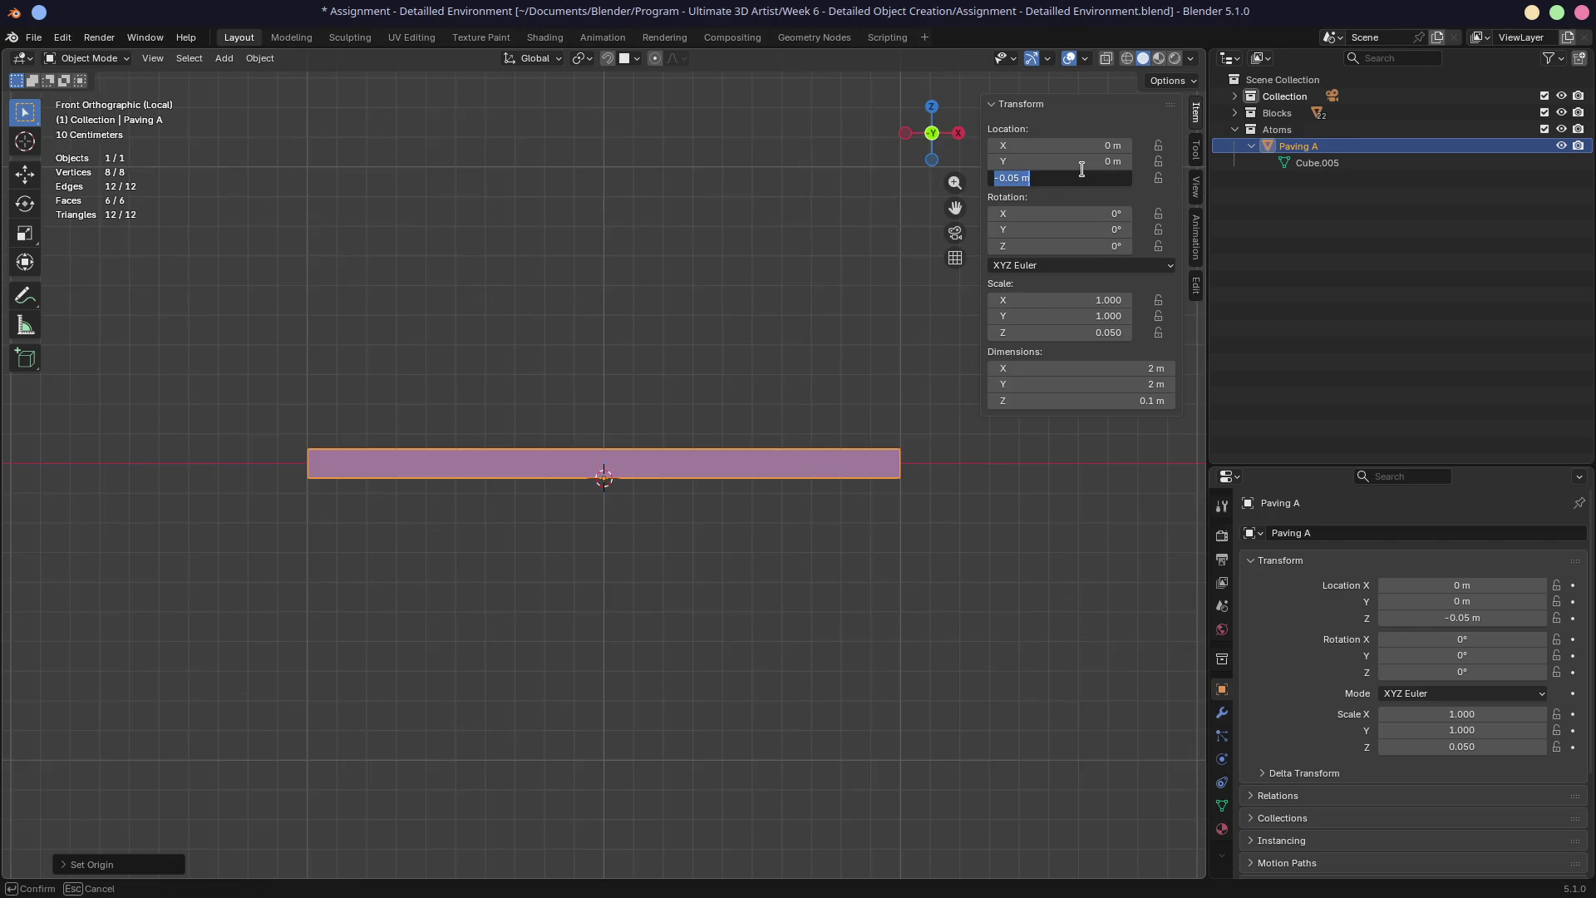
type("0")
key("Return")
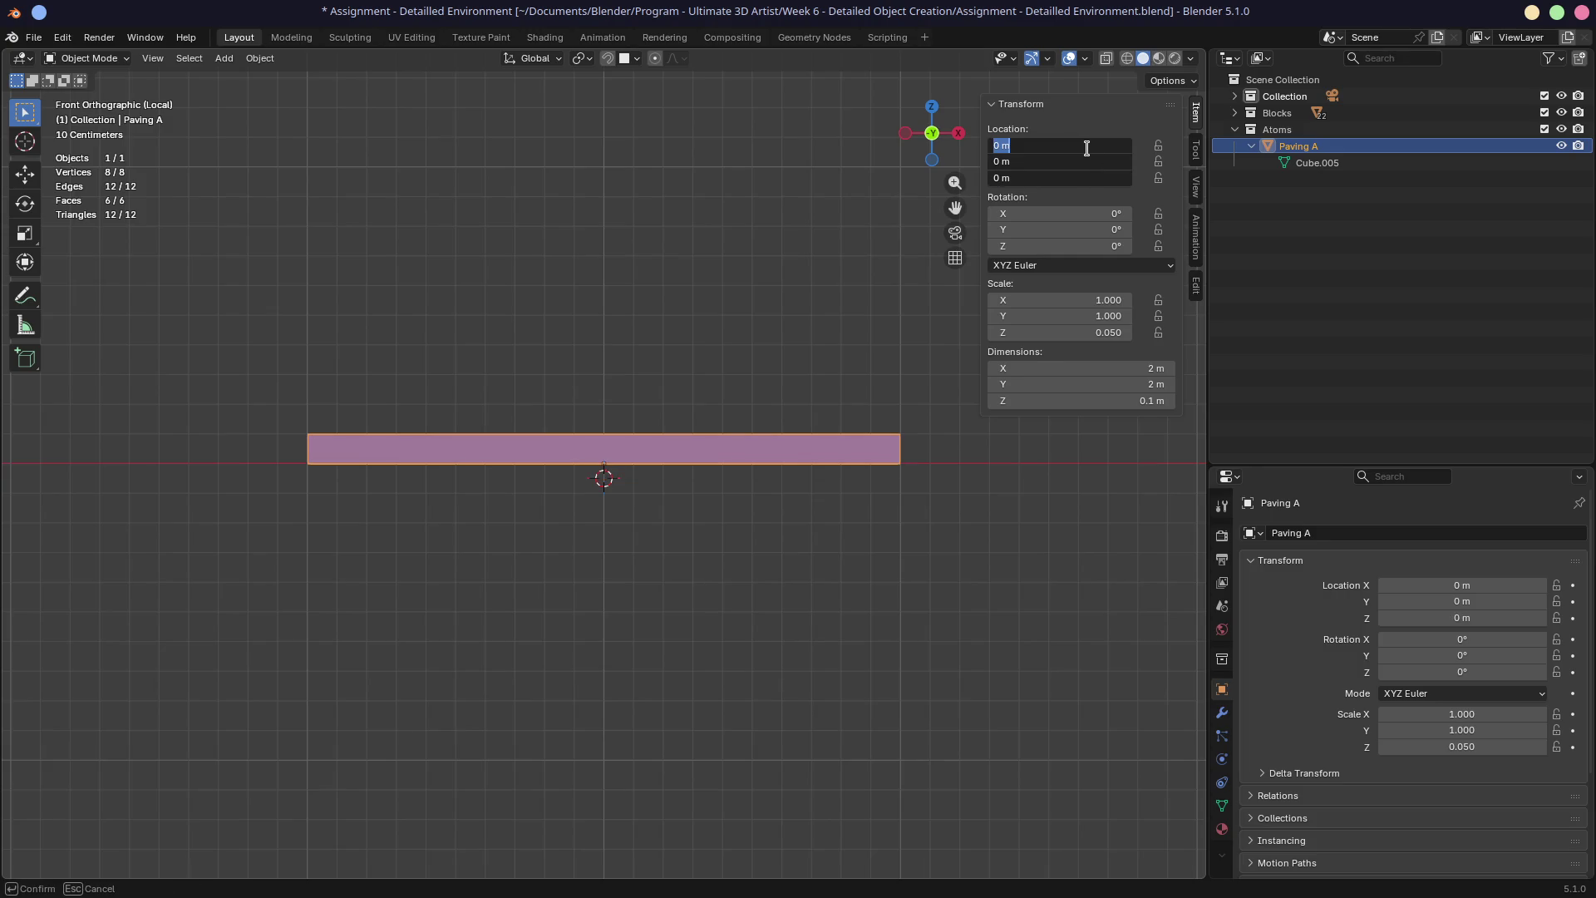
middle_click_drag(723, 398, 729, 395)
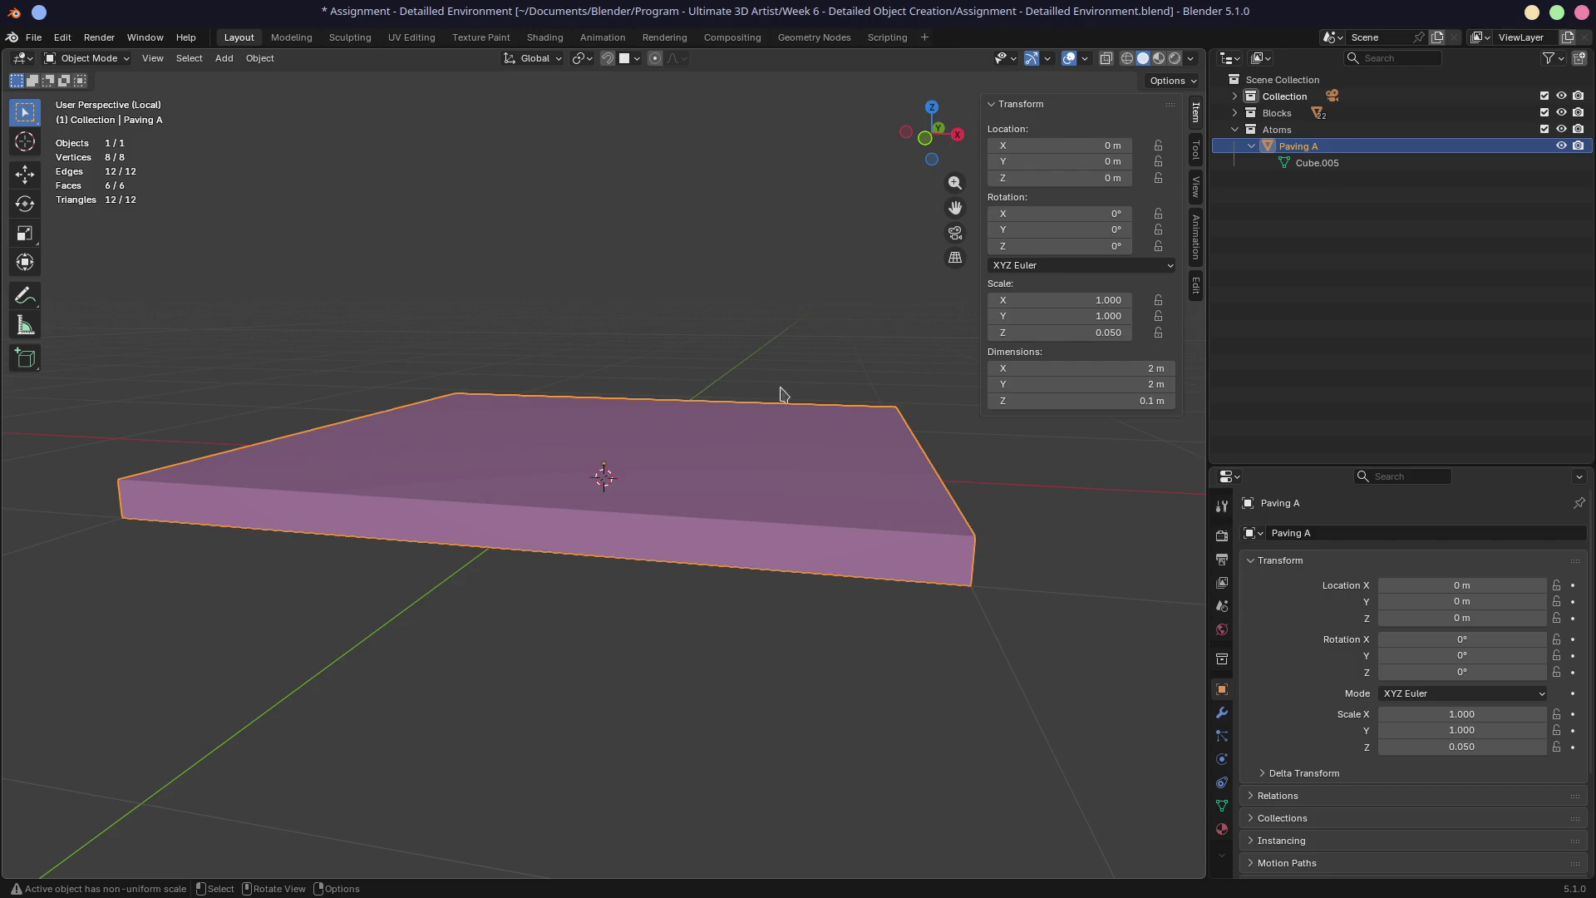
mouse_move(753, 406)
middle_mouse_down()
mouse_move(769, 383)
mouse_move(769, 399)
middle_mouse_up()
Collapse Paving A in the Outliner, exit Local View to the full scene, then isolate it again
left_click(1251, 146)
scroll(769, 382, "down", 4)
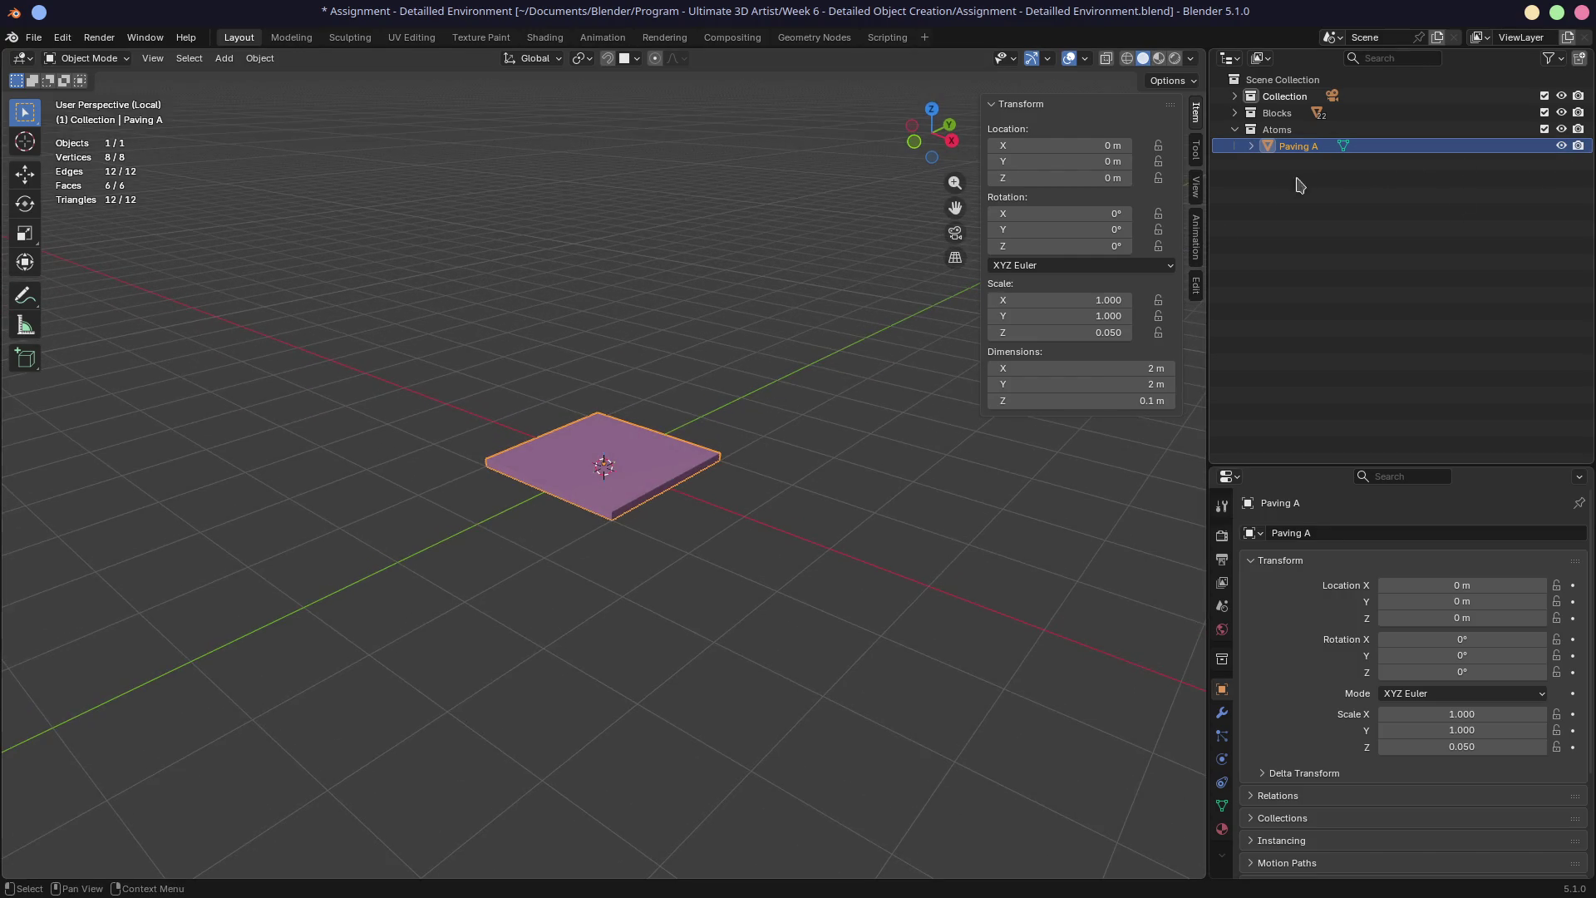
key("KP_Divide")
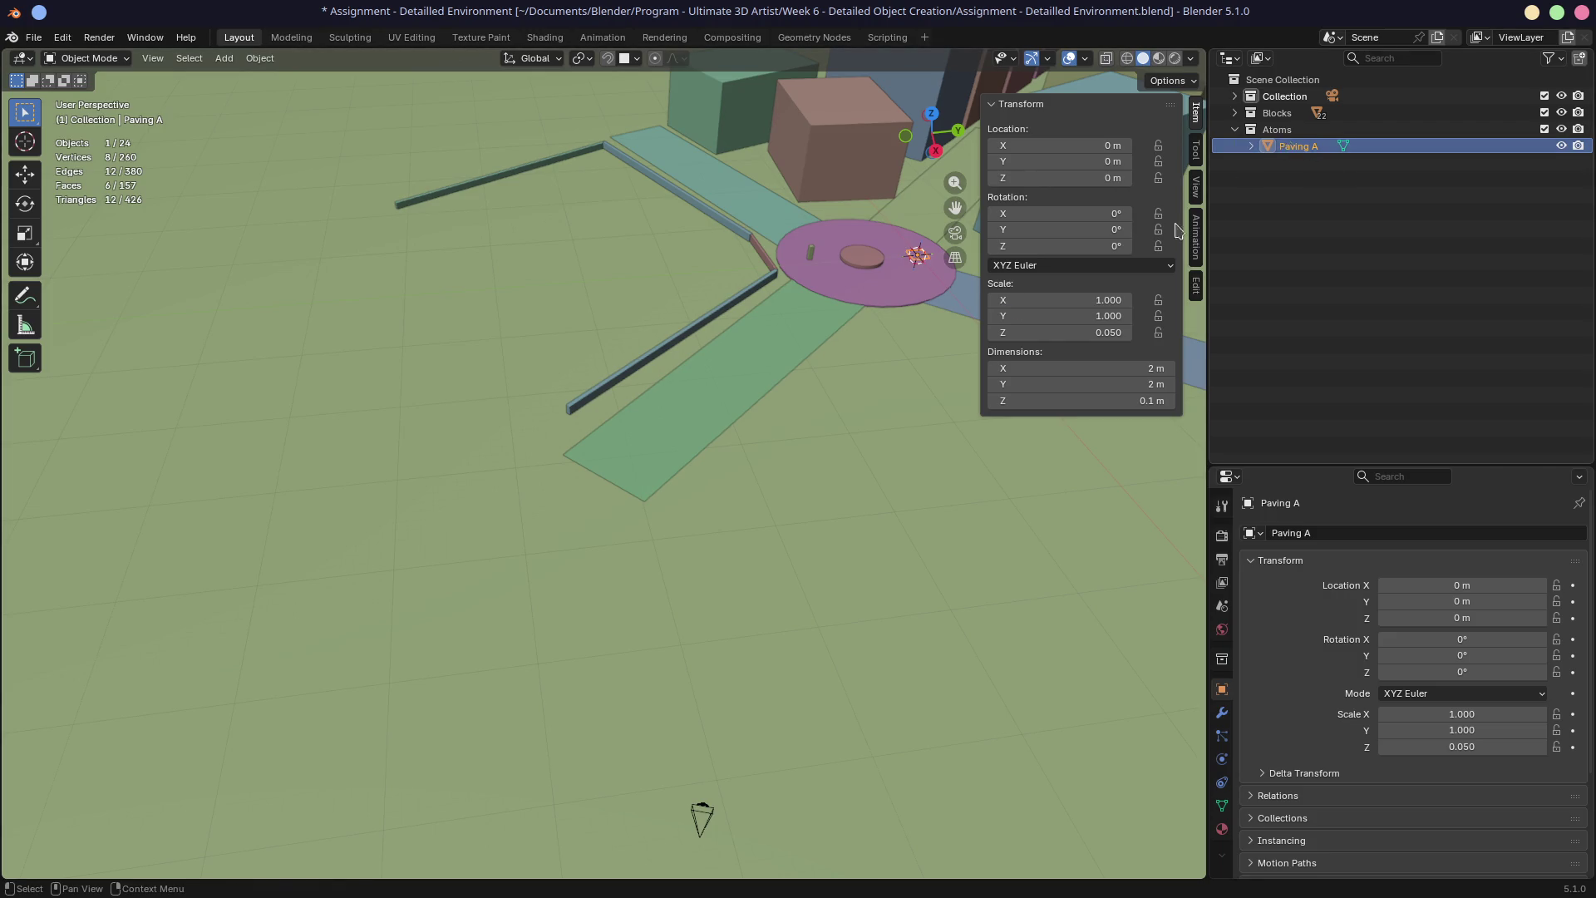
key("KP_Divide")
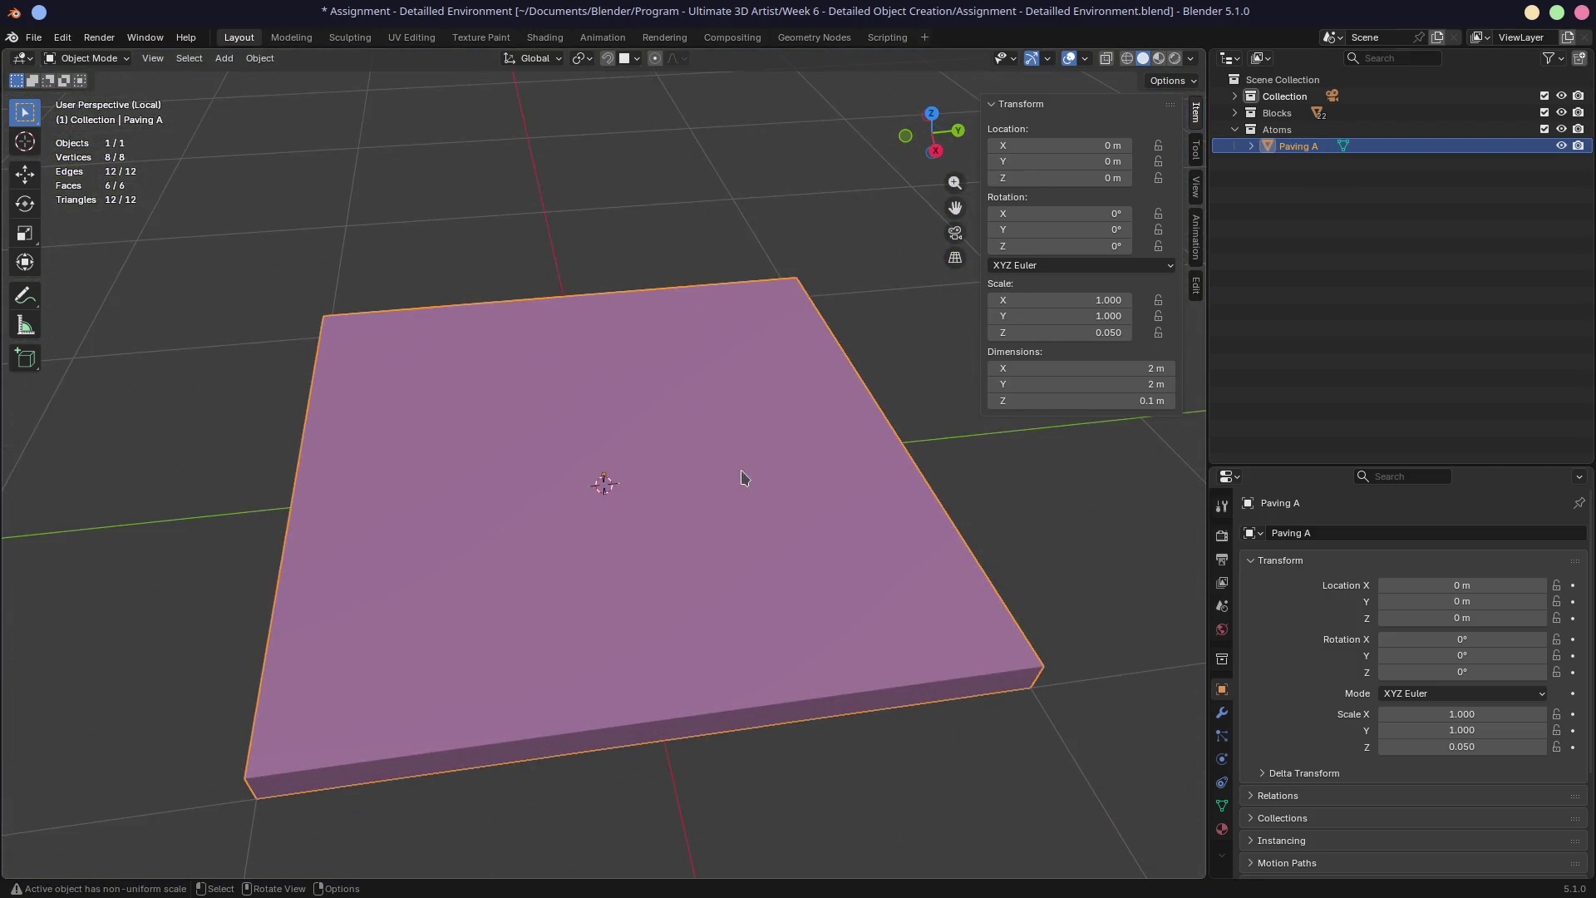
Try Paving A at 0.4 m for both X and Y dimensions
left_click(1046, 370)
key("Return")
left_click(1112, 360)
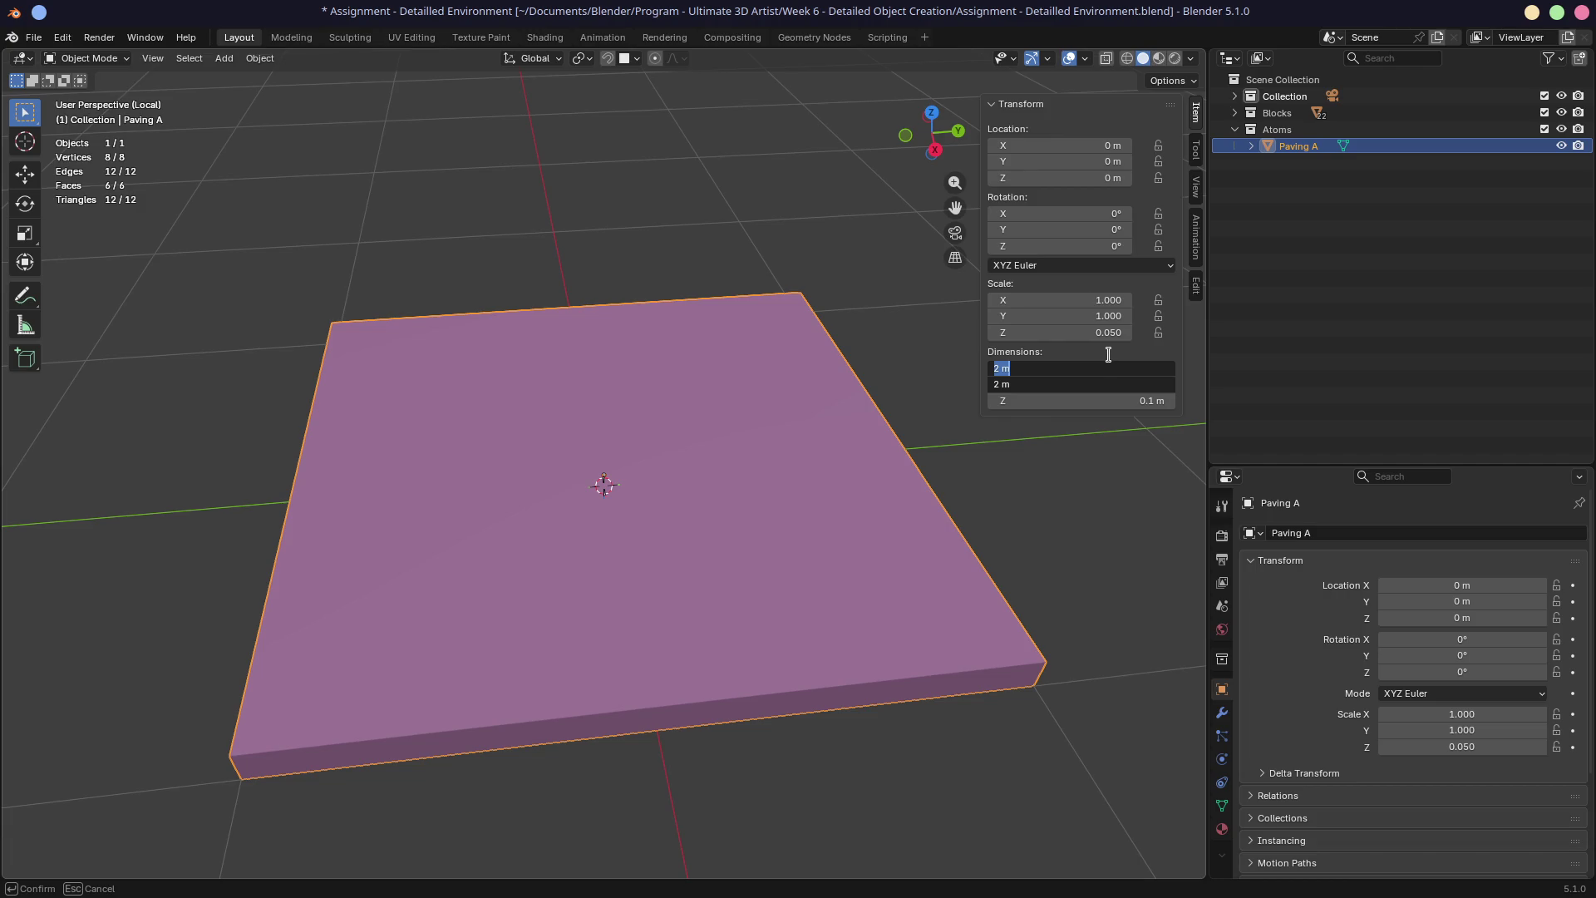
type(".")
type("0.4")
key("Return")
middle_click_drag(700, 449, 611, 467)
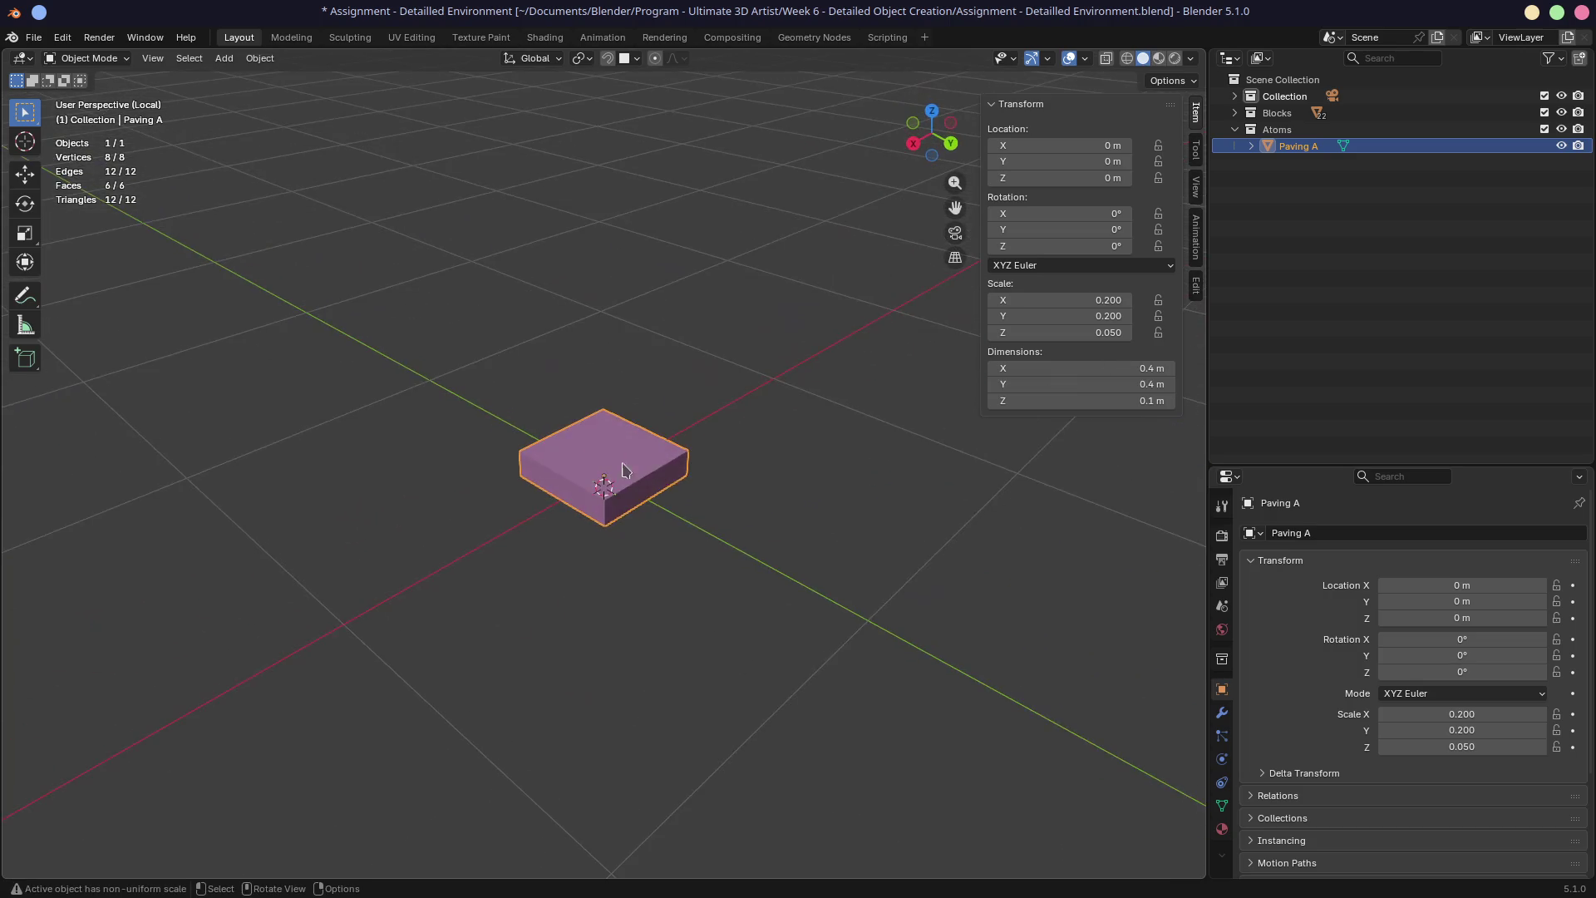
scroll(611, 468, "up", 3)
middle_click_drag(730, 463, 748, 499)
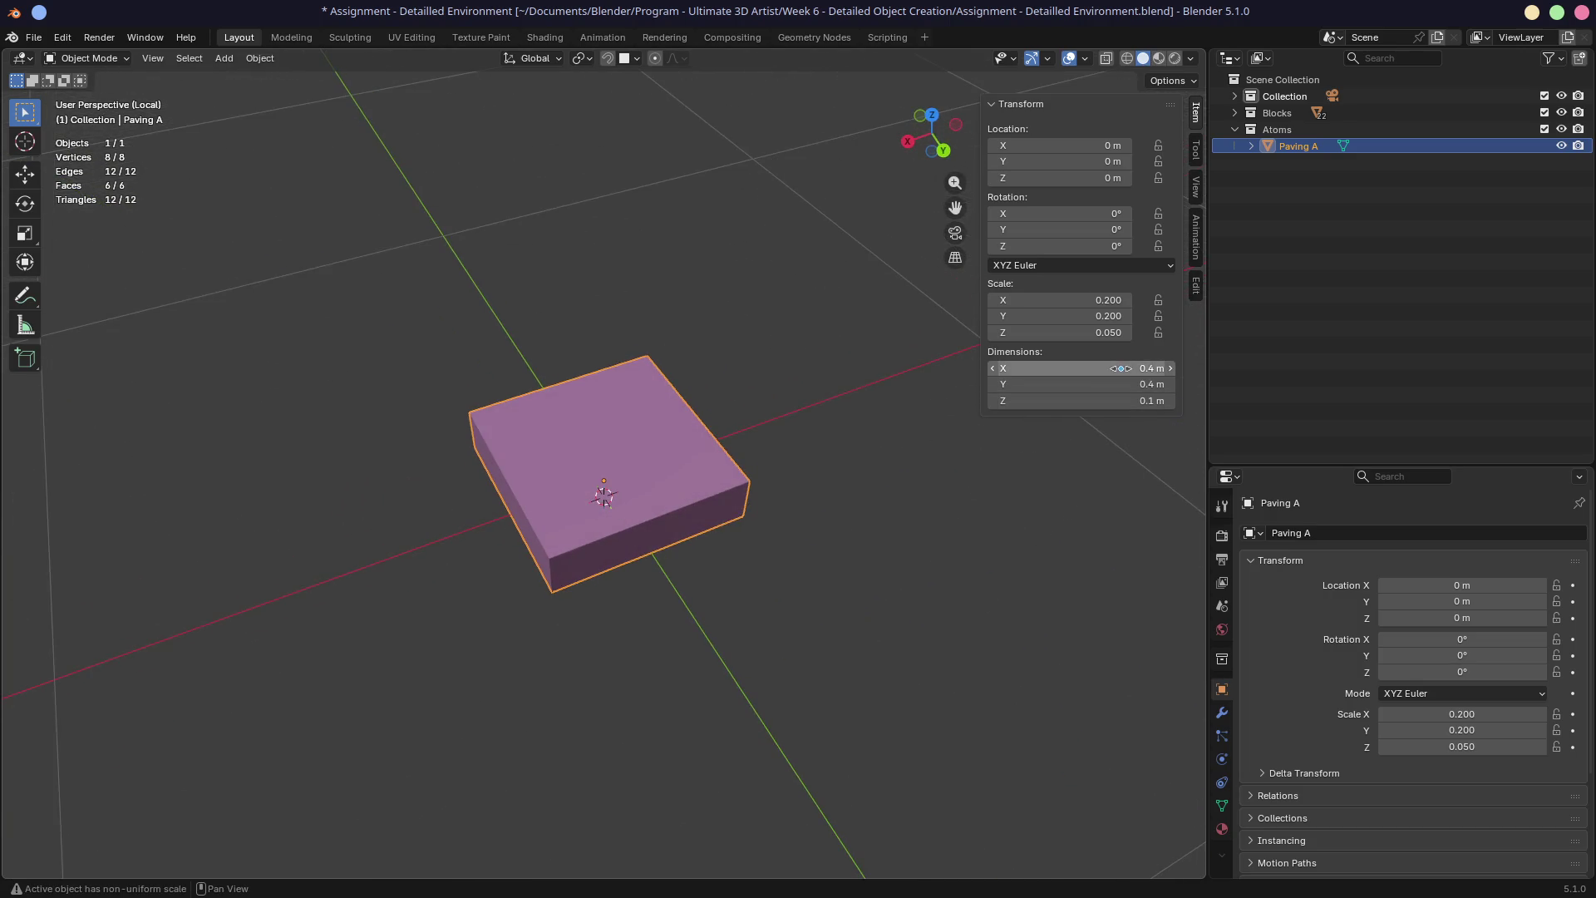
Settle Paving A at 0.3 m X by 0.6 m Y and return to the full scene
left_click(1120, 368)
type("0.2")
key("Return")
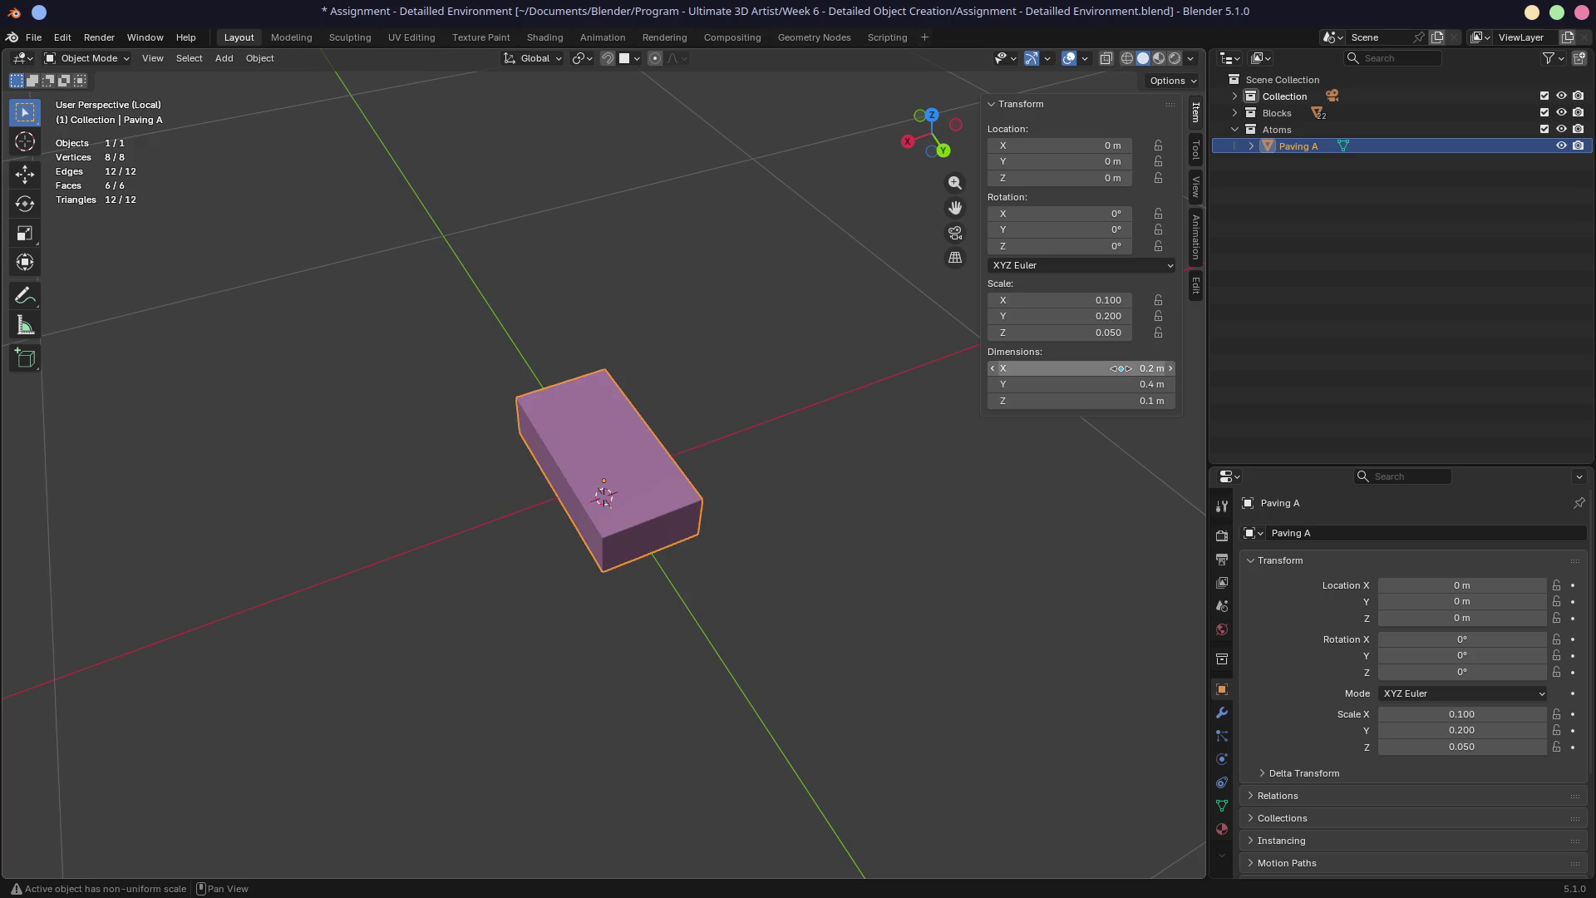
mouse_move(770, 457)
middle_mouse_down()
mouse_move(935, 387)
mouse_move(828, 428)
middle_mouse_up()
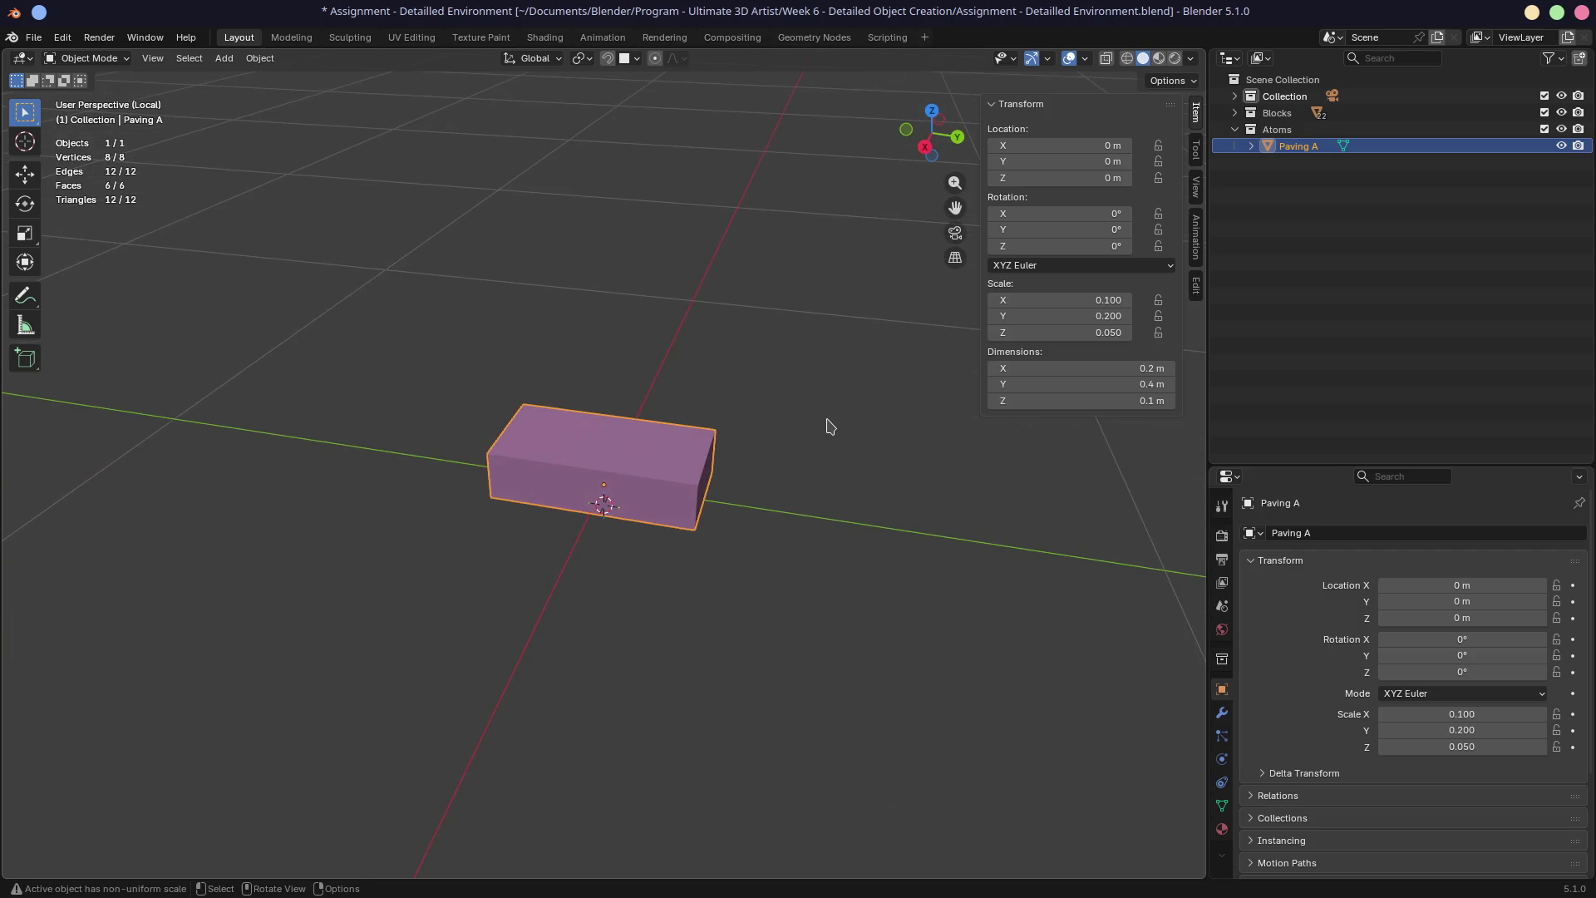
left_click(1126, 383)
type(".6")
key("Return")
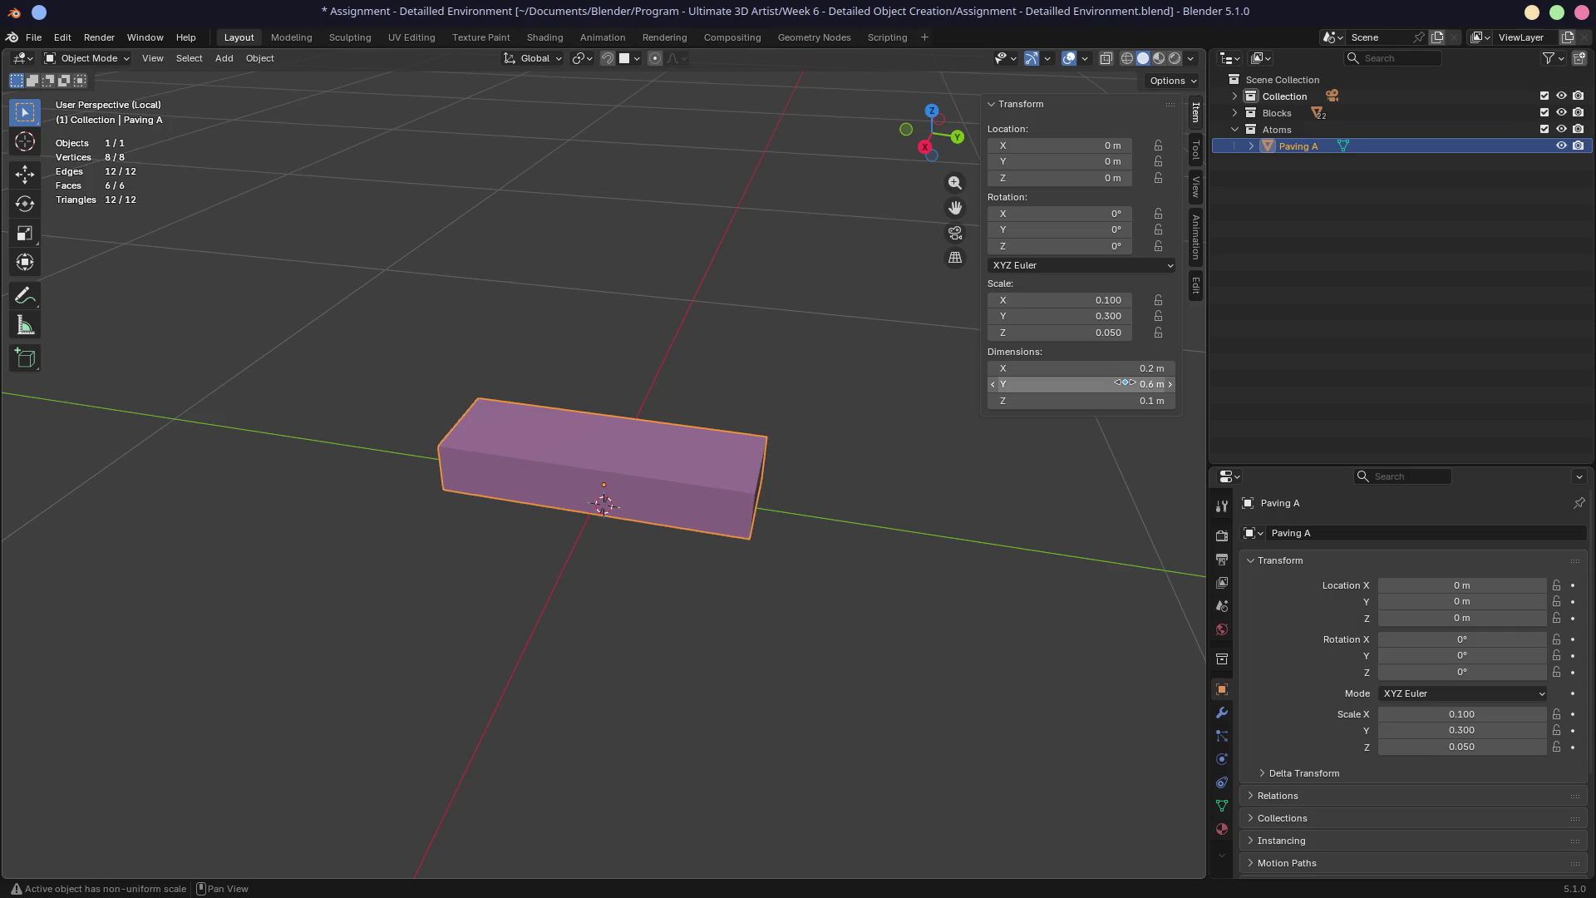
left_click(1135, 371)
type(".3")
key("Return")
middle_click_drag(739, 421, 730, 396)
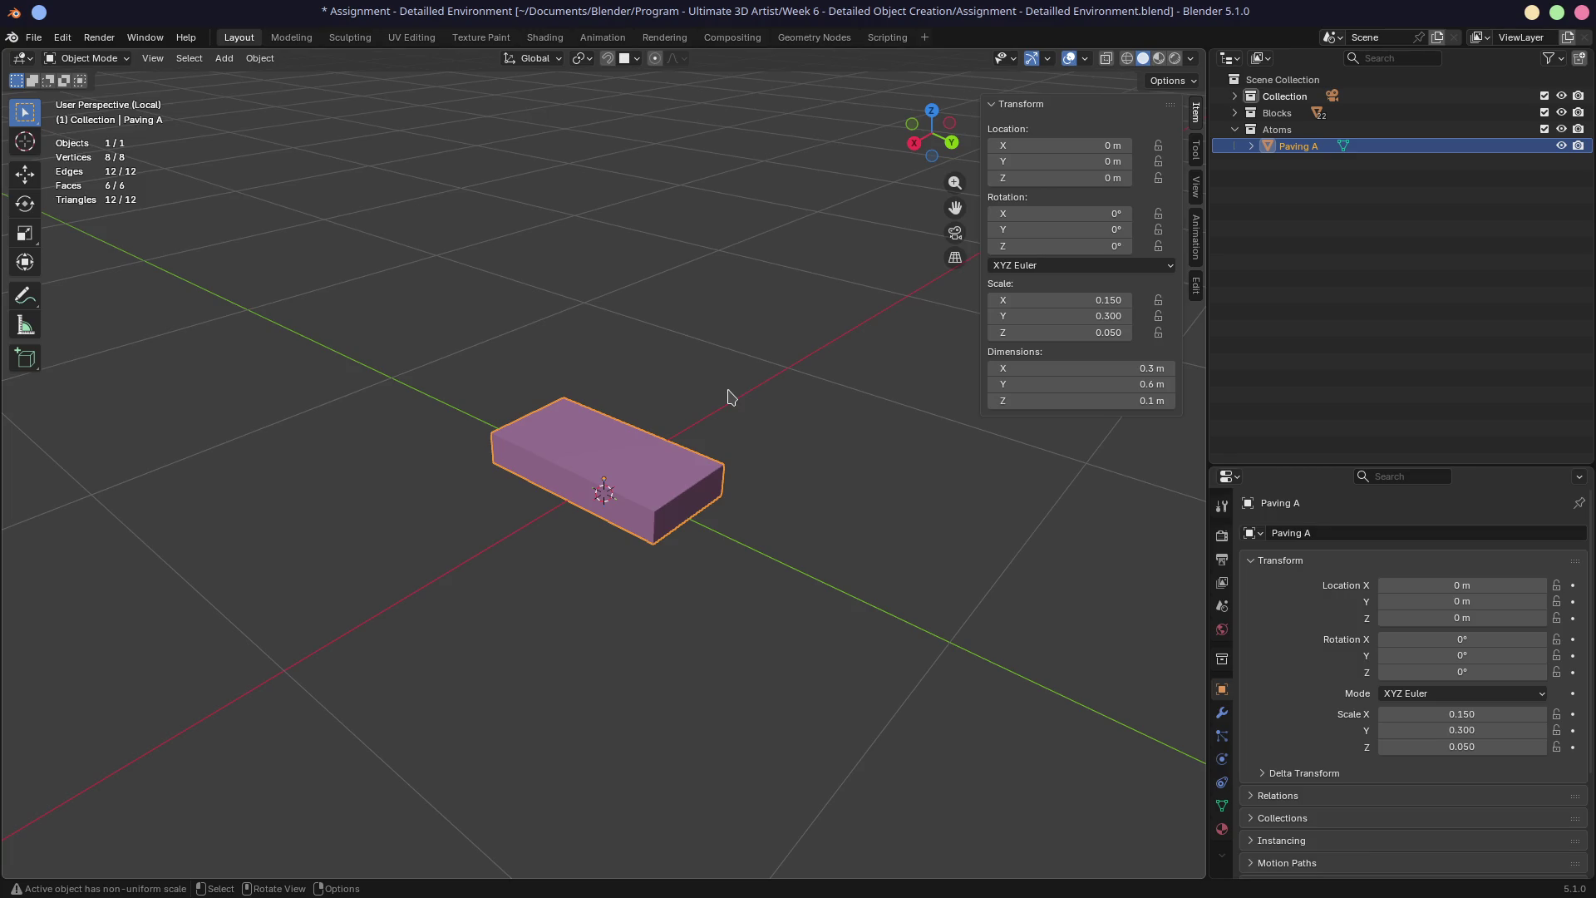
middle_click_drag(759, 385, 825, 385)
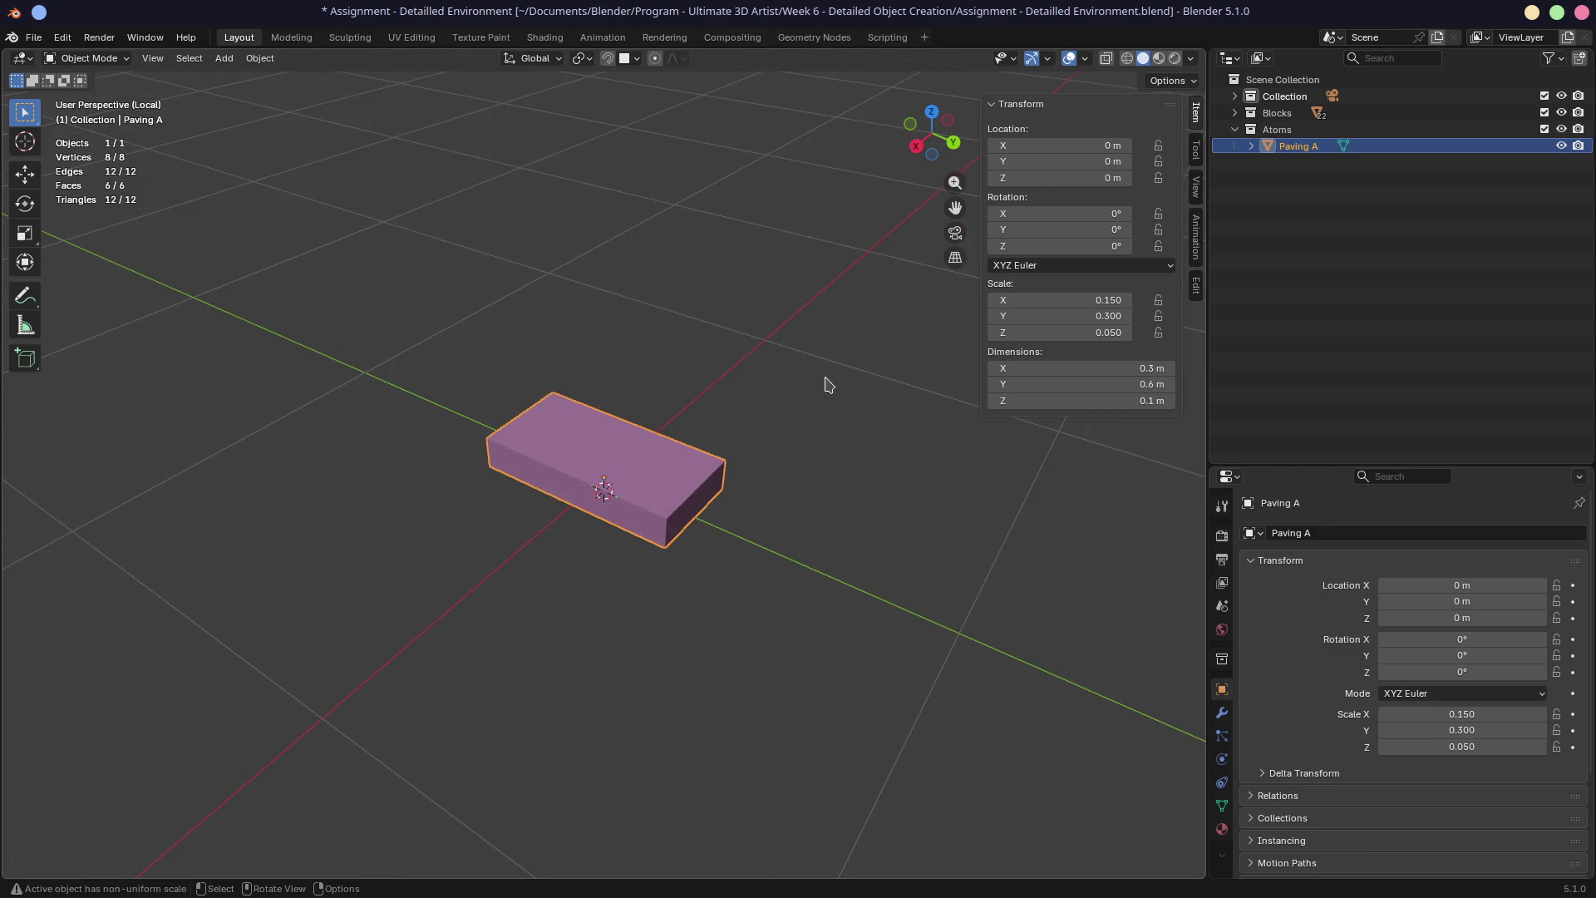
key("KP_Divide")
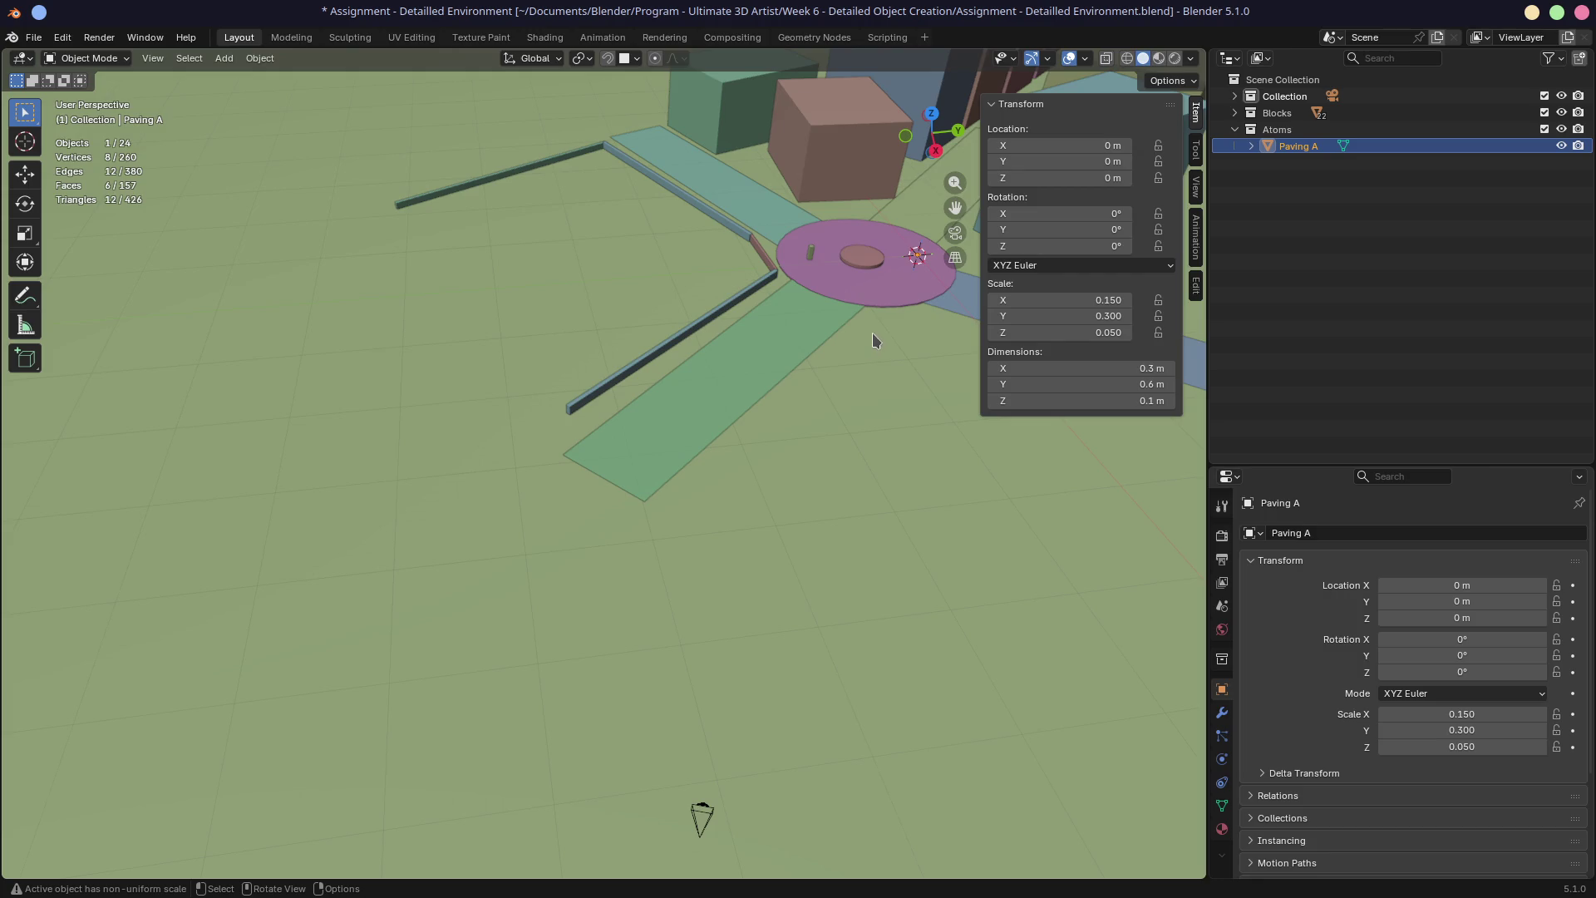
Make a linked duplicate Paving A.001 placed out on the green paved strip
key("shift+d")
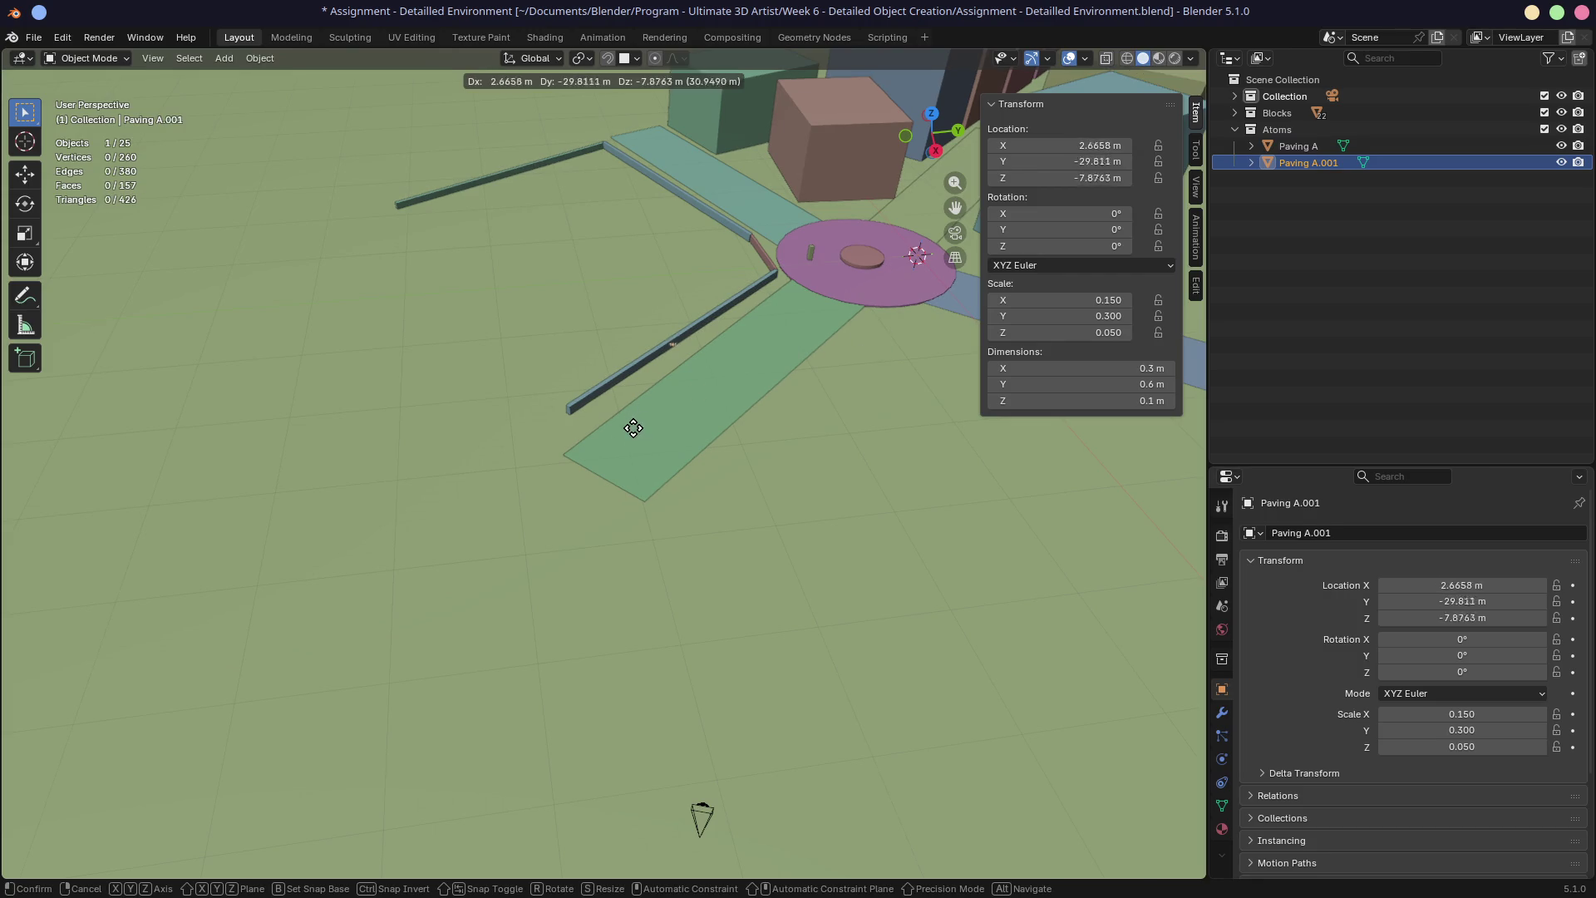
scroll(573, 460, "up", 3)
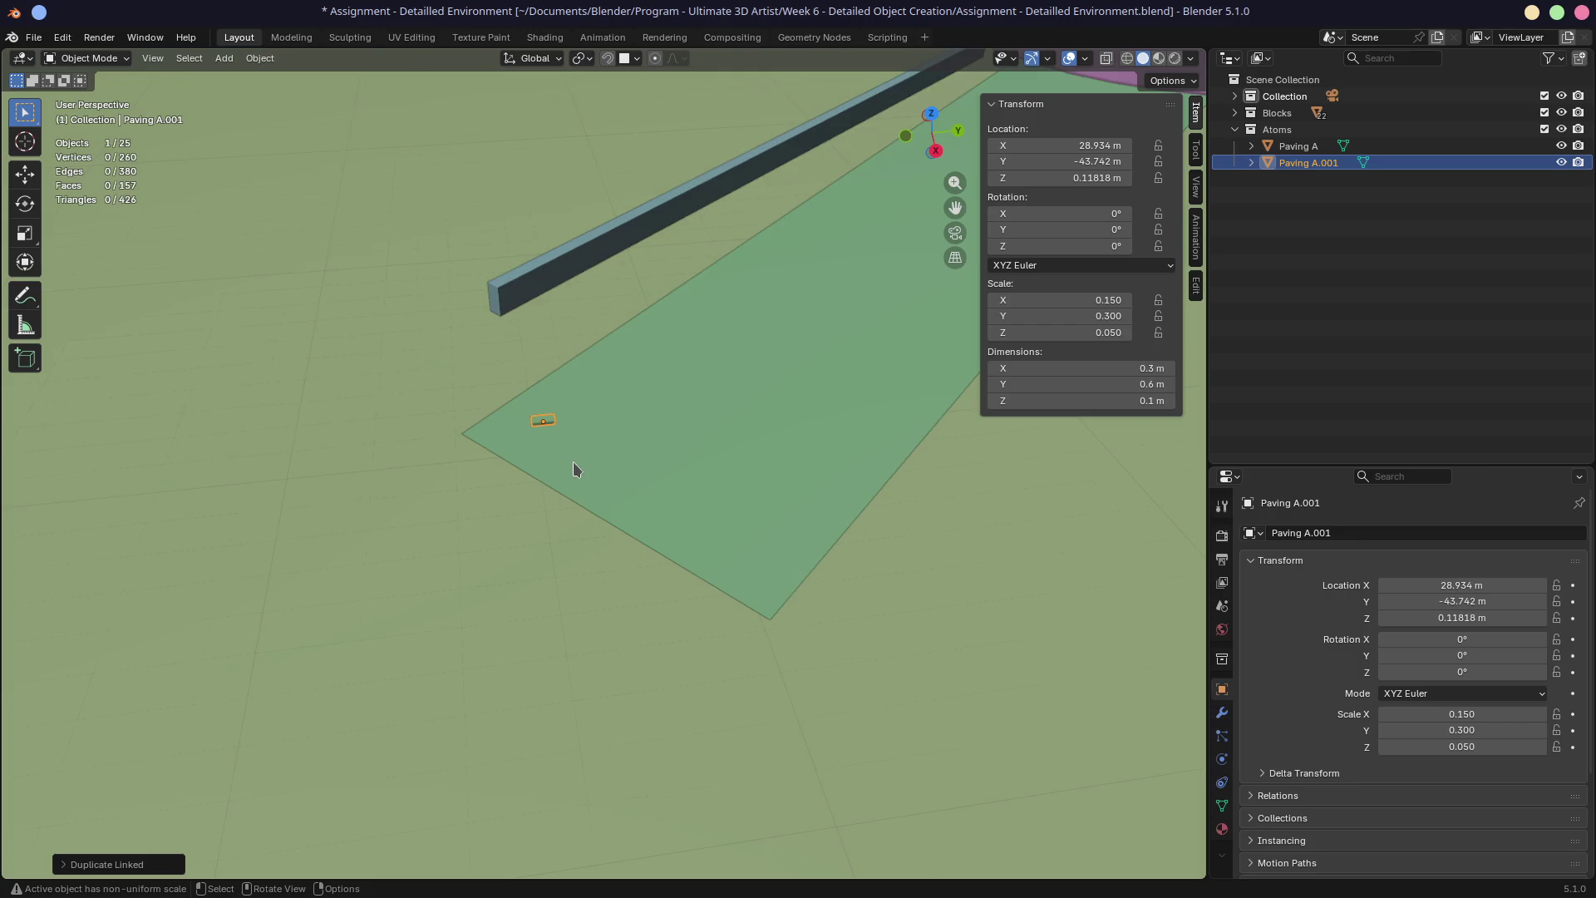
scroll(528, 449, "up", 3)
scroll(588, 410, "up", 3)
middle_click_drag(587, 411, 610, 394)
scroll(609, 393, "down", 2)
scroll(612, 391, "down", 2)
scroll(613, 390, "up", 2)
middle_click_drag(608, 397, 552, 367)
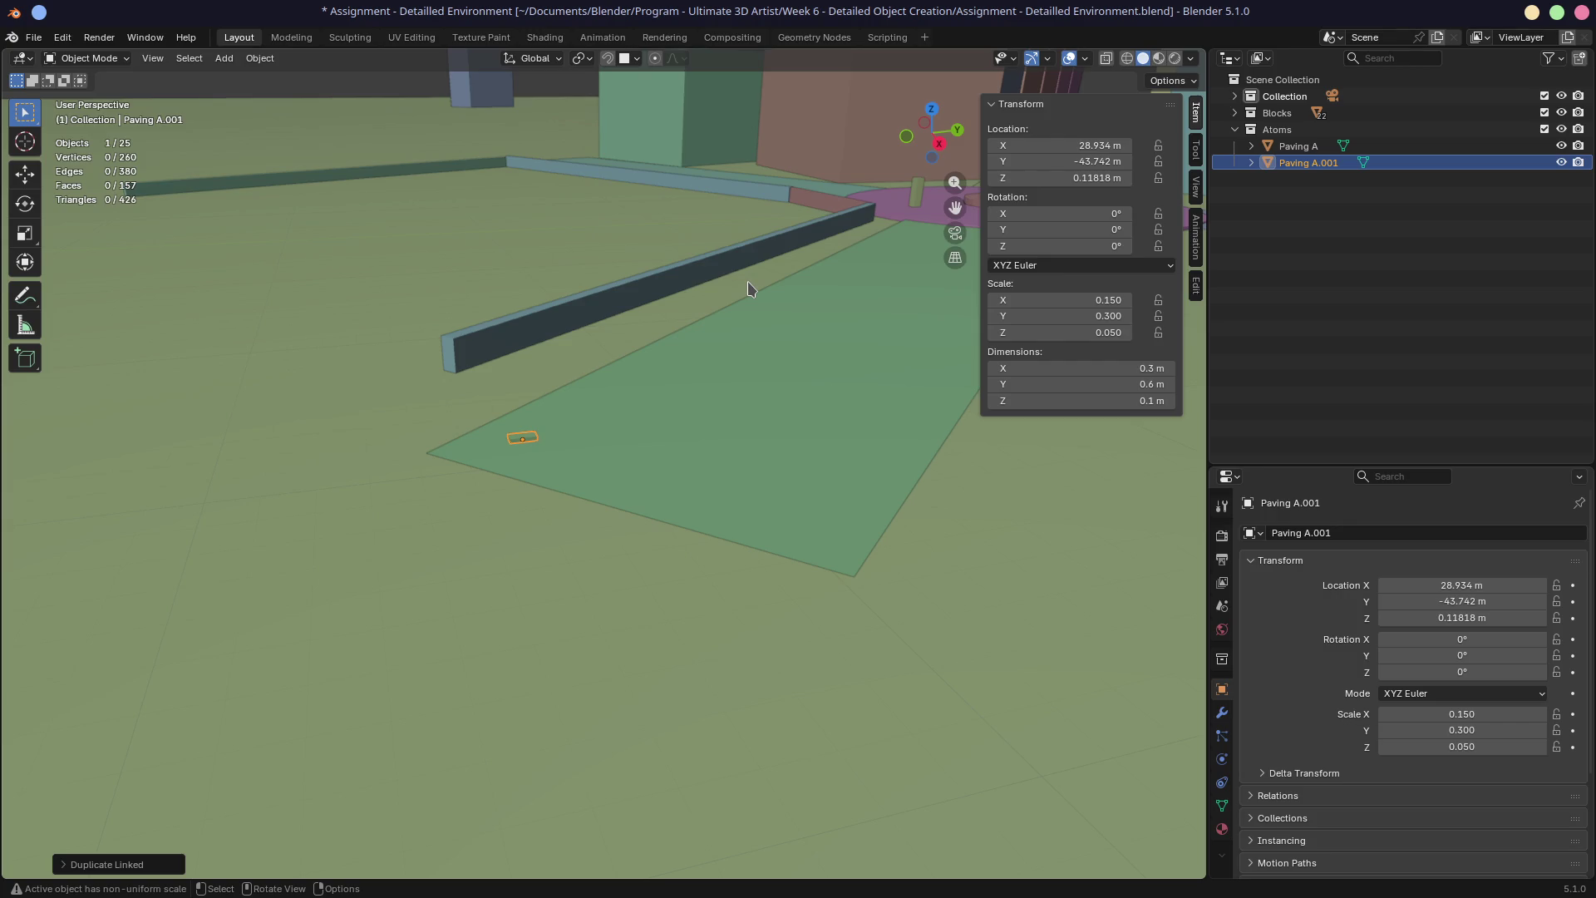
key("ctrl+z")
Delete the misplaced Paving A.001 copy
key("ctrl+shift+z")
key("x")
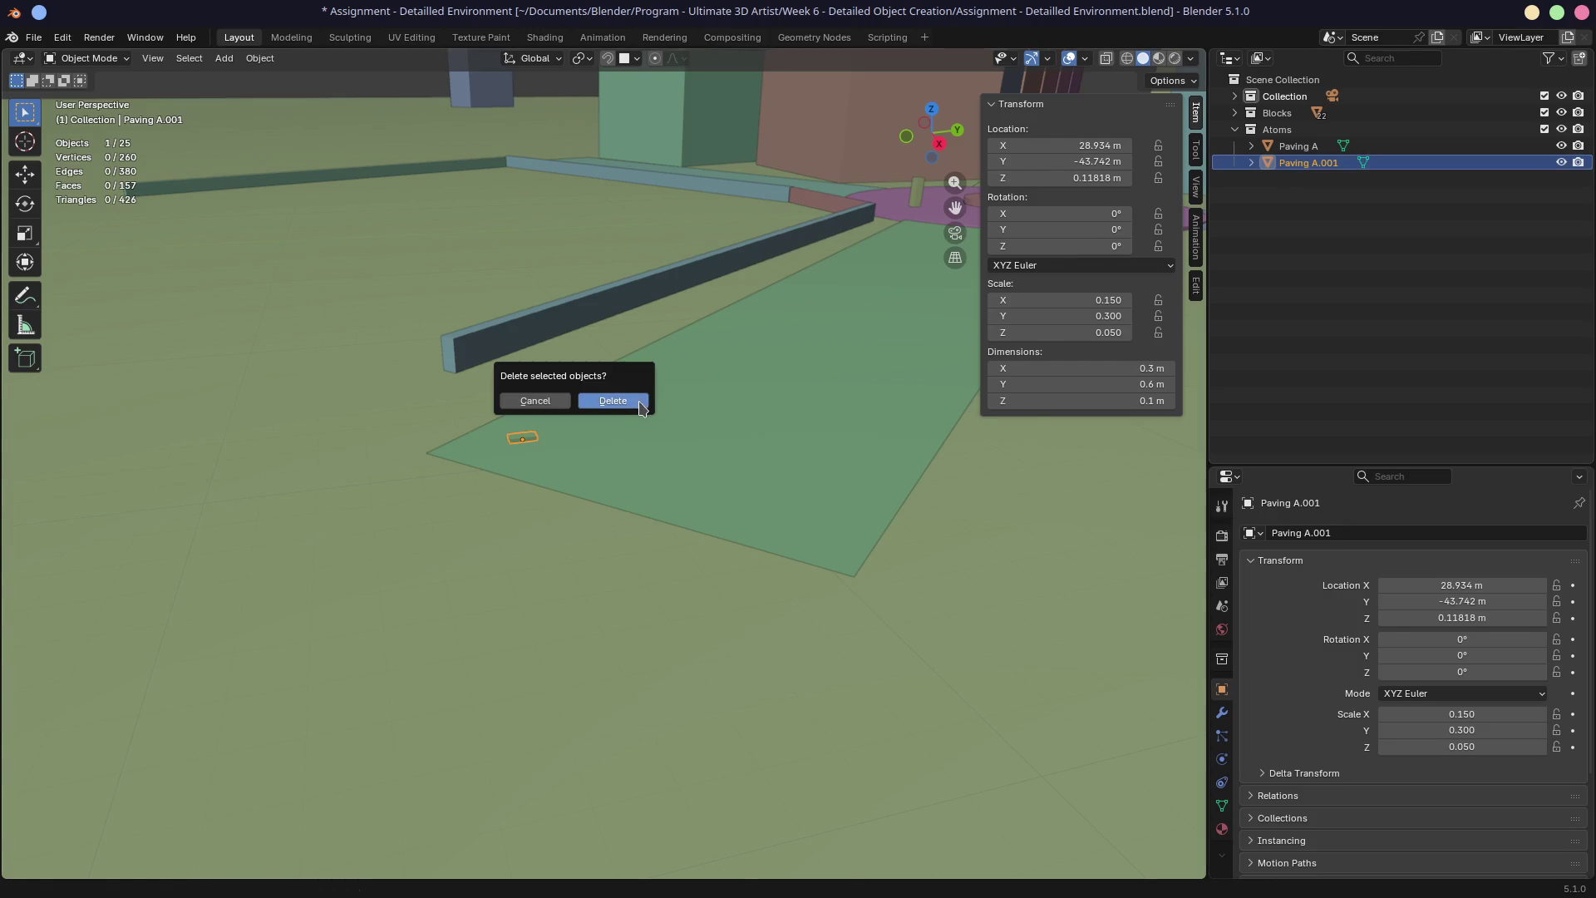
left_click(613, 400)
Isolate Paving A in Local View, inspect it from several angles, and duplicate it
left_click(1290, 147)
mouse_move(737, 334)
middle_mouse_down()
mouse_move(768, 328)
mouse_move(671, 364)
mouse_move(665, 299)
mouse_move(580, 314)
mouse_move(673, 343)
middle_mouse_up()
key("KP_Decimal")
scroll(695, 367, "down", 3)
scroll(713, 375, "down", 3)
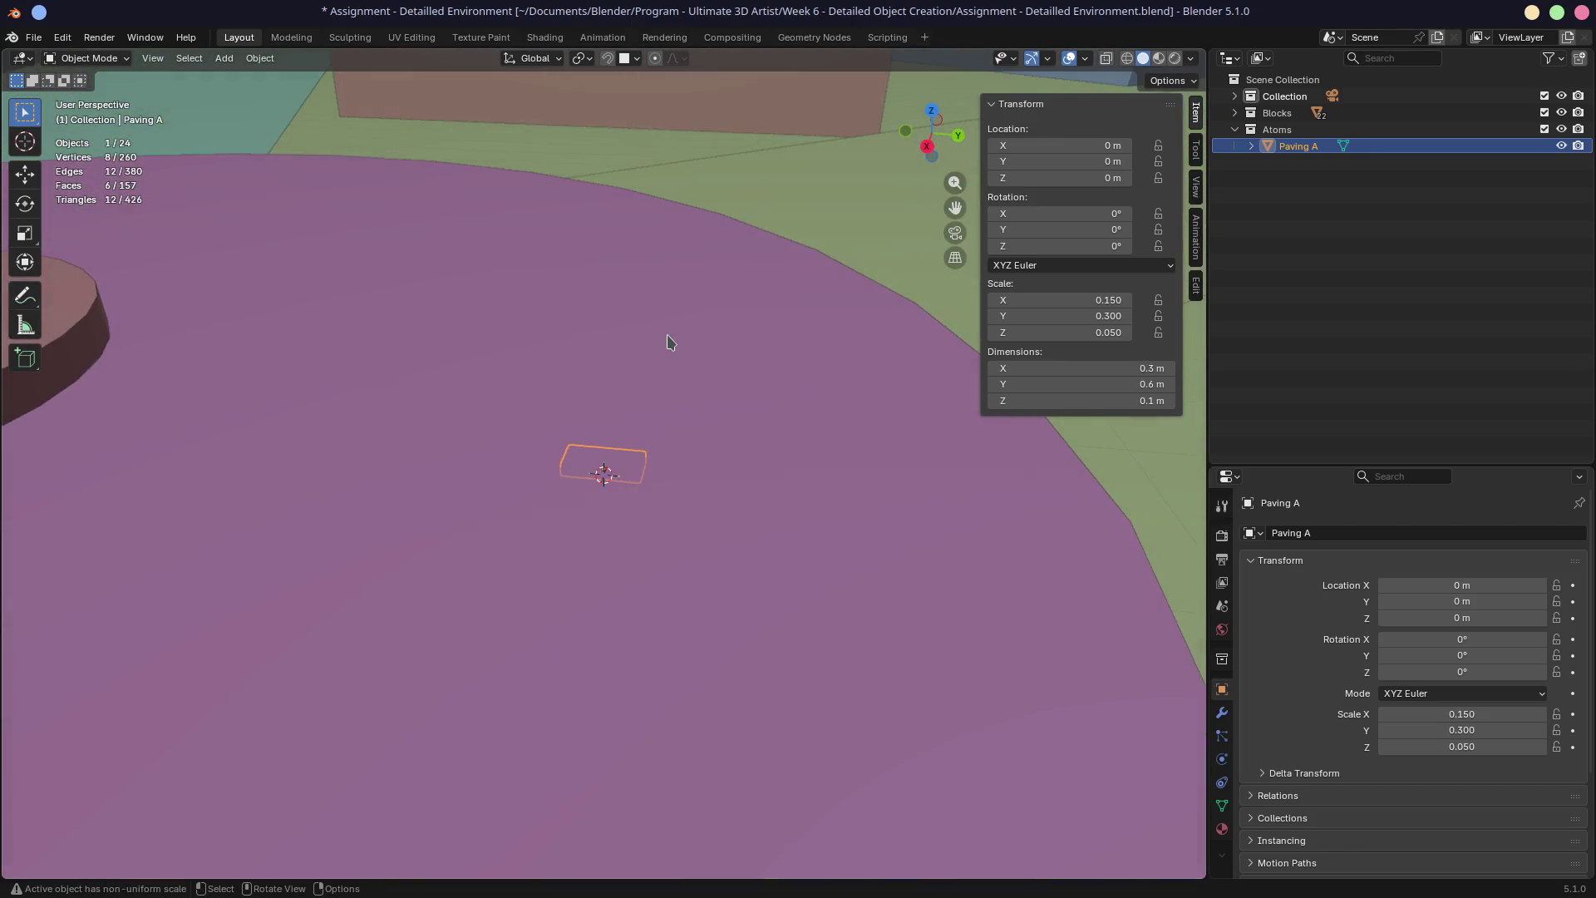
key("KP_Divide")
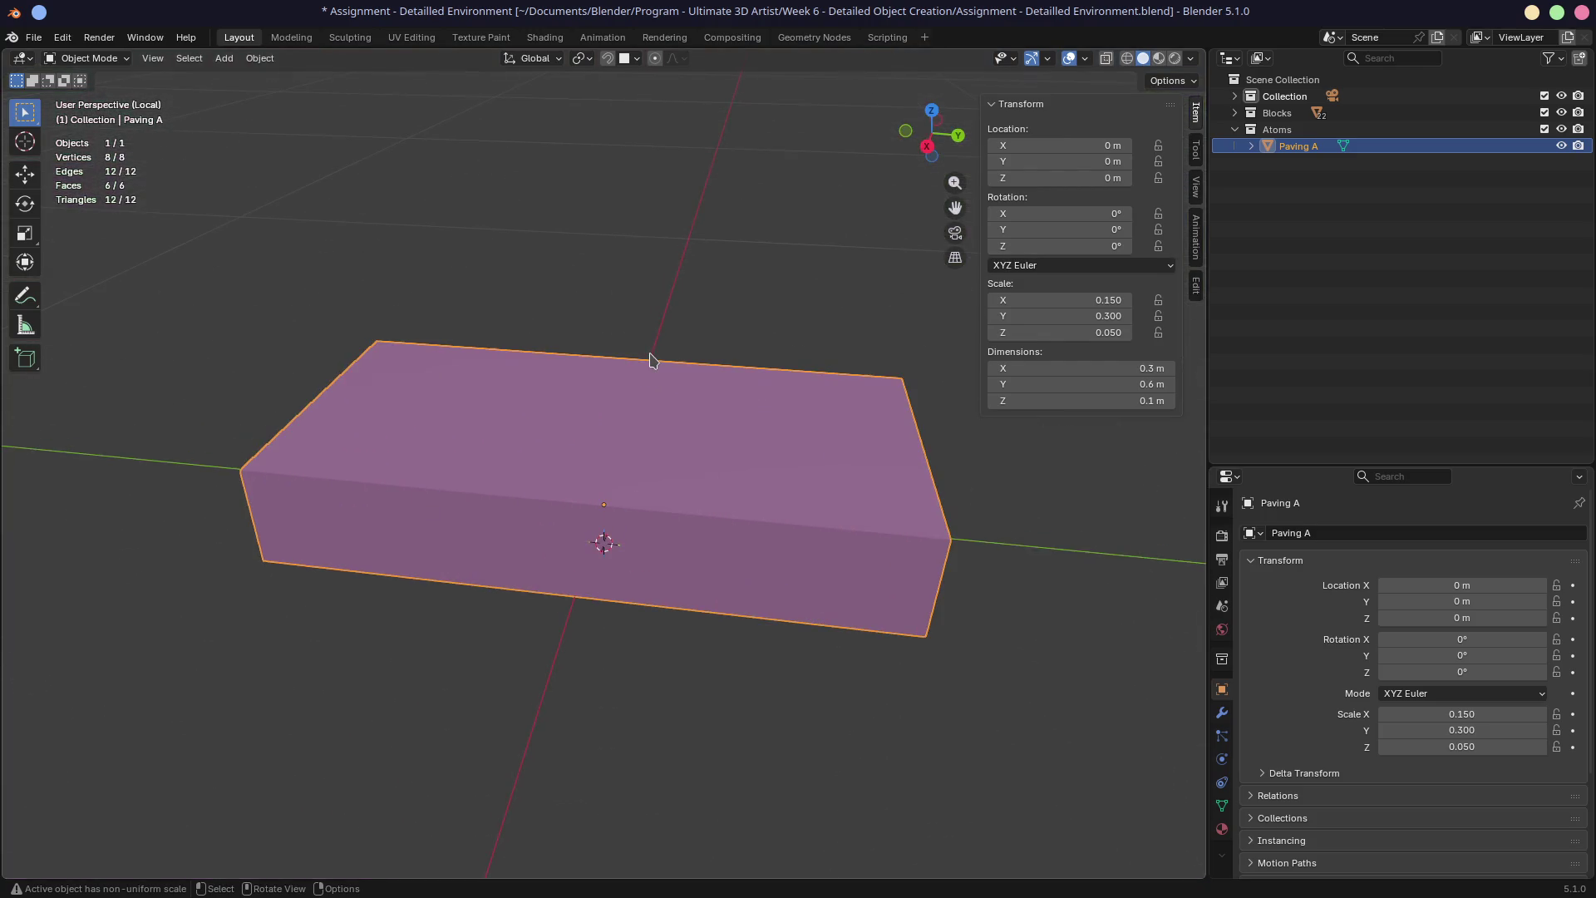
mouse_move(724, 403)
middle_mouse_down()
mouse_move(902, 332)
mouse_move(695, 370)
middle_mouse_up()
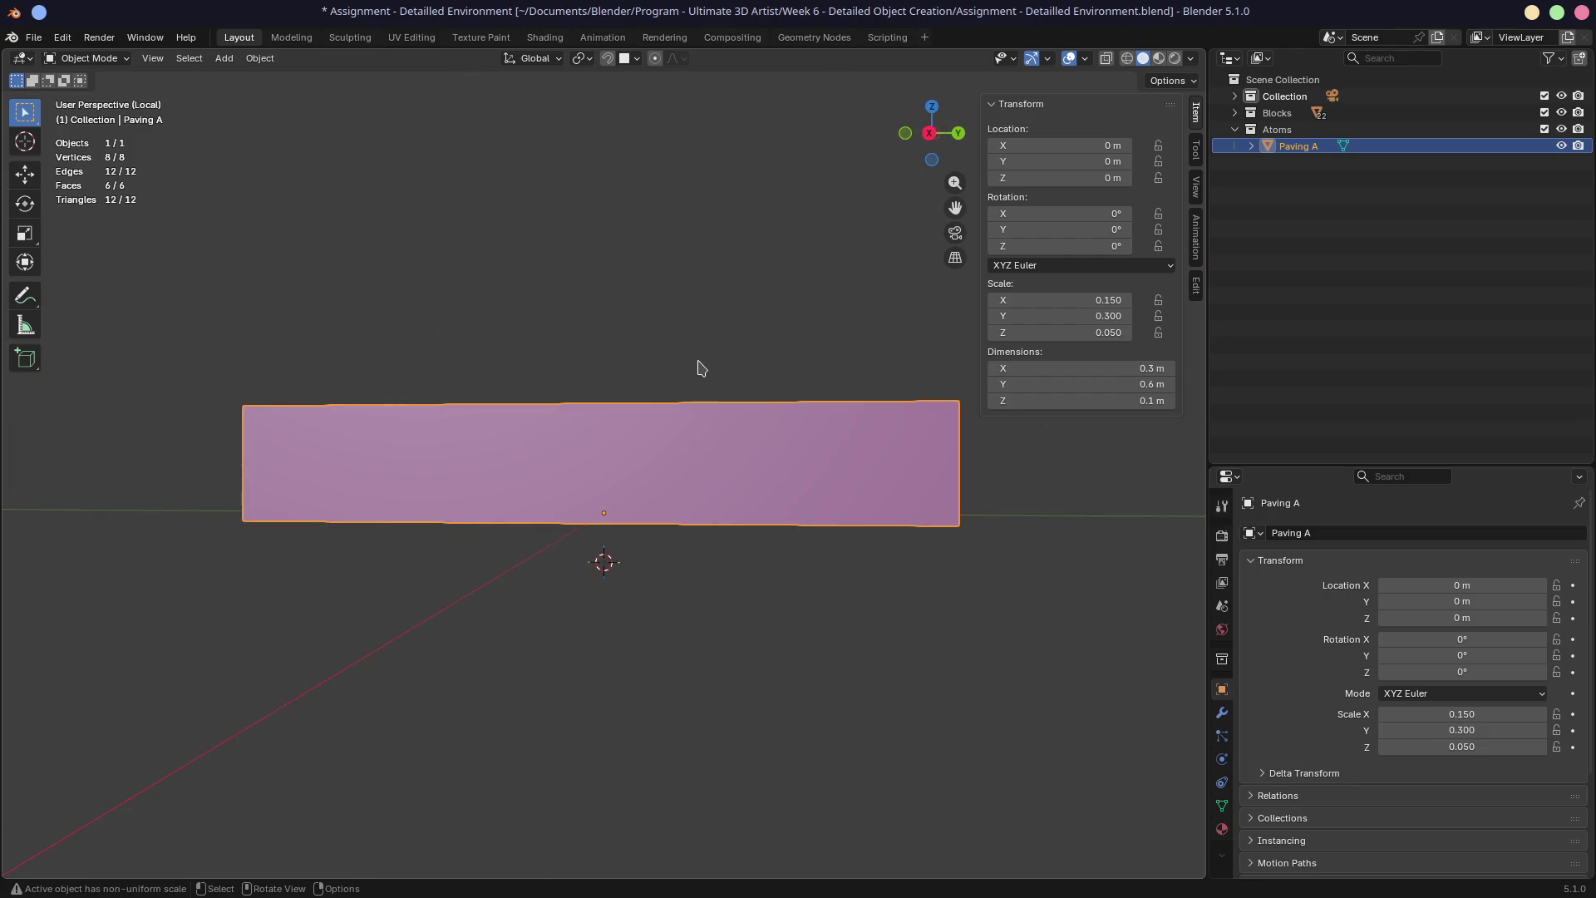
key("KP_1")
middle_click_drag(745, 360, 819, 420)
mouse_move(712, 453)
middle_mouse_down()
mouse_move(778, 456)
mouse_move(588, 410)
middle_mouse_up()
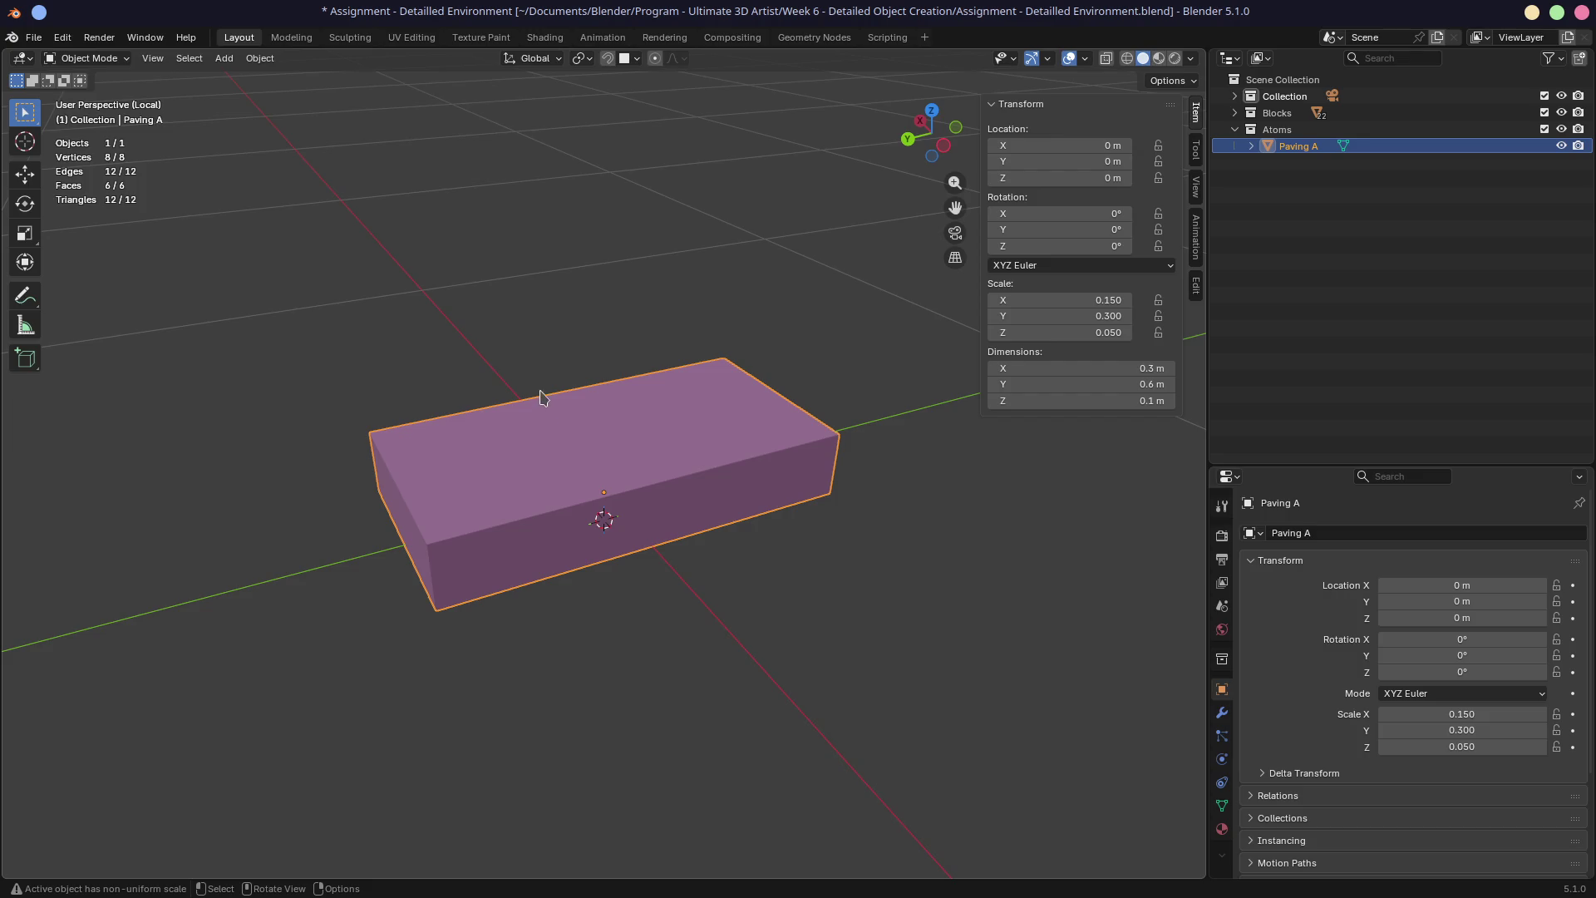
mouse_move(598, 291)
middle_mouse_down()
mouse_move(559, 323)
mouse_move(542, 296)
middle_mouse_up()
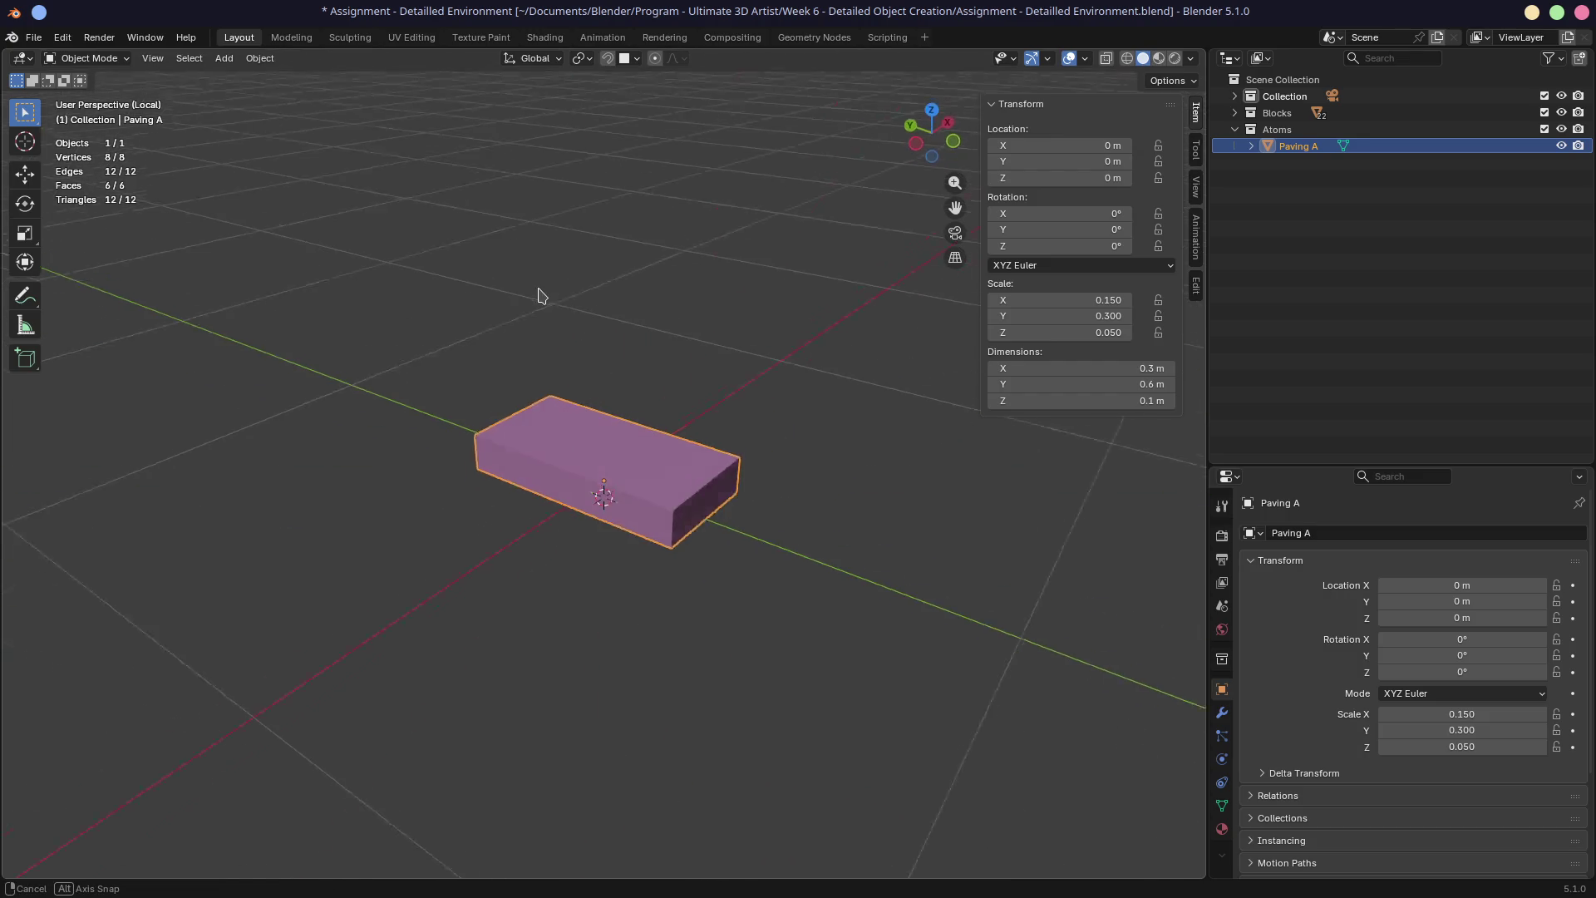
mouse_move(602, 457)
middle_mouse_down()
mouse_move(788, 371)
mouse_move(712, 403)
mouse_move(588, 413)
mouse_move(587, 399)
mouse_move(601, 436)
middle_mouse_up()
middle_click_drag(636, 359, 830, 363)
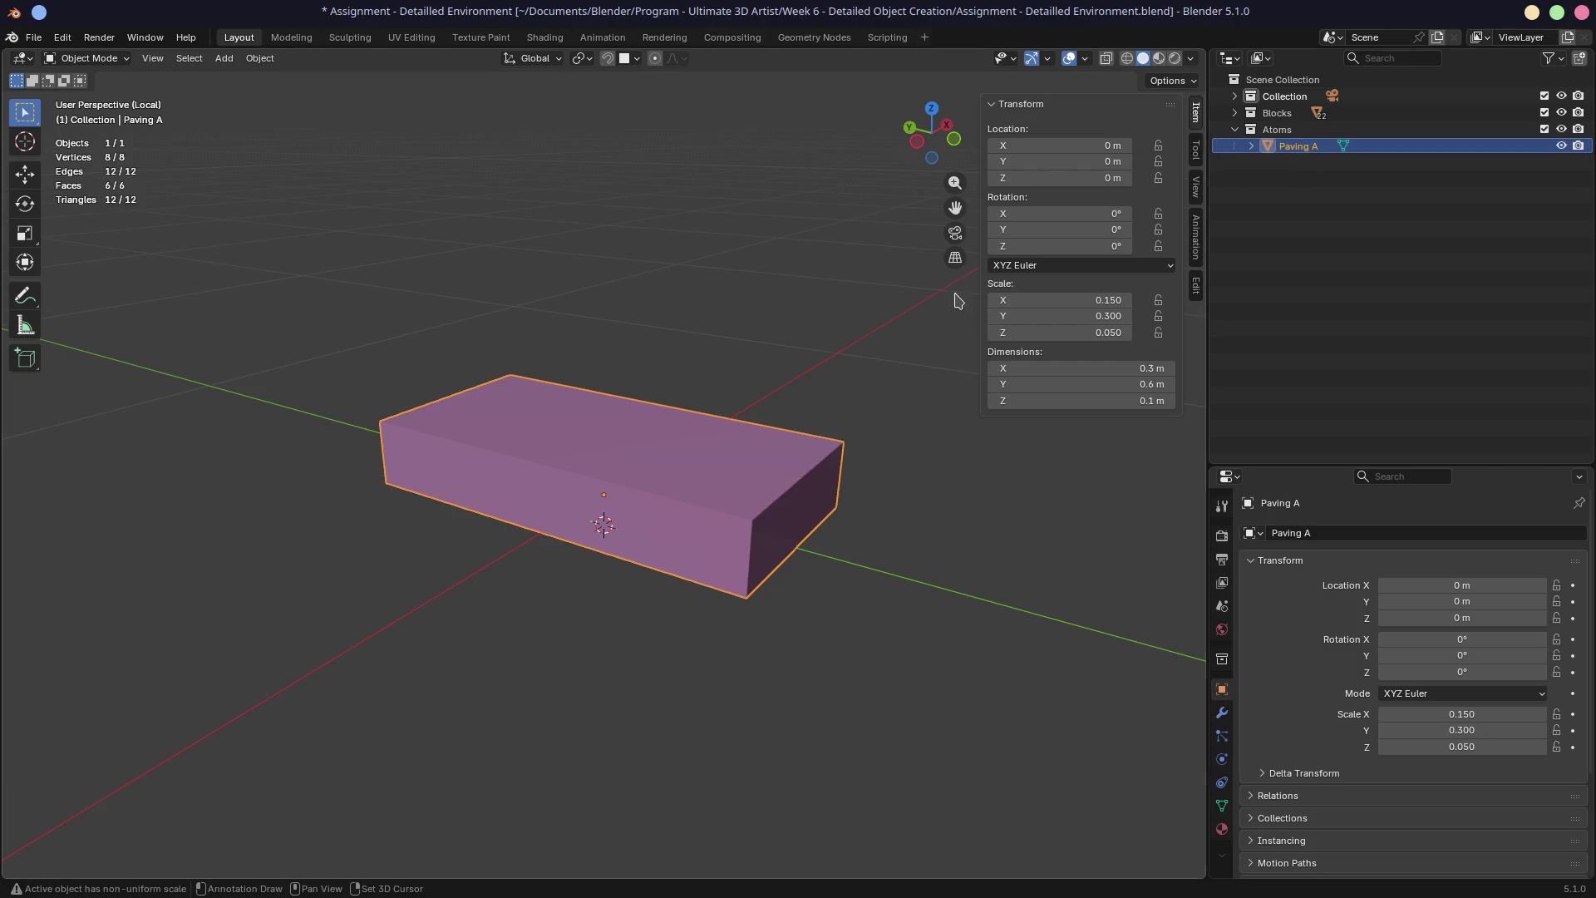
key("shift+d")
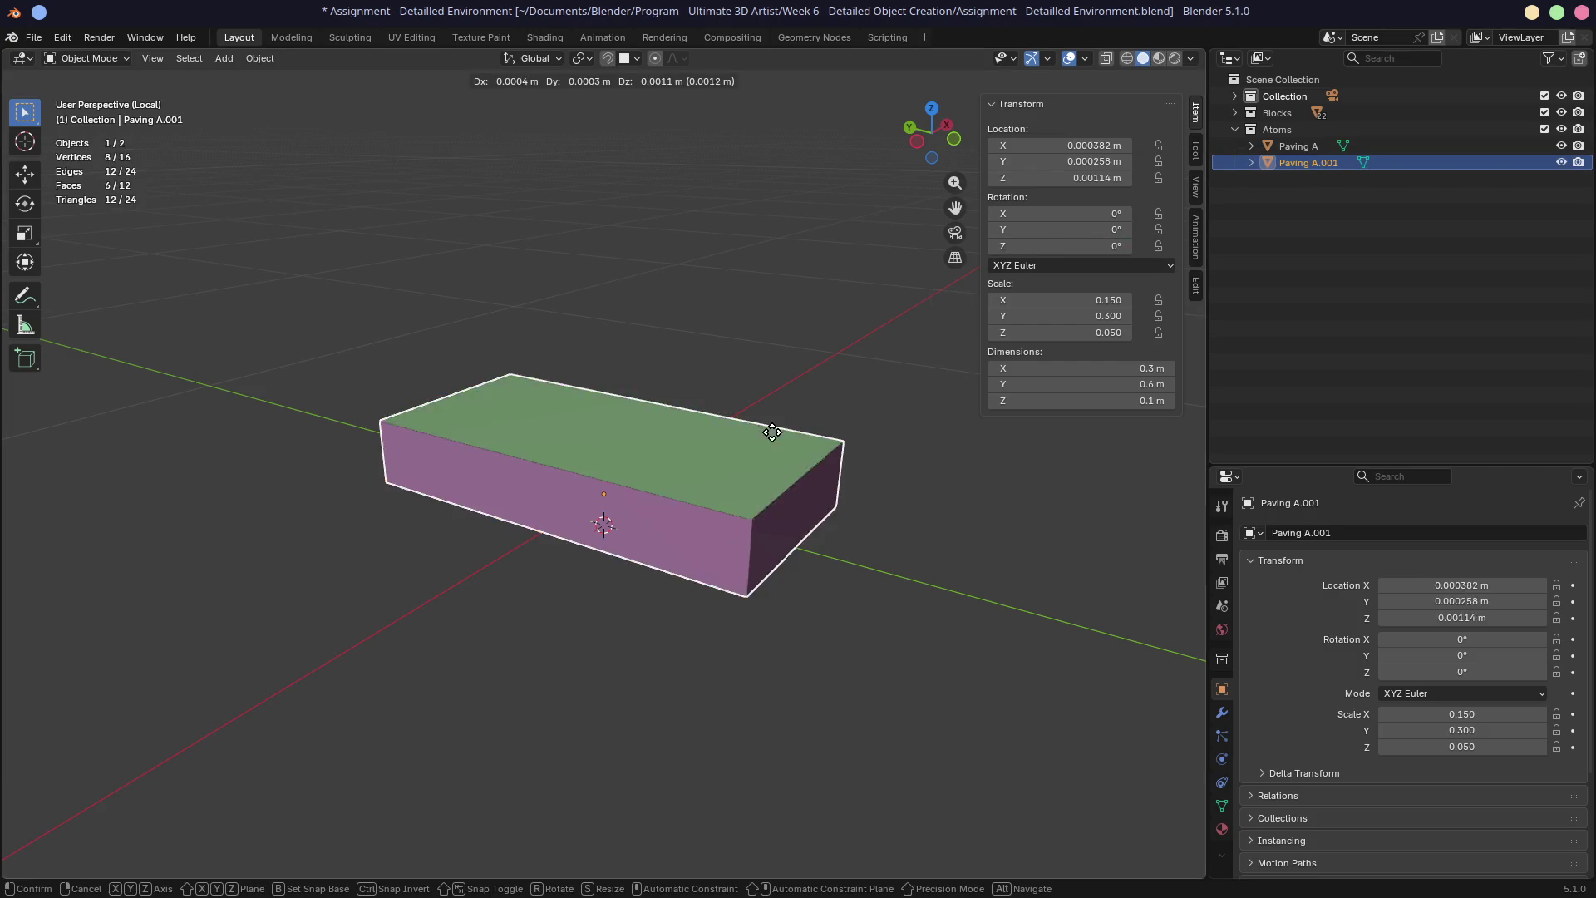
Keep the duplicate at the origin and rename it to Paving B
right_click(789, 372)
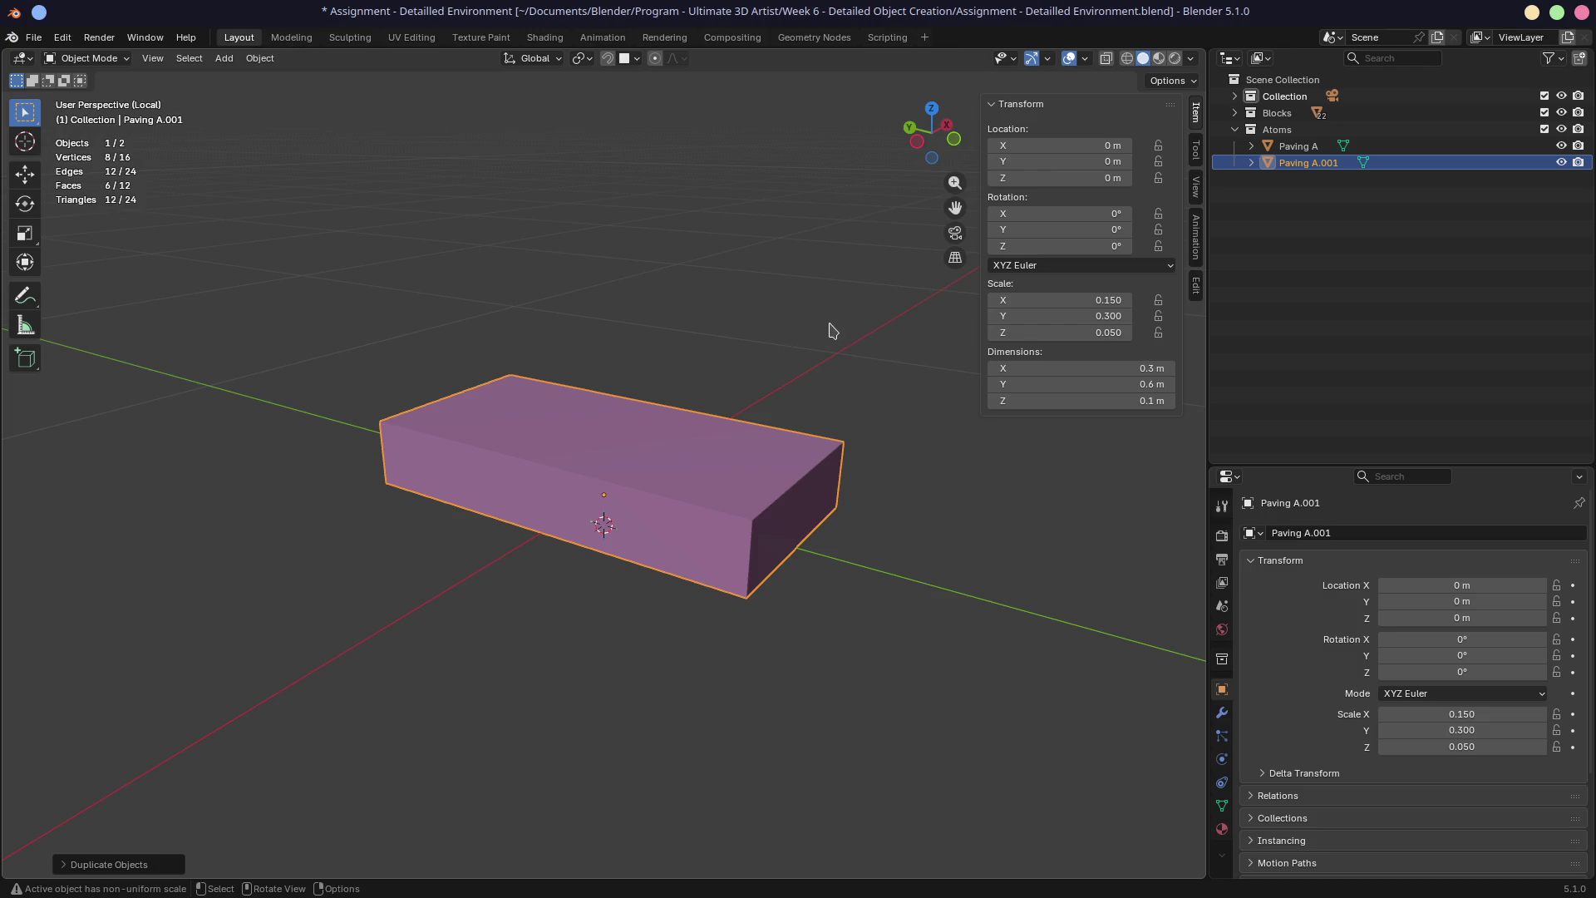
double_click(1318, 167)
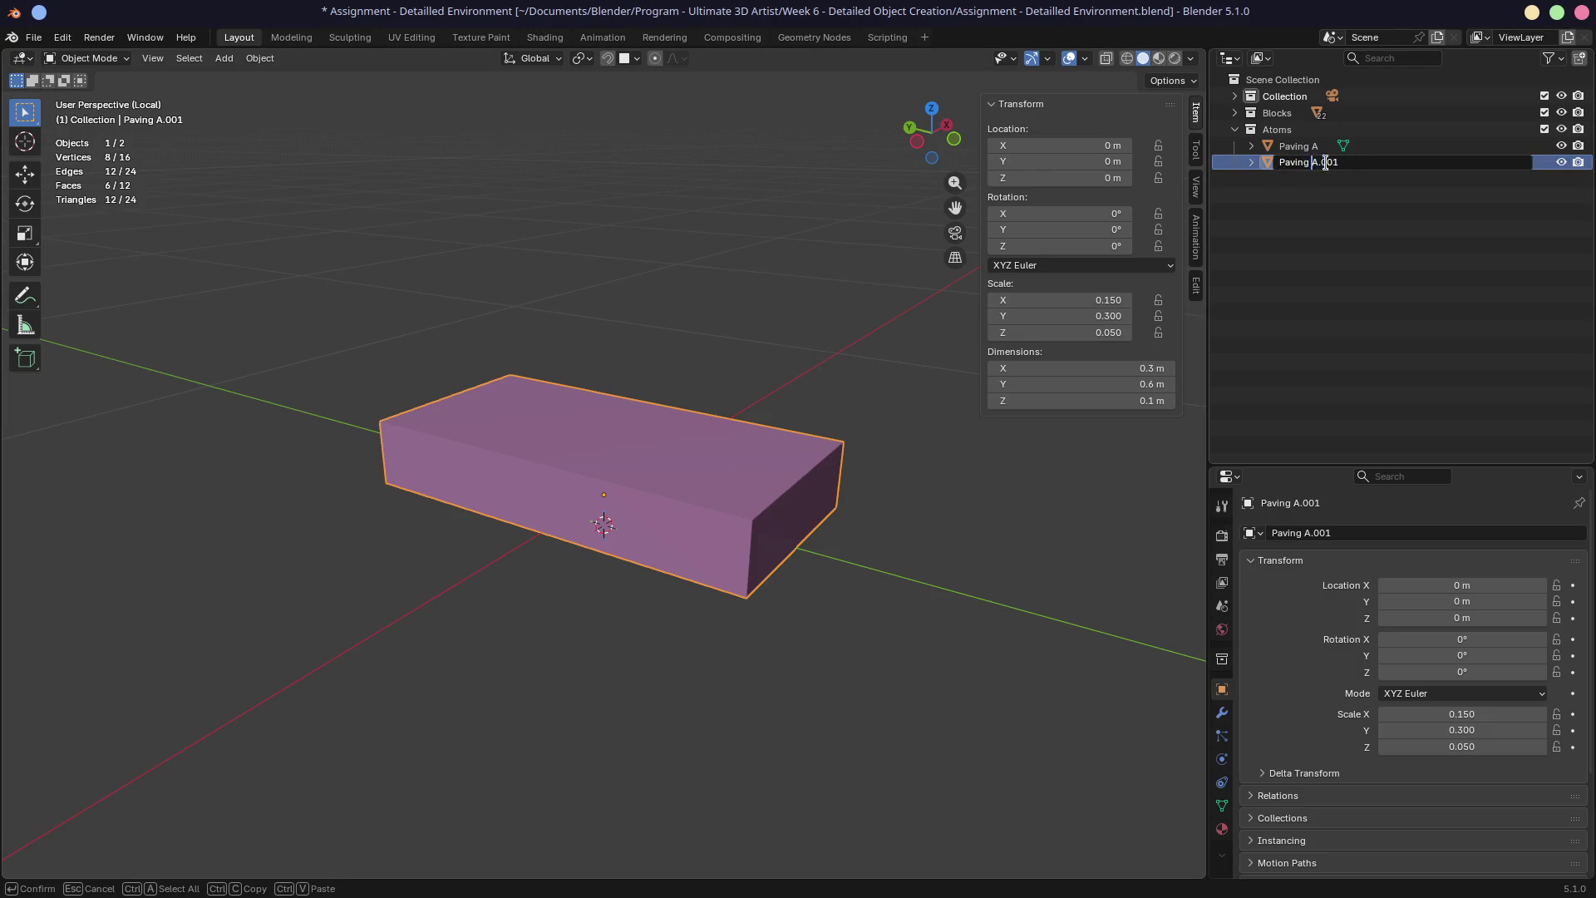
key("BackSpace")
key("BackSpace")
key("BackSpace")
type("B")
key("Return")
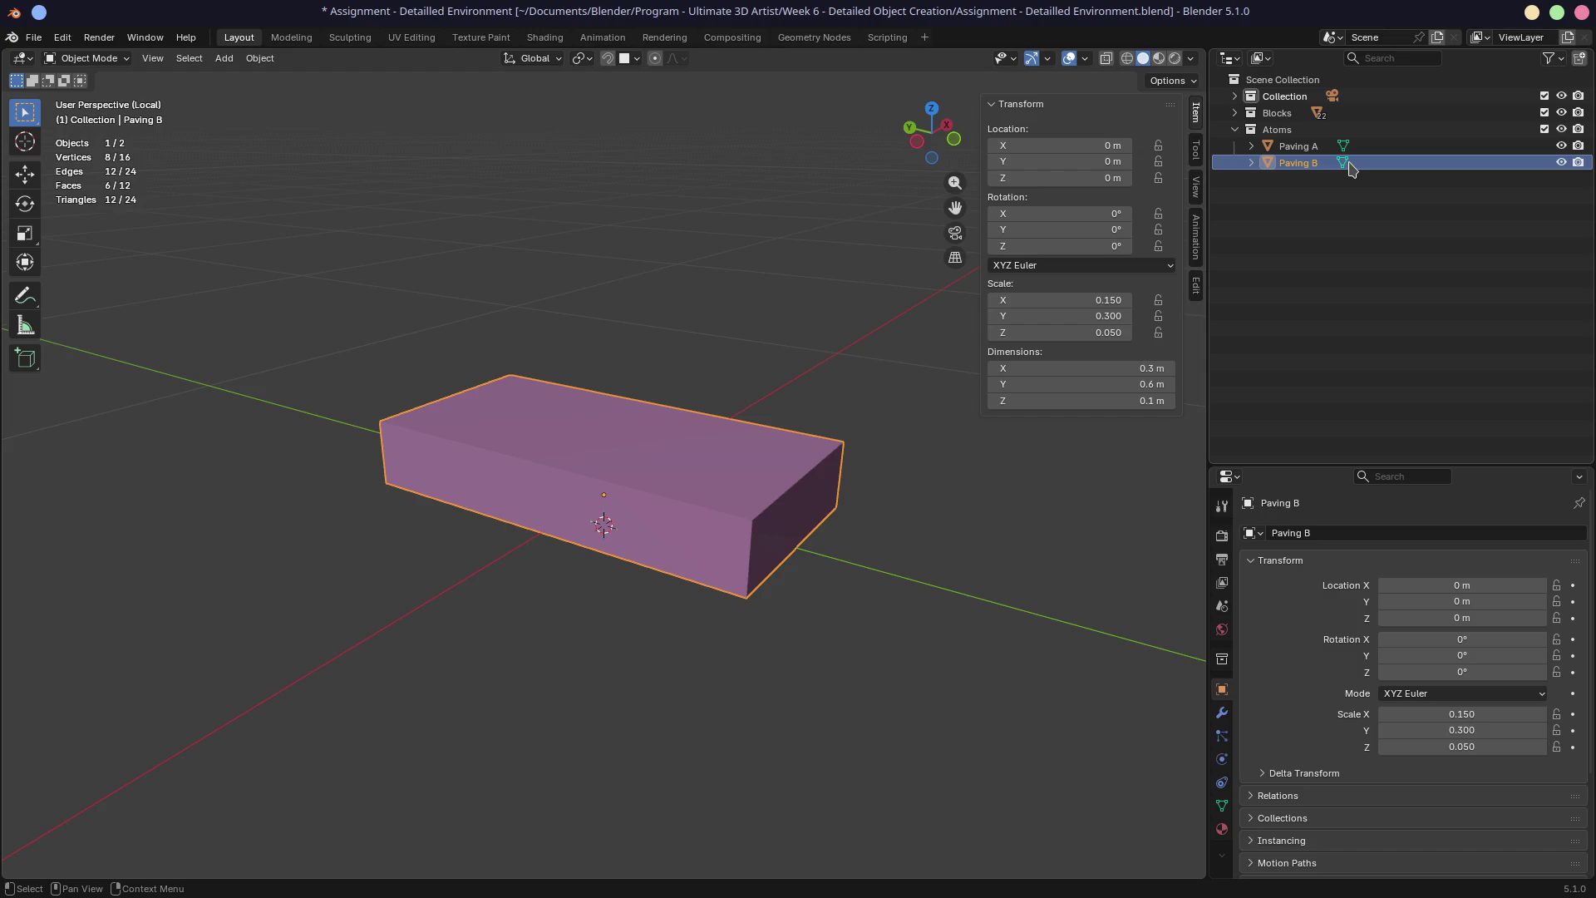
Set Paving B's Y dimension to 0.3 m while toggling Paving A's visibility to compare
left_click(1562, 147)
middle_click_drag(769, 467, 1055, 436)
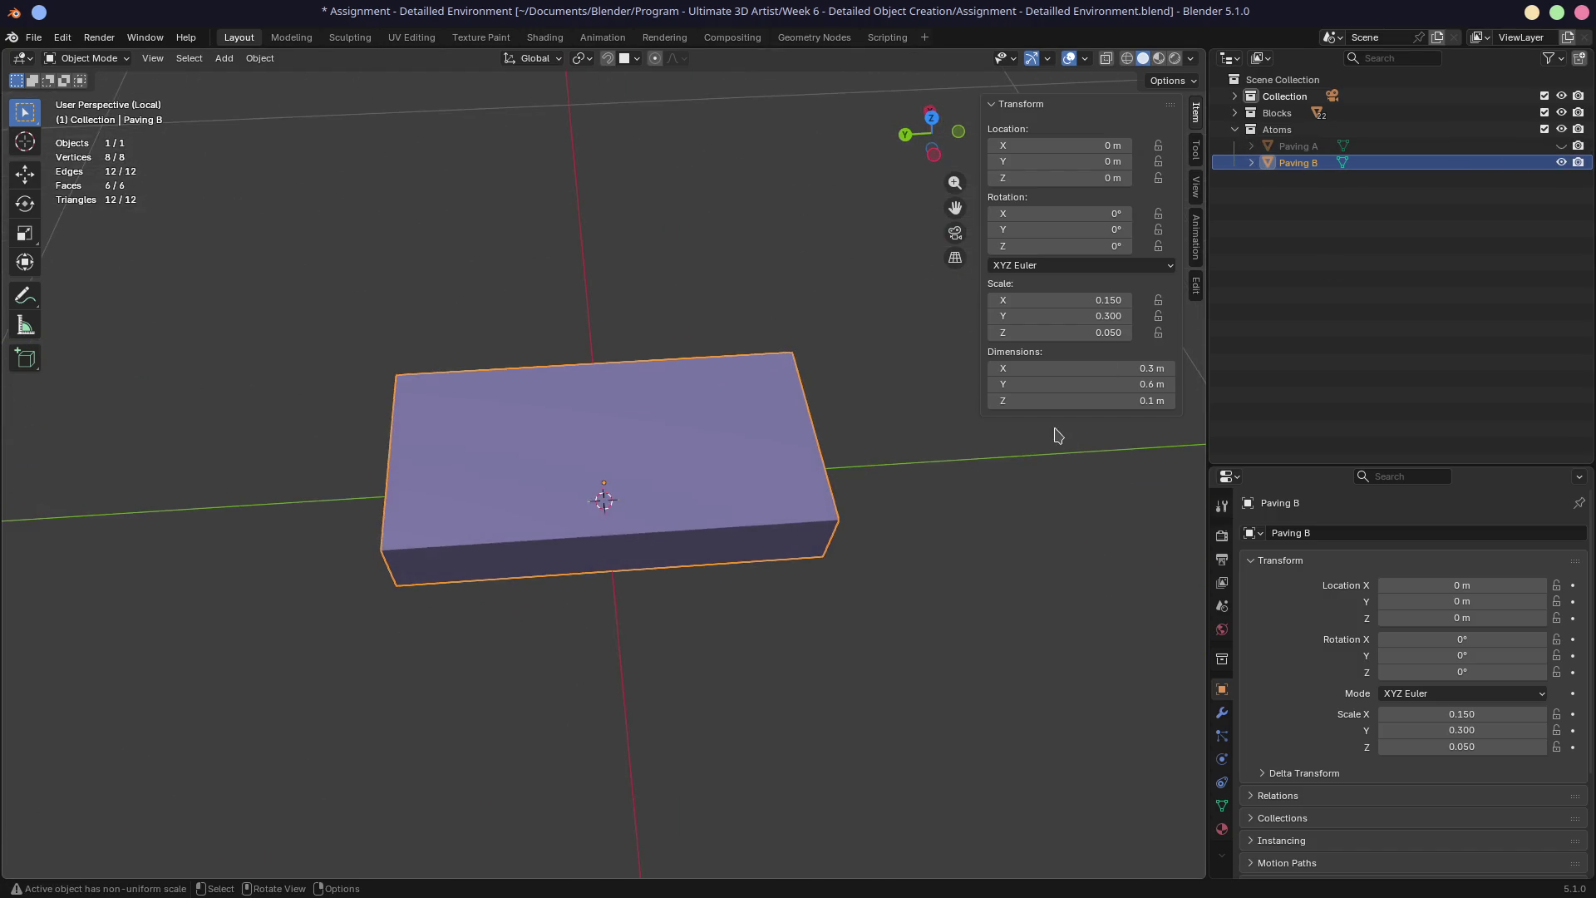
left_click(1073, 384)
type("0.3")
key("Return")
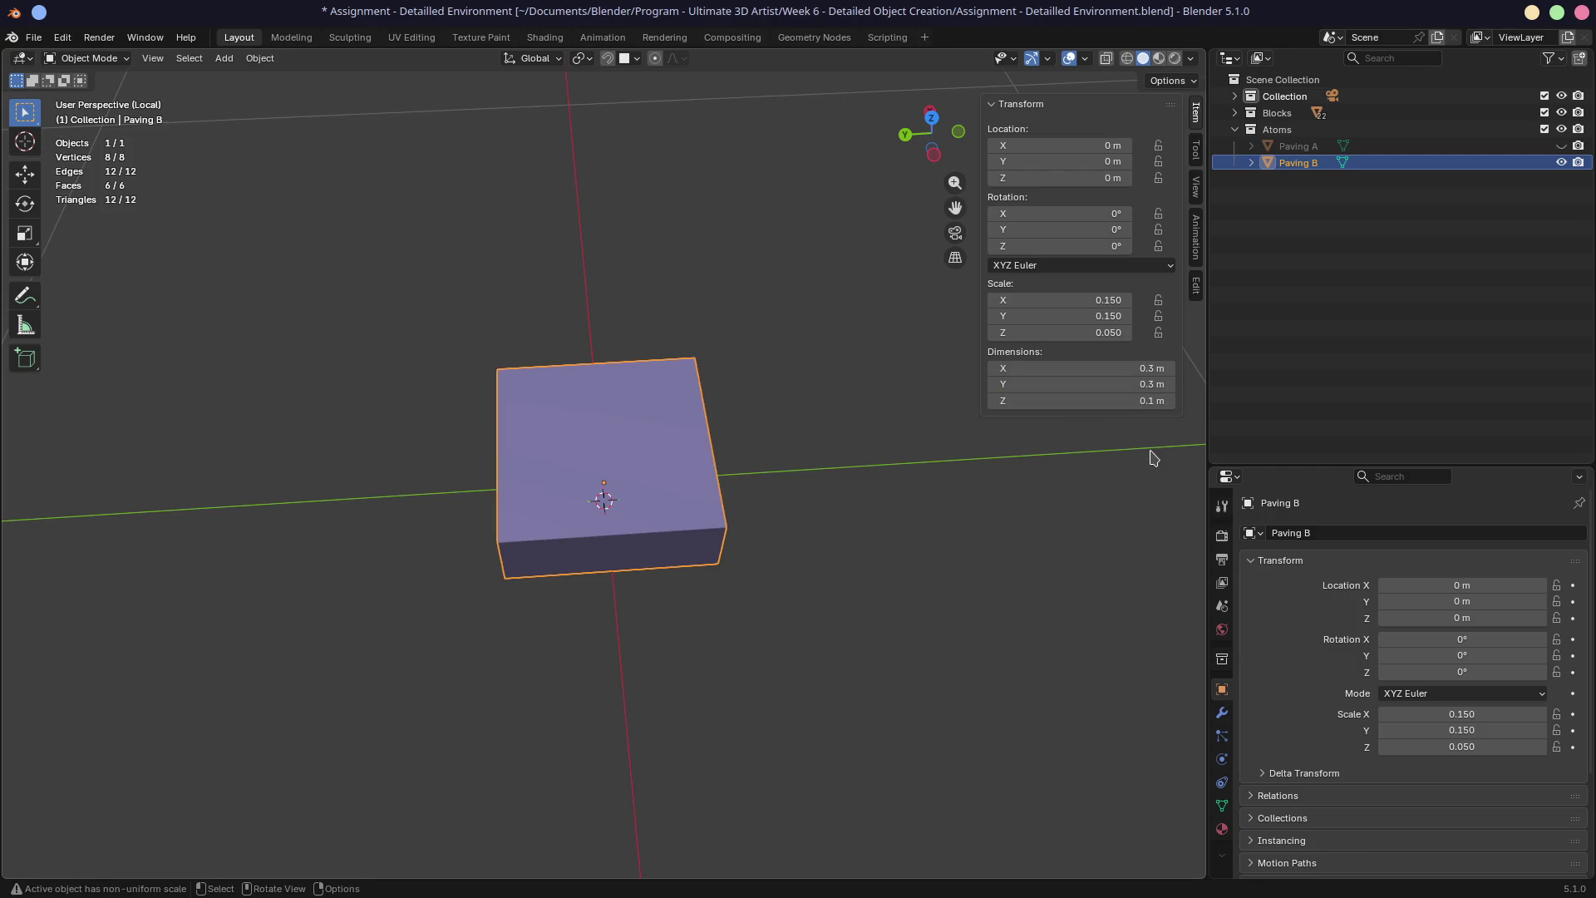
left_click(956, 554)
left_click(1562, 147)
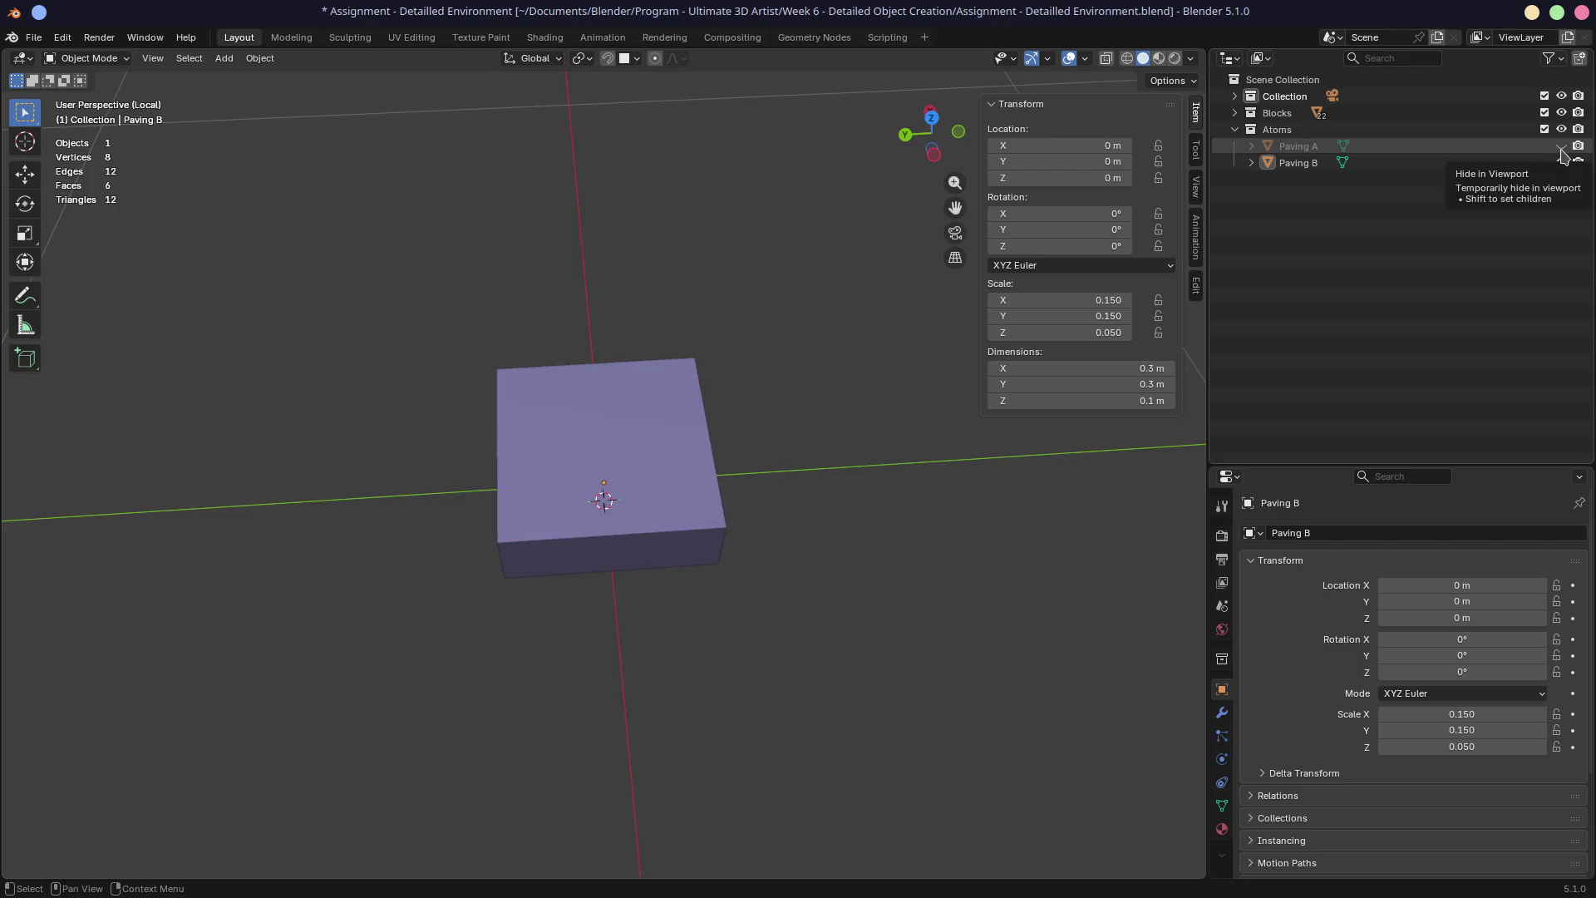
scroll(809, 381, "down", 4)
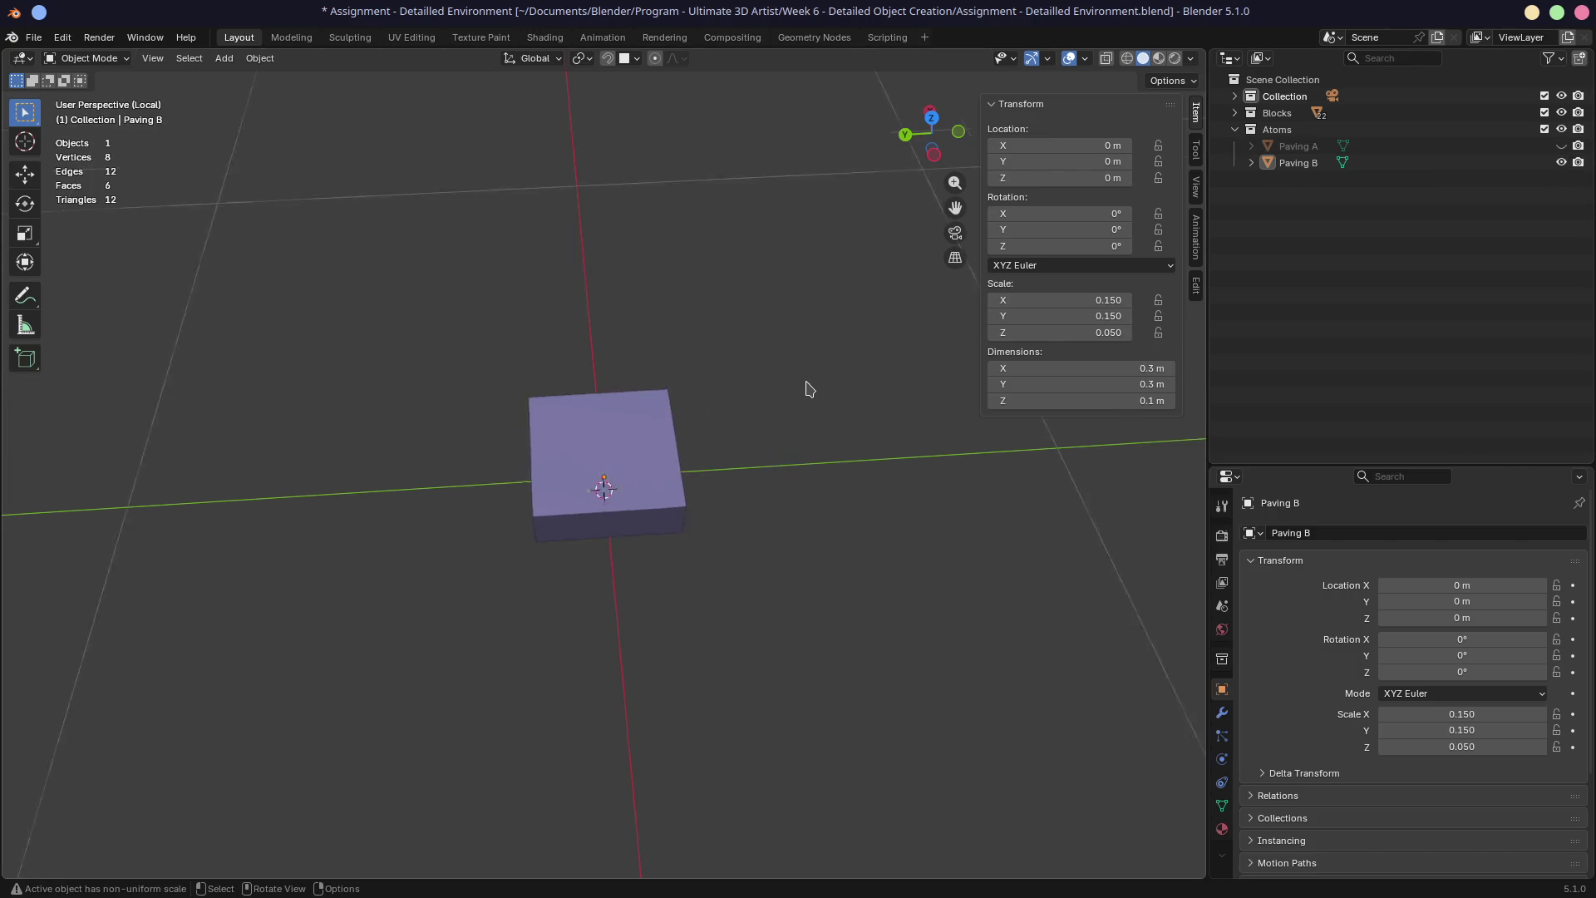
middle_click_drag(823, 402, 820, 380)
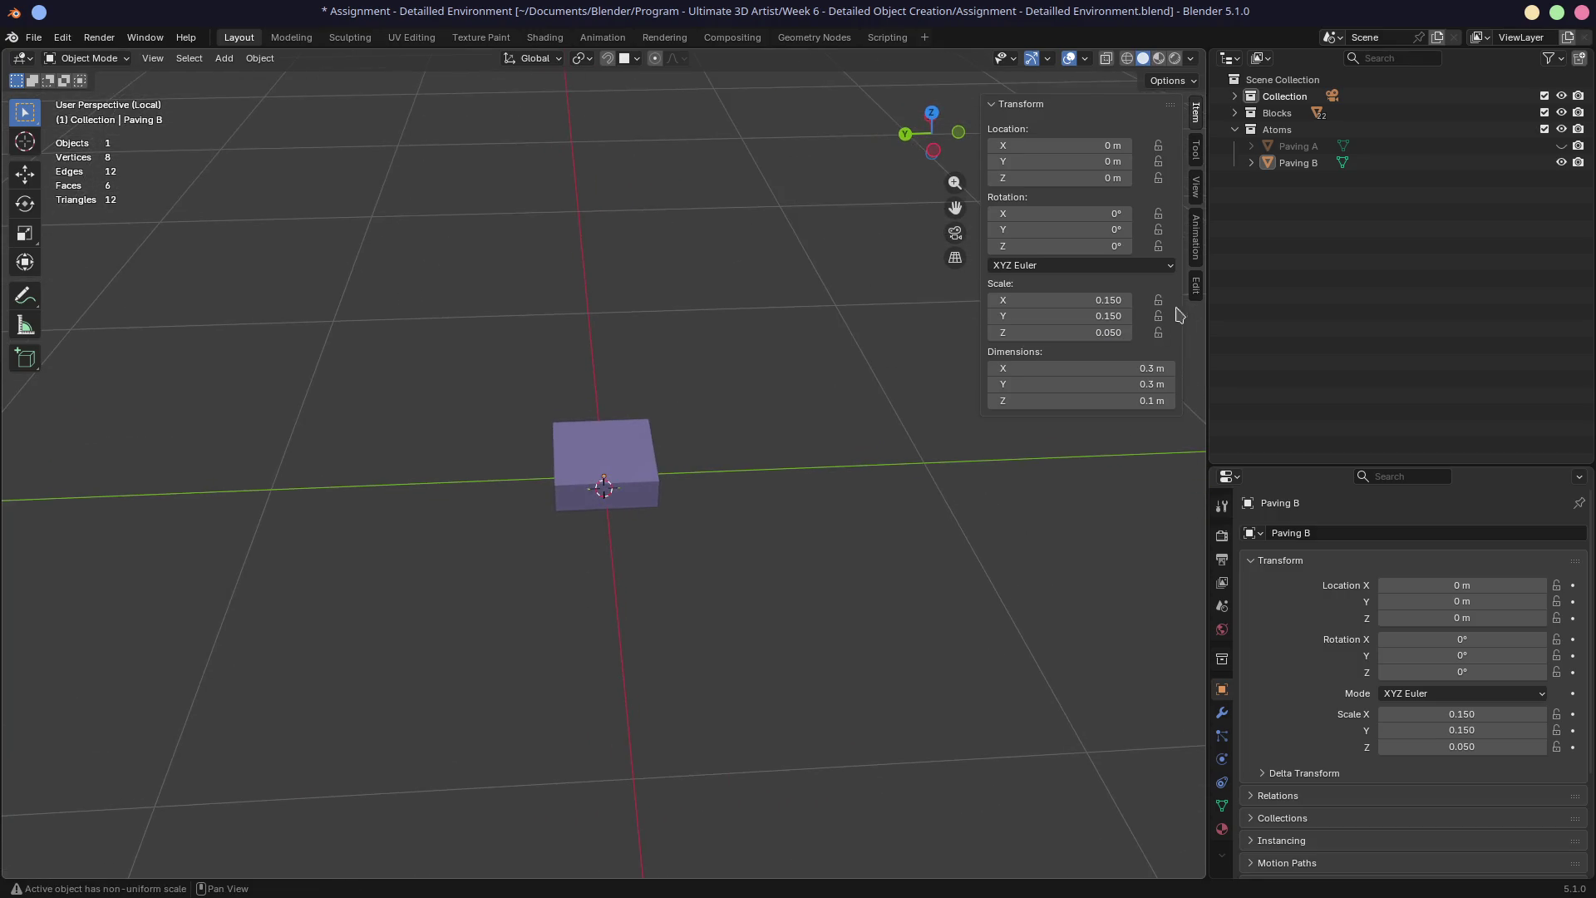
left_click(1561, 148)
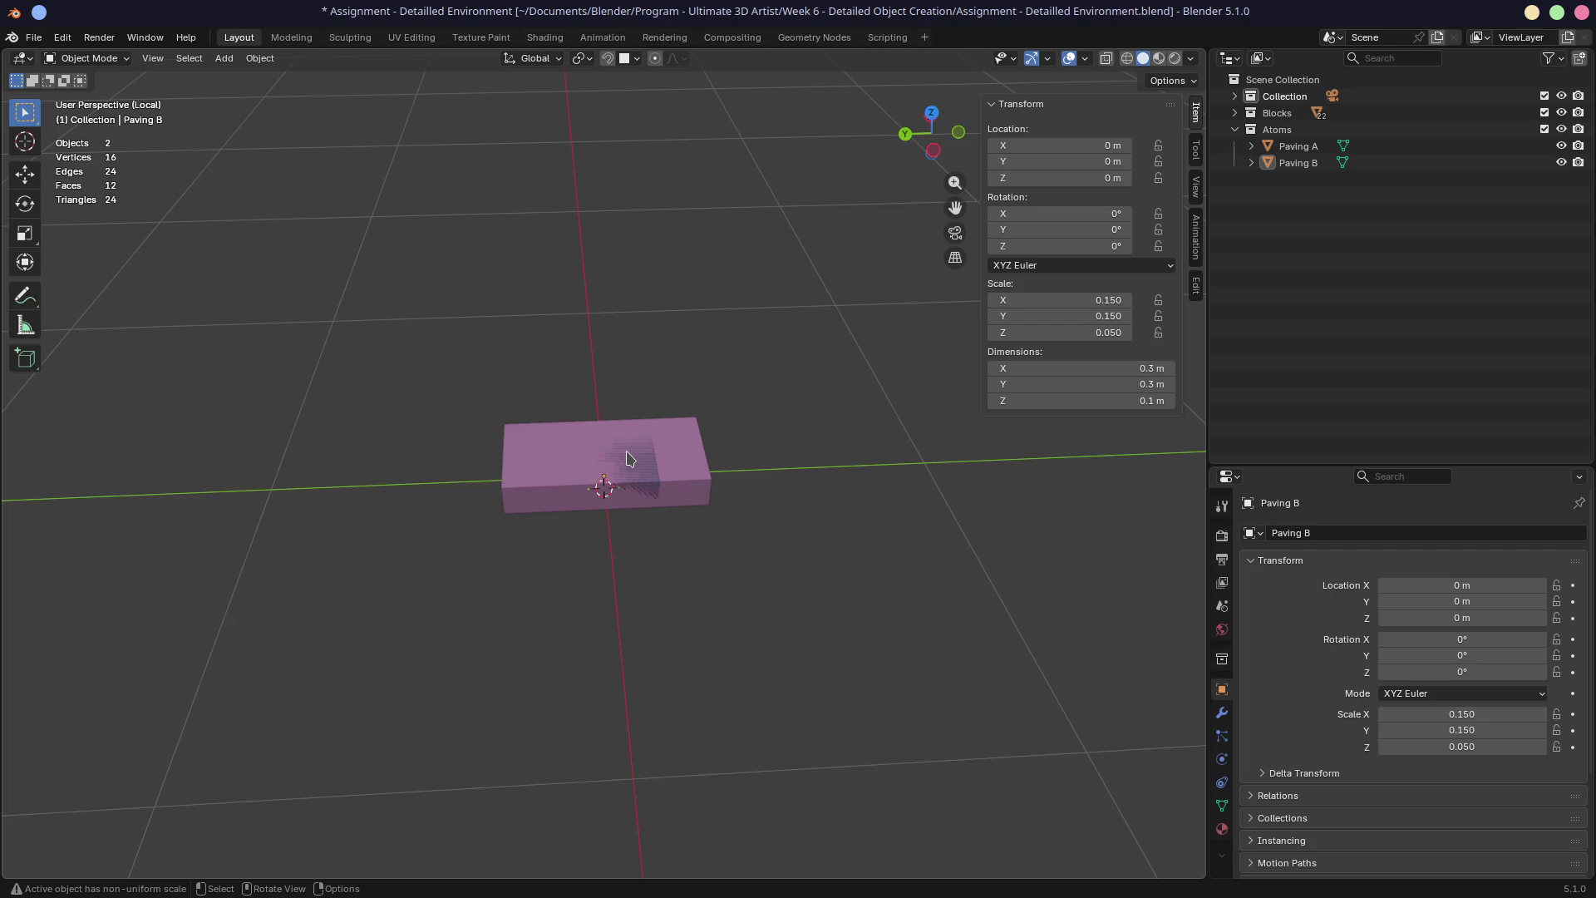
Move Paving A and then Paving B apart along the X axis
left_click(631, 462)
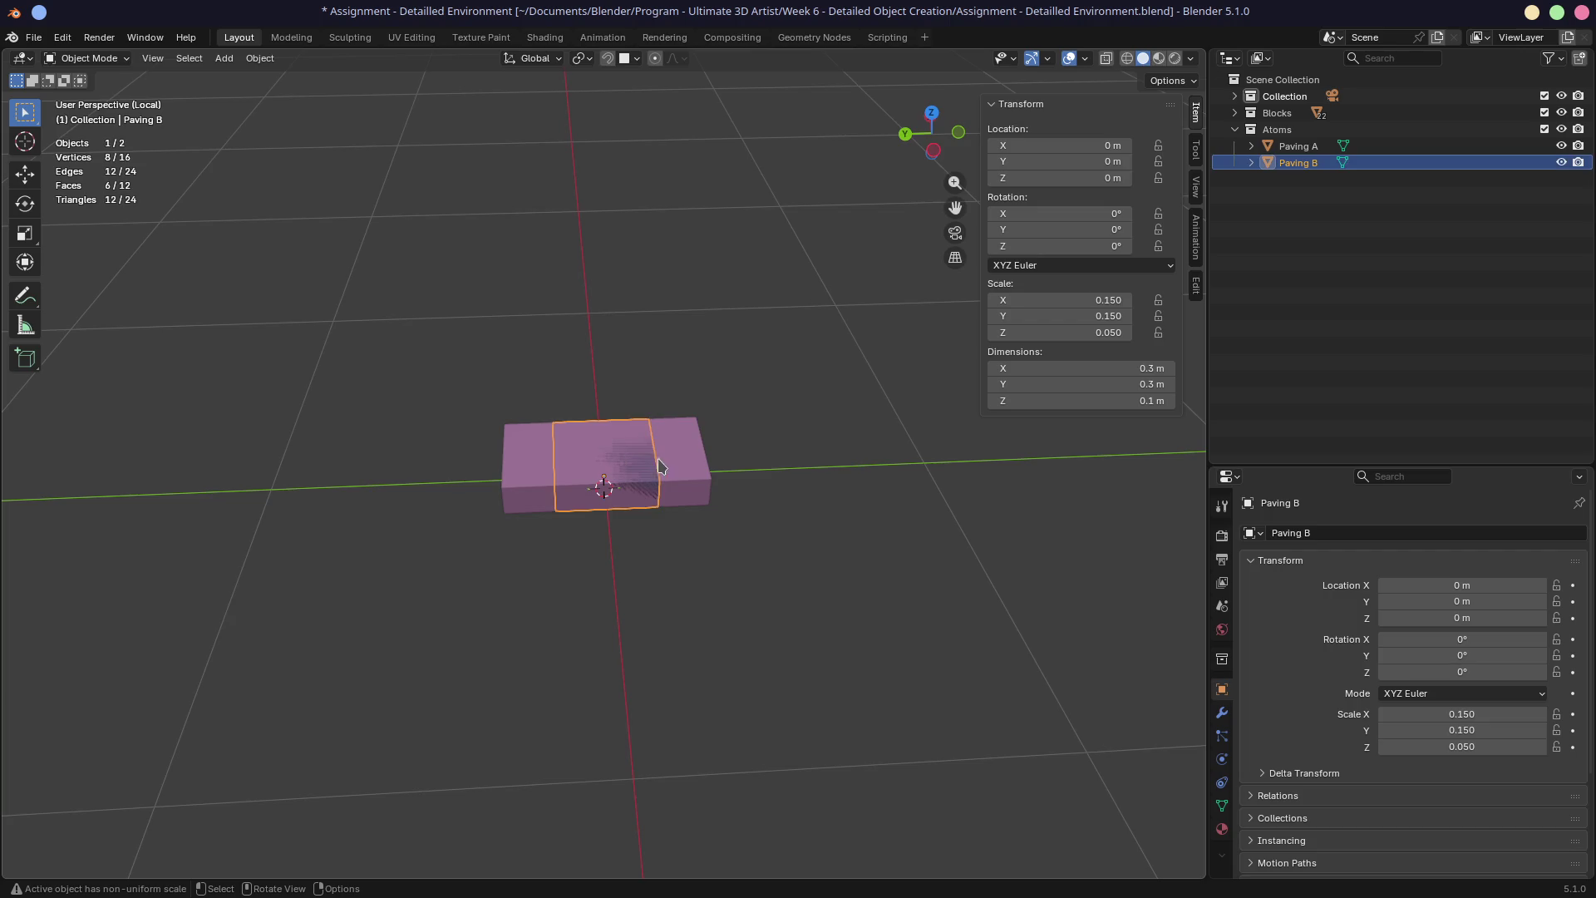
left_click(696, 469)
left_click(737, 483)
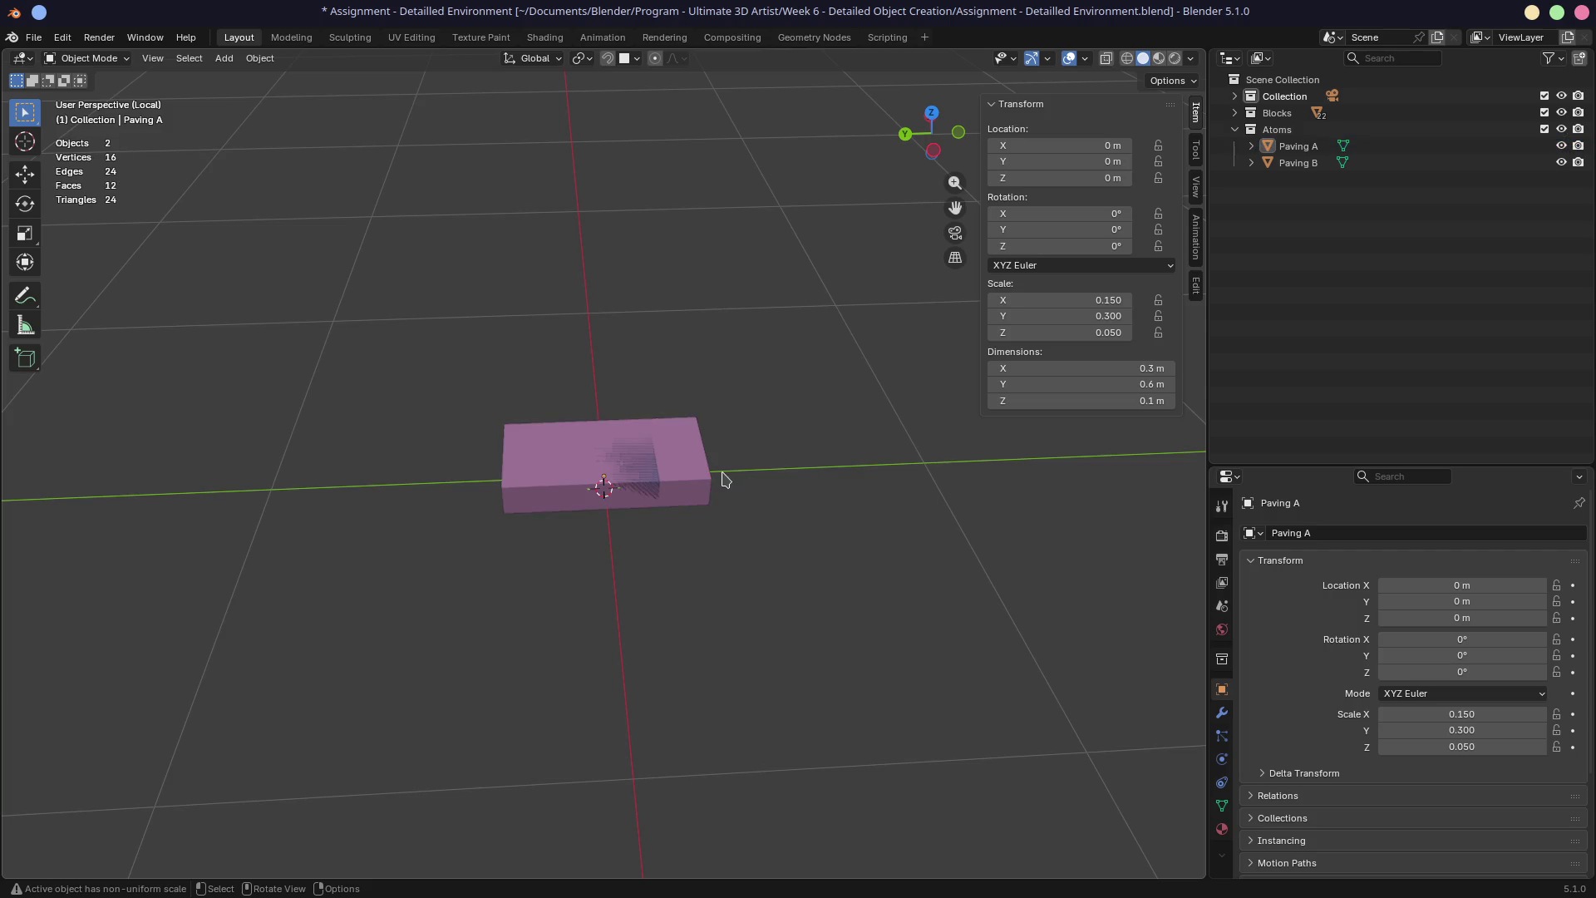
scroll(742, 444, "down", 2)
left_click(651, 466)
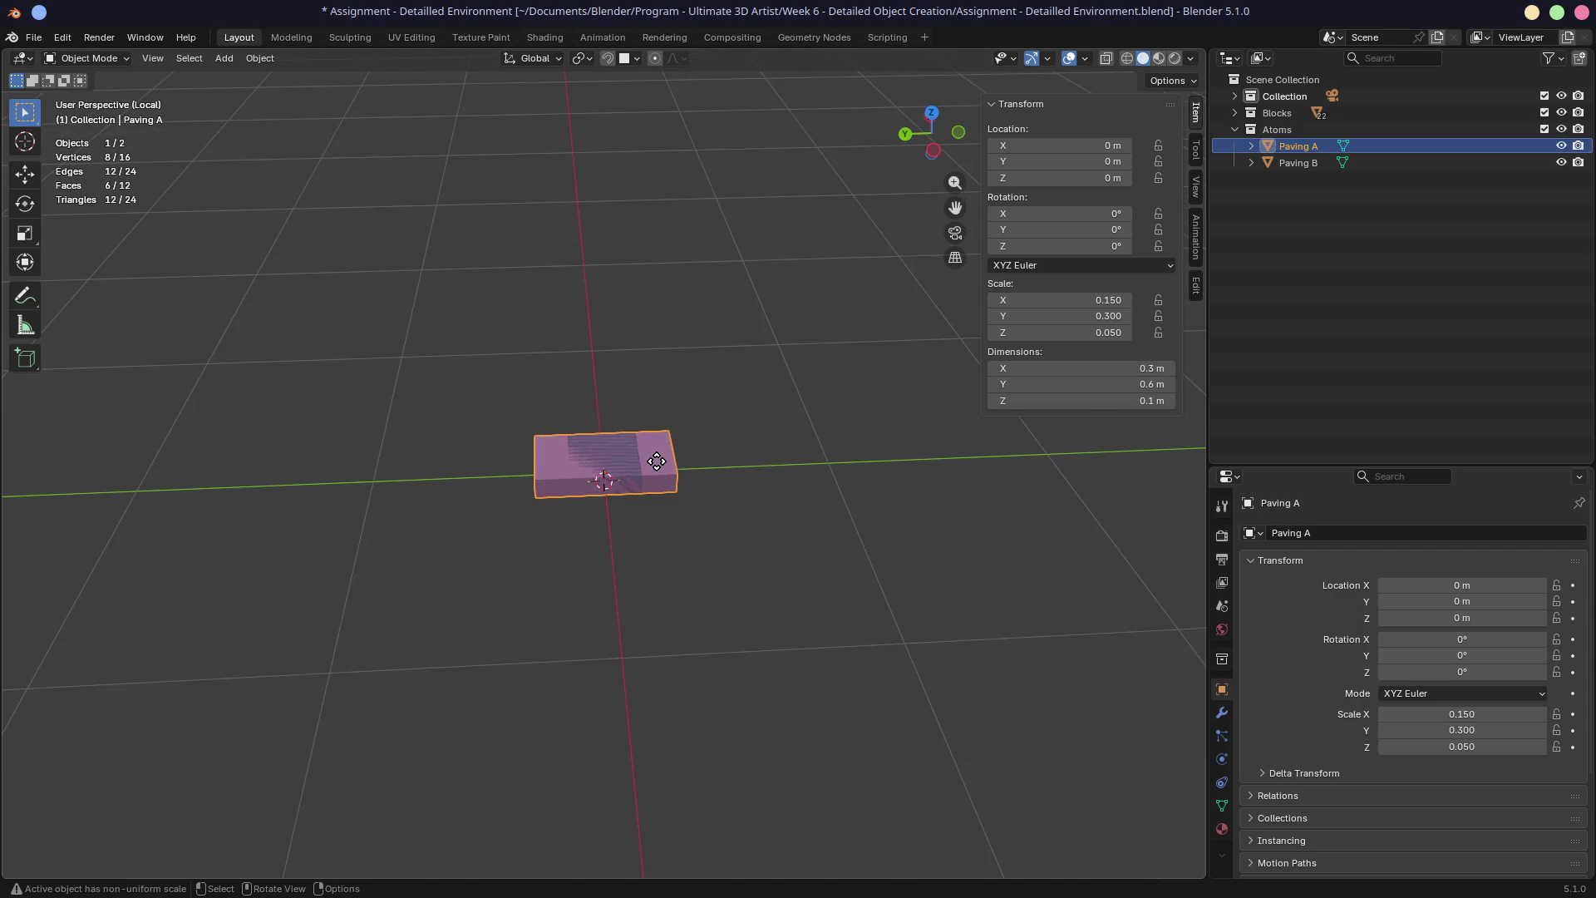
key("g")
key("x")
left_click(617, 472)
key("g")
key("x")
left_click(624, 373)
Duplicate Paving A twice by mistake and delete both extra copies A.001 and A.002
left_click(633, 408)
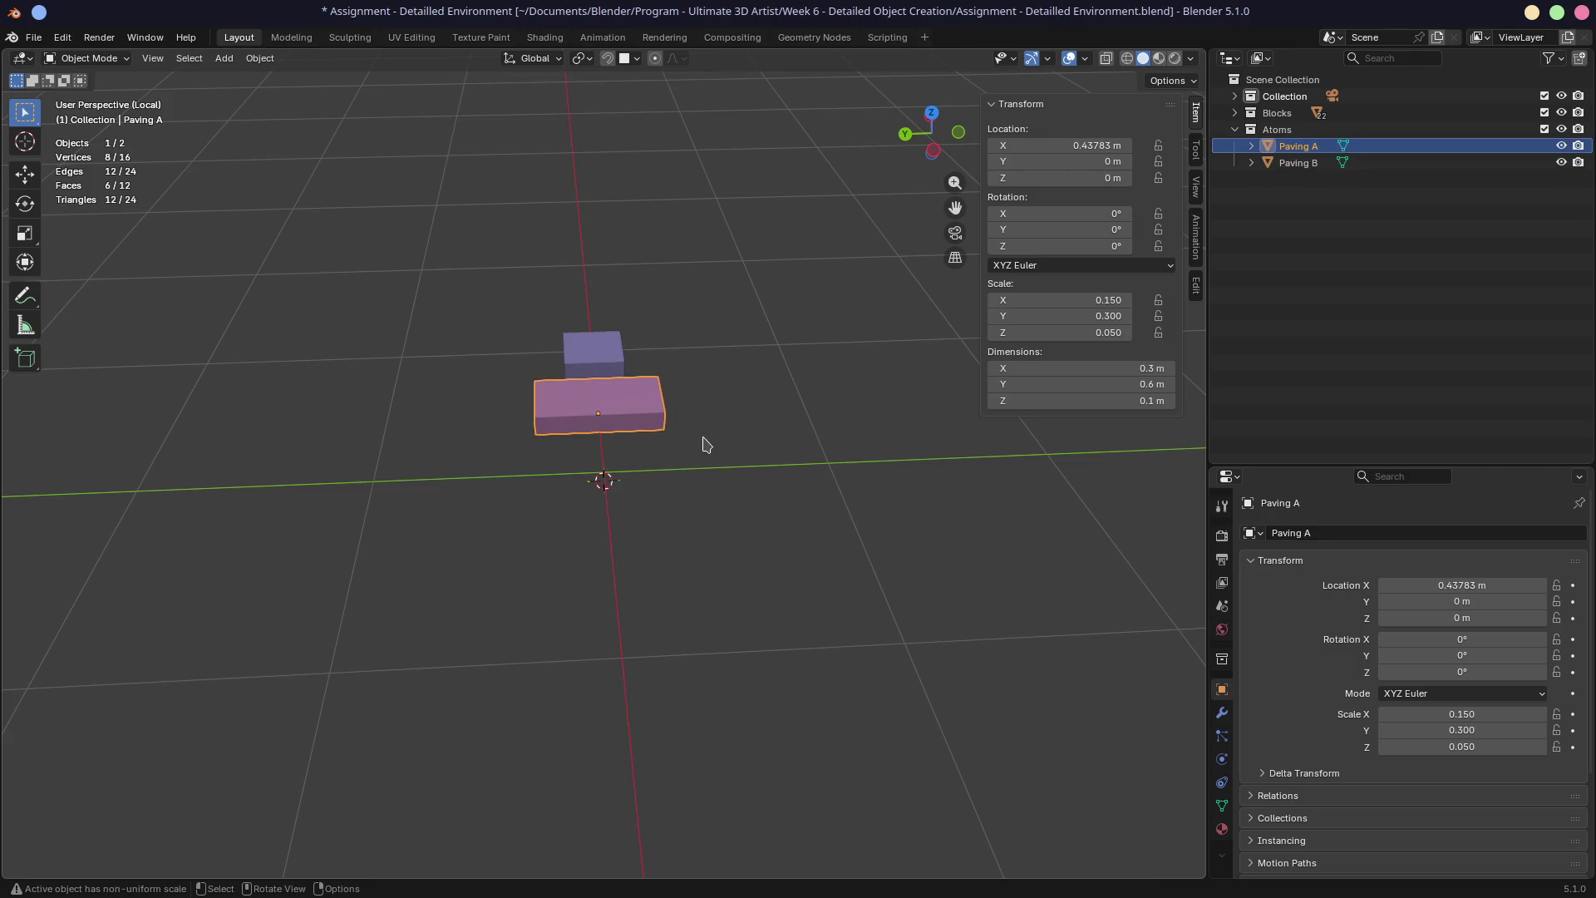
key("shift+d")
left_click(703, 439)
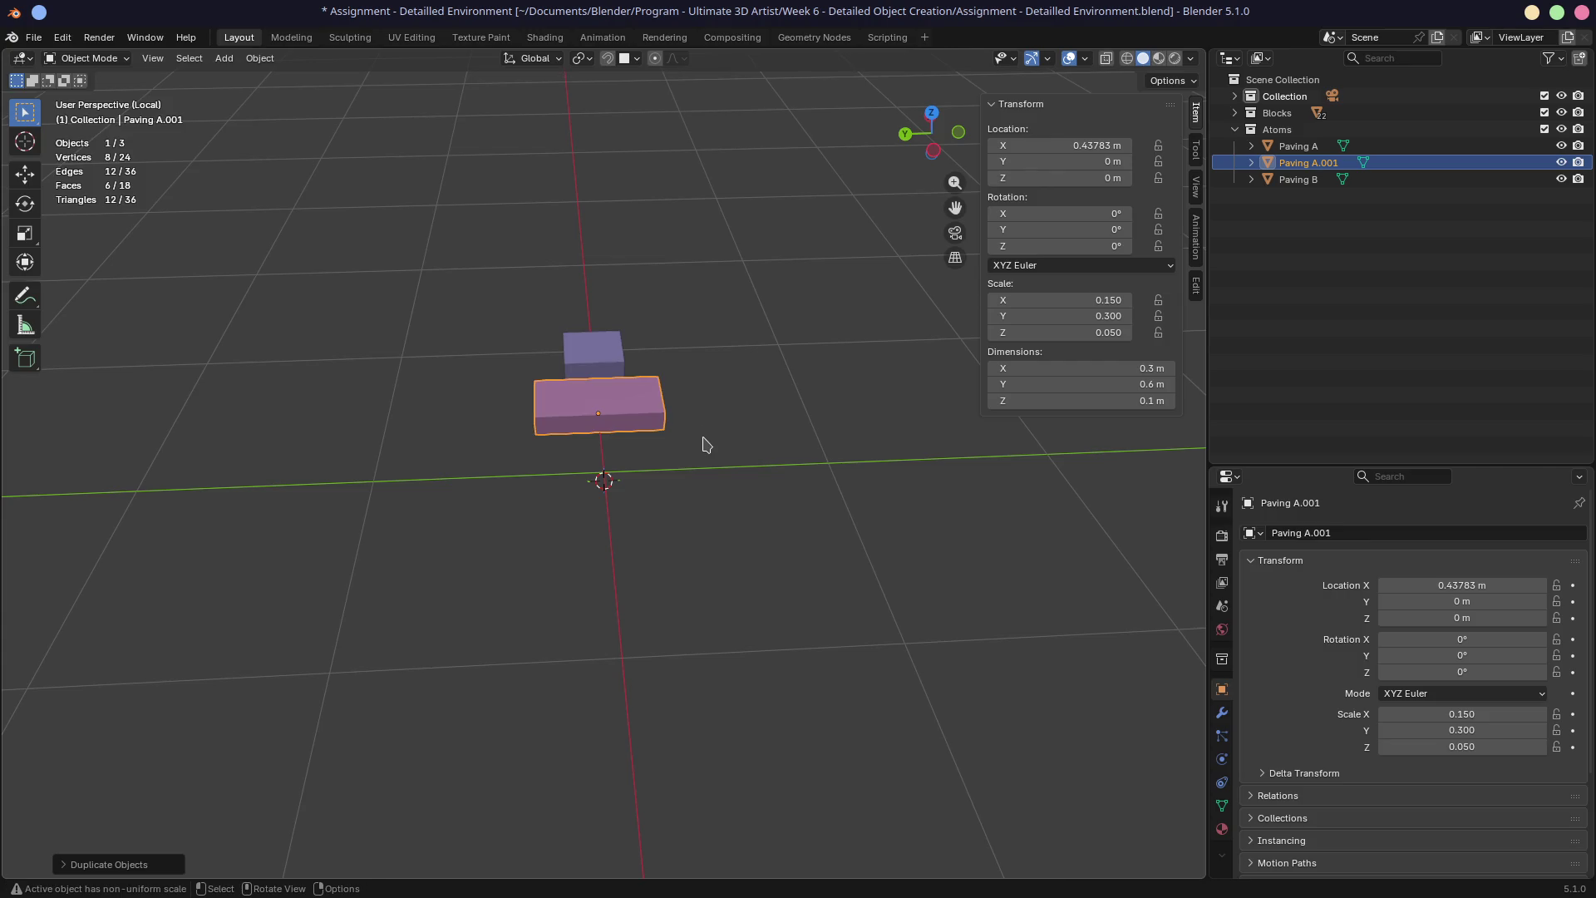
key("shift+d")
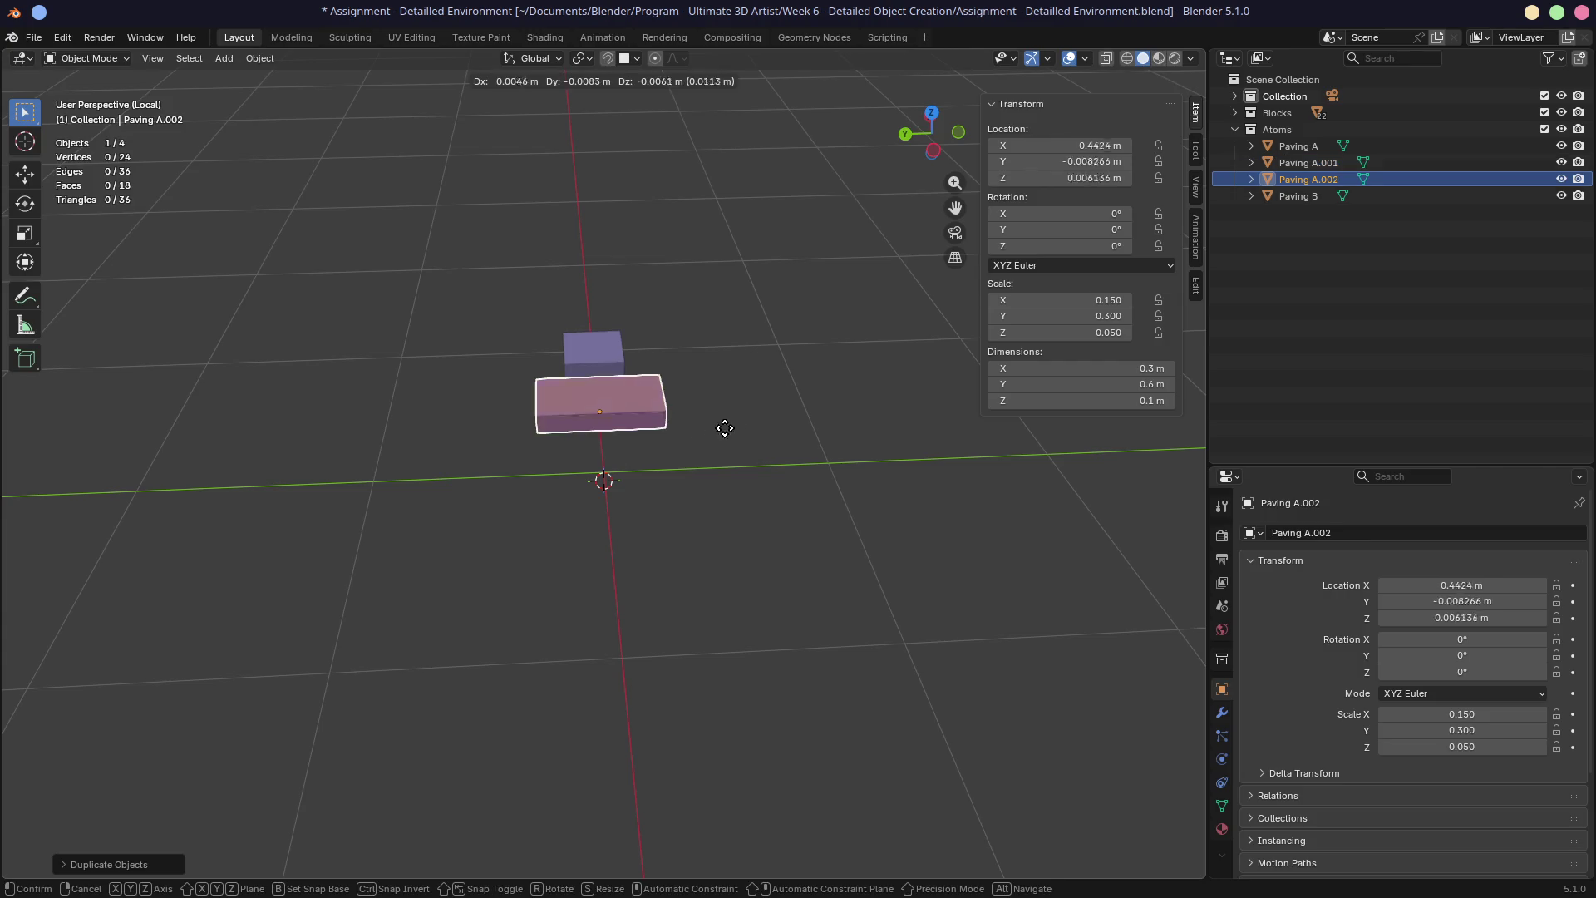
right_click(758, 425)
key("x")
left_click(736, 426)
left_click(1309, 162)
key("x")
left_click(655, 454)
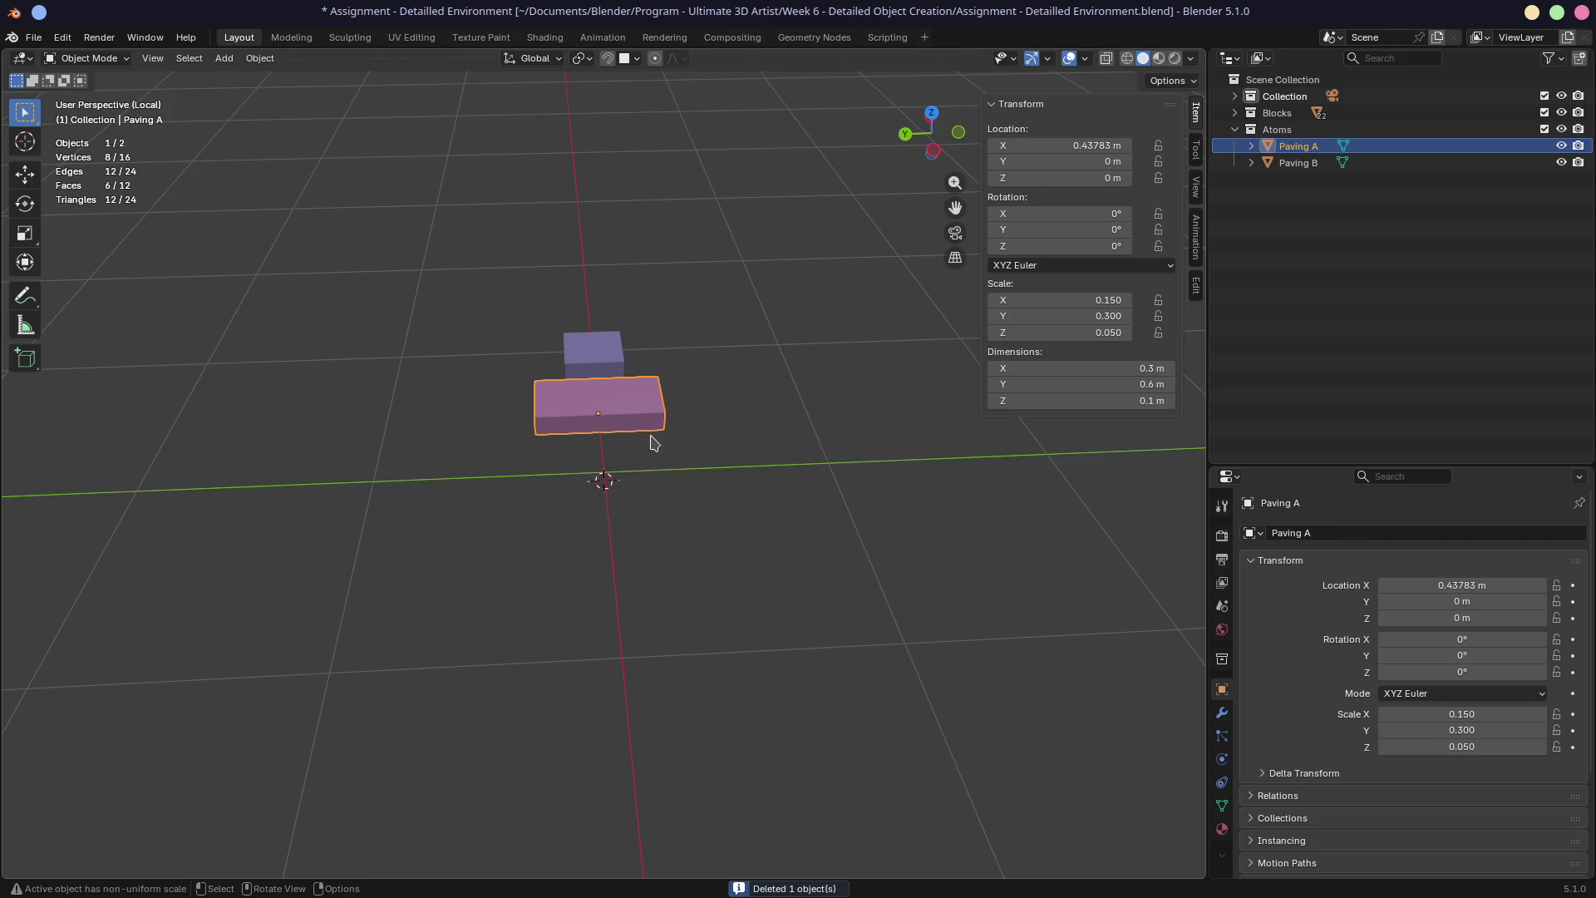
Duplicate Paving A along X near the origin and rename the copy Paving C
key("shift+d")
key("x")
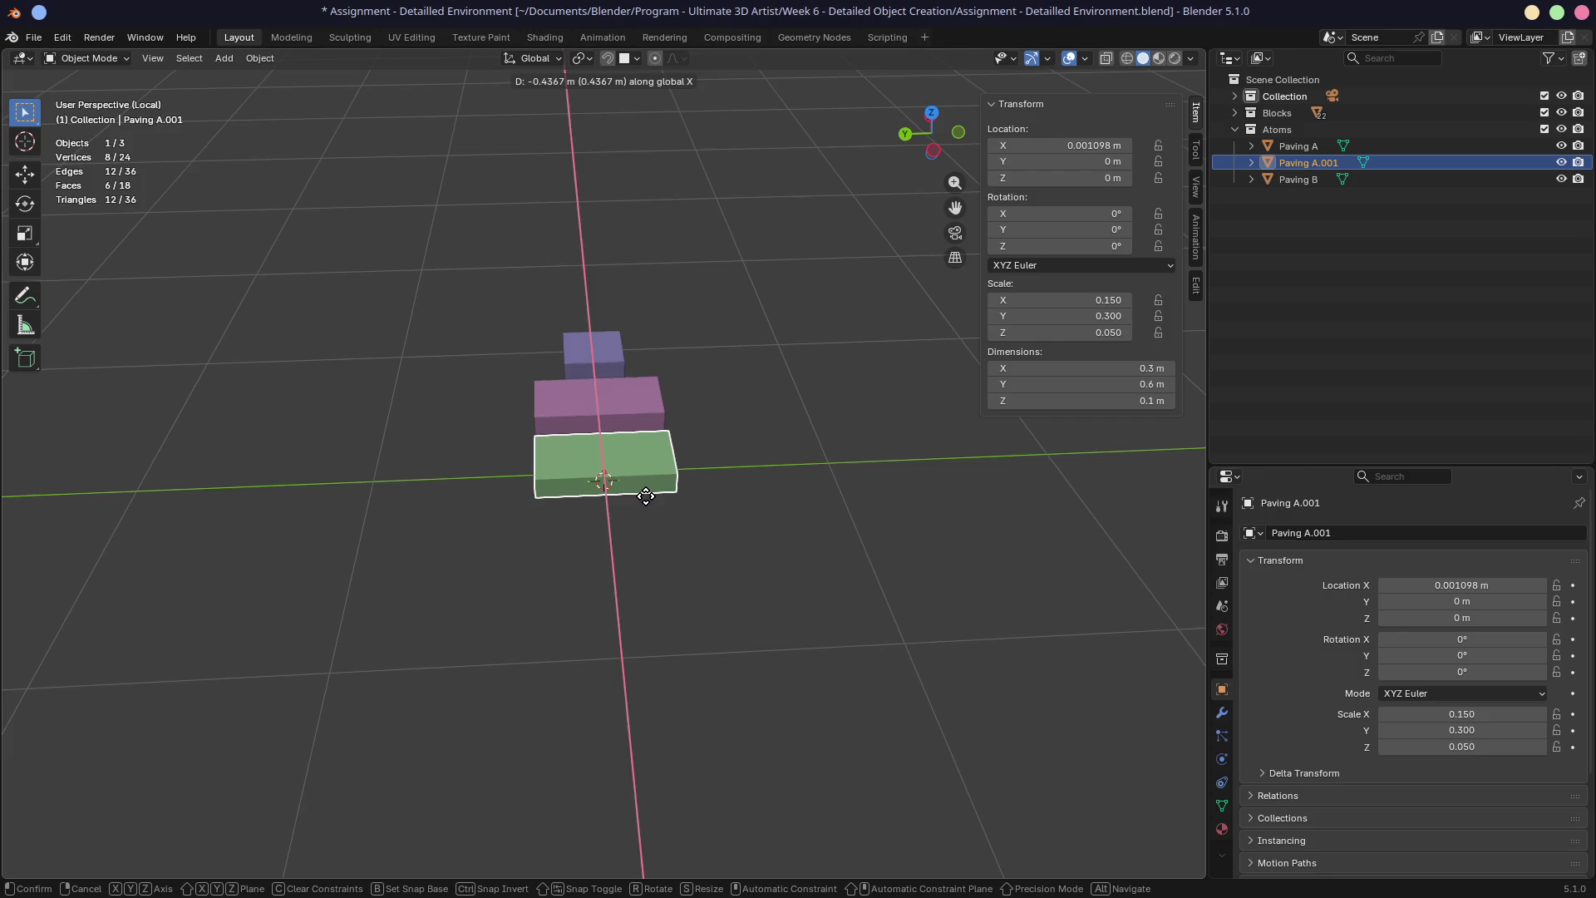
left_click(641, 489)
double_click(1325, 163)
key("BackSpace")
key("BackSpace")
key("BackSpace")
key("BackSpace")
key("BackSpace")
type("C")
key("Return")
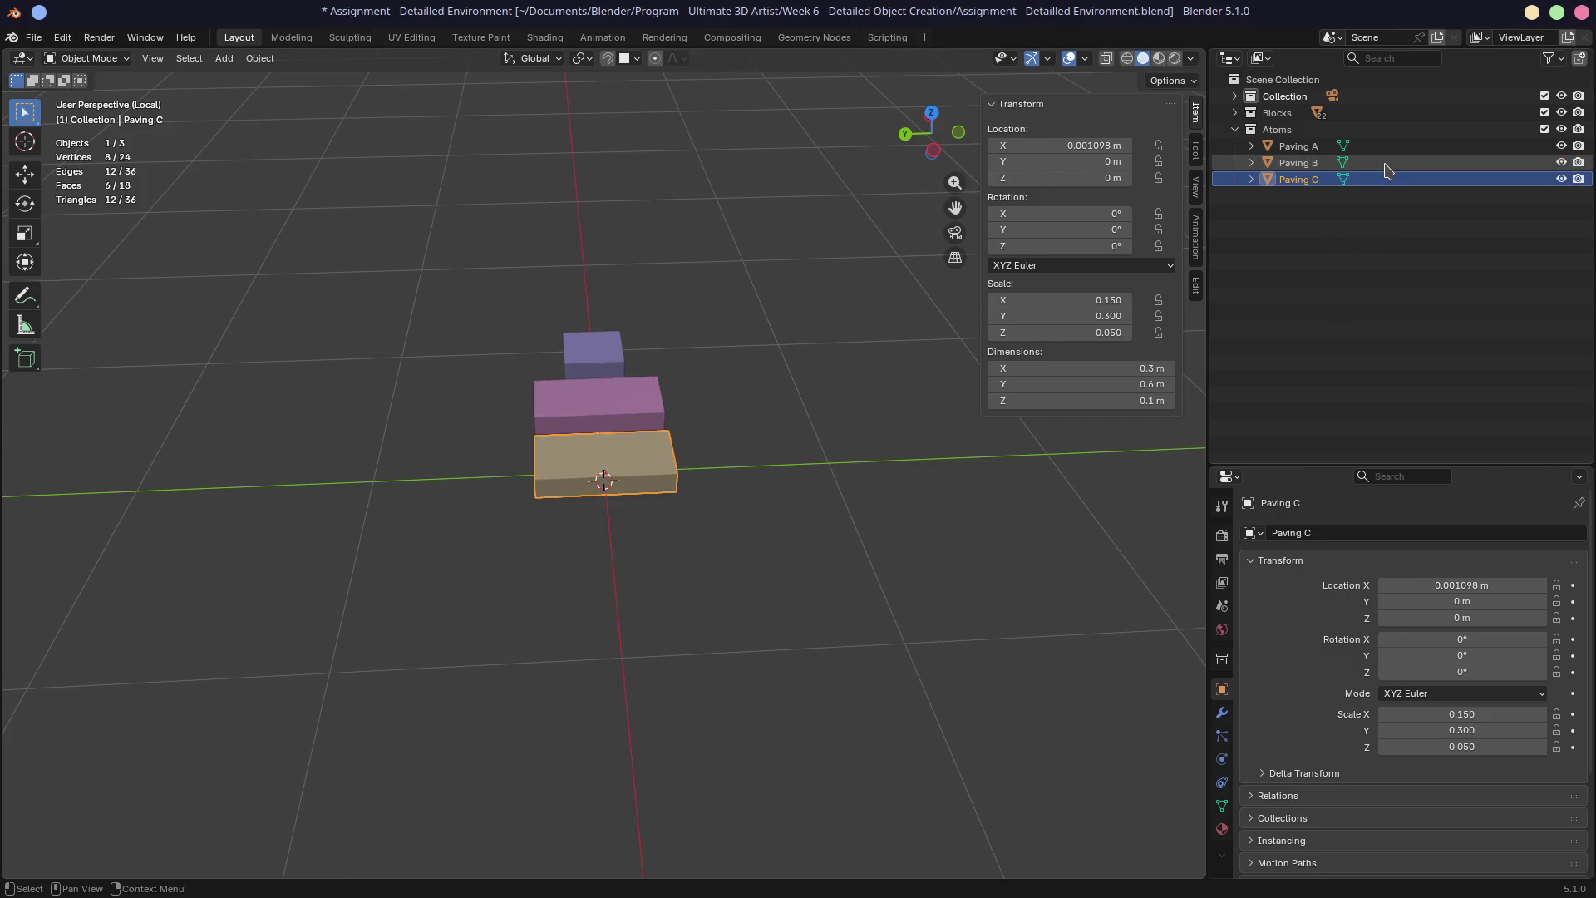
Set Paving C's X dimension to 0.5 m, cancelling a stray Z move
left_click(1132, 368)
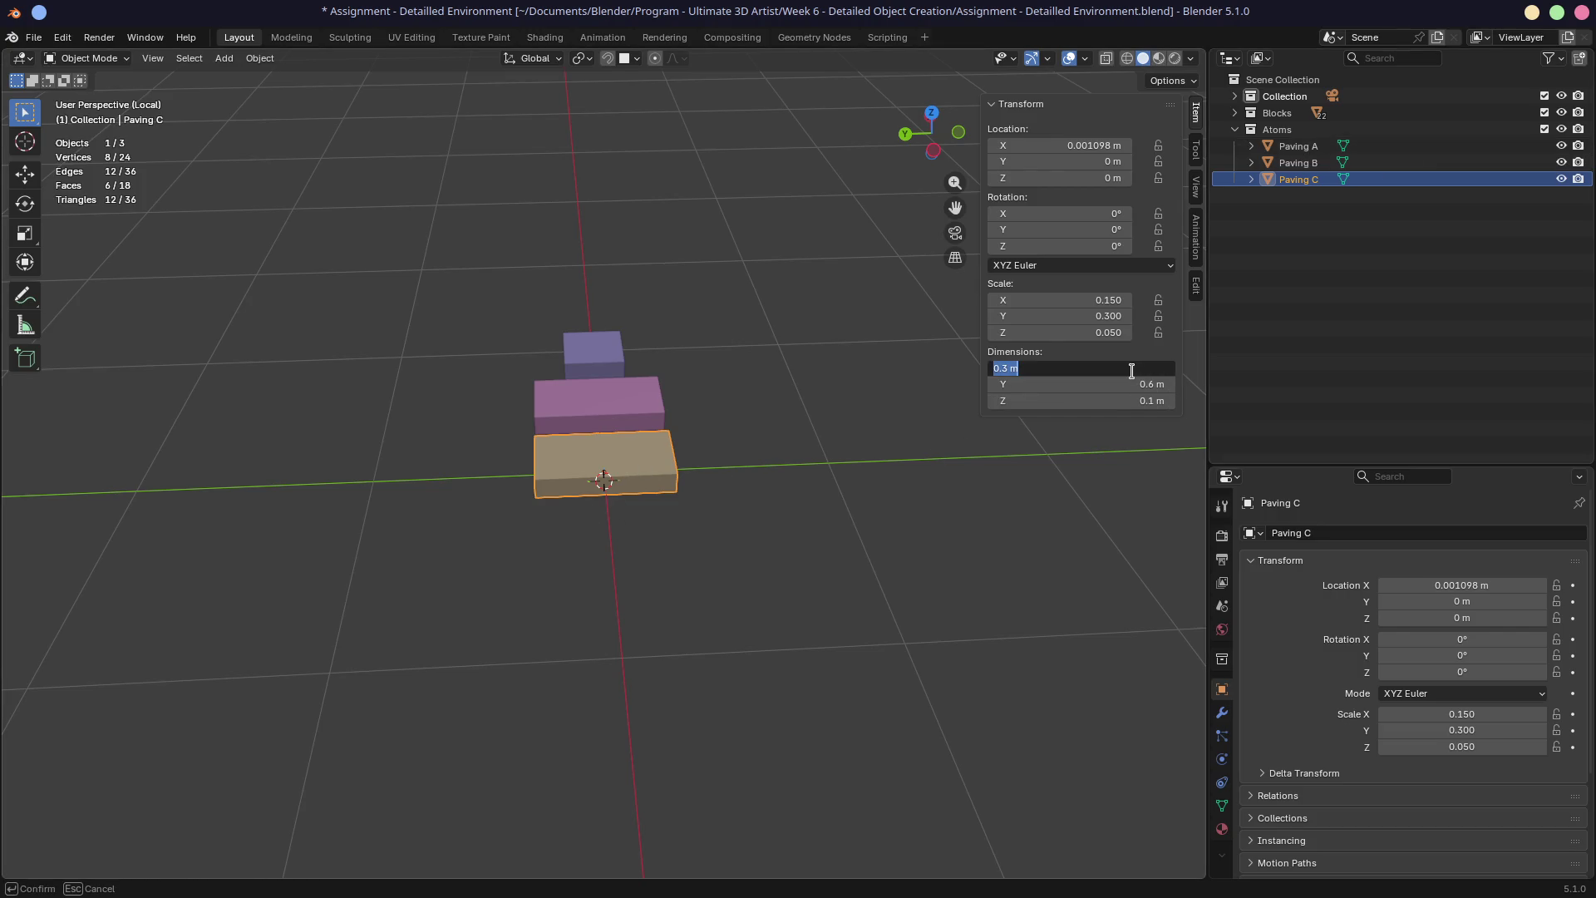
key("BackSpace")
type("0.5")
key("Return")
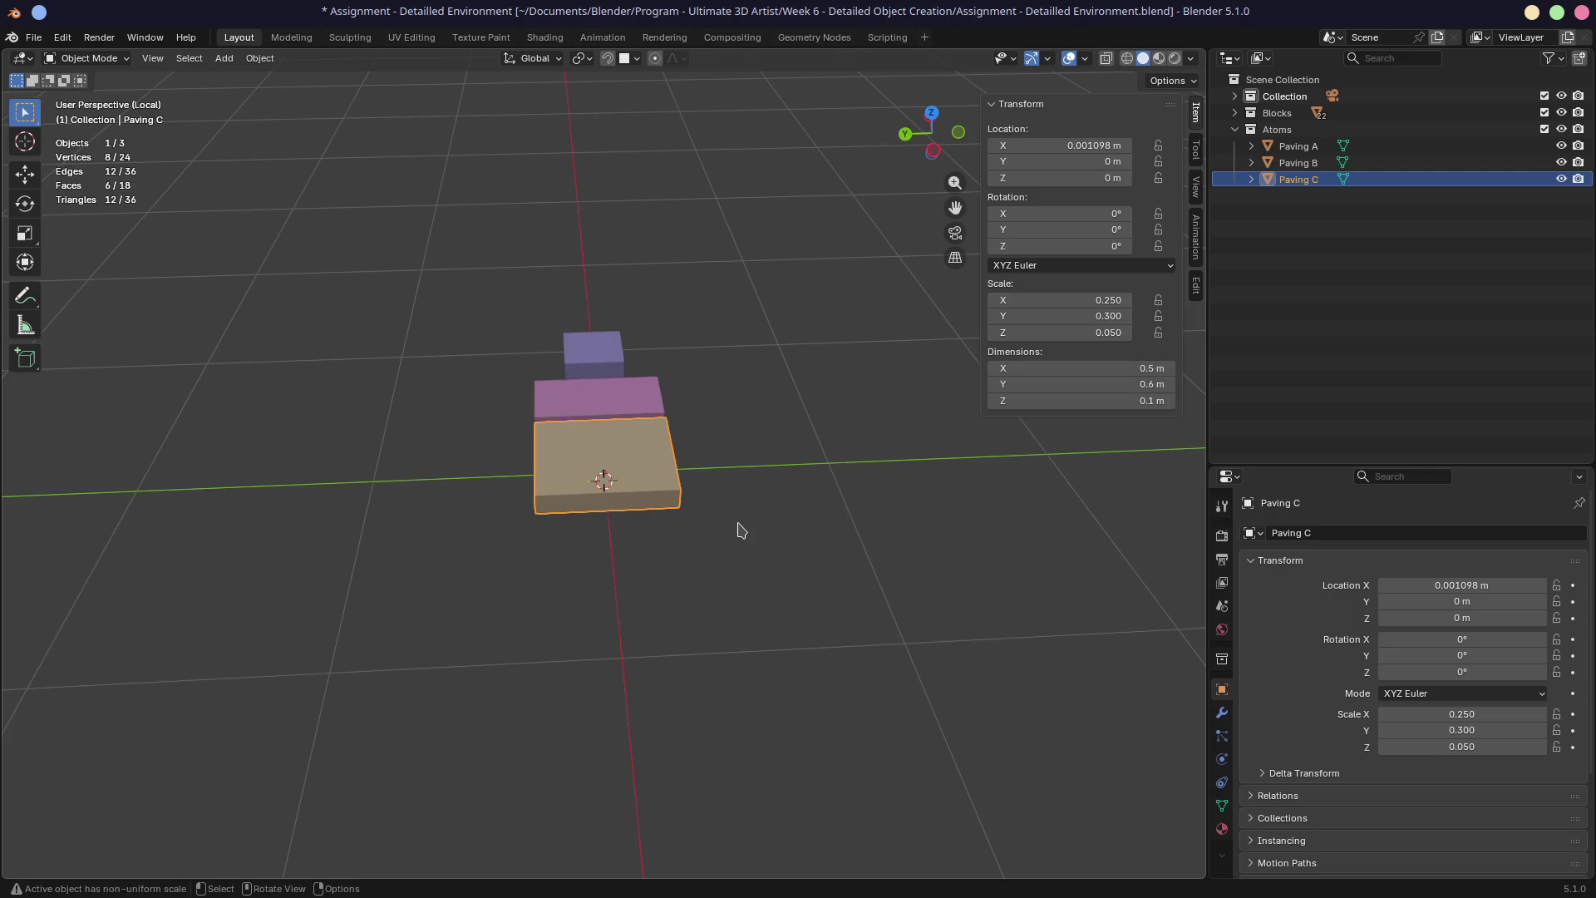
key("g")
key("z")
key("Escape")
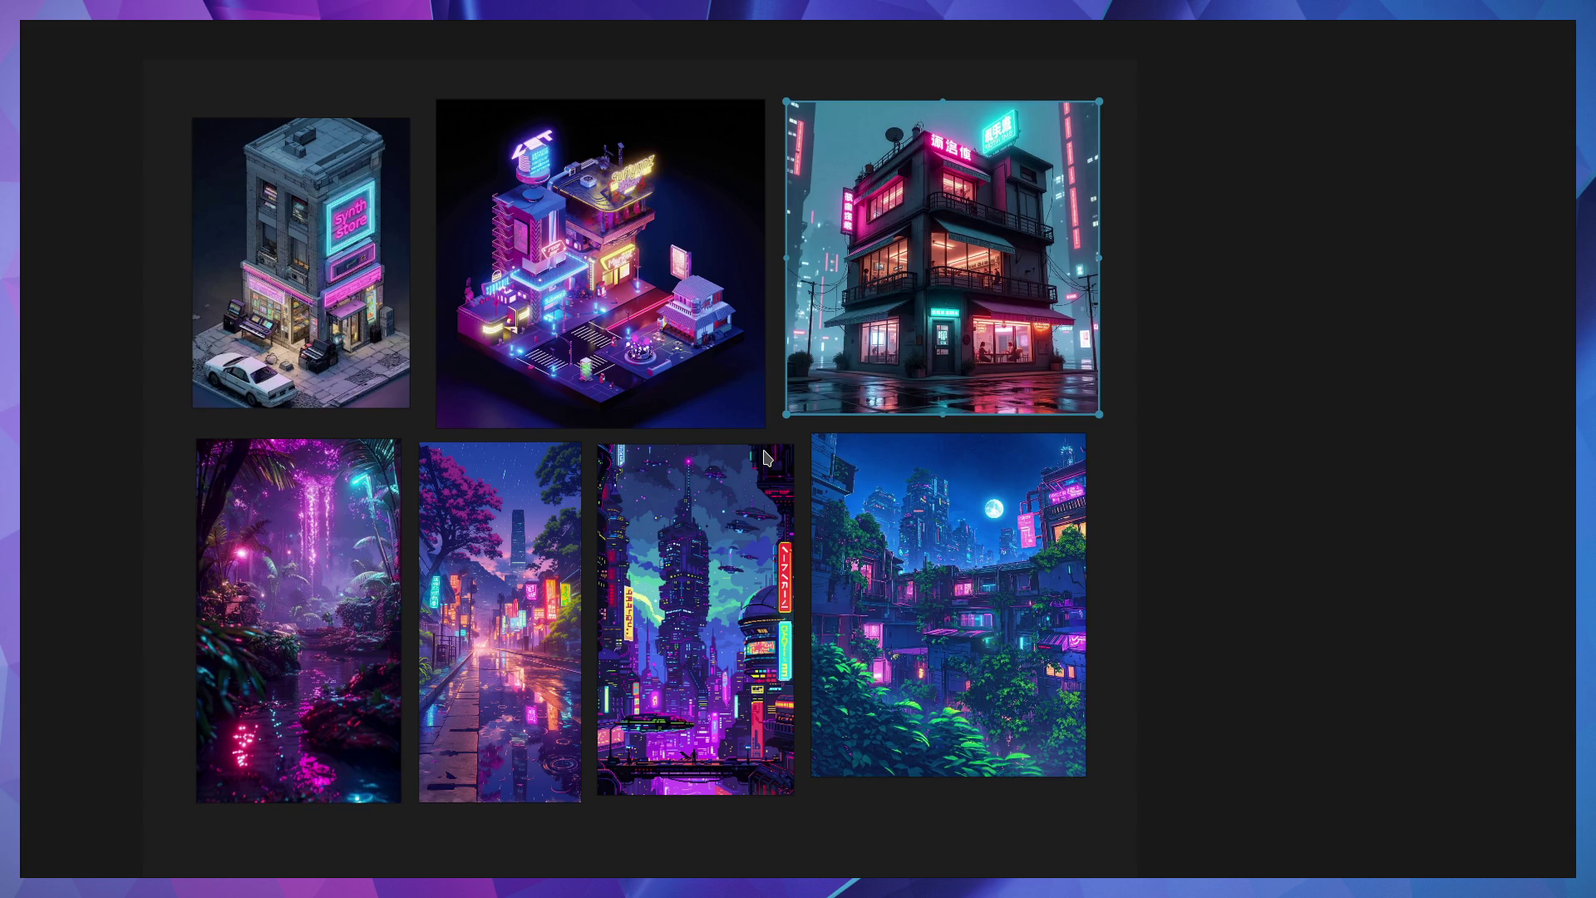
key("ctrl+alt+Right")
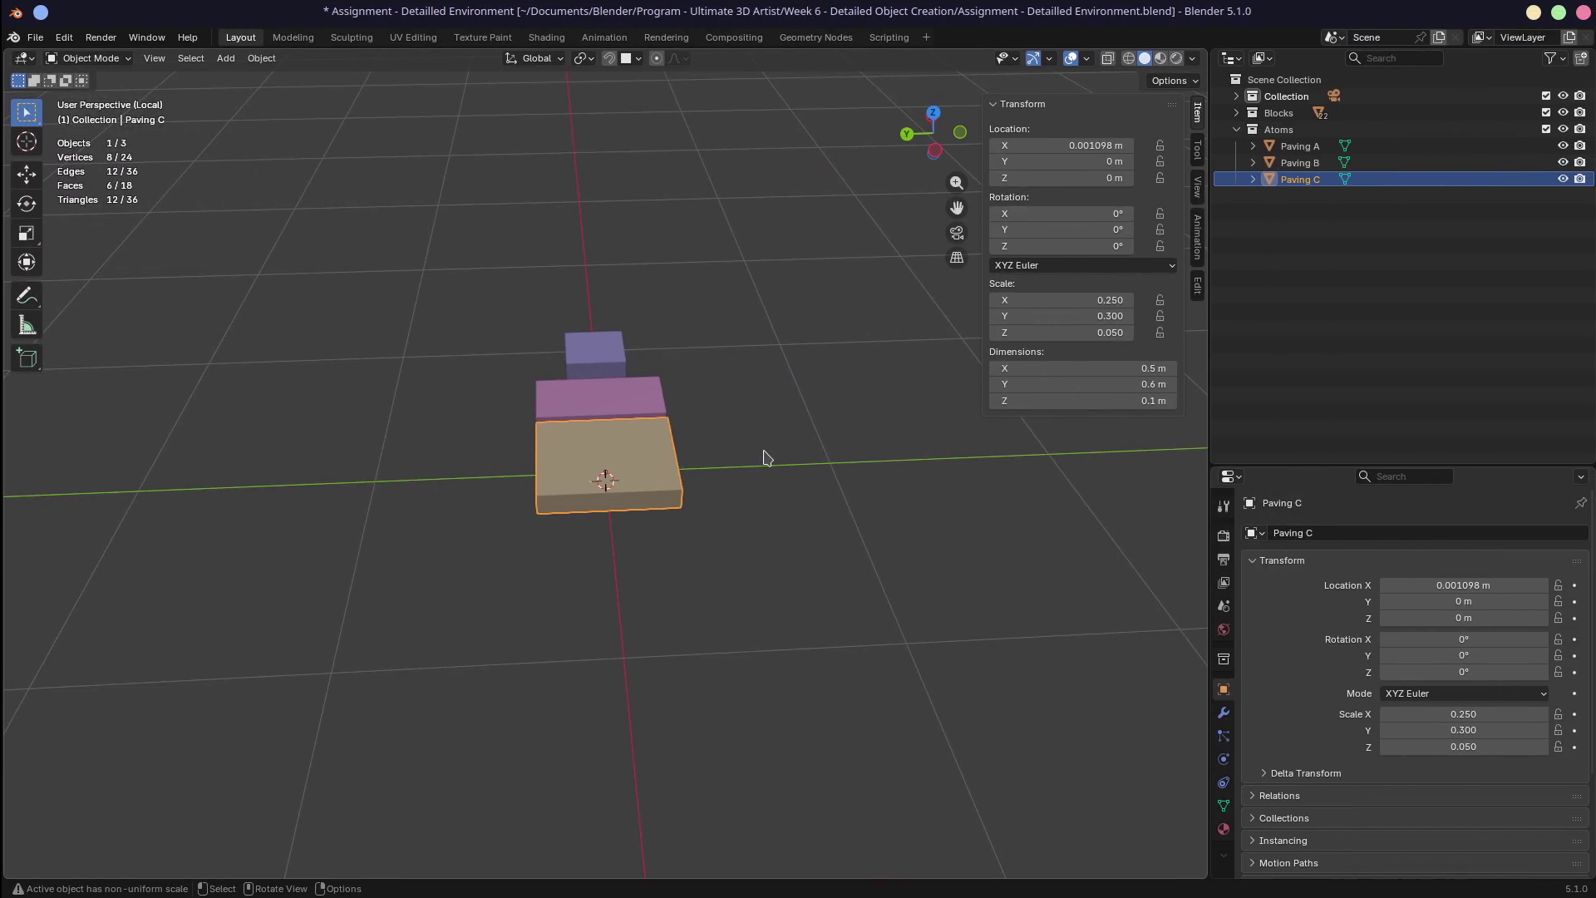
Shift Paving C along the X axis to a new position
key("g")
key("x")
left_click(725, 489)
mouse_move(731, 492)
middle_mouse_down()
mouse_move(829, 514)
mouse_move(758, 524)
middle_mouse_up()
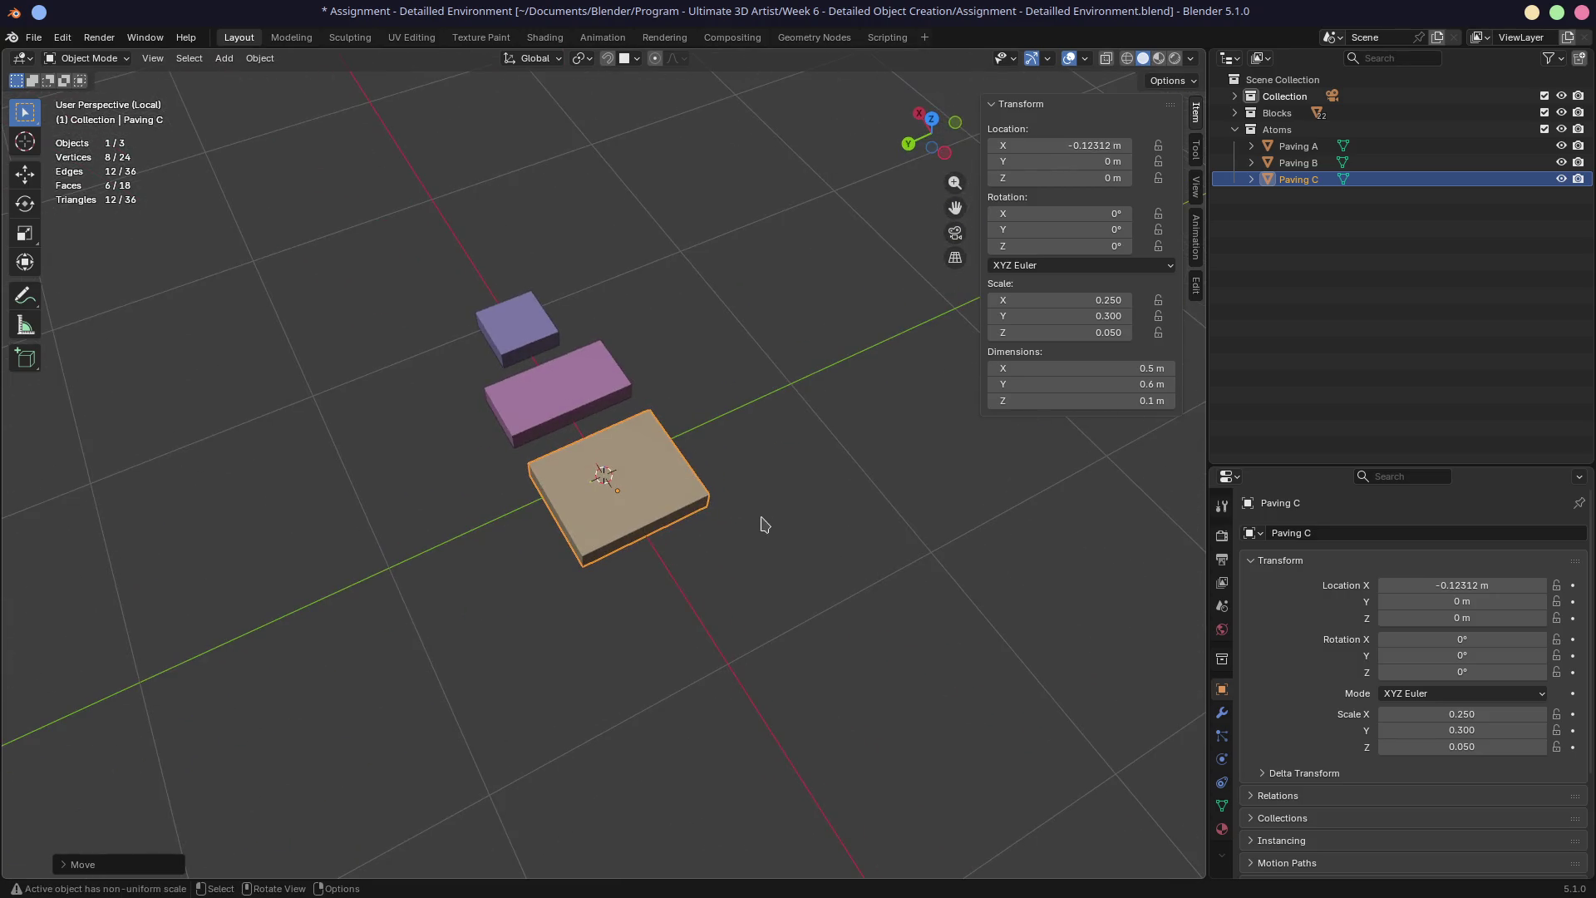
Set Paving C's Y dimension to 0.7 m, then 0.8 m
left_click(1099, 384)
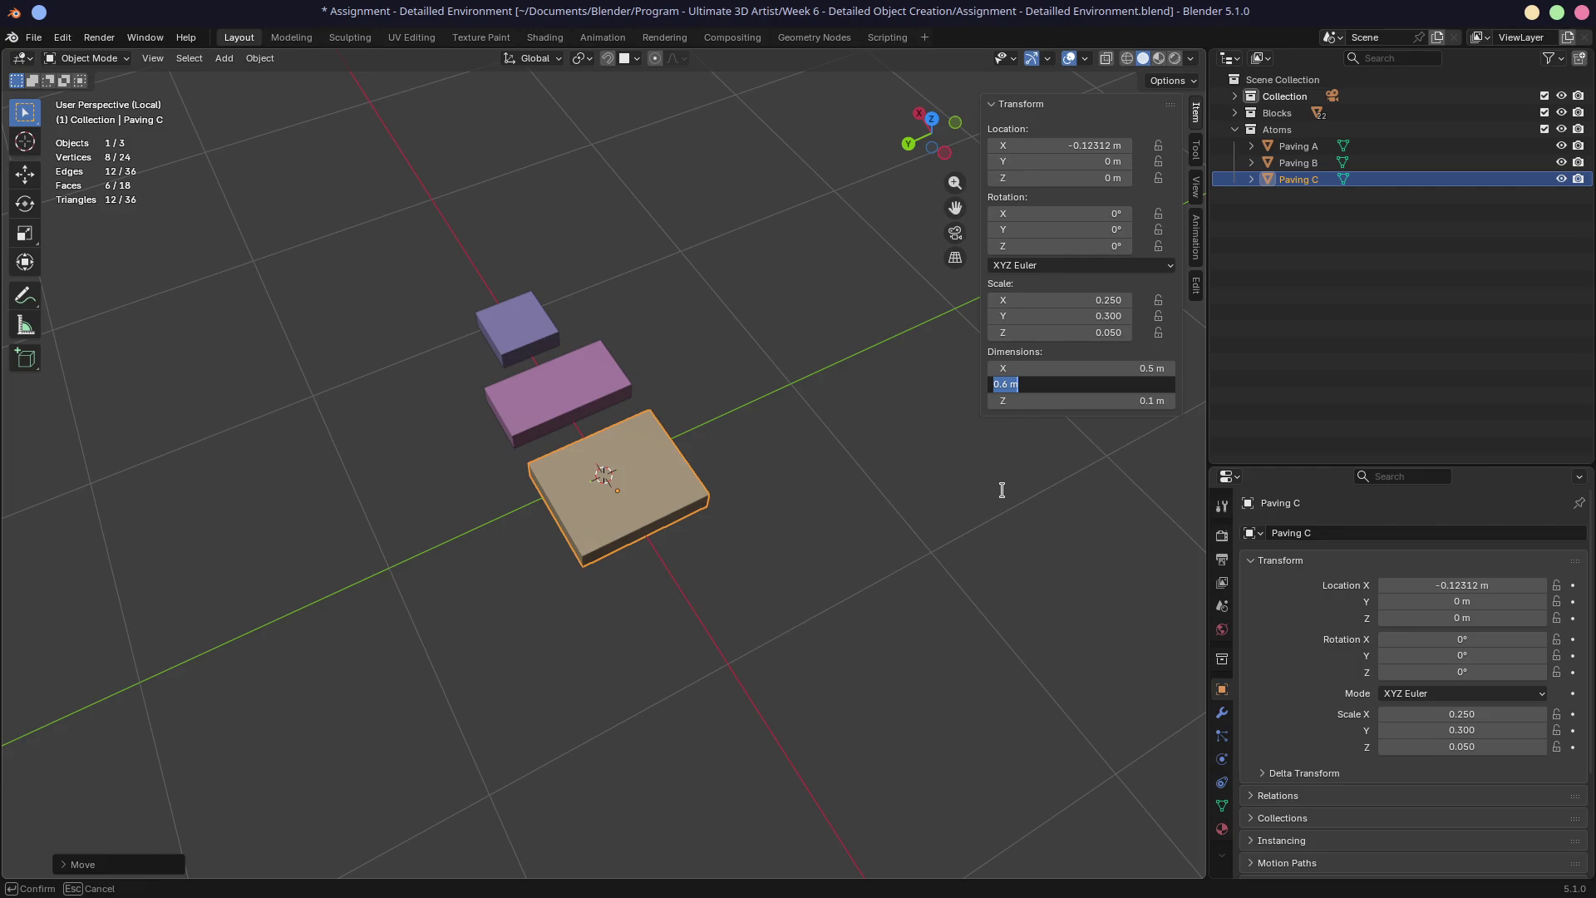
type("0.7")
key("Return")
left_click(1098, 384)
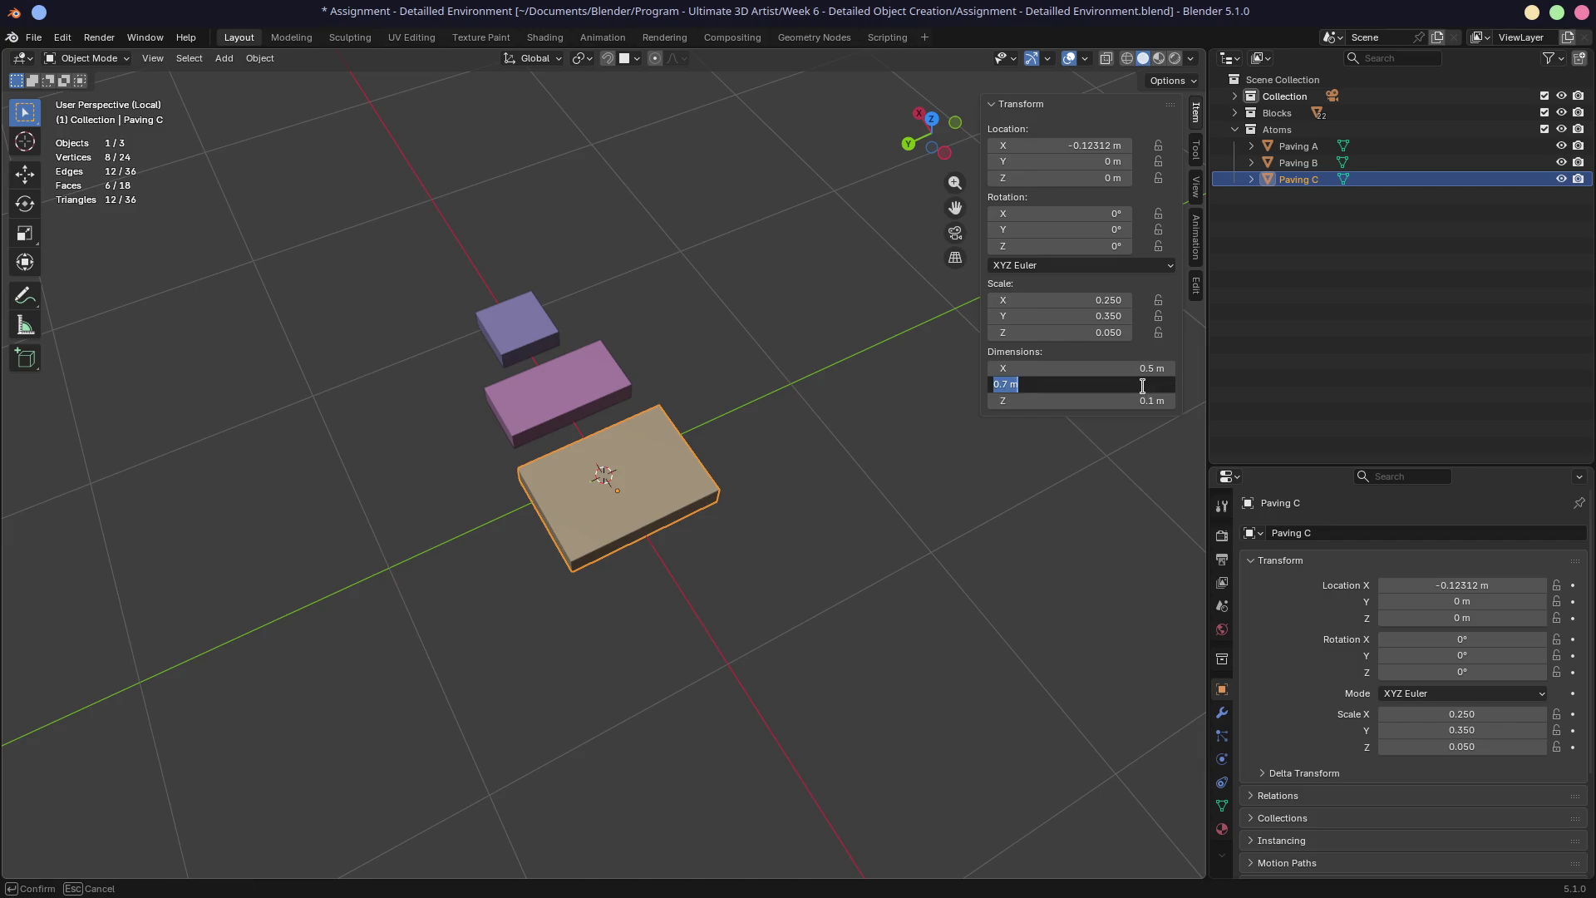
type("0.8")
key("Return")
mouse_move(749, 424)
middle_mouse_down()
mouse_move(647, 444)
mouse_move(624, 474)
middle_mouse_up()
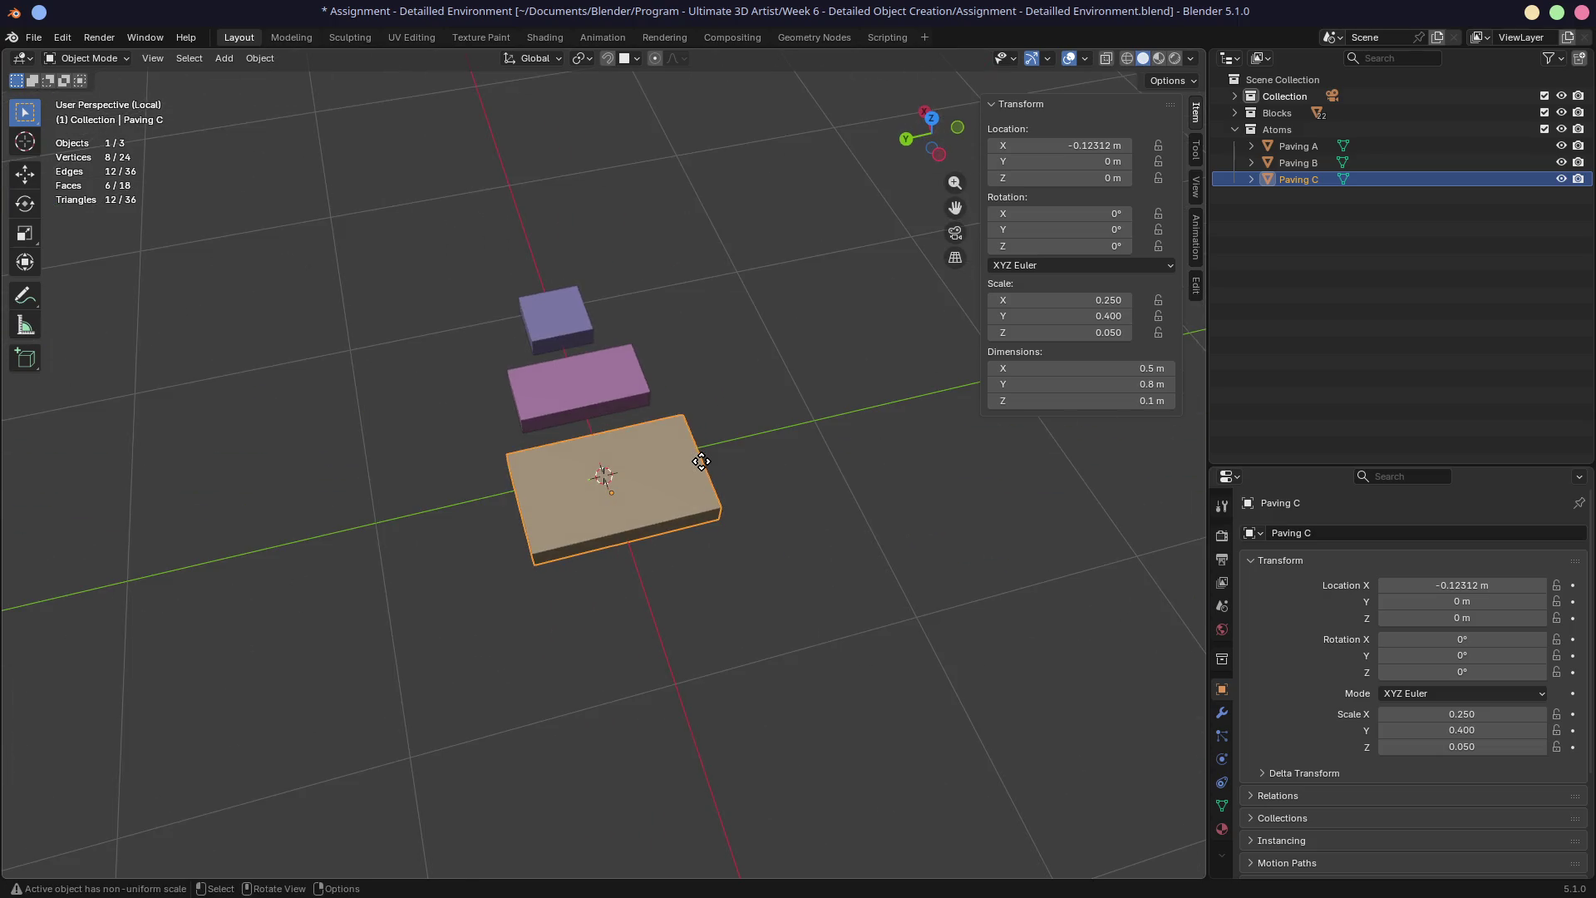
Move Paving C along X to sit beyond the other two bricks
key("g")
key("x")
key("x")
left_click(602, 227)
middle_click_drag(602, 227, 719, 362)
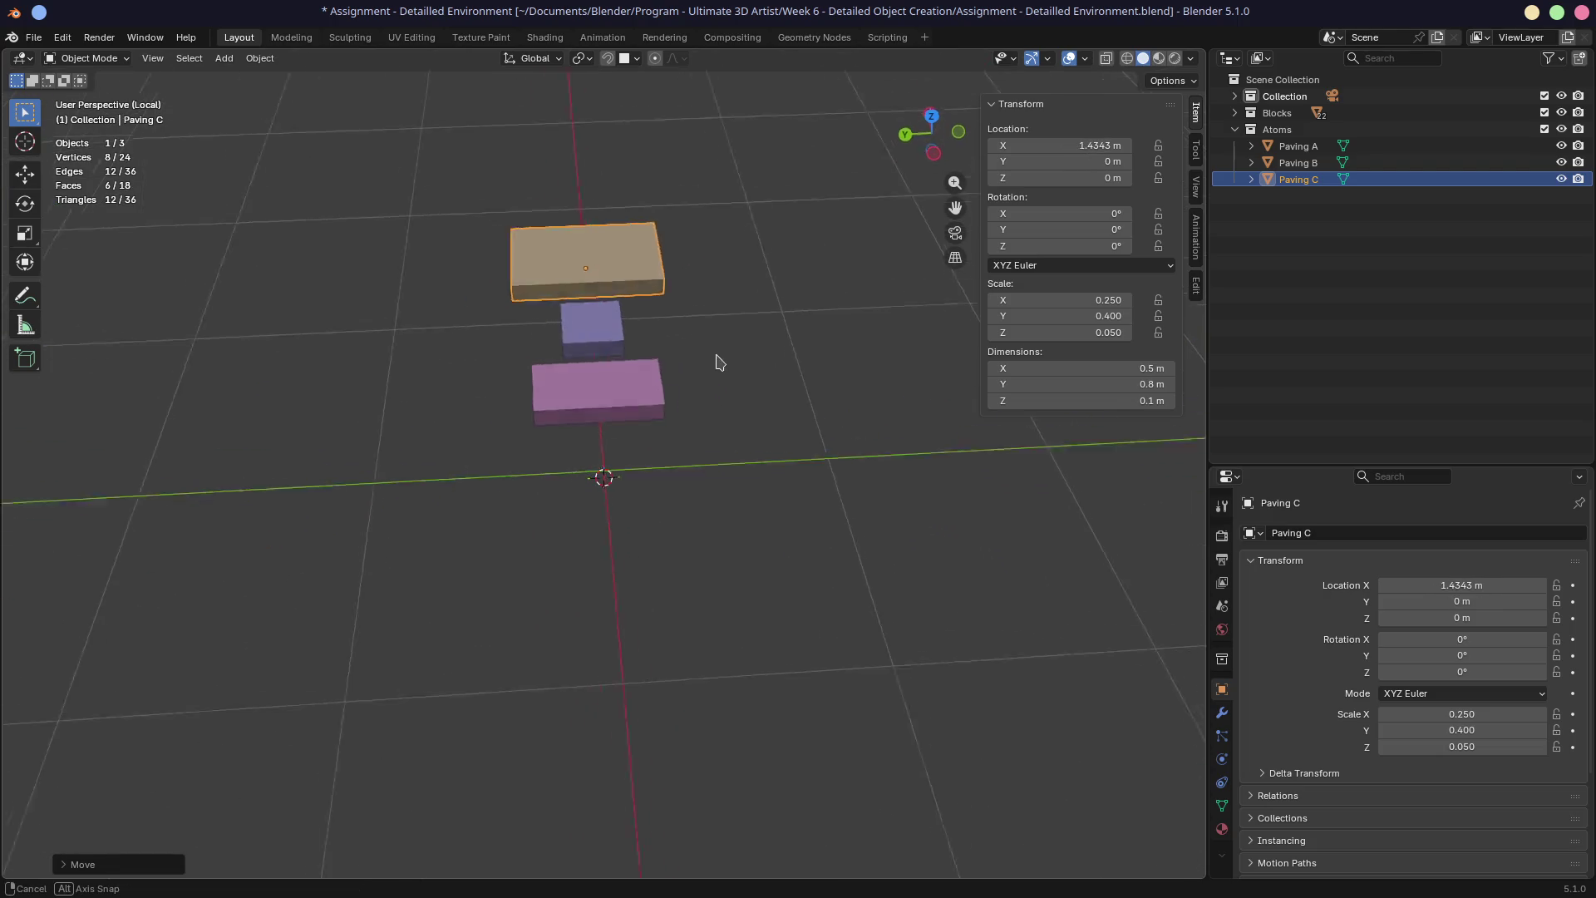